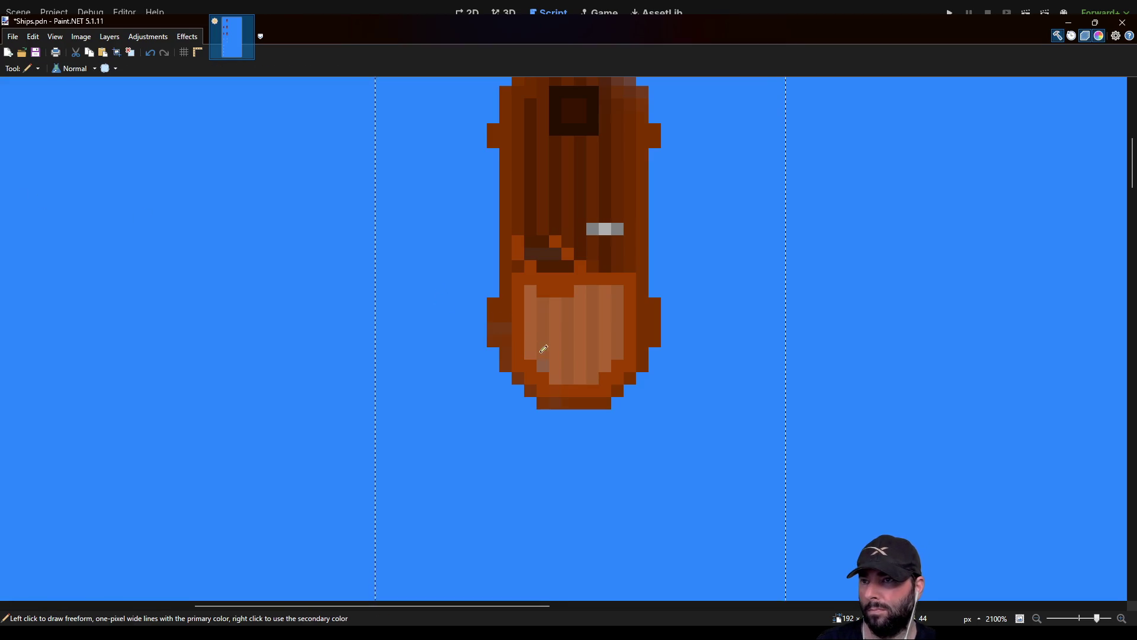
# Sample the hull brown and paint over the bluish pixels along the bow's upper-right edge
pyautogui.moveTo(634, 231); pyautogui.dragTo(602, 468)
pyautogui.press('k')
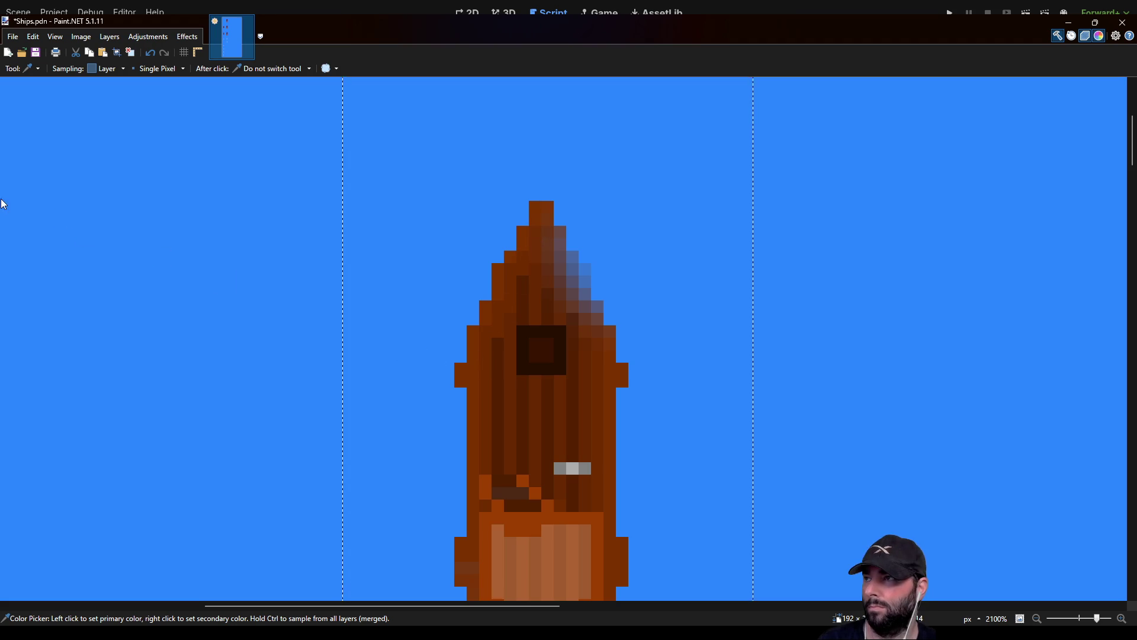
pyautogui.press('p')
pyautogui.click(562, 232)
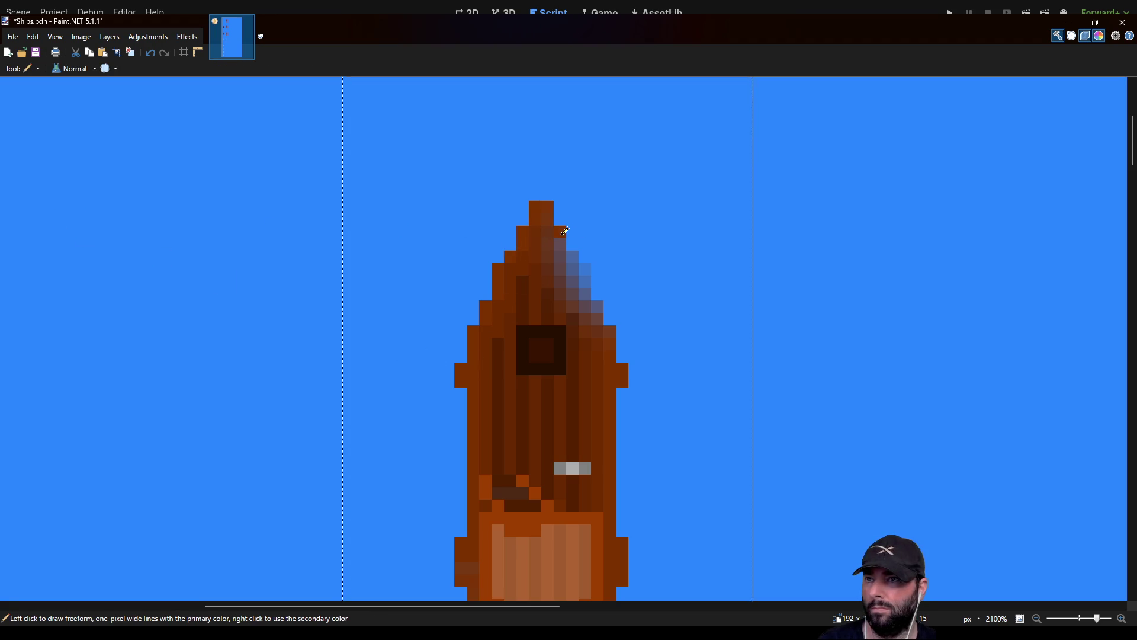
pyautogui.click(575, 257)
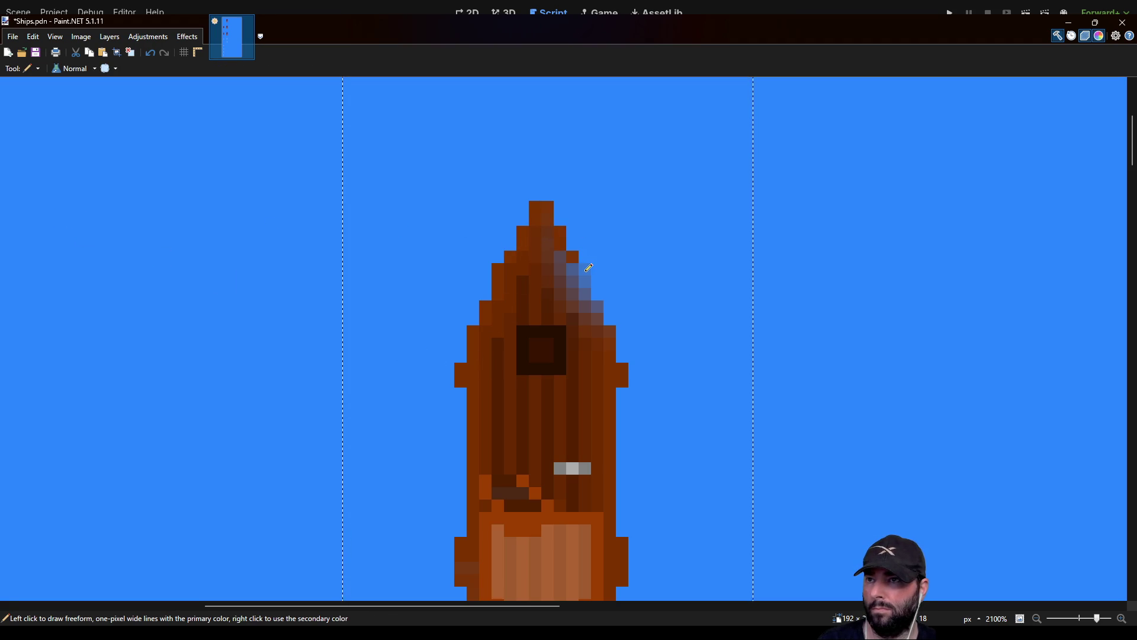
pyautogui.moveTo(588, 268); pyautogui.dragTo(584, 288)
pyautogui.click(602, 306)
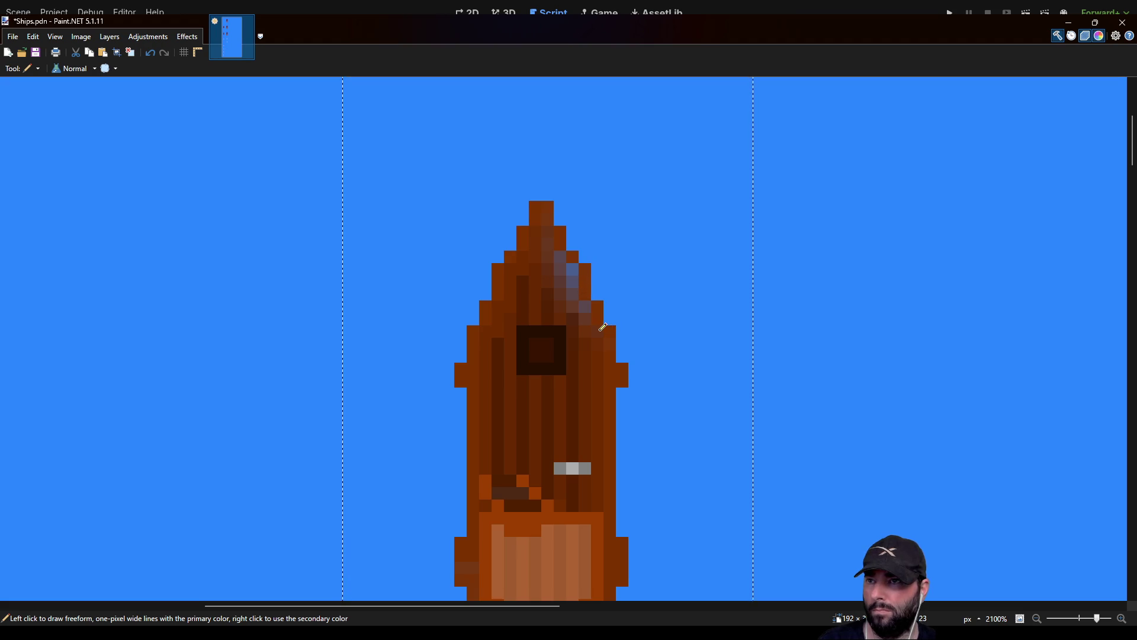
pyautogui.moveTo(592, 322); pyautogui.dragTo(564, 256)
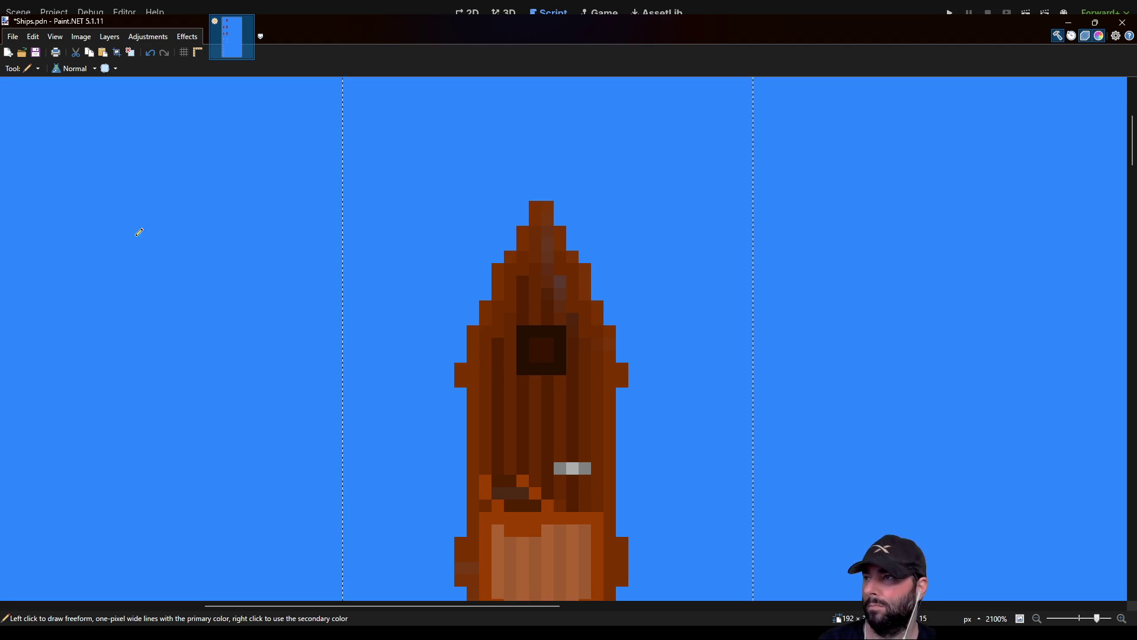
# Resample the hull colour and darken the remaining grey-purple pixels on the bow
pyautogui.press('k')
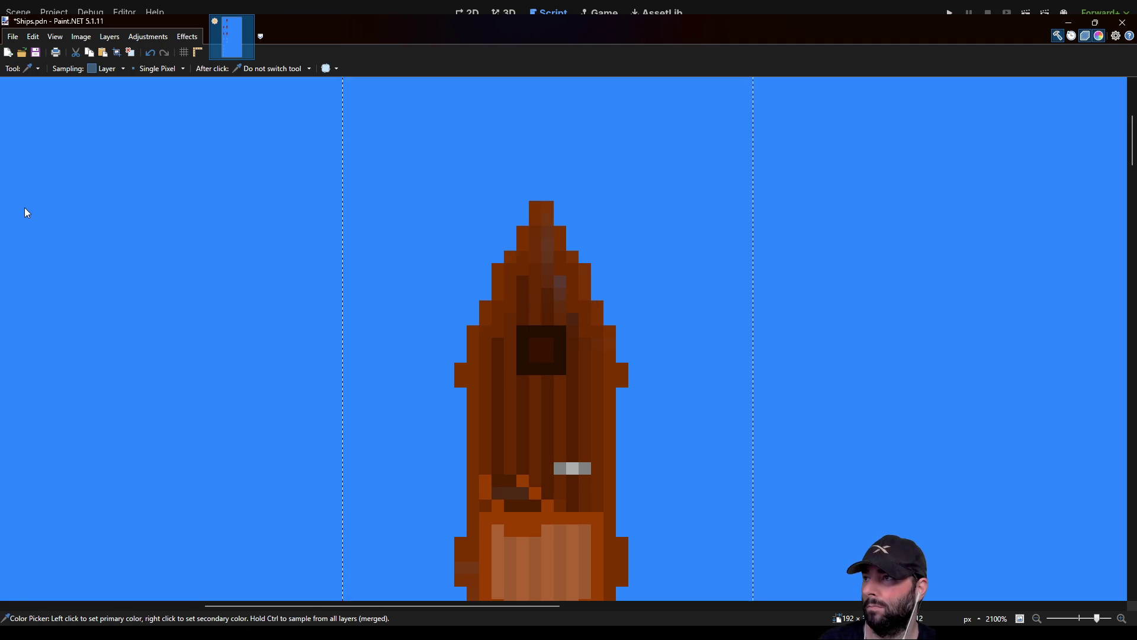
pyautogui.press('p')
pyautogui.moveTo(563, 308); pyautogui.dragTo(565, 295)
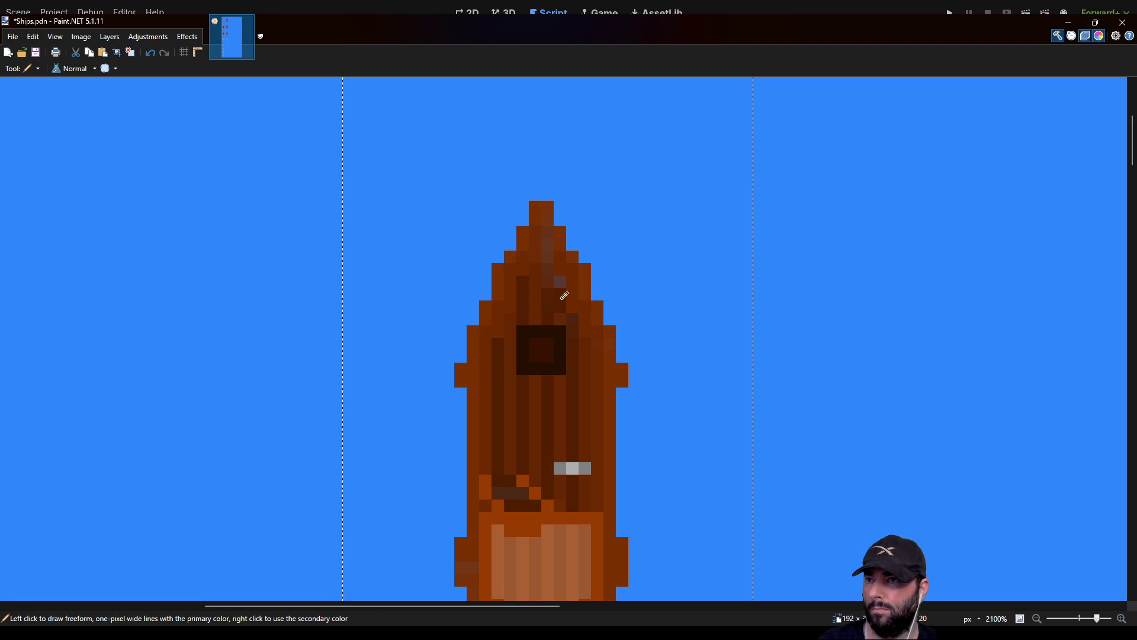
pyautogui.click(564, 283)
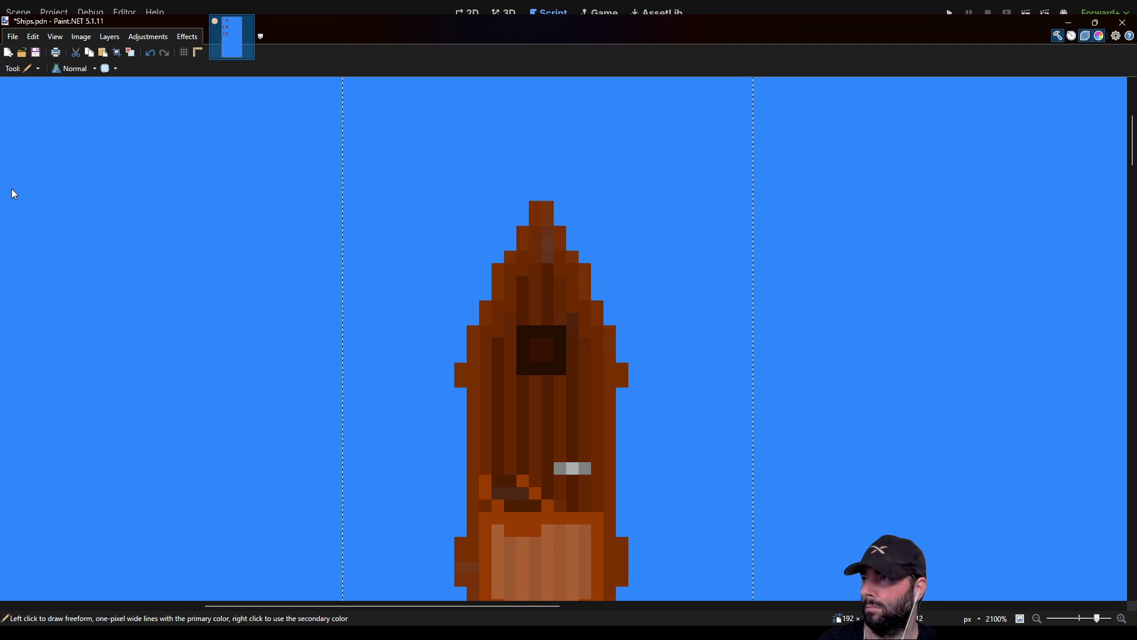
# Dot the ship's top pixel in a darker sampled brown, then undo the dot at the bow tip
pyautogui.press('k')
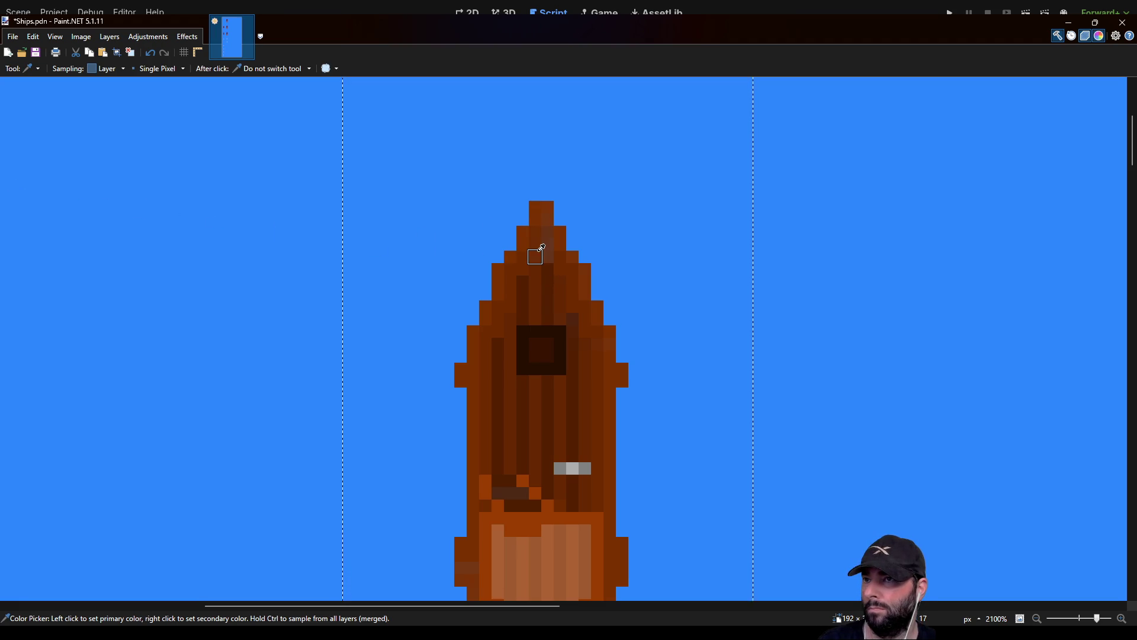
pyautogui.press('p')
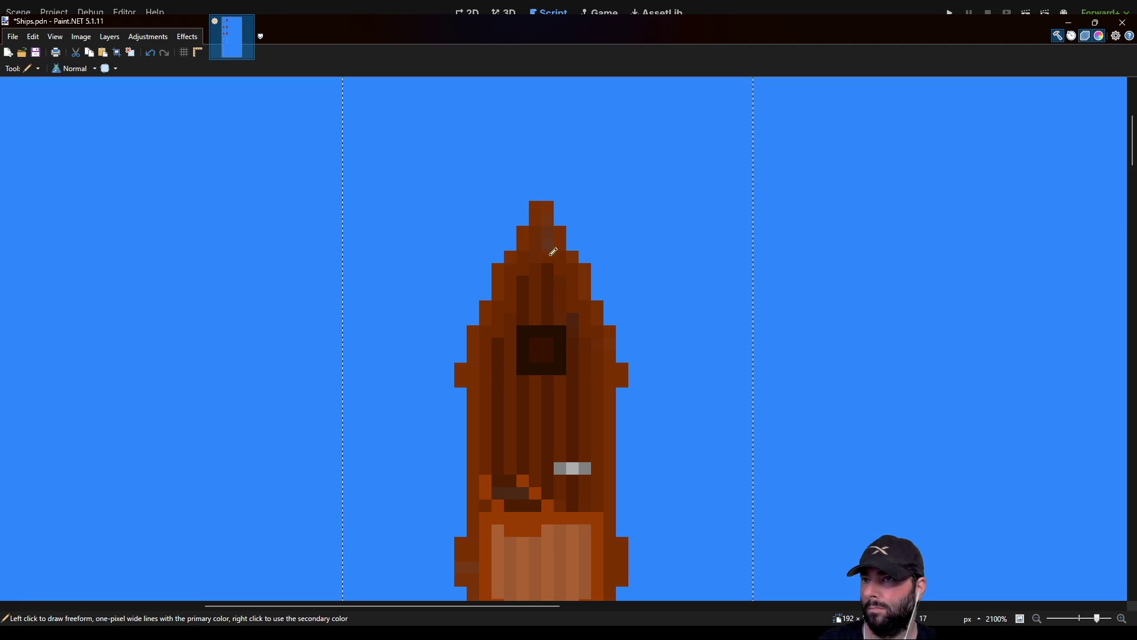
pyautogui.click(547, 219)
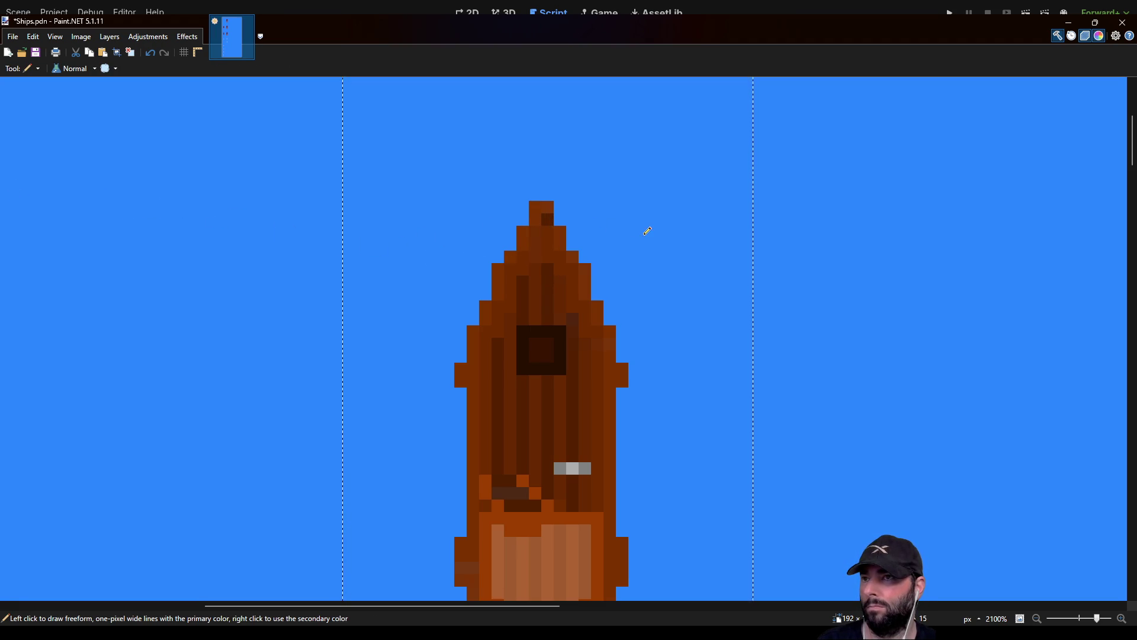
pyautogui.press('k')
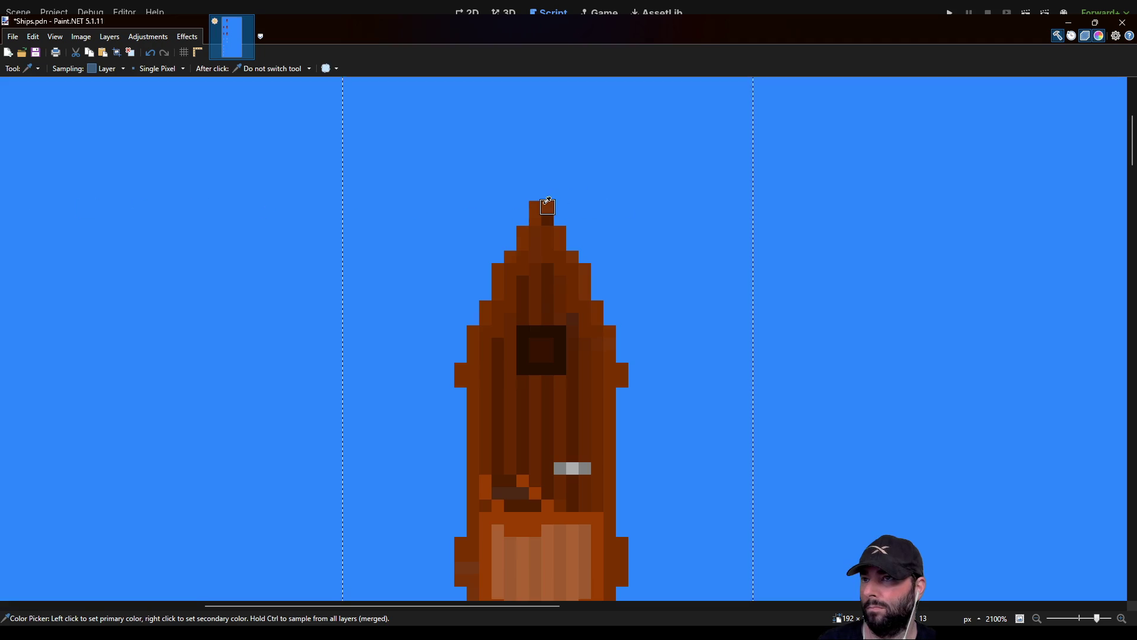
pyautogui.press('p')
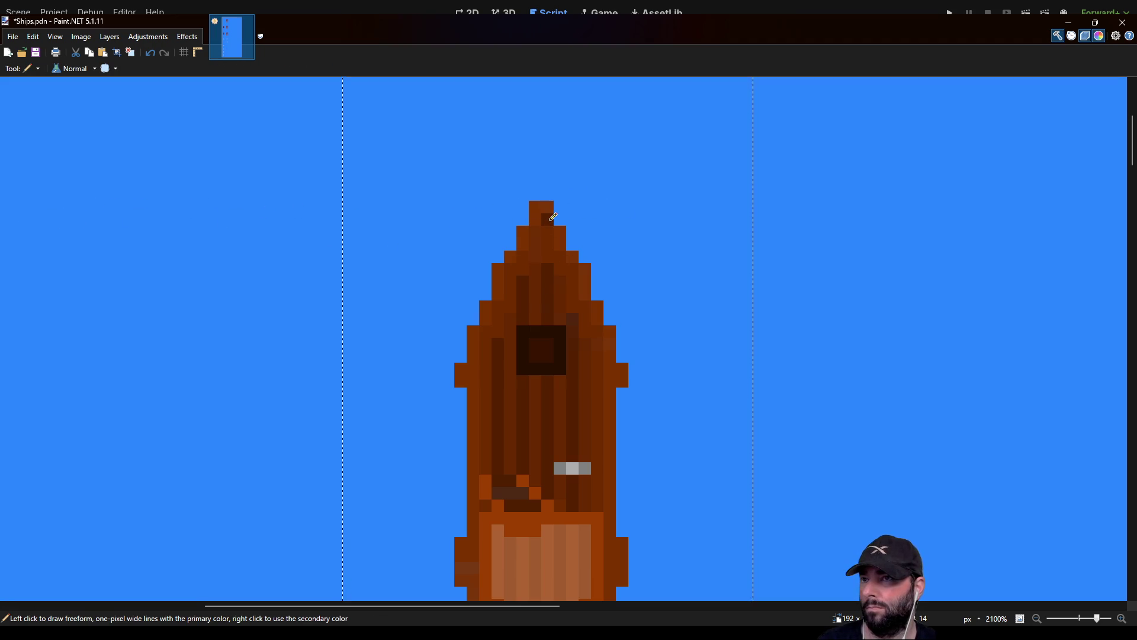
pyautogui.hotkey('ctrl', 'z')
# Zoom out of the ship sprite to check the repainted bow
pyautogui.scroll(-2, 635, 264)
pyautogui.scroll(2, 633, 272)
pyautogui.scroll(-1, 623, 279)
pyautogui.scroll(-3, 625, 297)
pyautogui.scroll(-3, 628, 309)
pyautogui.scroll(-2, 631, 317)
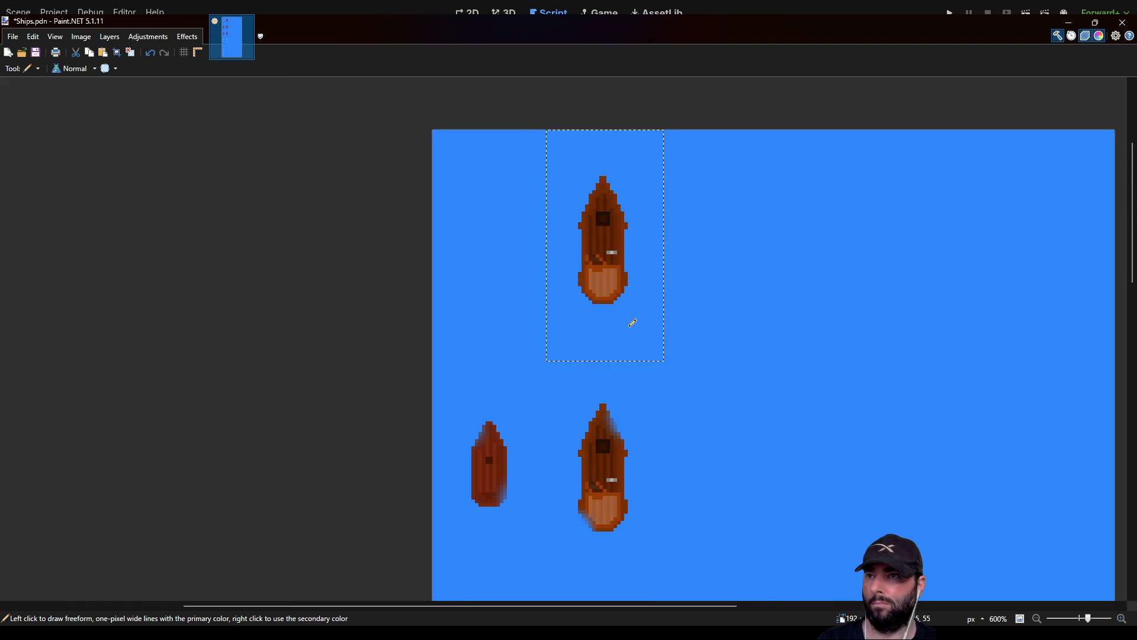
pyautogui.scroll(-1, 637, 324)
pyautogui.scroll(-2, 642, 324)
pyautogui.scroll(3, 663, 315)
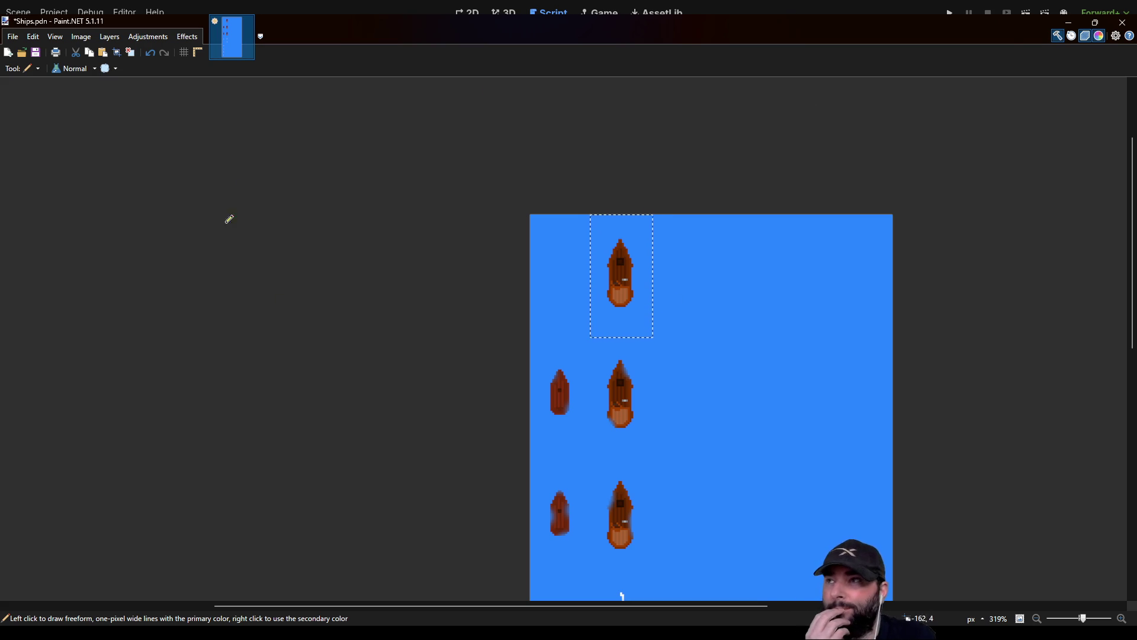
# Pan to view the whole sprite sheet, then close Paint.NET
pyautogui.scroll(-5, 345, 249)
pyautogui.scroll(2, 371, 254)
pyautogui.scroll(-3, 376, 268)
pyautogui.moveTo(367, 265); pyautogui.dragTo(256, 302)
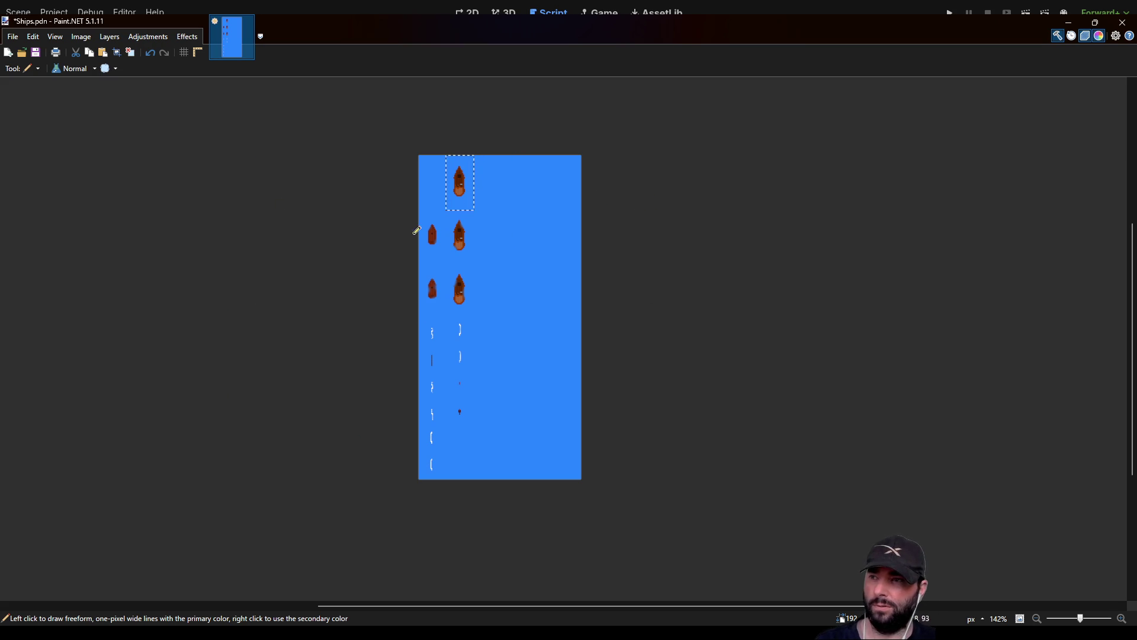
pyautogui.click(1123, 25)
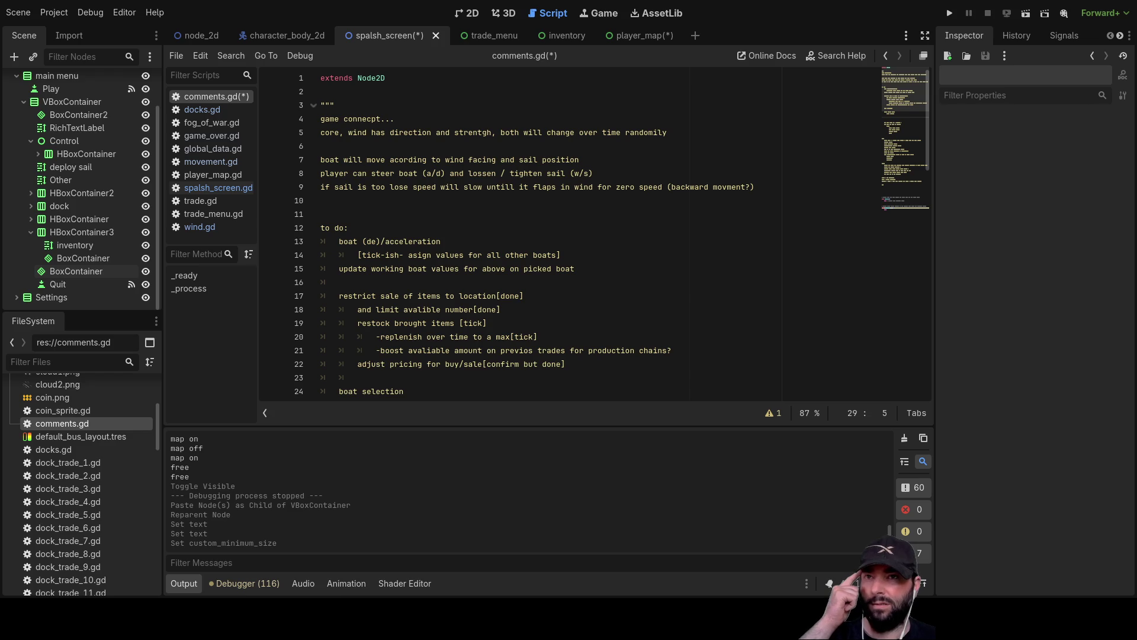
# Open the game_over.gd script from the script list
pyautogui.scroll(2, 86, 202)
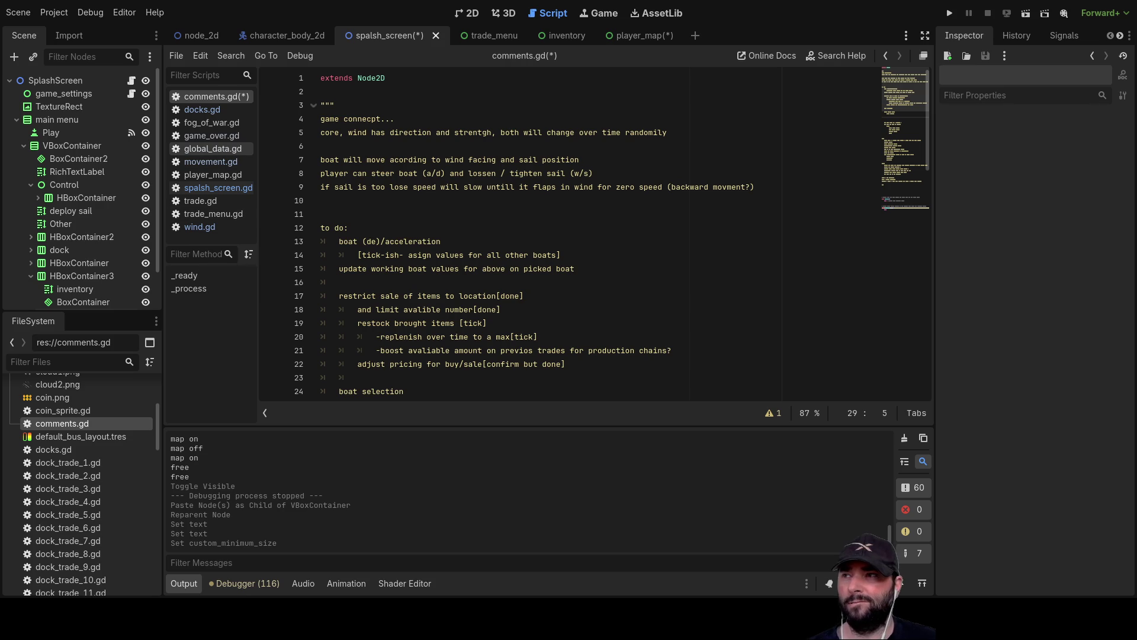
pyautogui.click(211, 135)
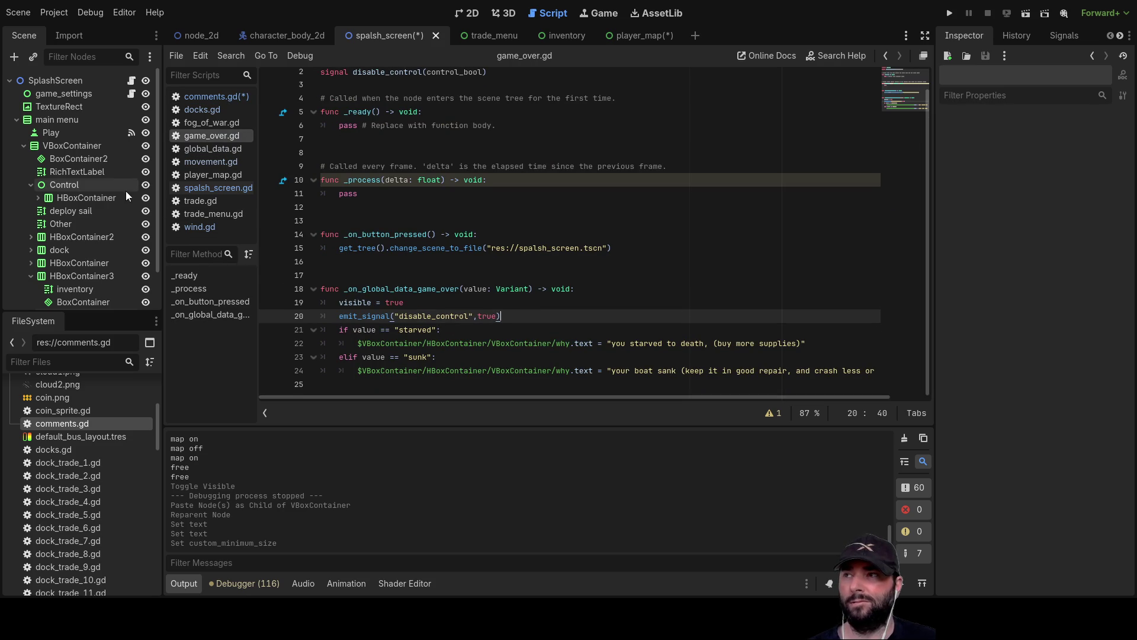
pyautogui.scroll(-2, 110, 220)
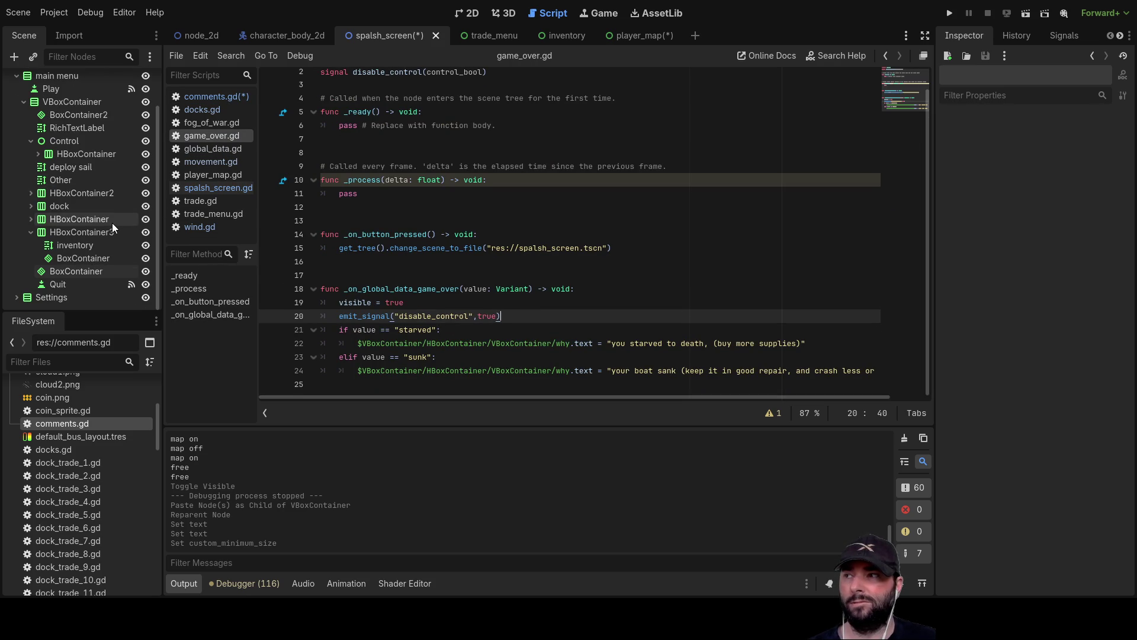
pyautogui.scroll(2, 81, 240)
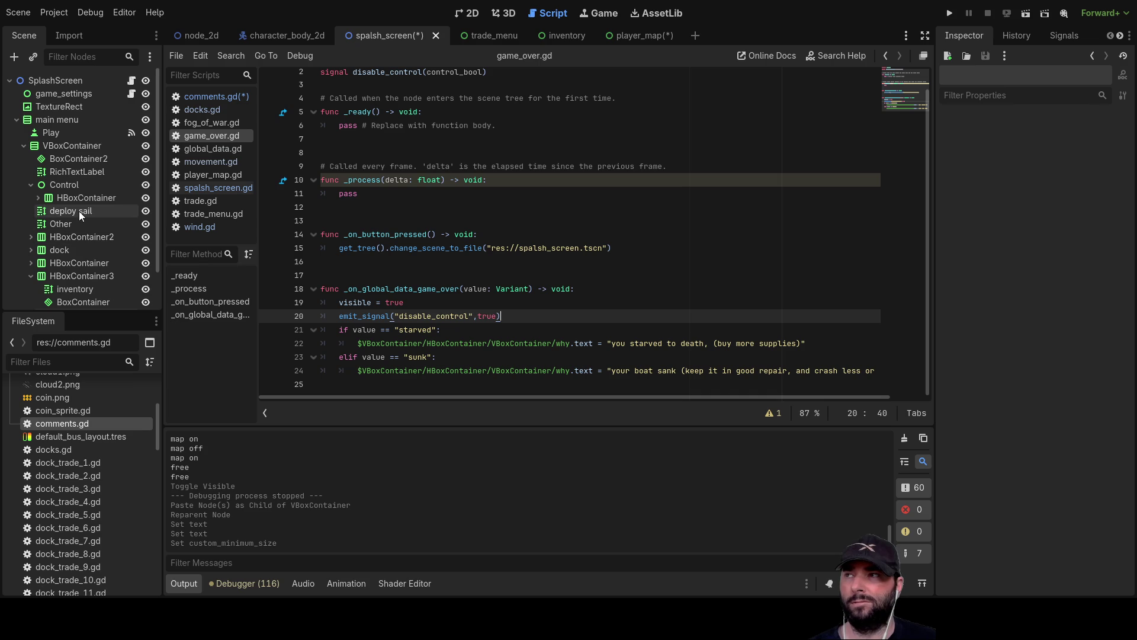
pyautogui.scroll(-2, 79, 211)
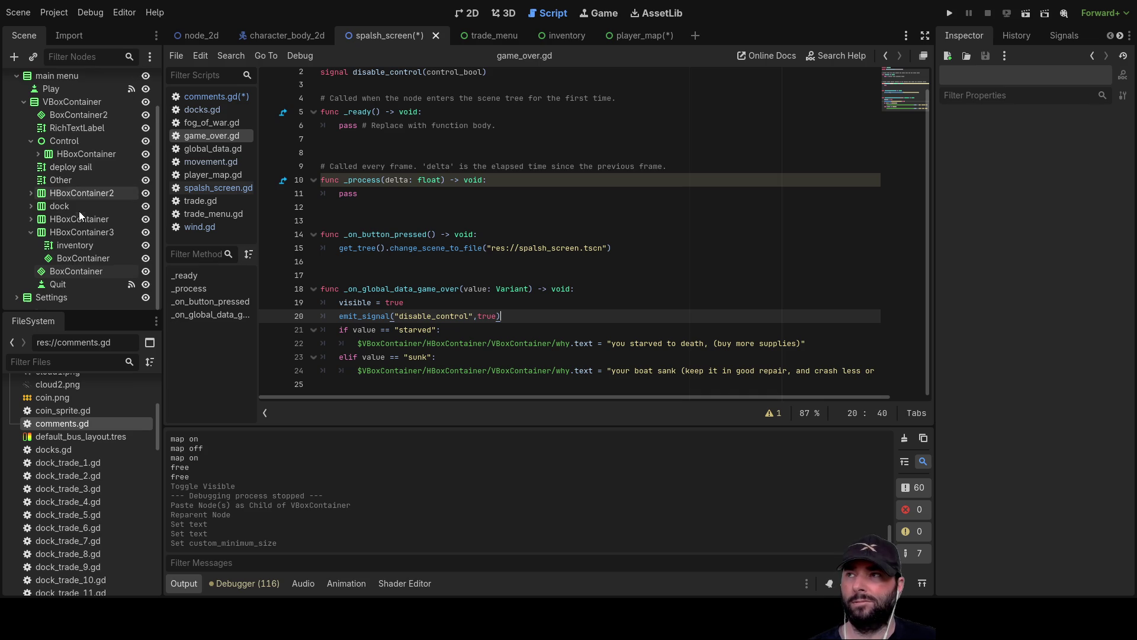
# Switch to the node_2d scene, reopen game_over.gd and select the CharacterBody node
pyautogui.click(202, 35)
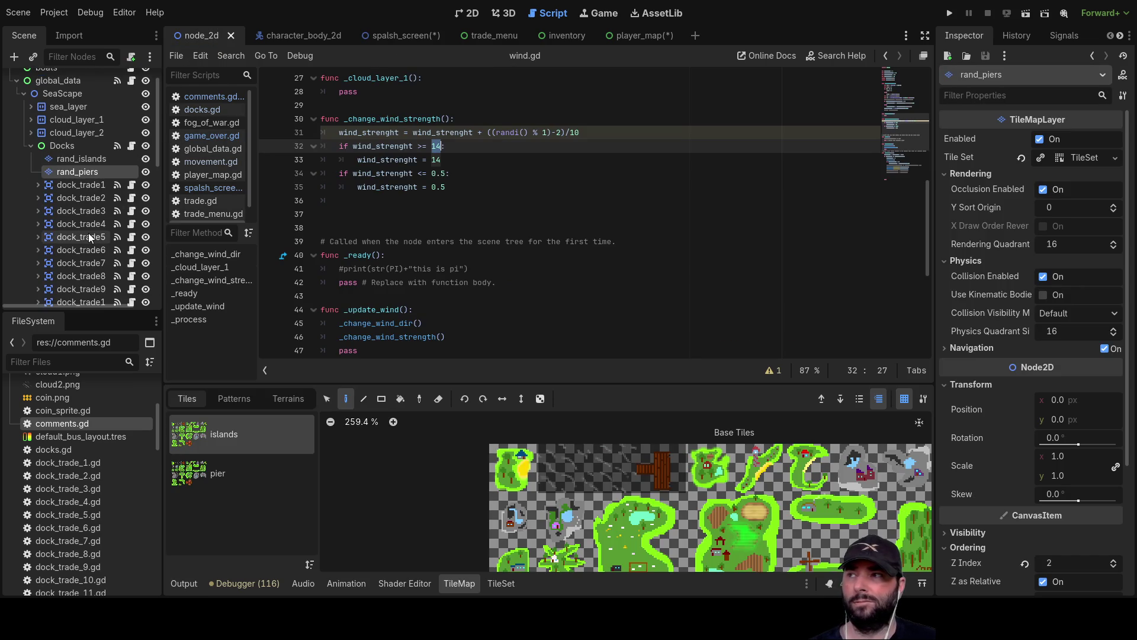
pyautogui.scroll(-6, 88, 232)
pyautogui.click(210, 137)
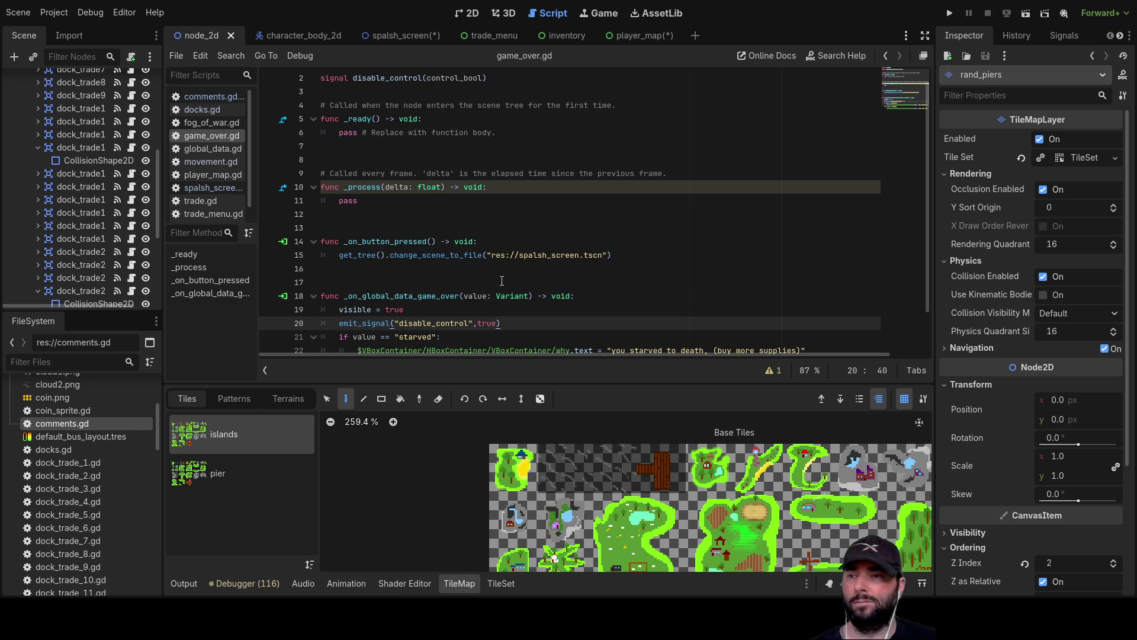
pyautogui.scroll(6, 71, 178)
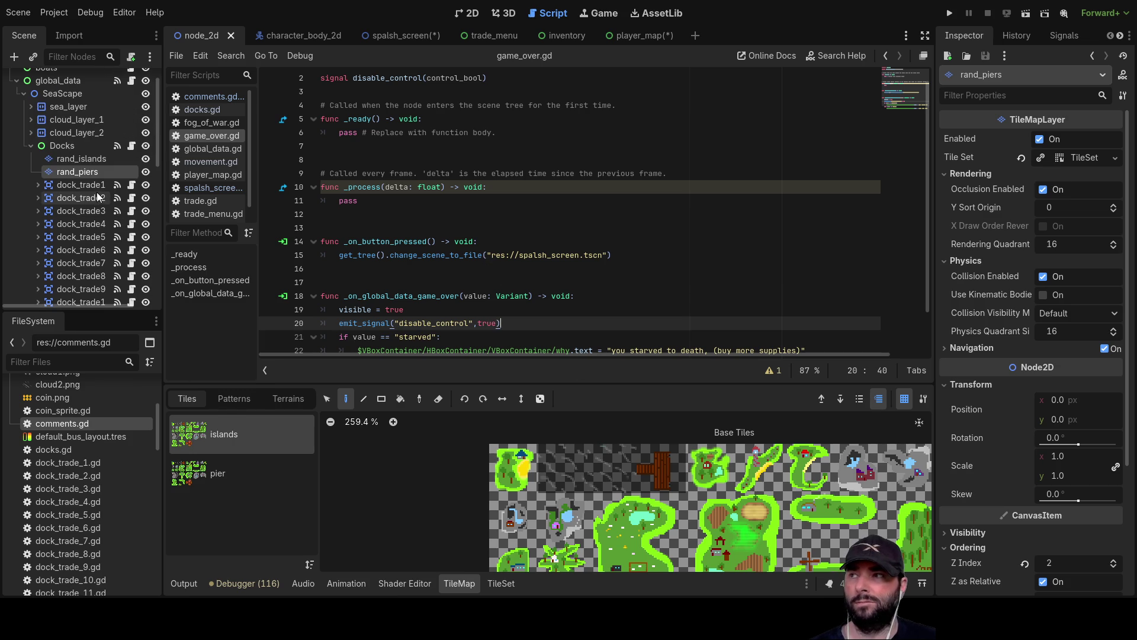
pyautogui.click(31, 146)
pyautogui.click(67, 158)
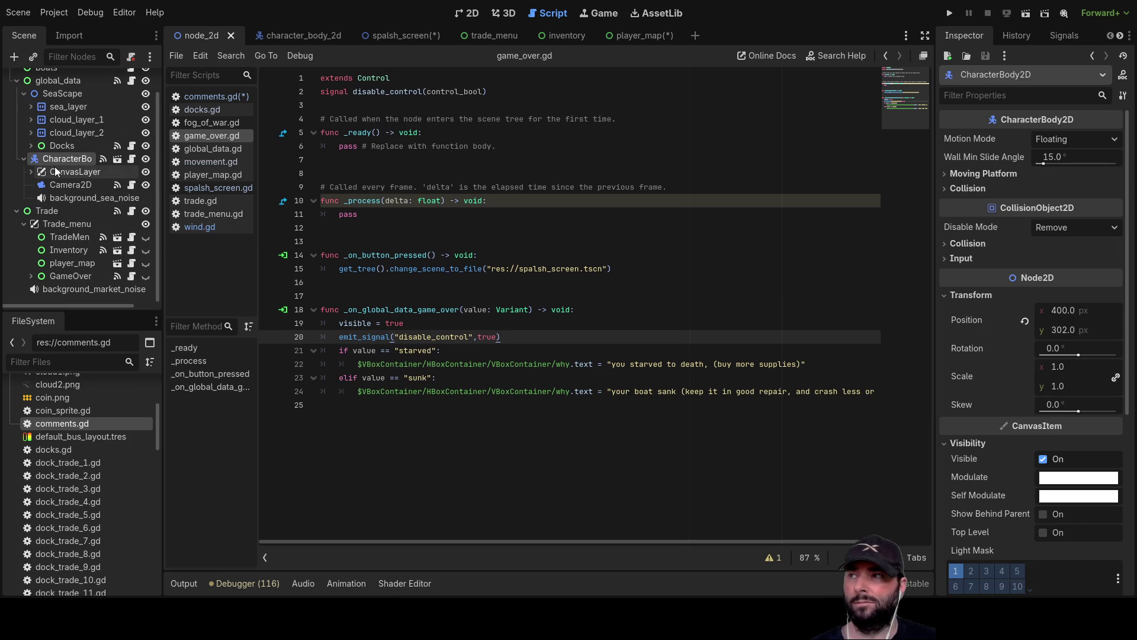
# Insert the CharacterBody2D node path on line 25 of game_over.gd, indented into the function
pyautogui.moveTo(54, 158)
pyautogui.mouseDown()
pyautogui.moveTo(154, 186)
pyautogui.moveTo(373, 409)
pyautogui.mouseUp()
pyautogui.click(320, 404)
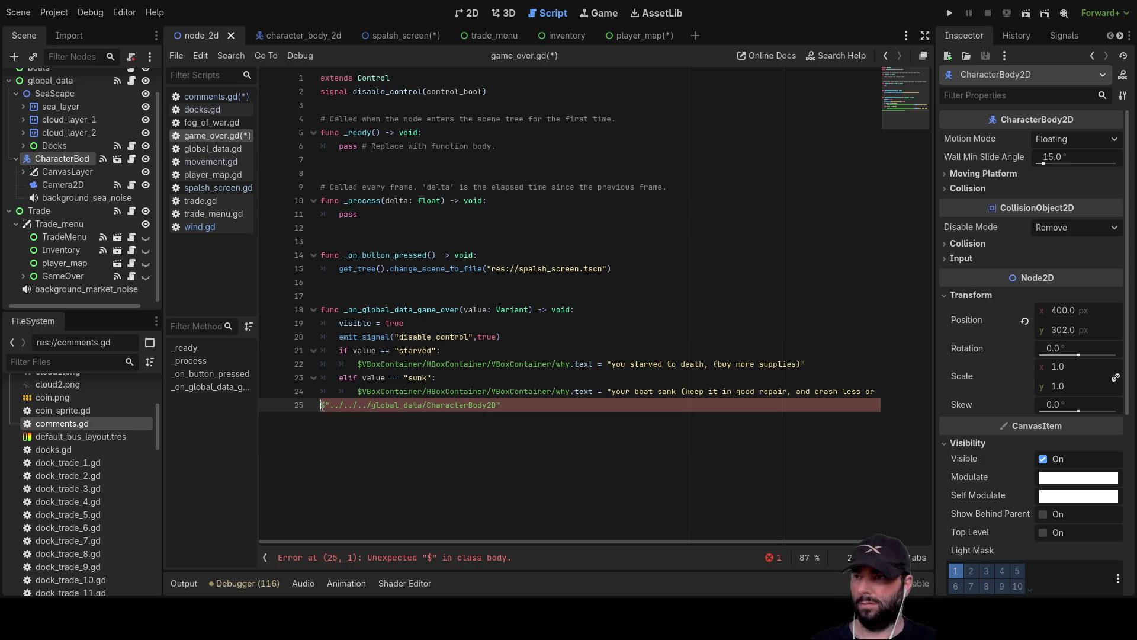
pyautogui.press('Tab')
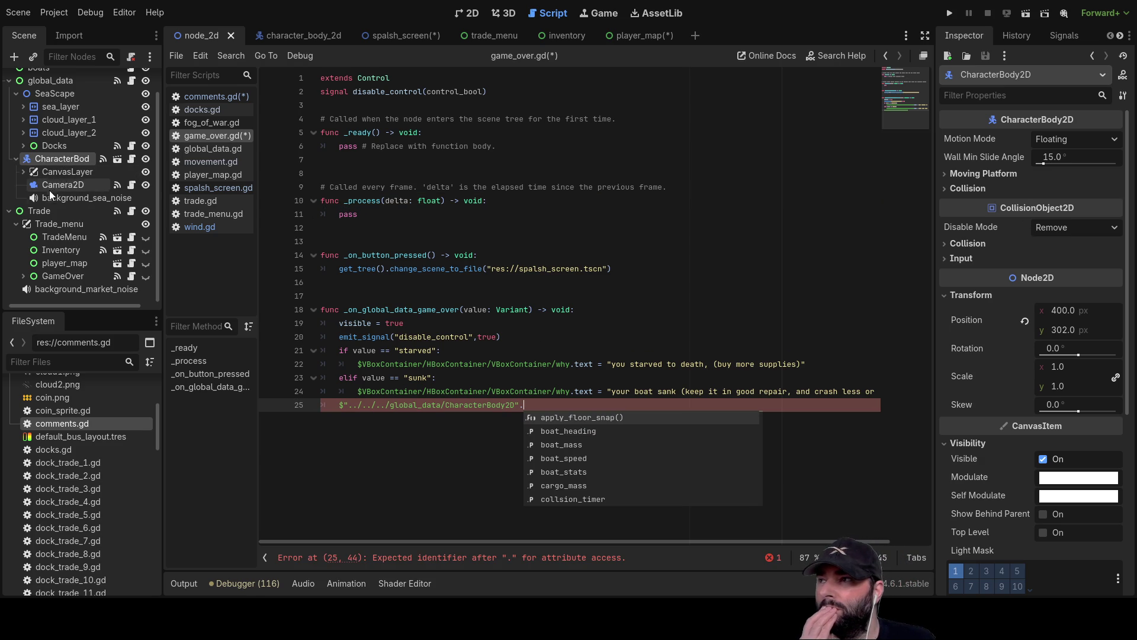
pyautogui.click(24, 171)
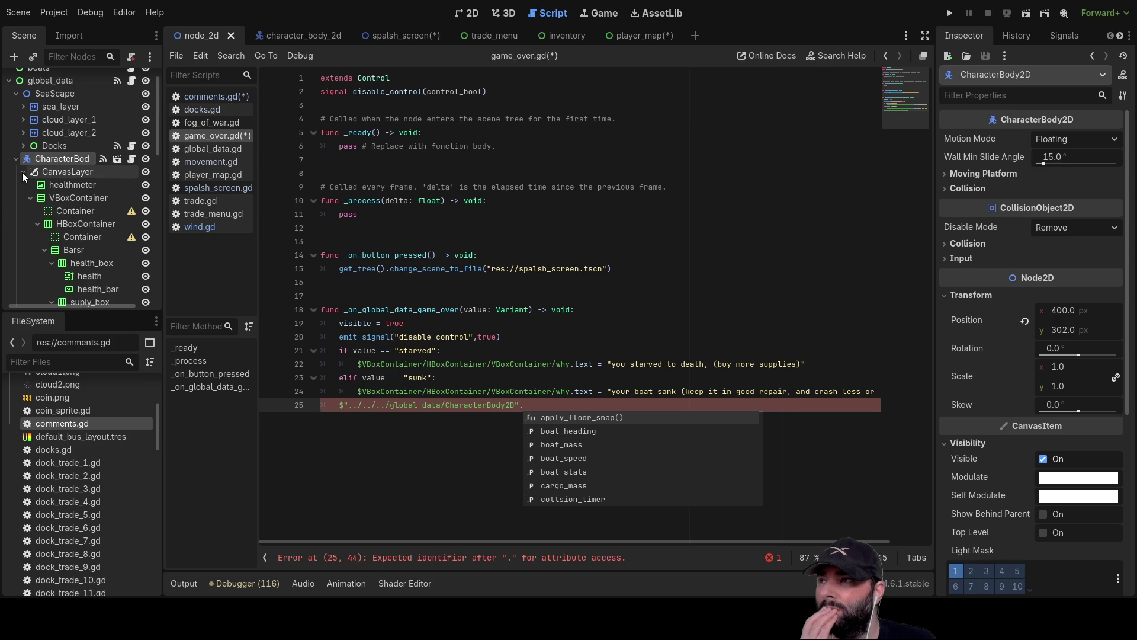
pyautogui.click(23, 172)
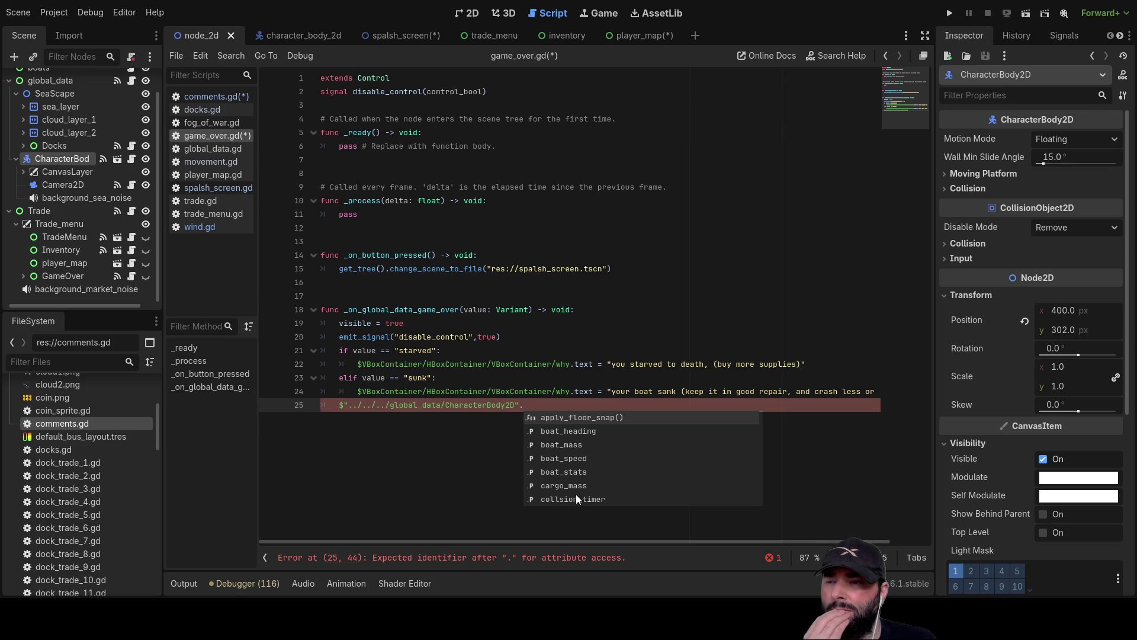
# Delete the unfinished $"../../../global_data/CharacterBody2D". reference from line 25
pyautogui.press('Escape')
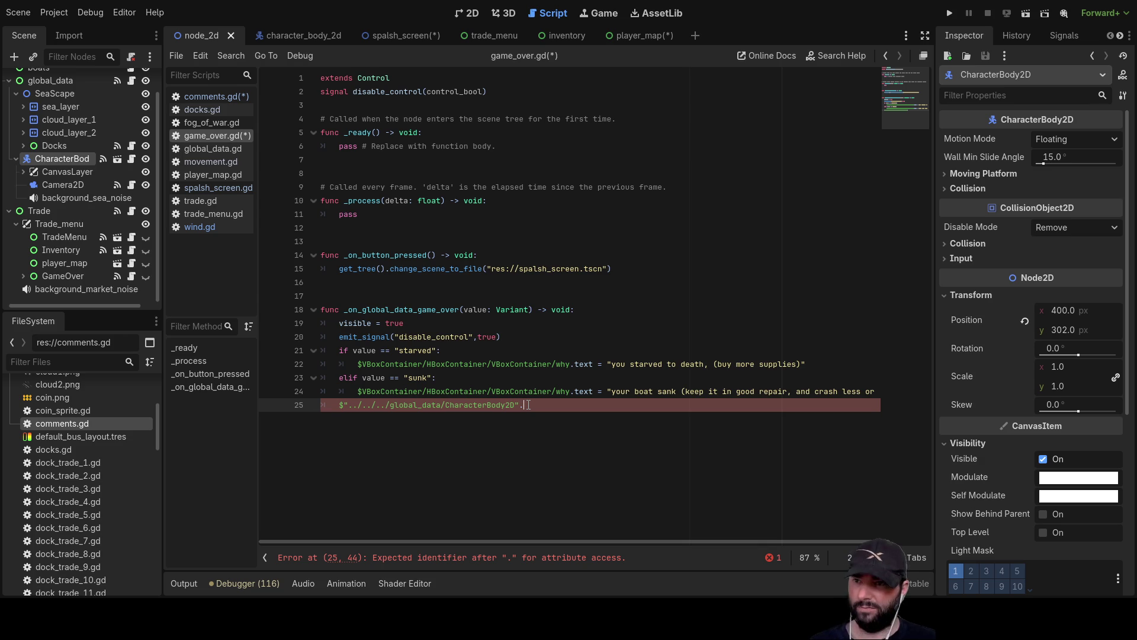
pyautogui.hotkey('ctrl', 'space')
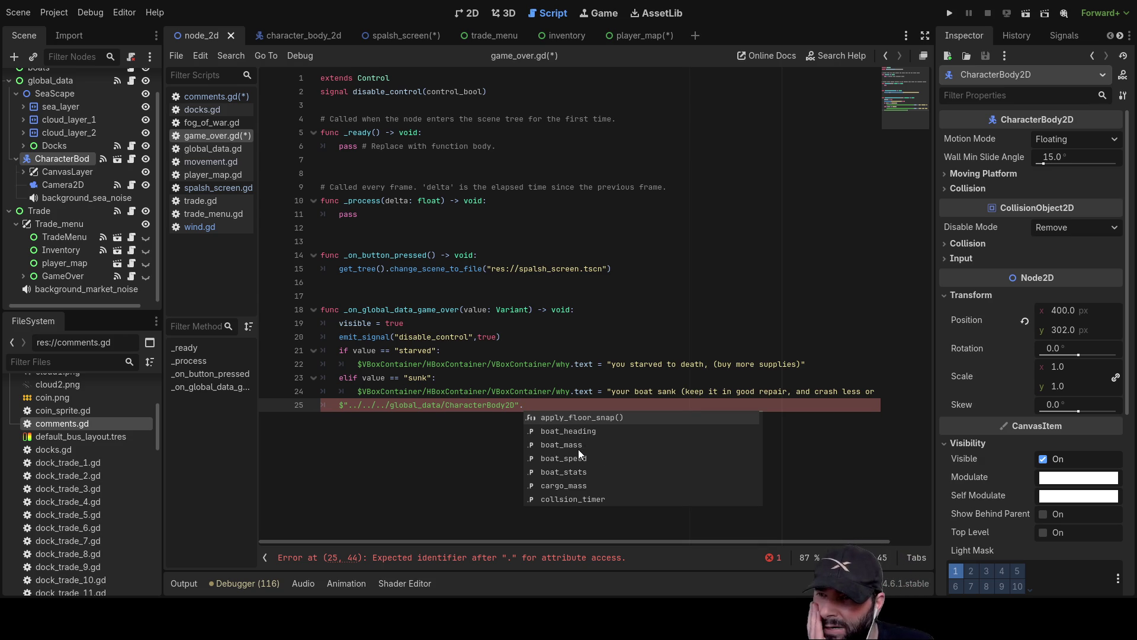
pyautogui.scroll(-3, 578, 450)
pyautogui.scroll(-5, 580, 454)
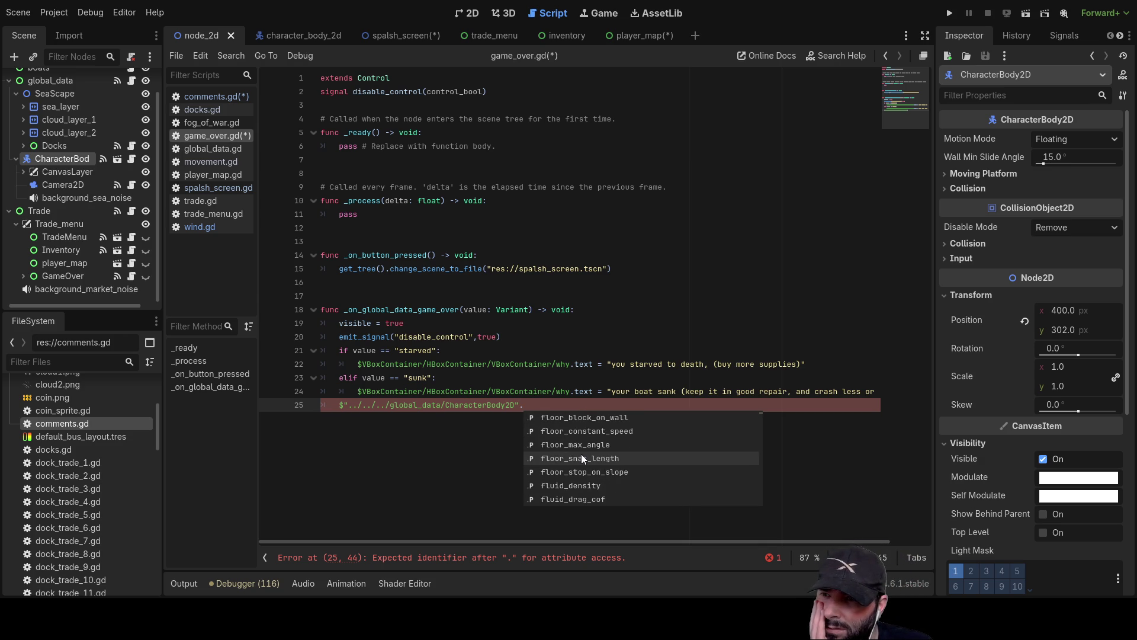
pyautogui.scroll(-5, 585, 456)
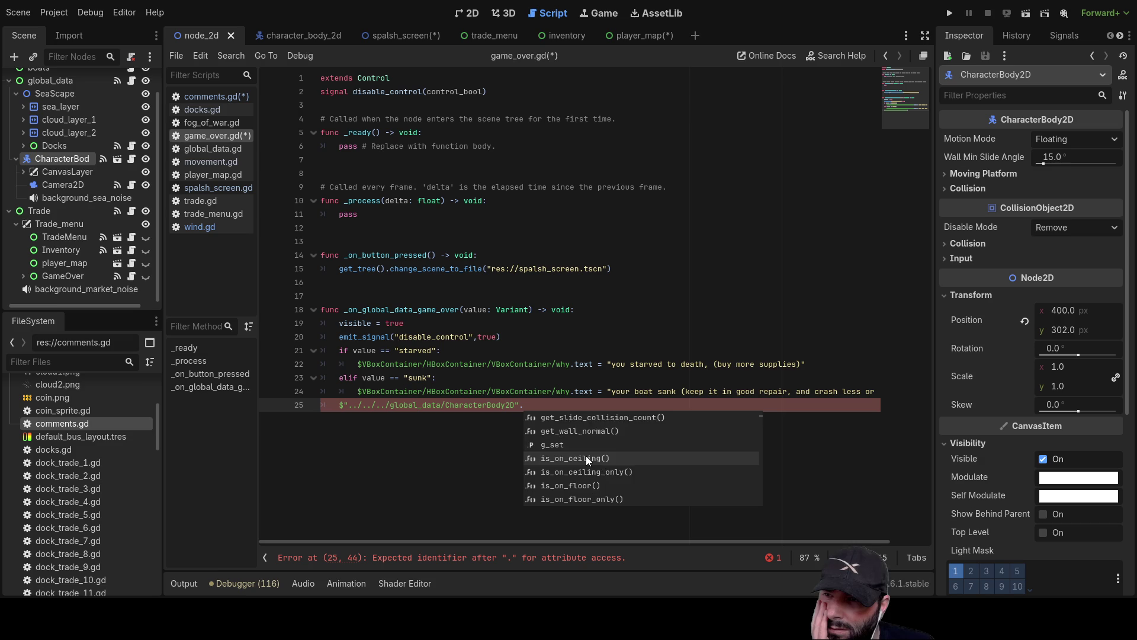
pyautogui.click(453, 475)
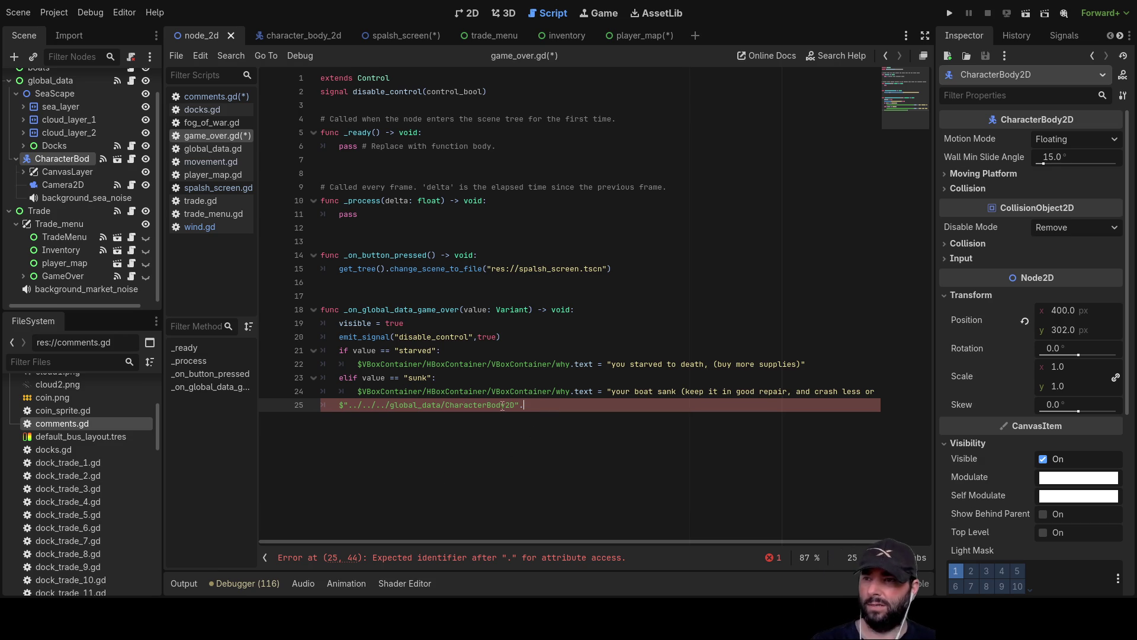
pyautogui.moveTo(531, 416); pyautogui.dragTo(320, 415)
pyautogui.press('BackSpace')
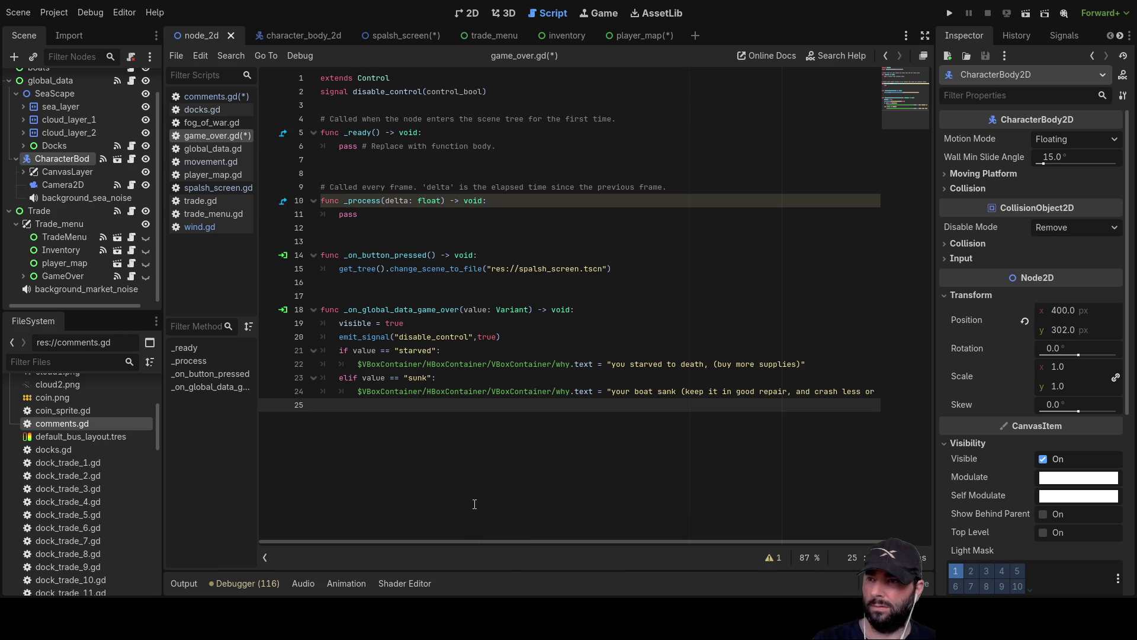
# Switch to the 2D workspace, zoom in on the boat and open the character_body_2d scene
pyautogui.click(469, 13)
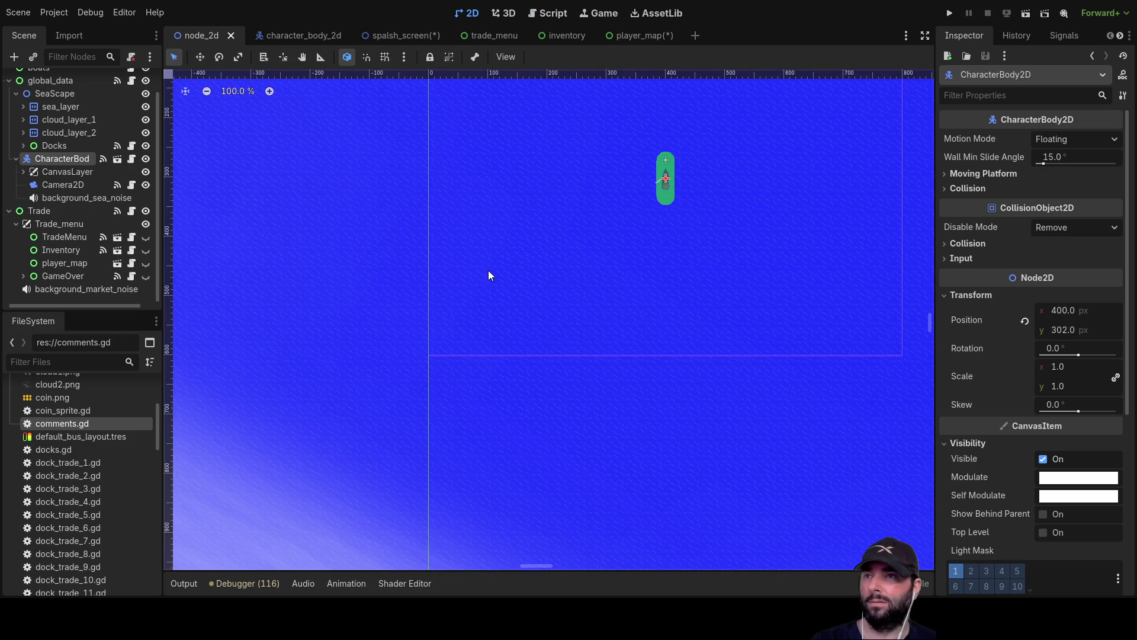
pyautogui.scroll(11, 686, 158)
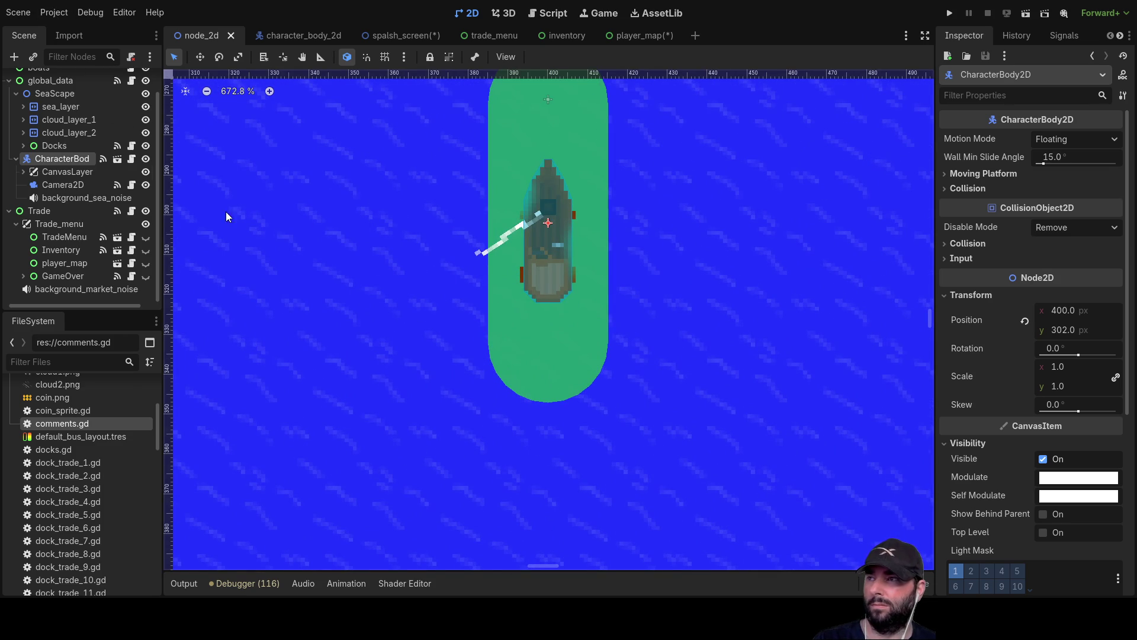
pyautogui.click(308, 33)
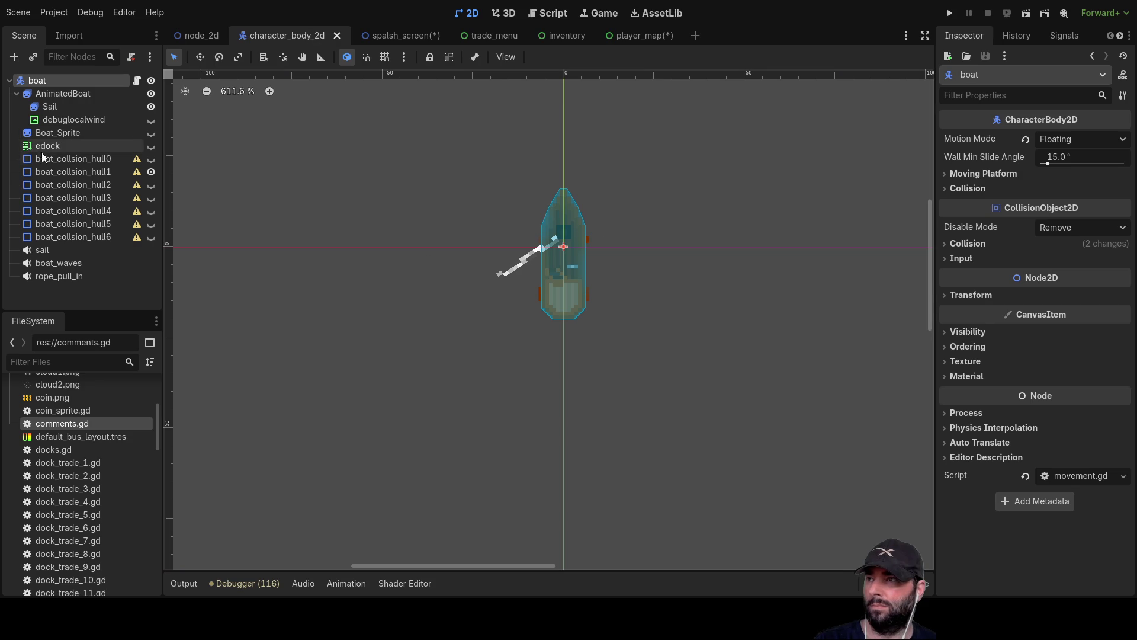
# Hide the boat_collsion_hull1 overlay and select the AnimatedBoat node
pyautogui.click(151, 172)
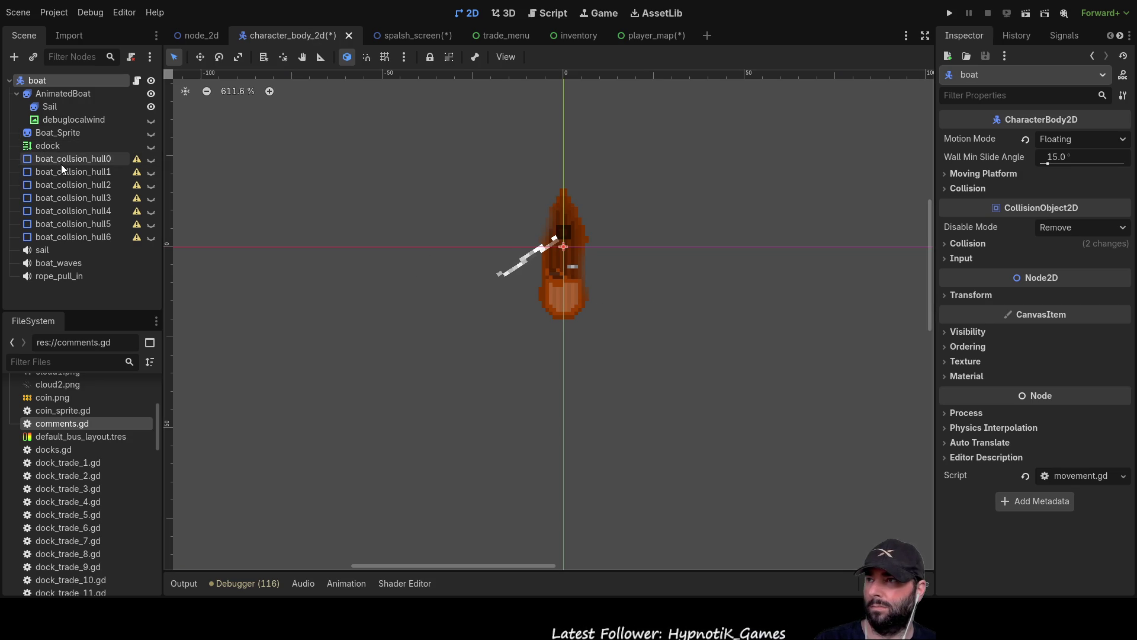
pyautogui.click(51, 134)
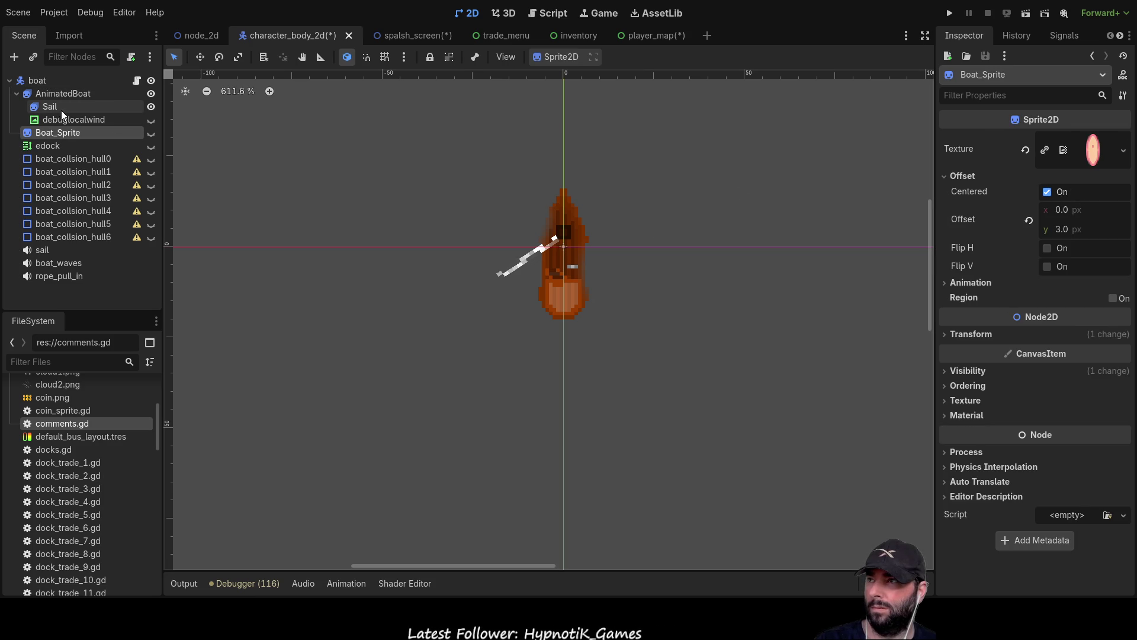
pyautogui.click(59, 92)
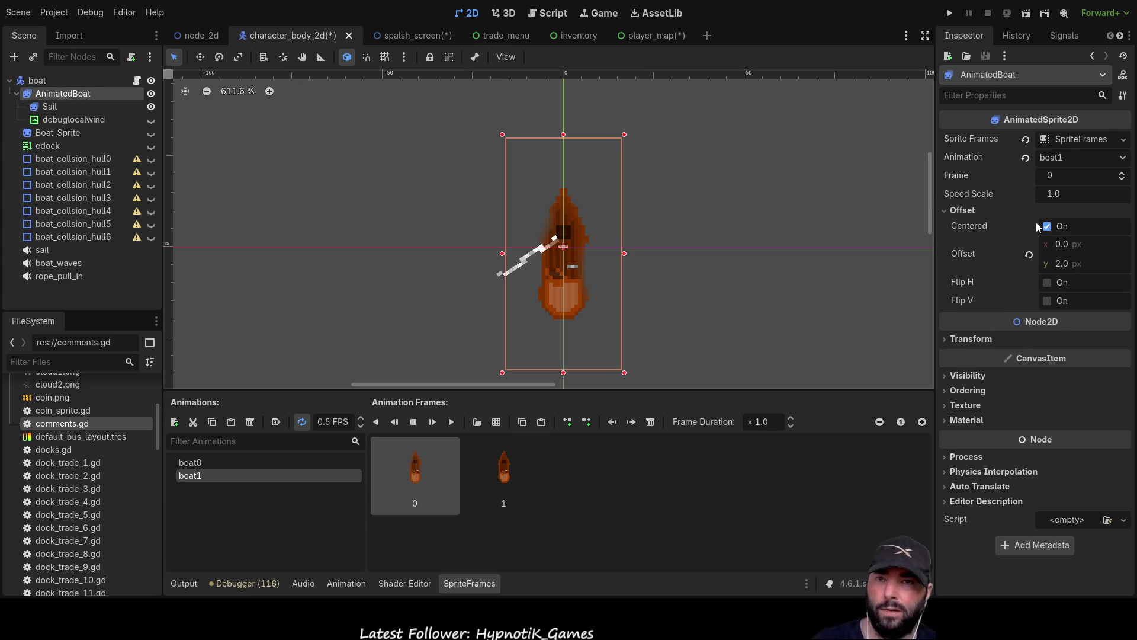
# Browse AnimatedBoat's Inspector sections, settling on Visibility to lower the Modulate alpha
pyautogui.click(949, 379)
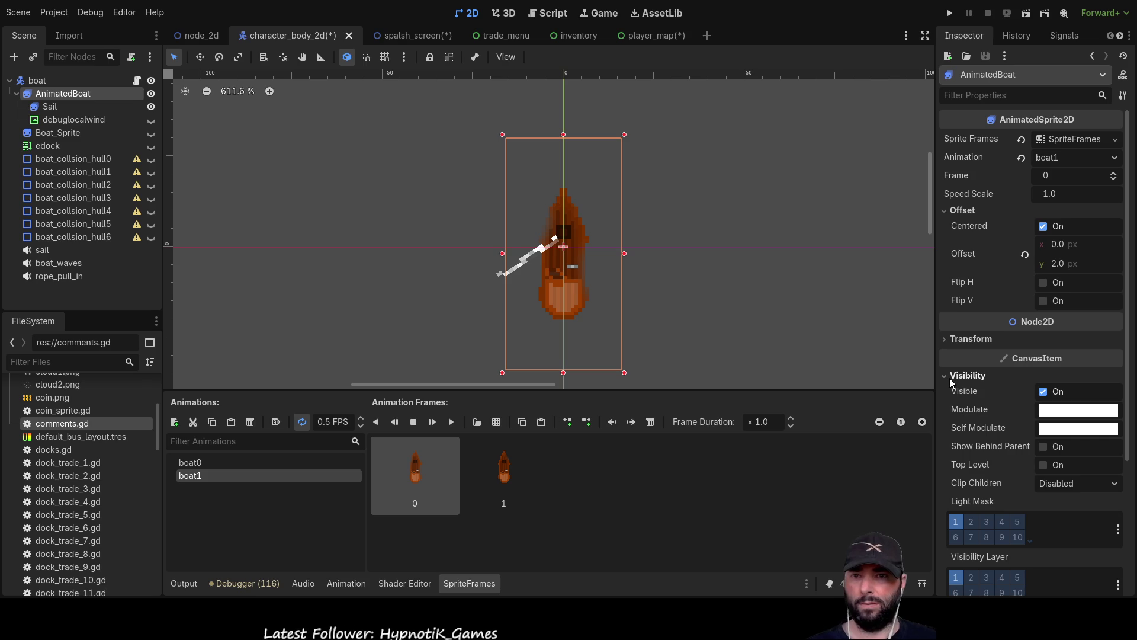
pyautogui.click(950, 378)
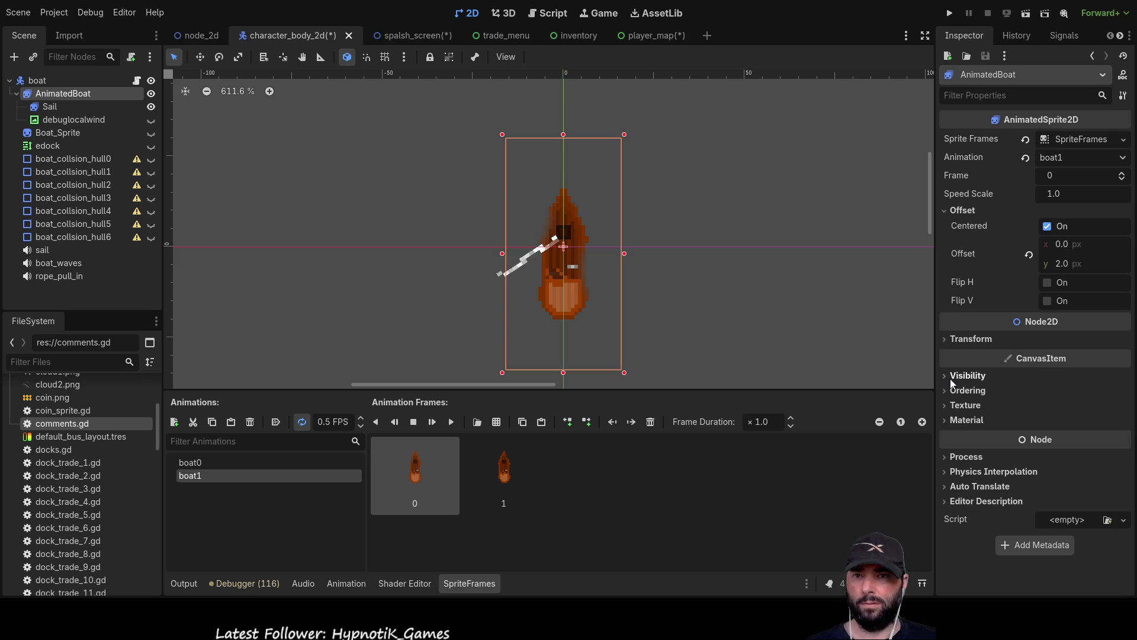
pyautogui.click(951, 337)
pyautogui.click(950, 337)
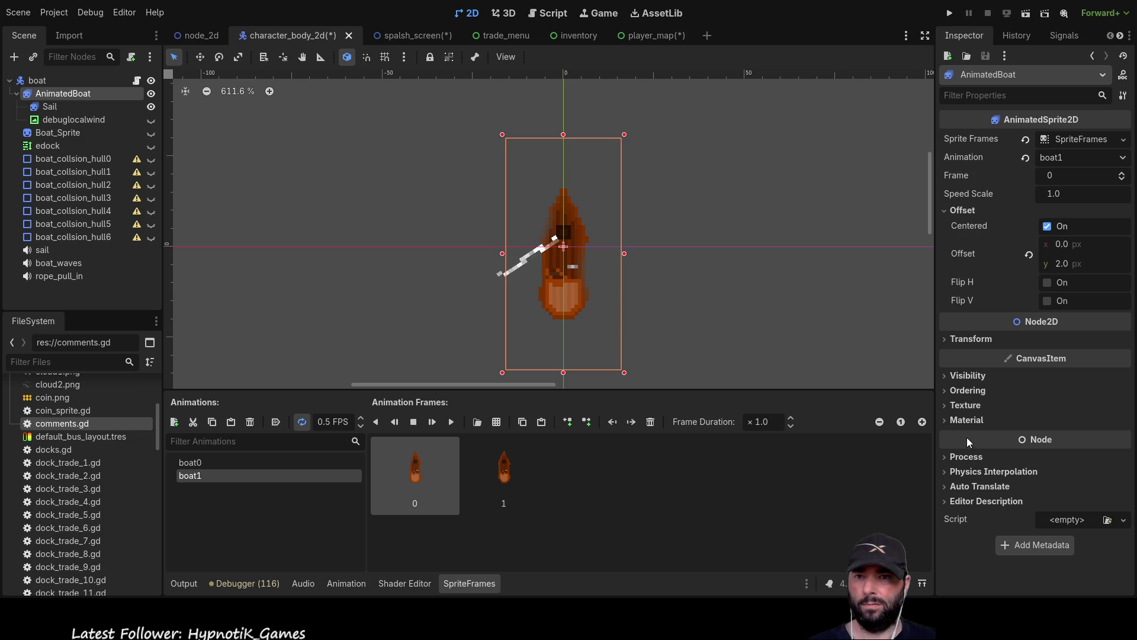
pyautogui.click(952, 403)
pyautogui.click(947, 406)
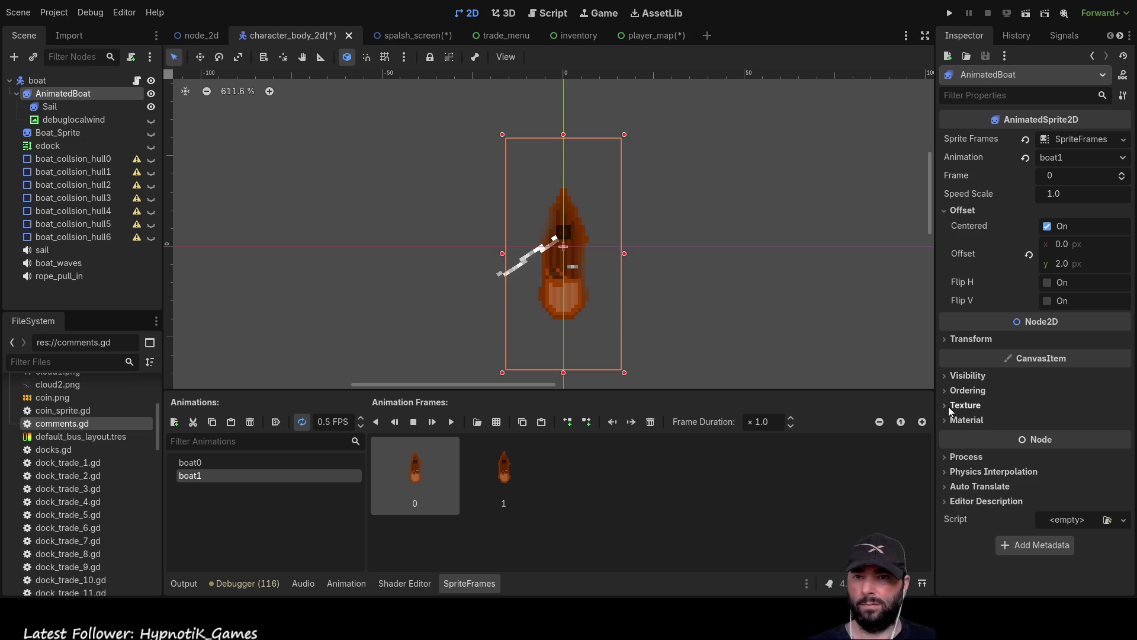
pyautogui.click(954, 424)
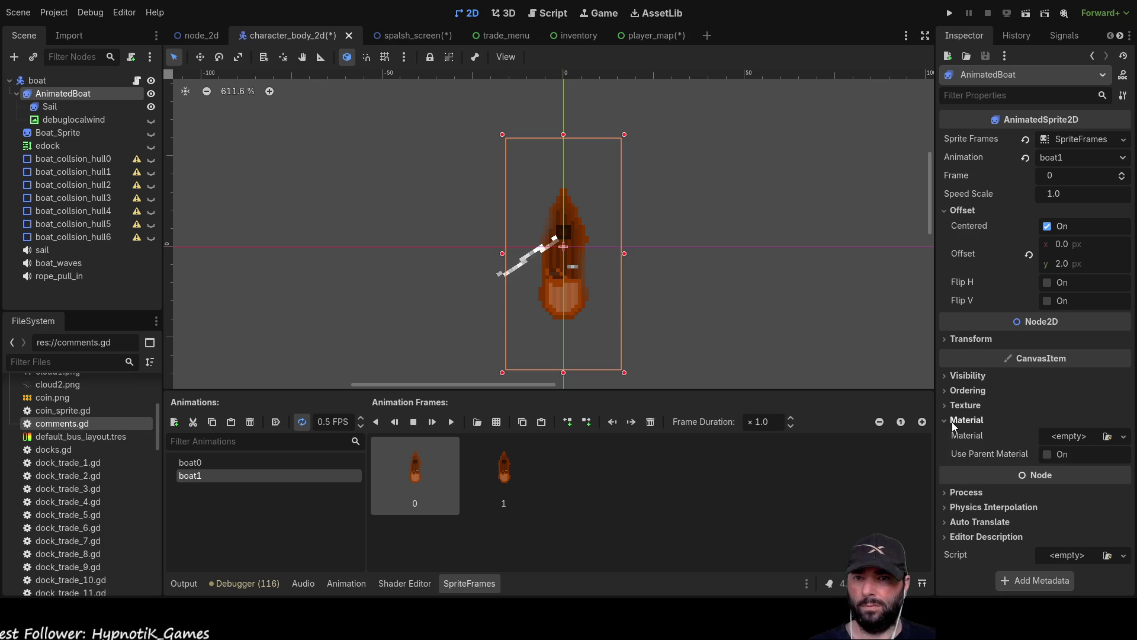
pyautogui.click(952, 423)
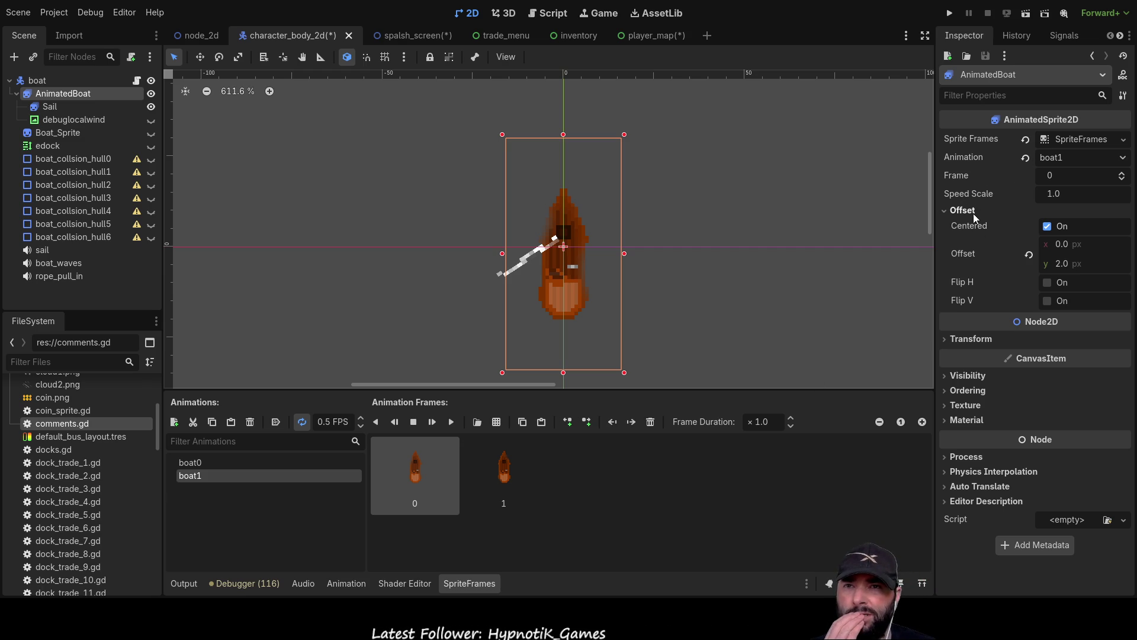
pyautogui.click(950, 340)
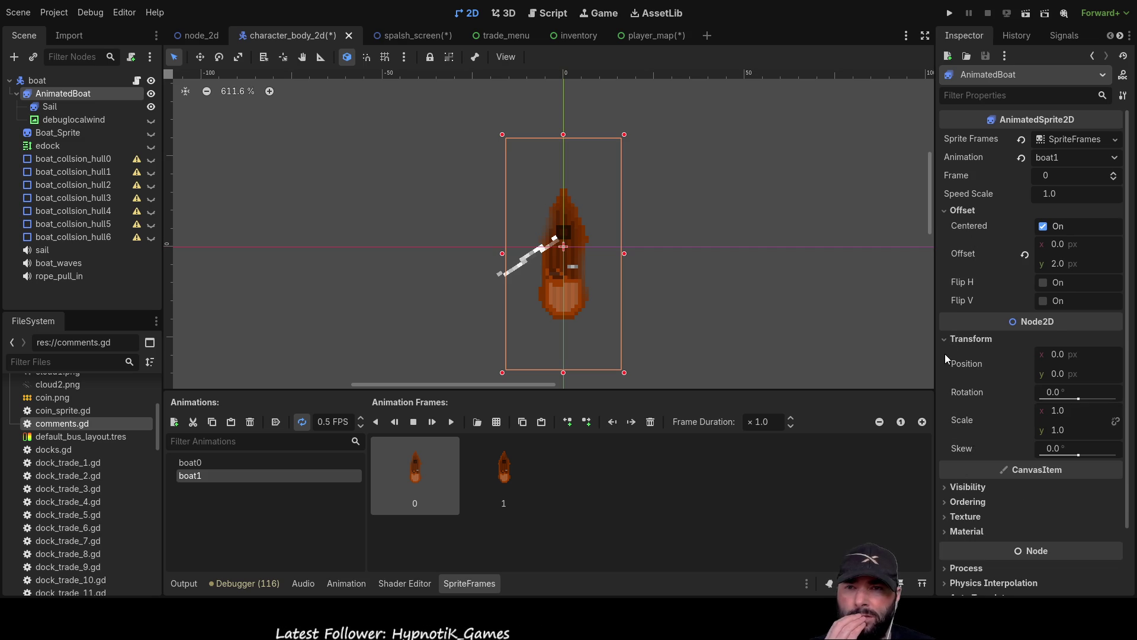
pyautogui.click(945, 340)
pyautogui.click(946, 376)
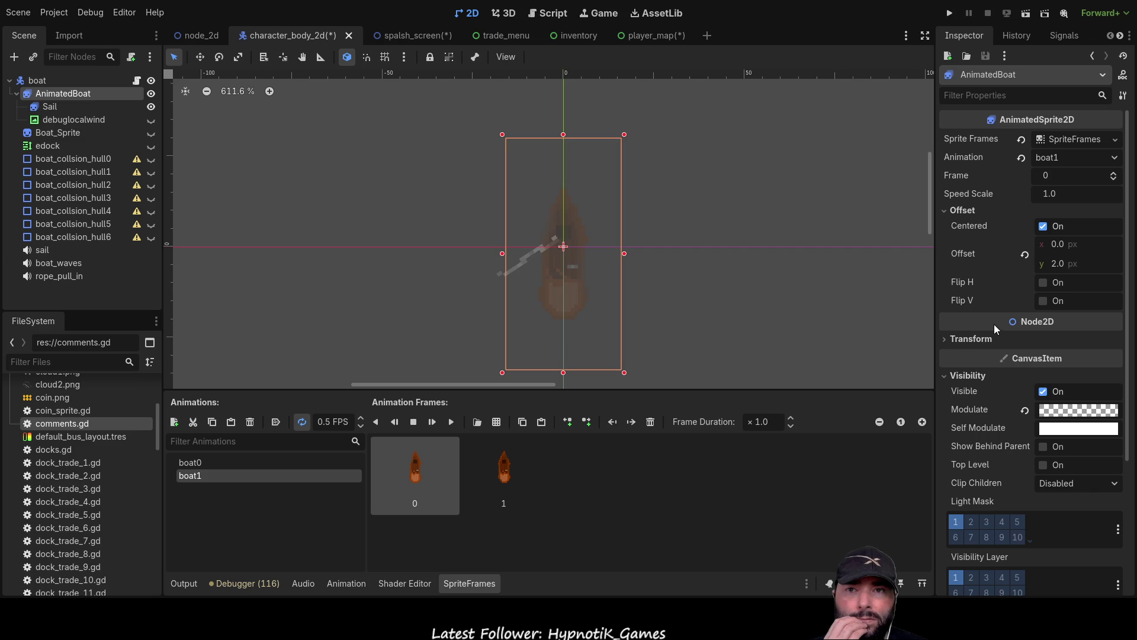
# Undo and redo the Modulate transparency to compare, then run the project
pyautogui.hotkey('ctrl', 'z')
pyautogui.hotkey('ctrl', 'shift', 'z')
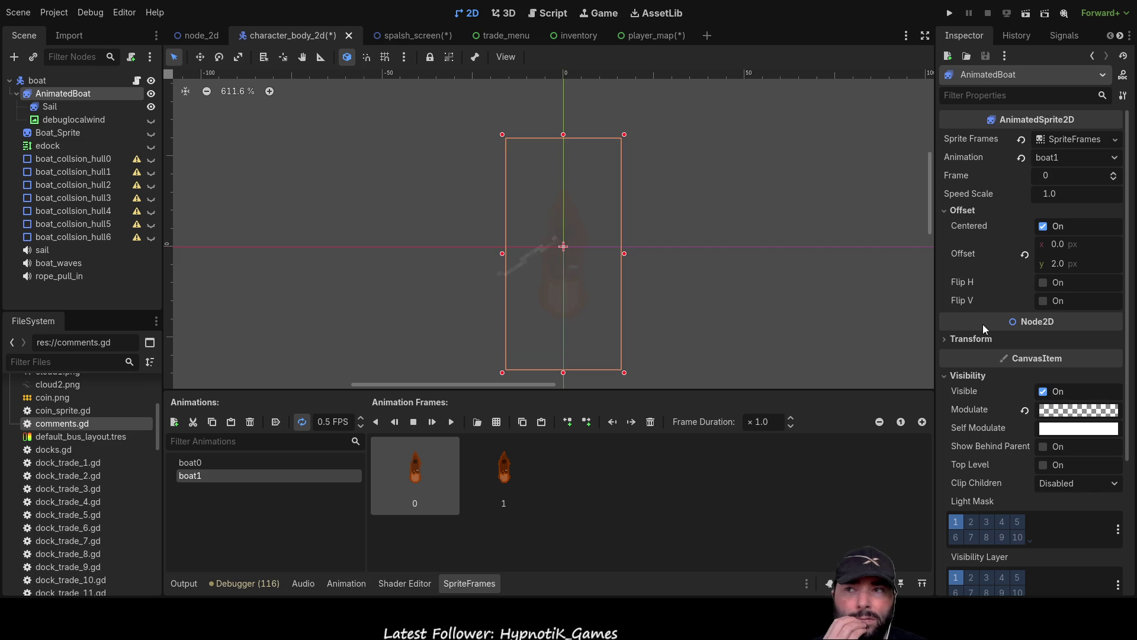
pyautogui.click(950, 13)
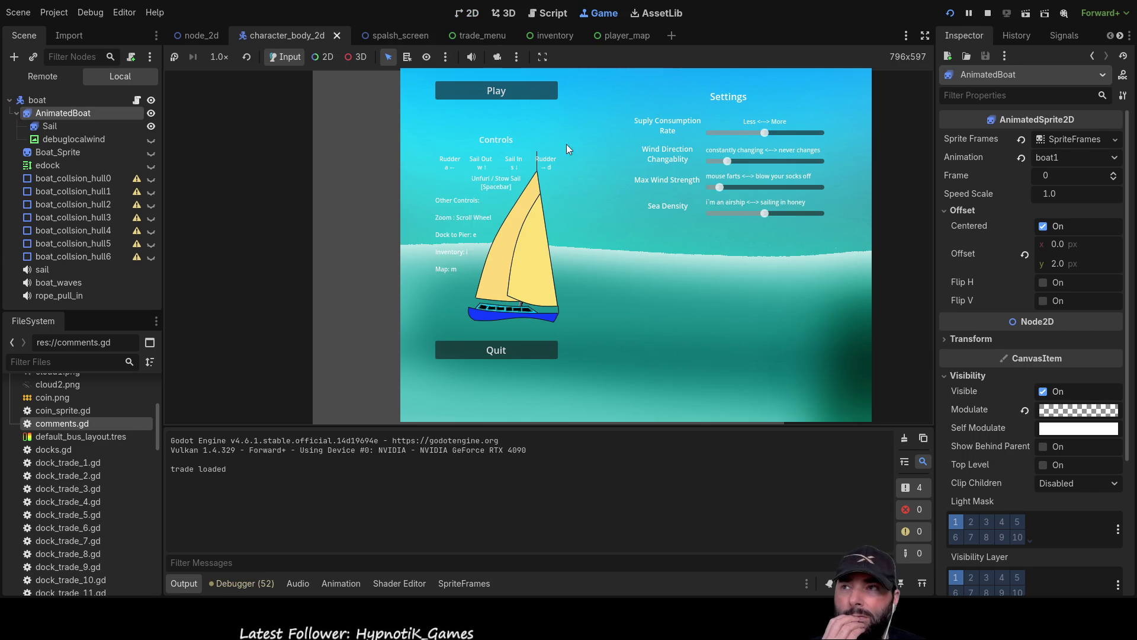
# Play-test the boat, revert AnimatedBoat's Modulate to opaque white, and stop the game
pyautogui.click(534, 93)
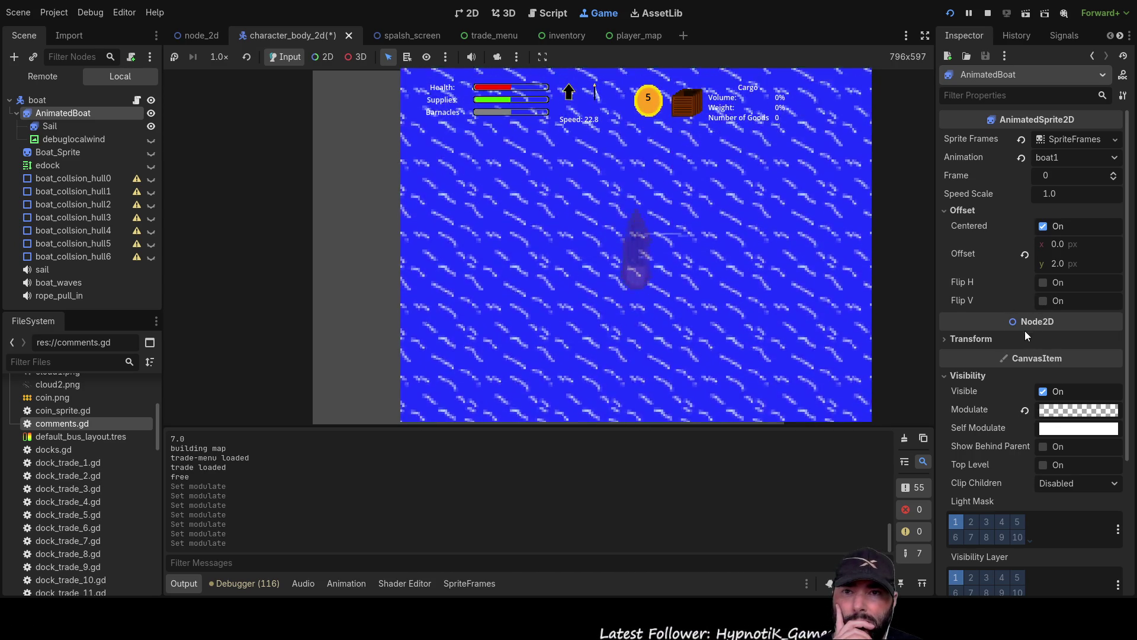
pyautogui.click(982, 337)
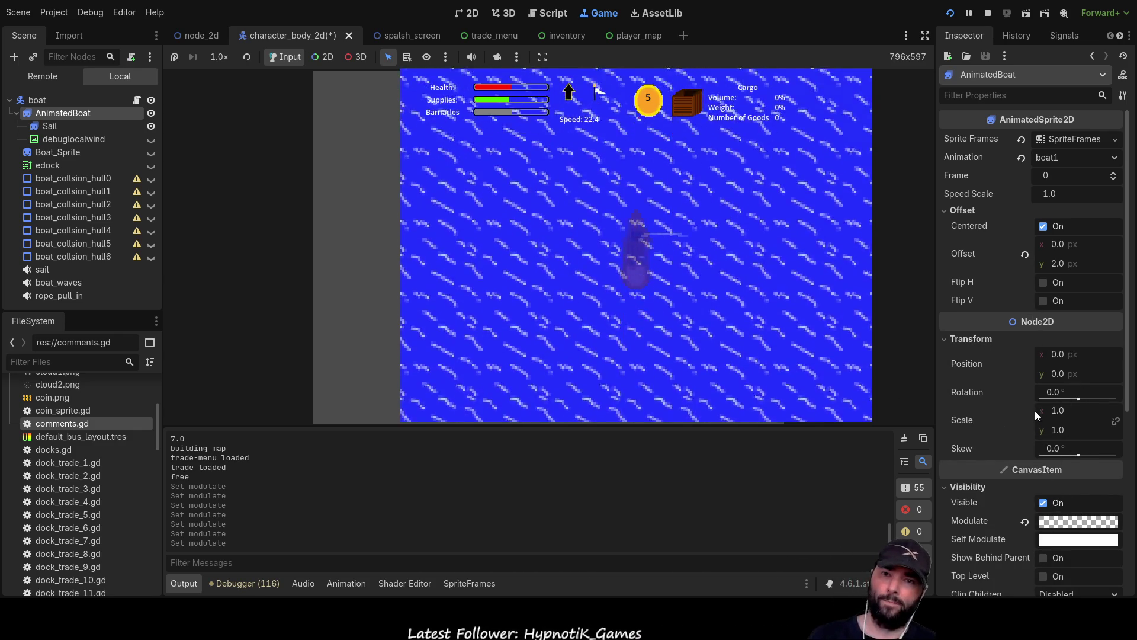
pyautogui.click(1025, 522)
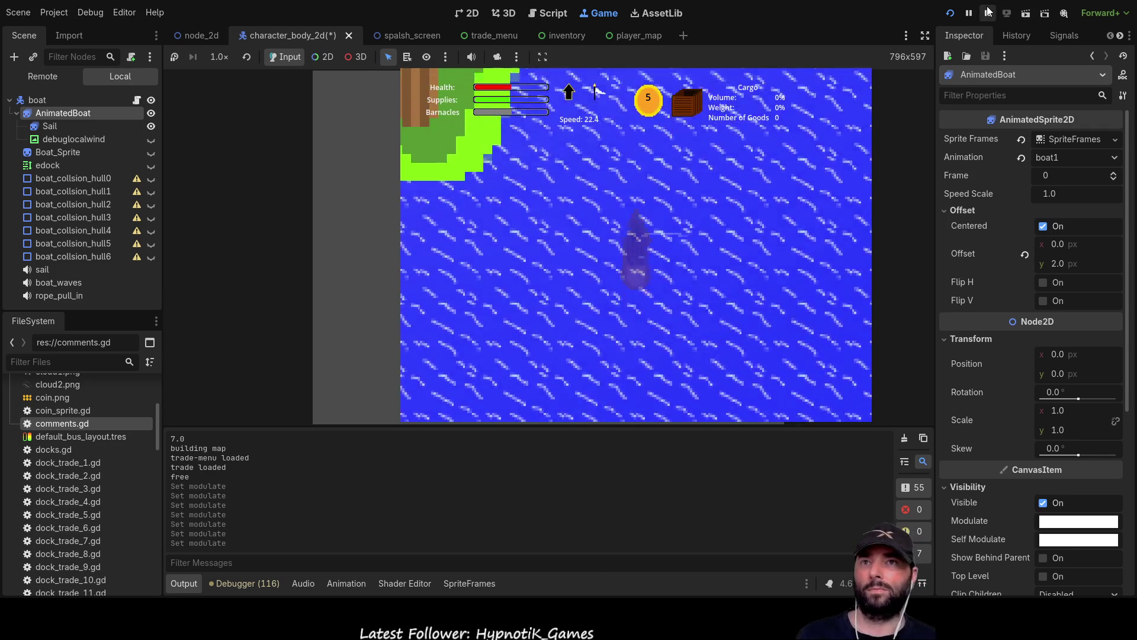
pyautogui.click(988, 13)
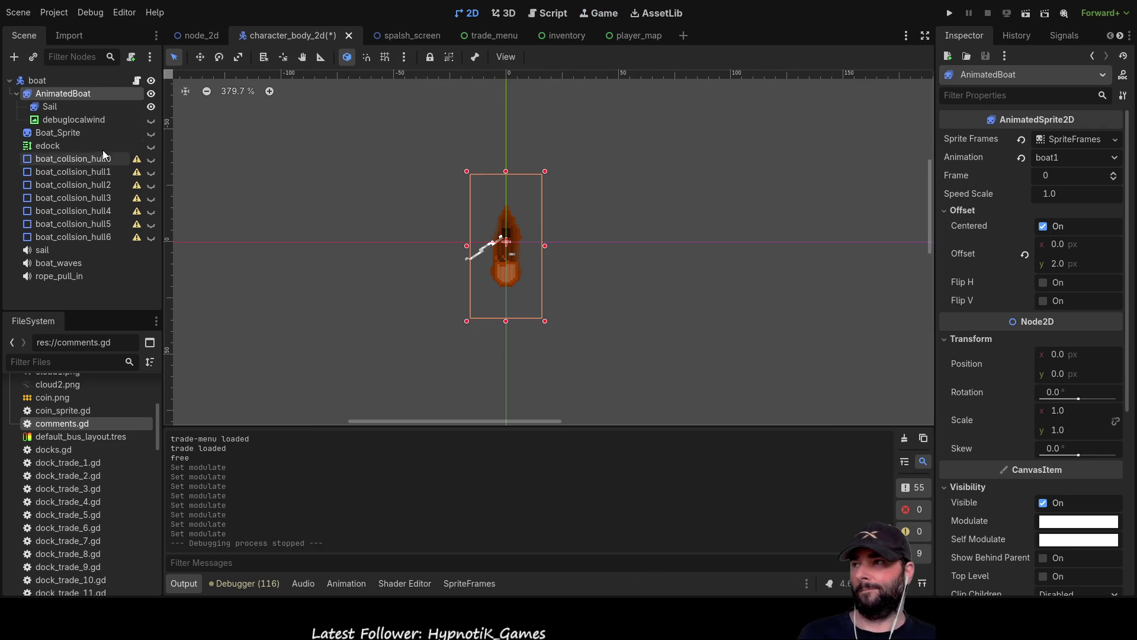
# Re-show boat_collsion_hull1, select the boat root node and open its movement.gd script
pyautogui.click(151, 172)
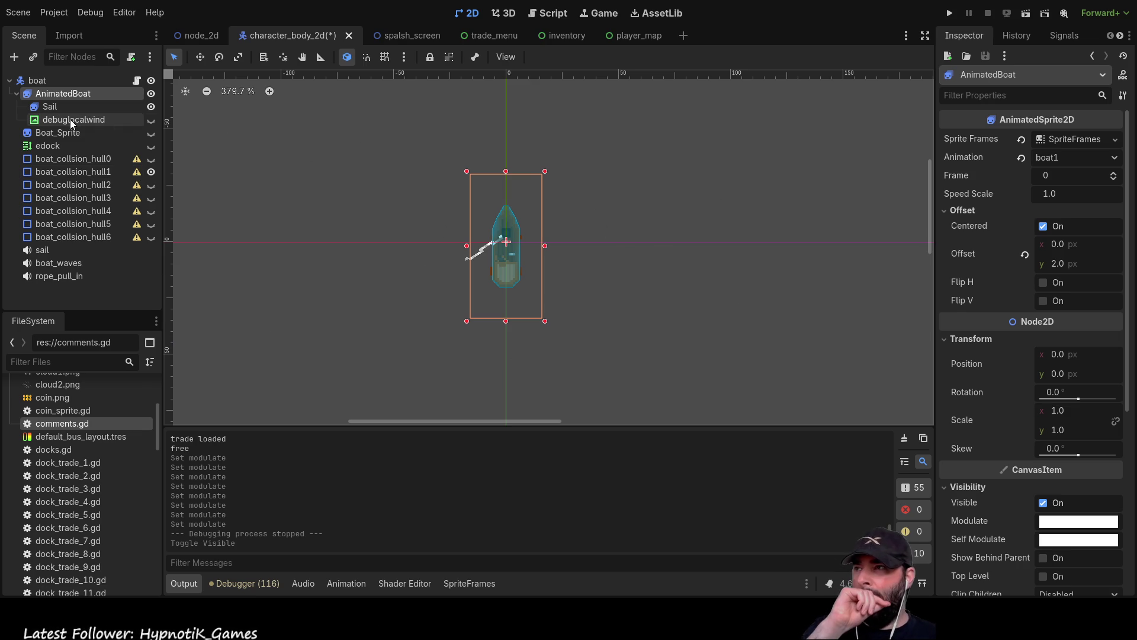
pyautogui.click(63, 79)
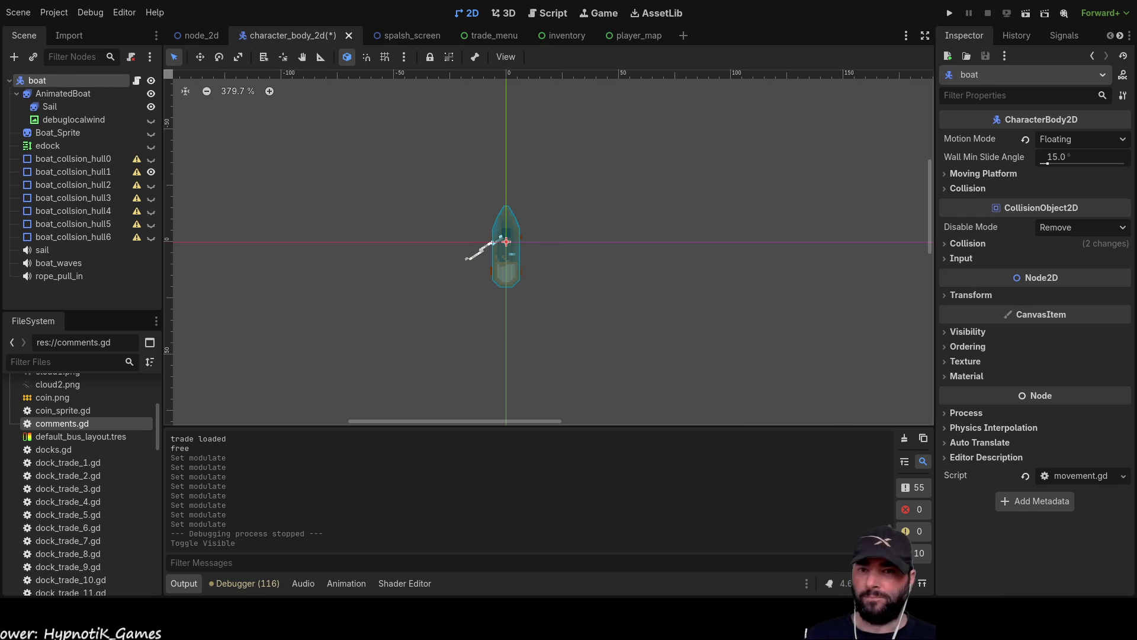
pyautogui.click(1064, 477)
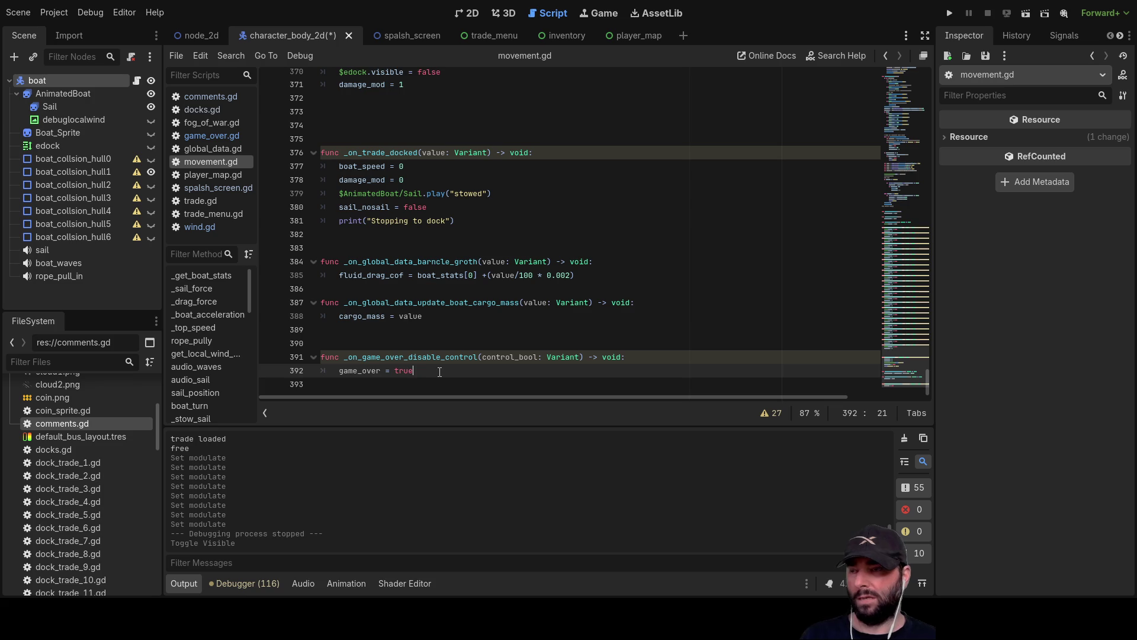
# Add 'var x = 255' and a 'while x > 0:' loop with 'pass' to _on_game_over_disable_control
pyautogui.press('Return')
pyautogui.write('while')
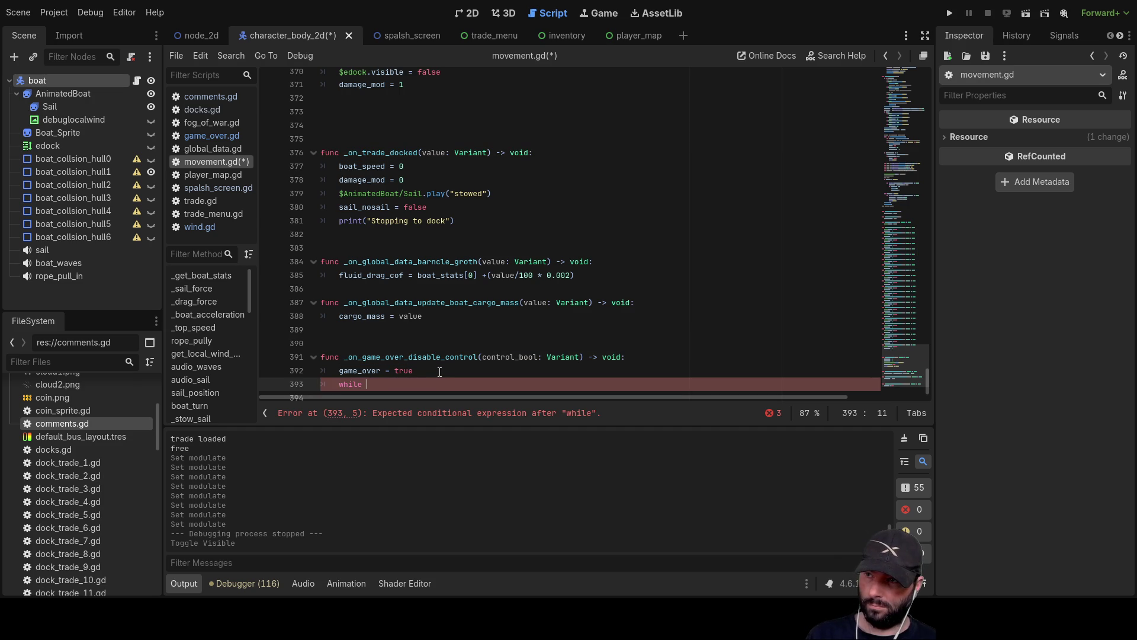
pyautogui.write('x')
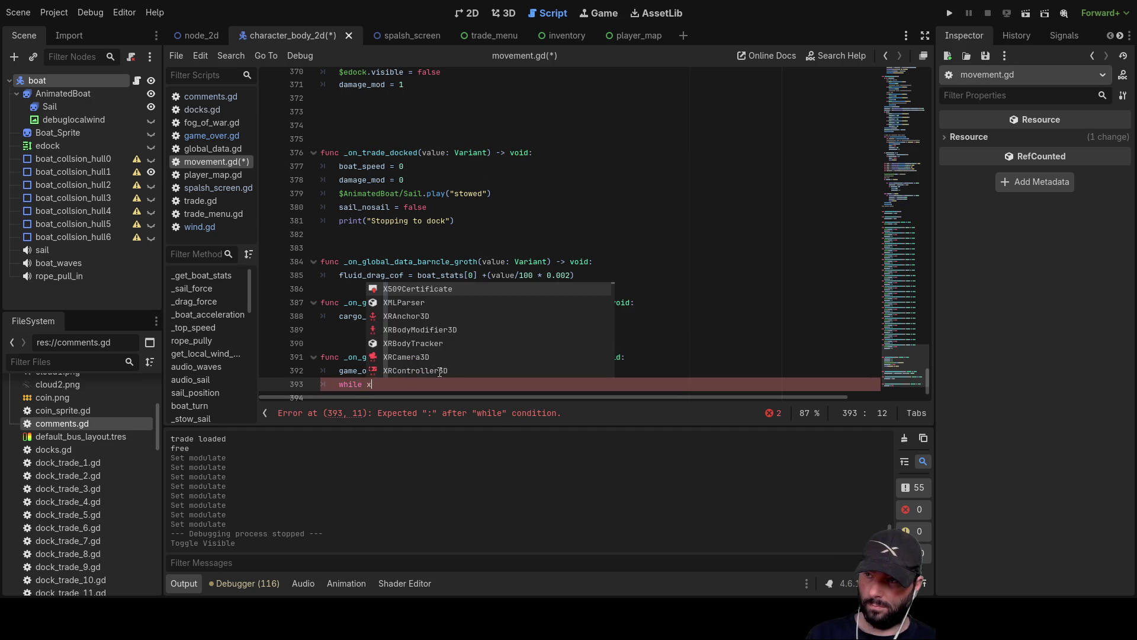
pyautogui.write(' > 0')
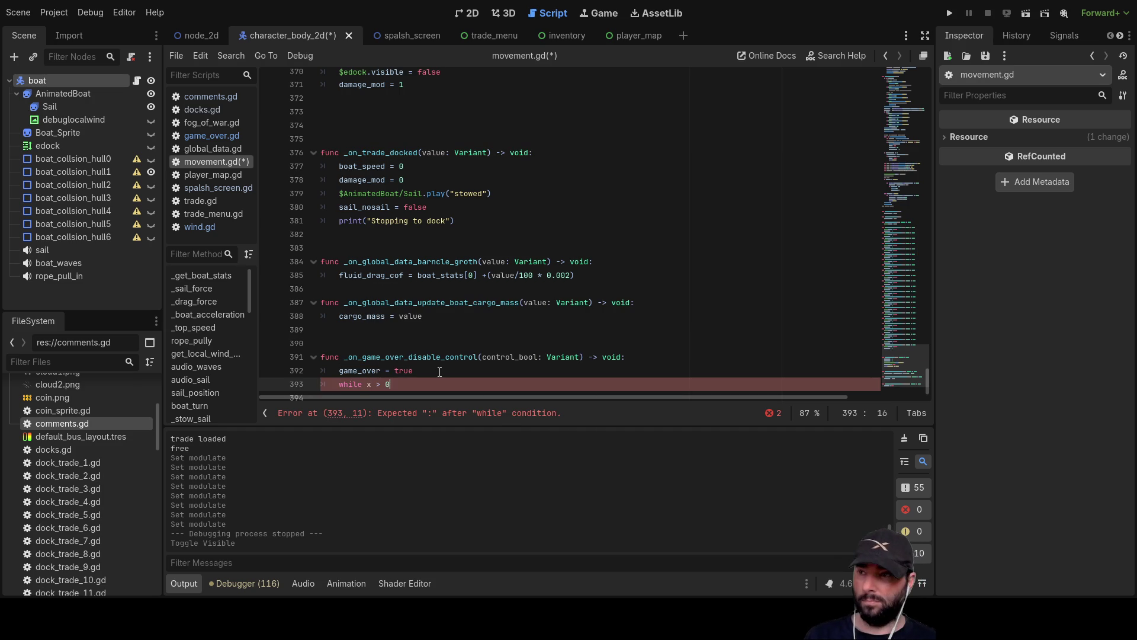
pyautogui.press('Return')
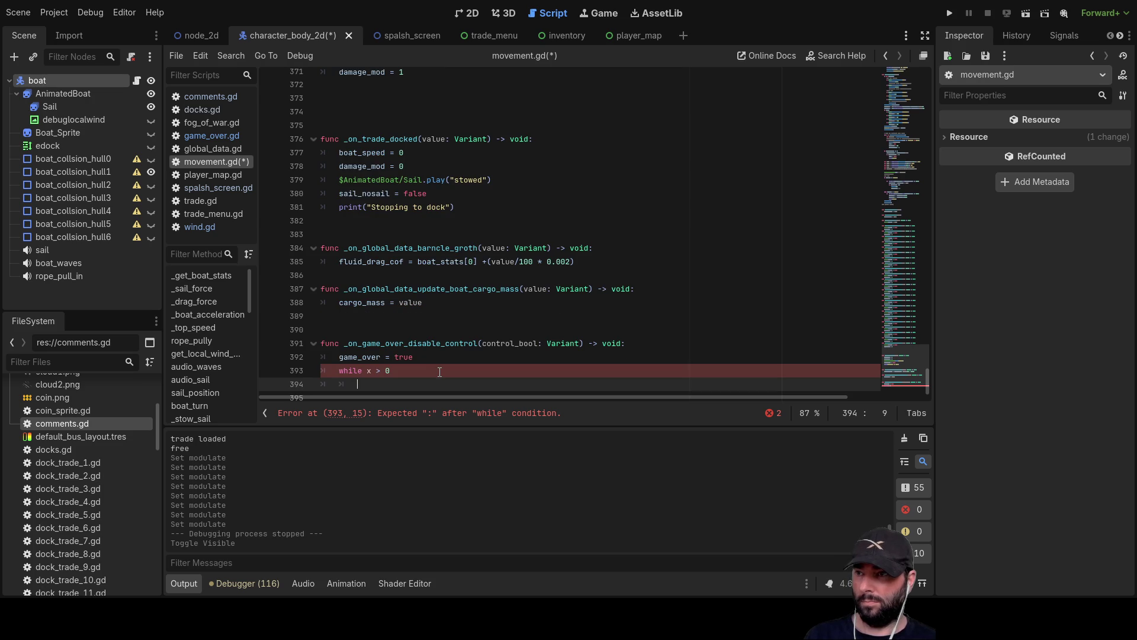
pyautogui.press('Up')
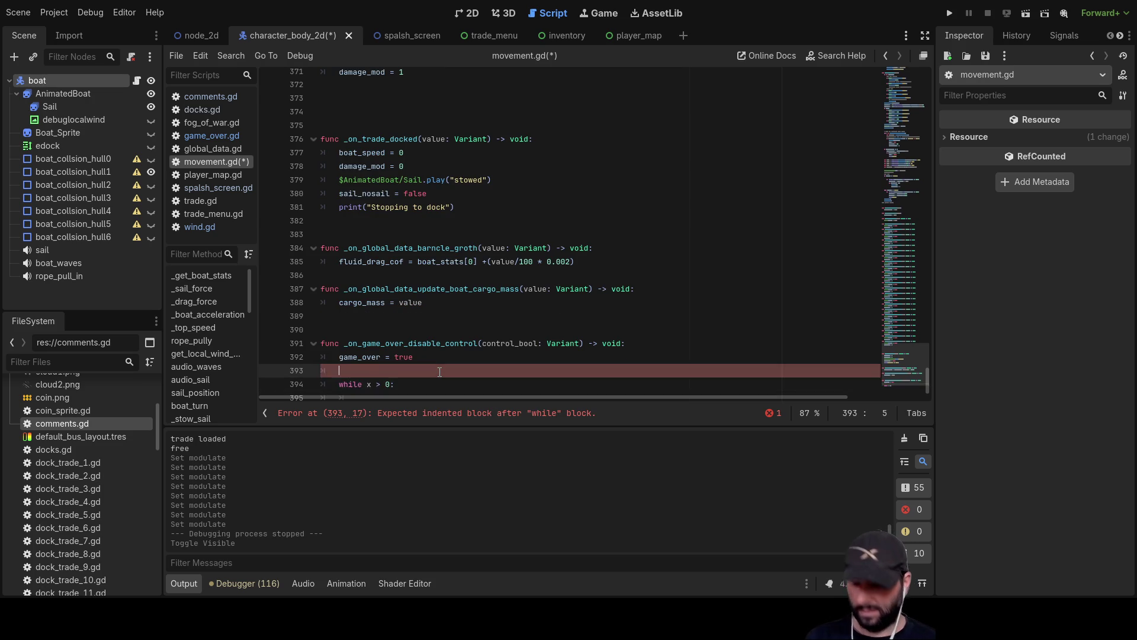
pyautogui.press('Return')
pyautogui.press('Up')
pyautogui.write('2')
pyautogui.press('Down')
pyautogui.press('Down')
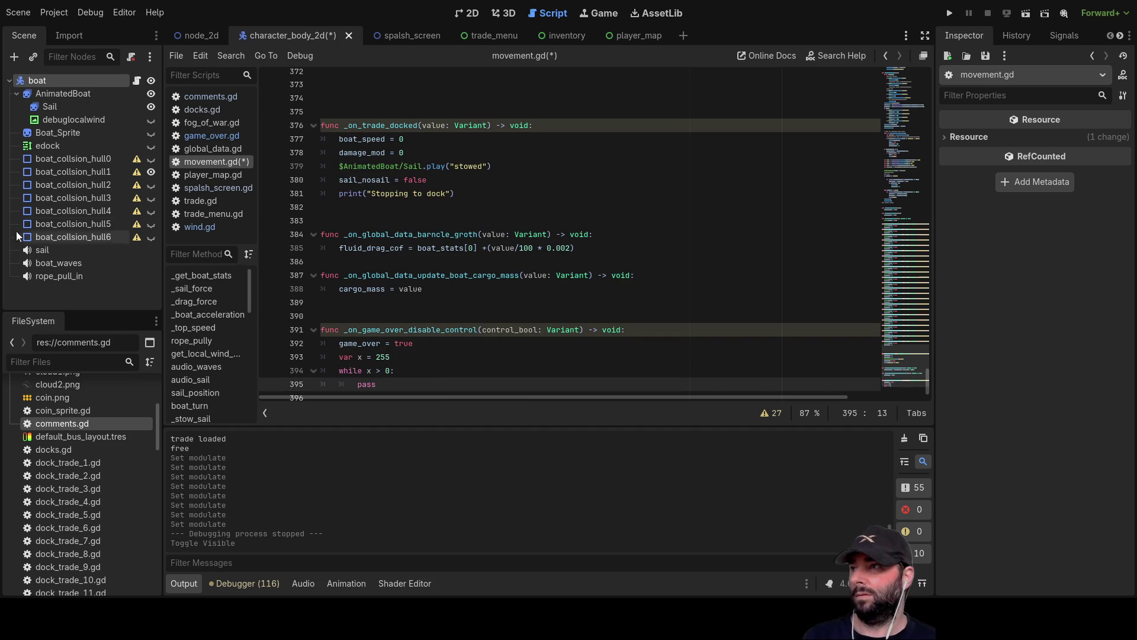
# Drag the AnimatedBoat node from the Scene dock into the while loop, replacing pass with $AnimatedBoat
pyautogui.click(56, 133)
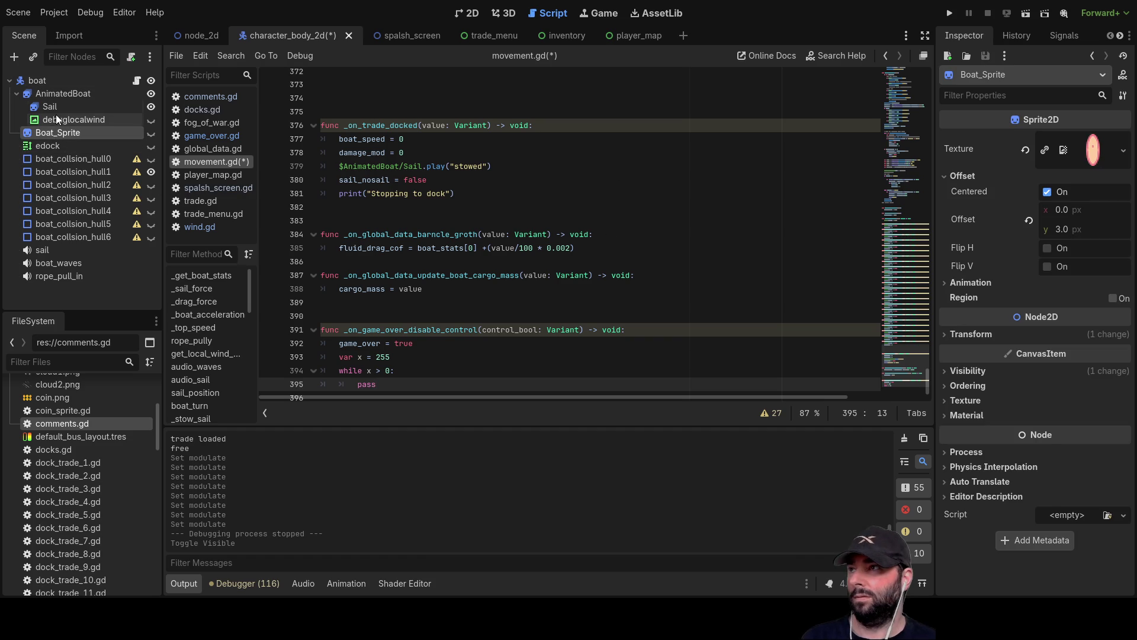
pyautogui.click(62, 97)
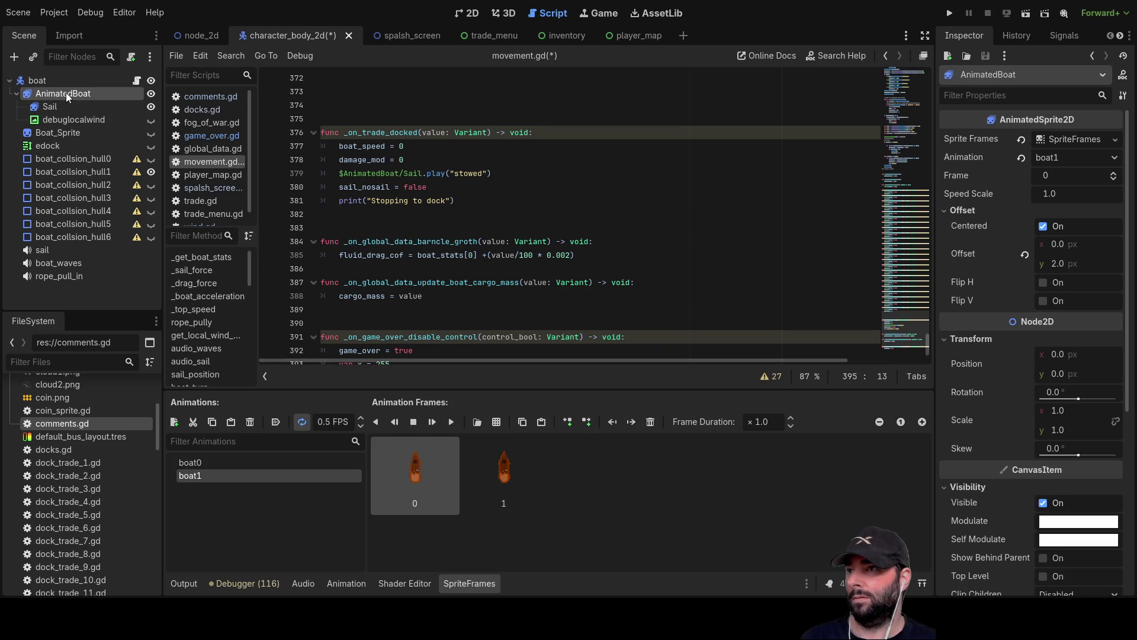
pyautogui.scroll(-2, 440, 283)
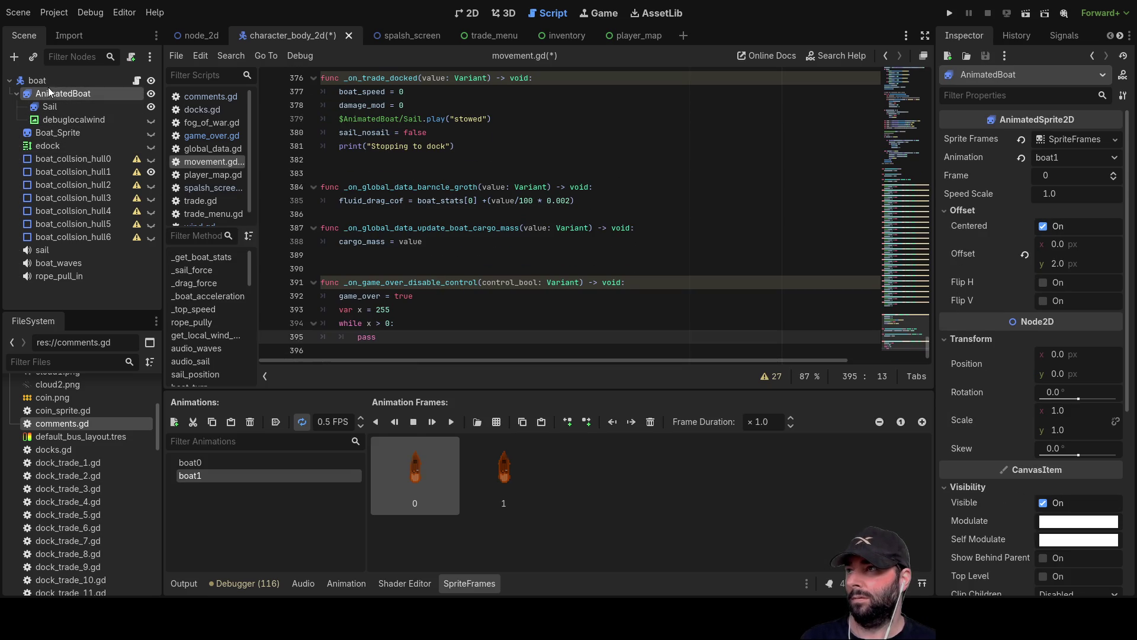
pyautogui.moveTo(53, 100); pyautogui.dragTo(437, 364)
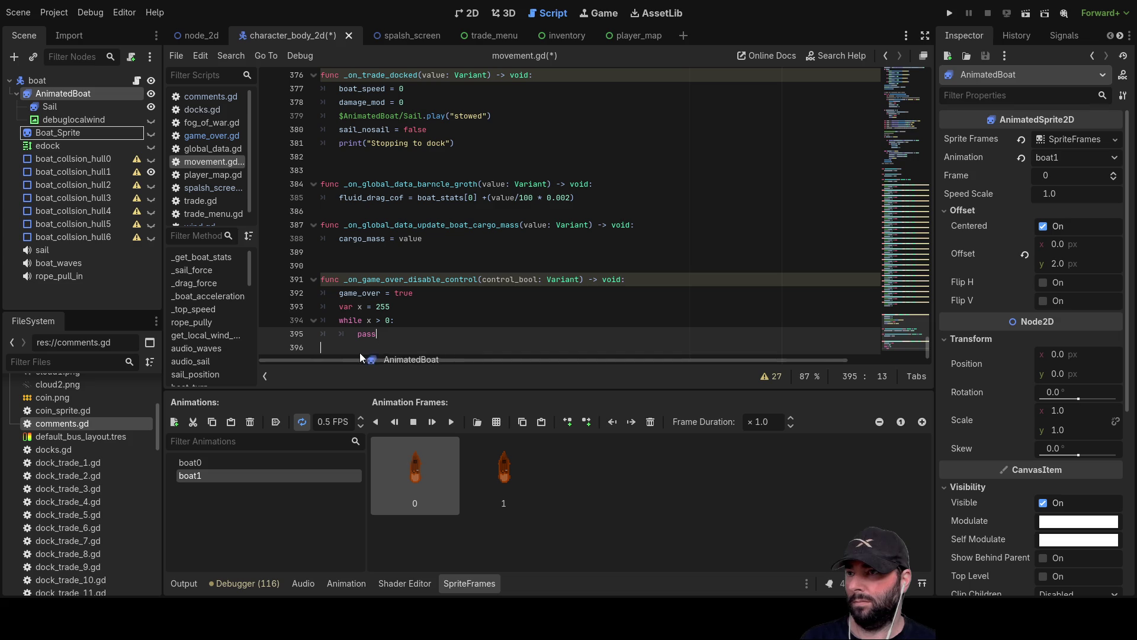
pyautogui.moveTo(366, 357); pyautogui.dragTo(356, 353)
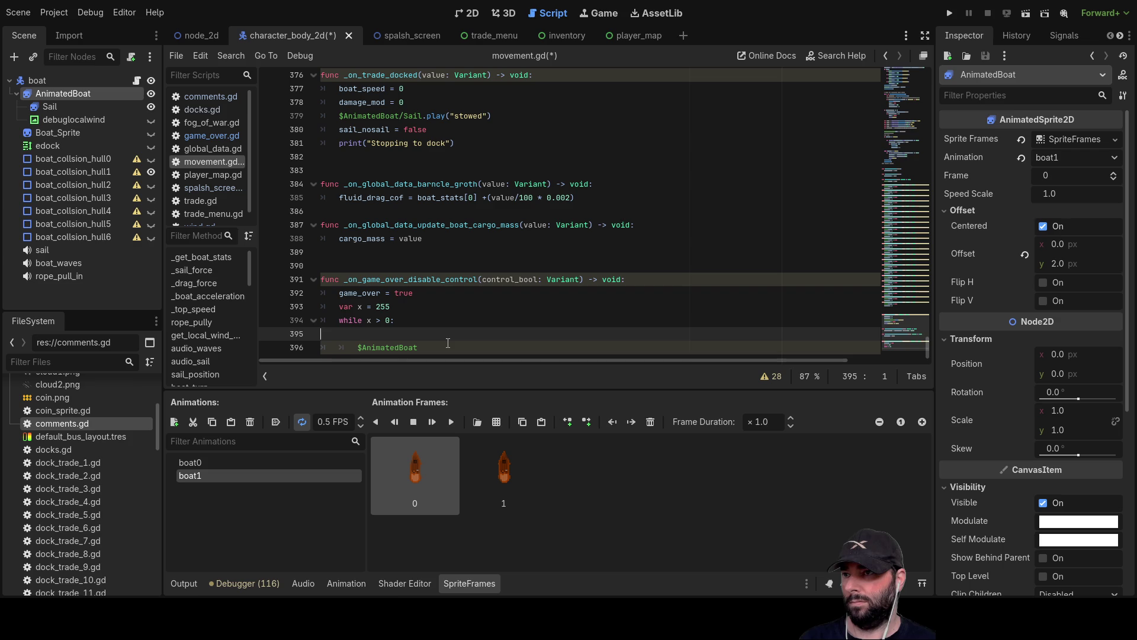
pyautogui.press('BackSpace')
pyautogui.press('Down')
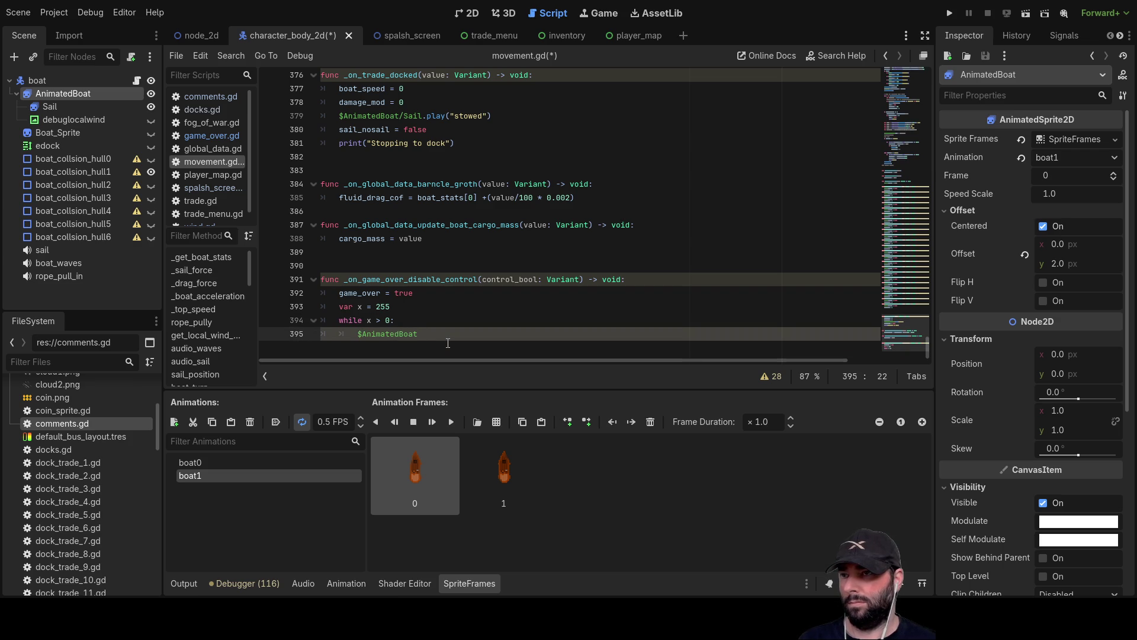
pyautogui.press('Return')
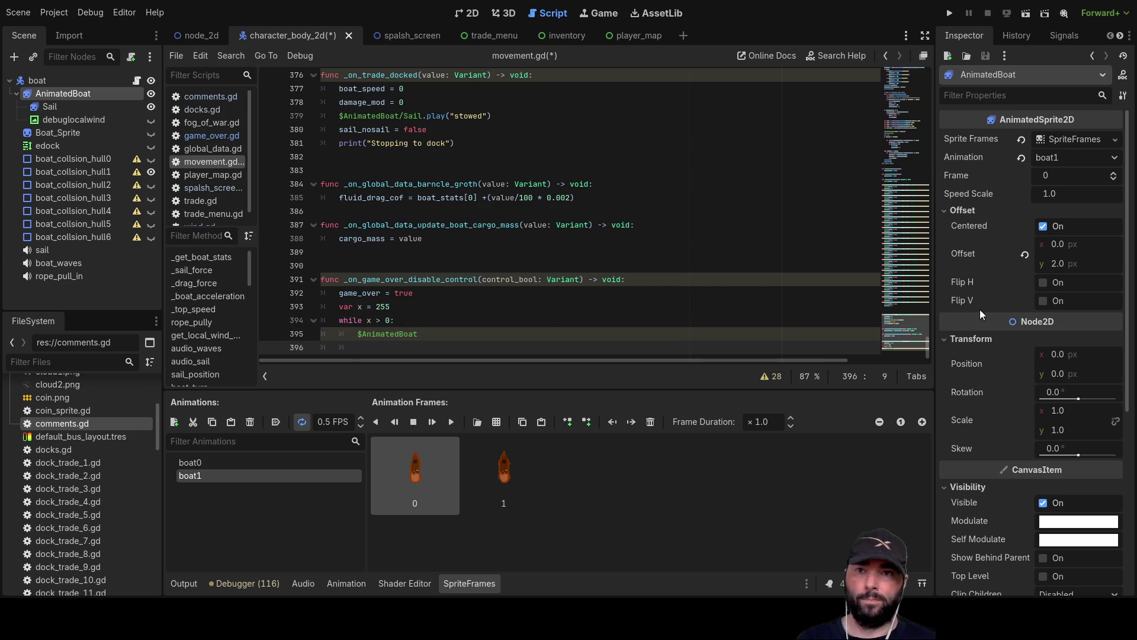
pyautogui.click(1093, 139)
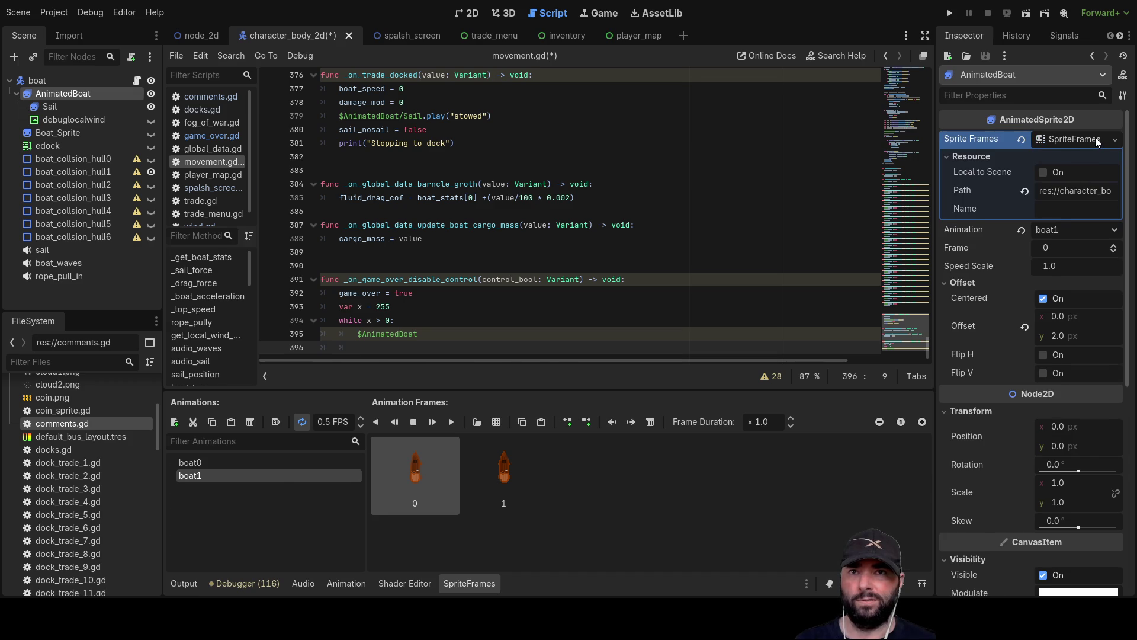
pyautogui.click(1096, 137)
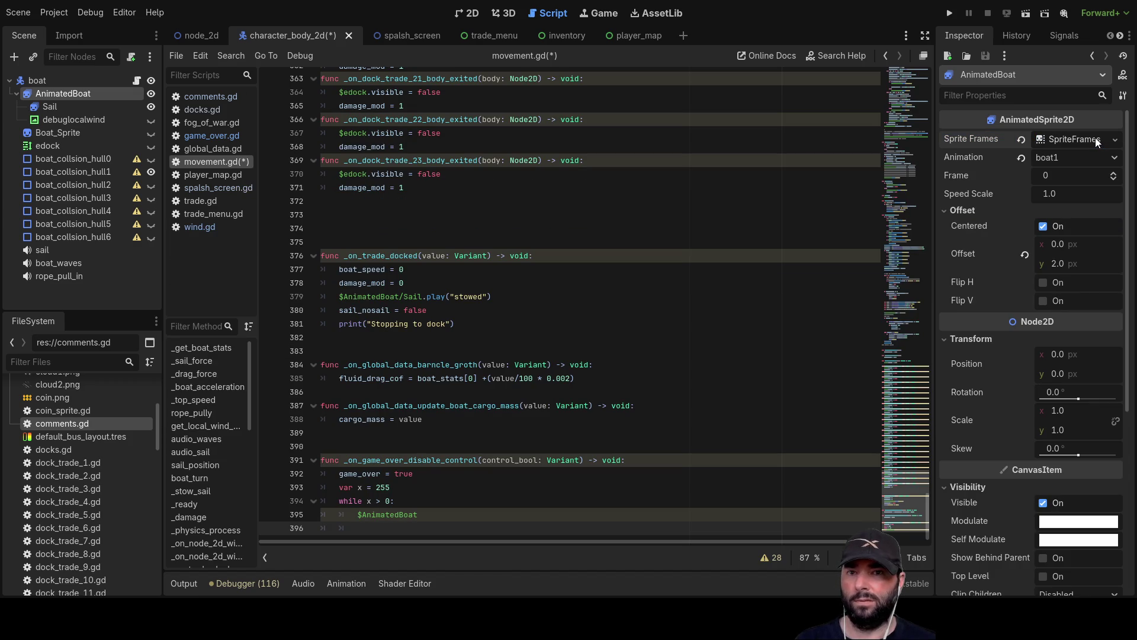
# Turn the loop line into $AnimatedBoat.modulate = Color(), dragging modulate in from the Inspector
pyautogui.click(481, 492)
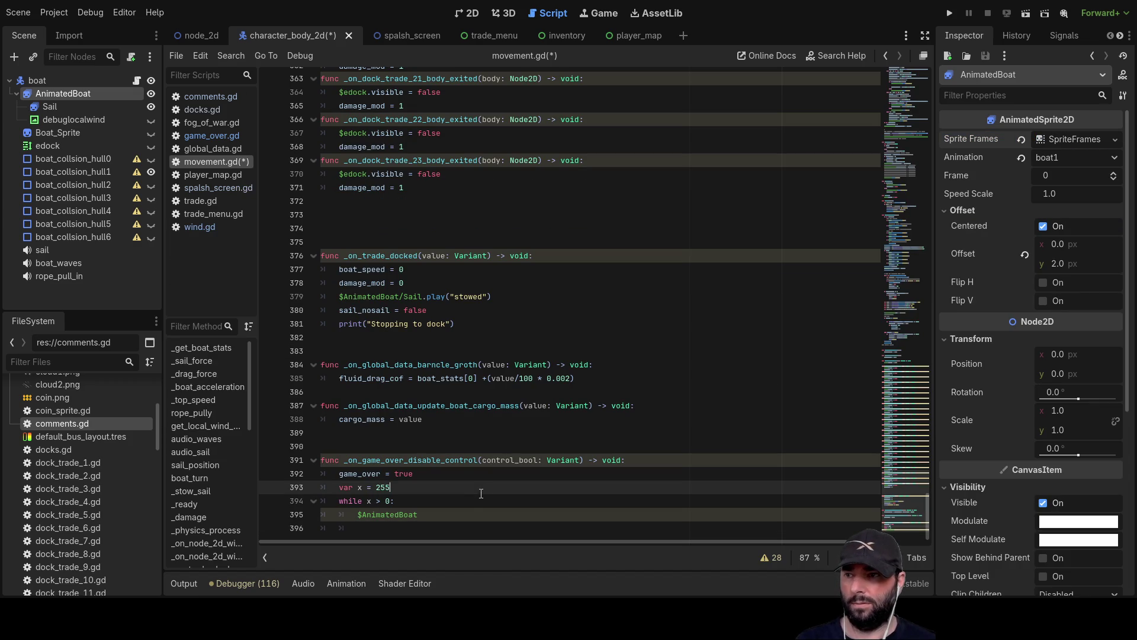
pyautogui.press('Down')
pyautogui.press('Down')
pyautogui.press('Down')
pyautogui.press('Return')
pyautogui.press('Return')
pyautogui.press('Return')
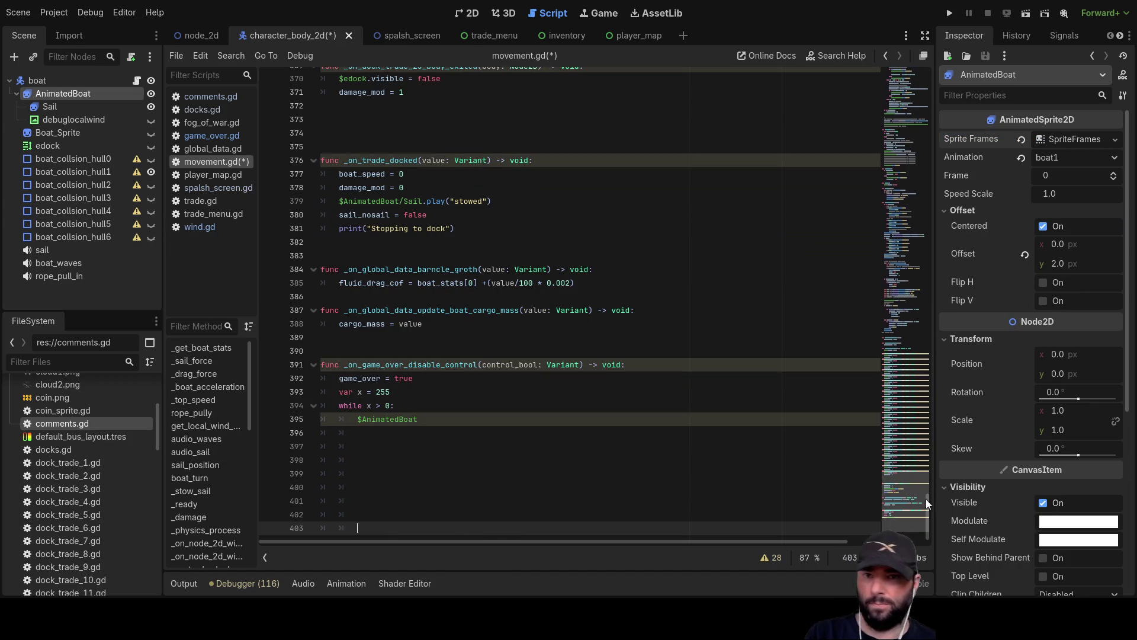
pyautogui.moveTo(980, 518)
pyautogui.mouseDown()
pyautogui.moveTo(532, 418)
pyautogui.moveTo(434, 421)
pyautogui.mouseUp()
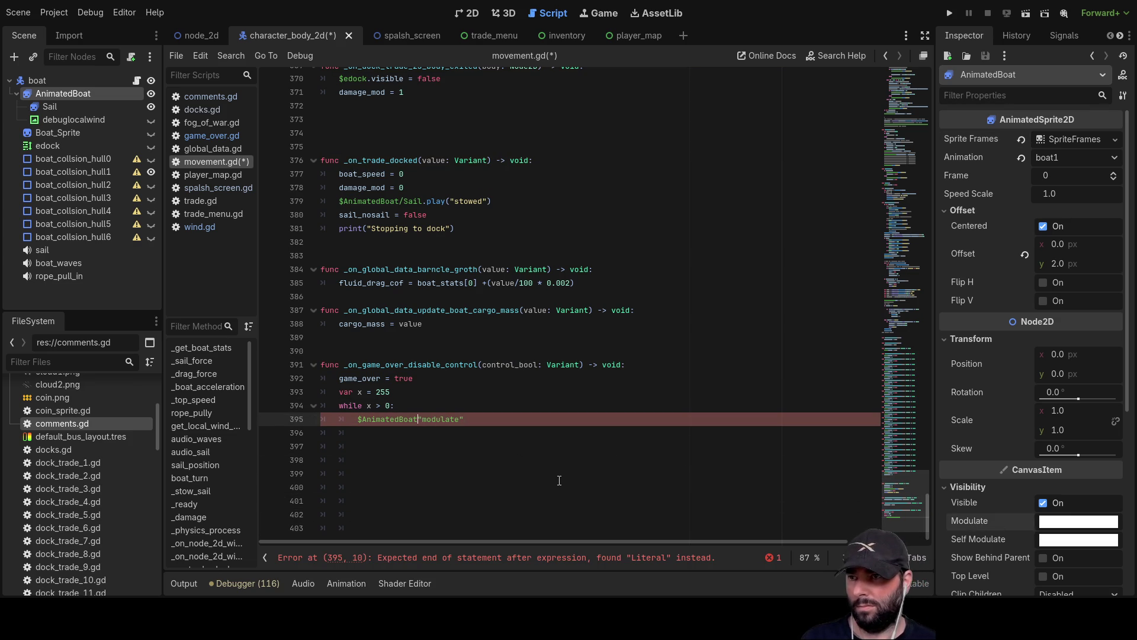
pyautogui.write('.')
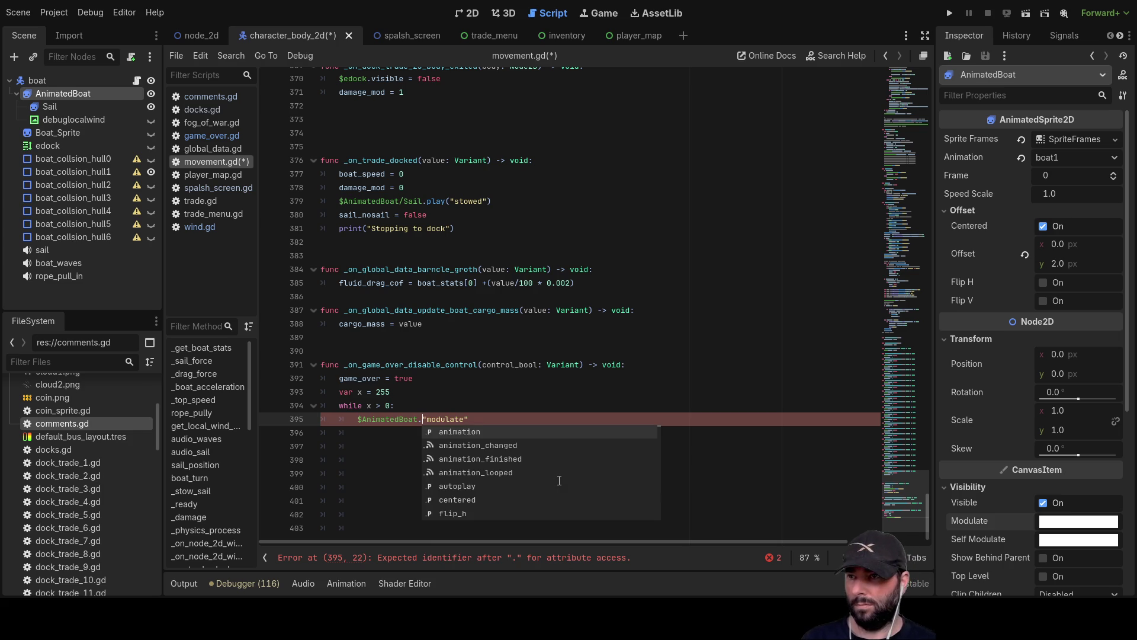
pyautogui.press('Right')
pyautogui.press('Right')
pyautogui.press('Right')
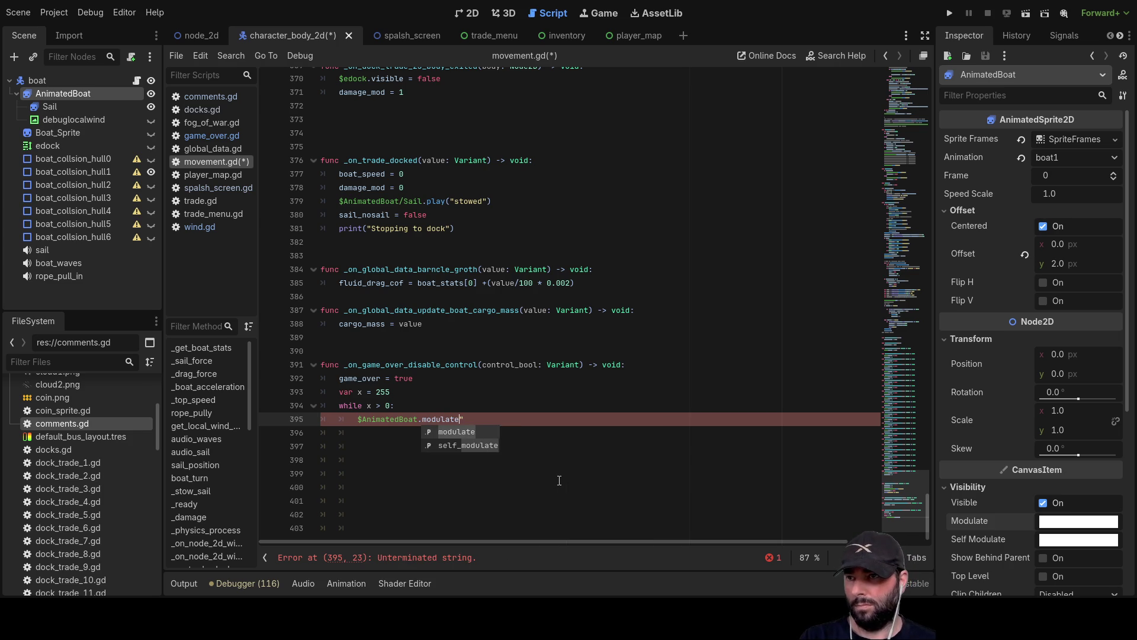
pyautogui.press('Right')
pyautogui.press('BackSpace')
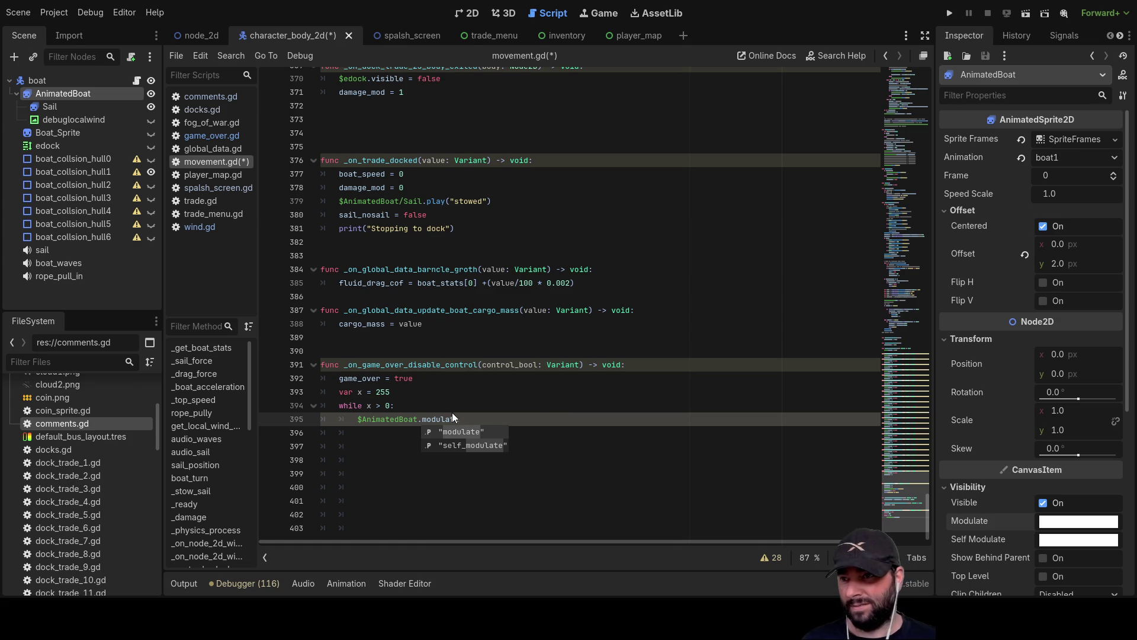
pyautogui.press('Escape')
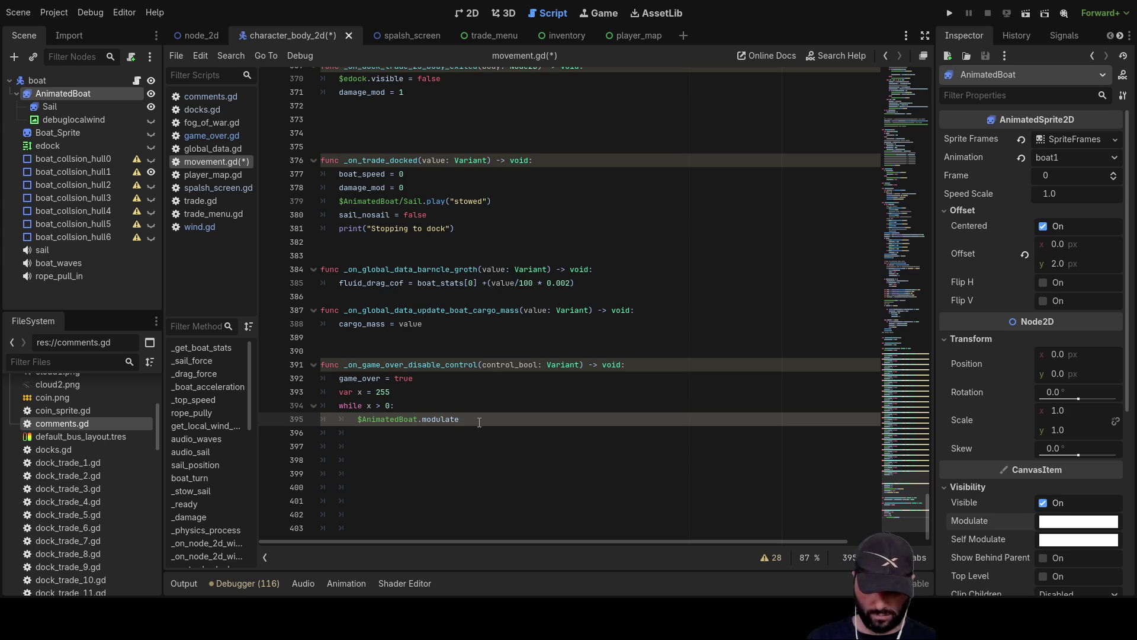
pyautogui.write(' = col')
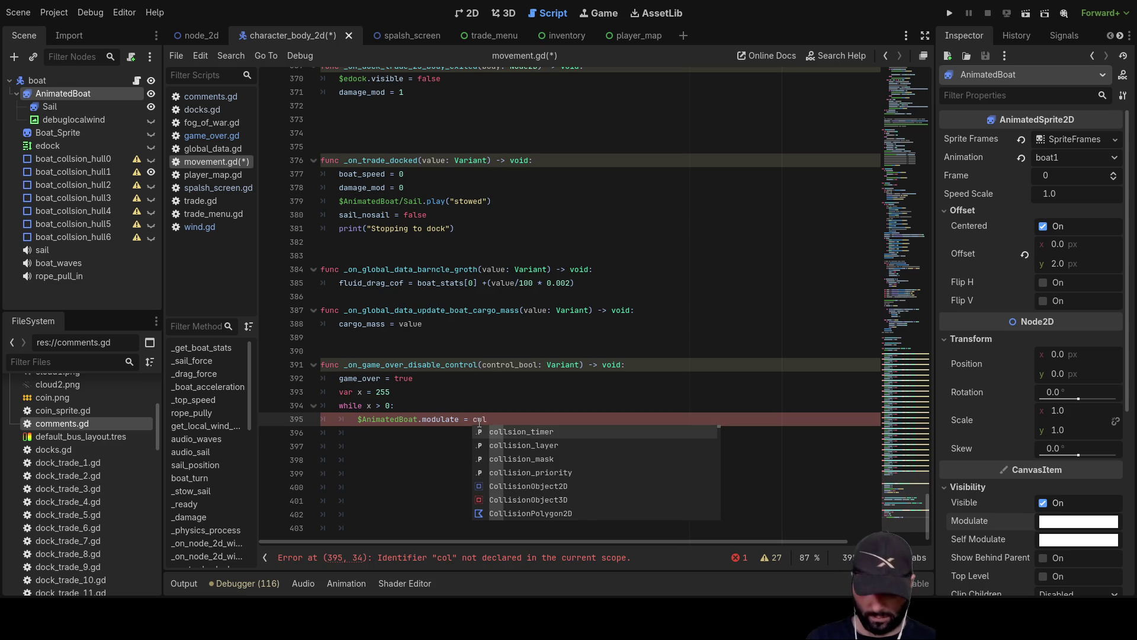
pyautogui.write('o')
pyautogui.press('Return')
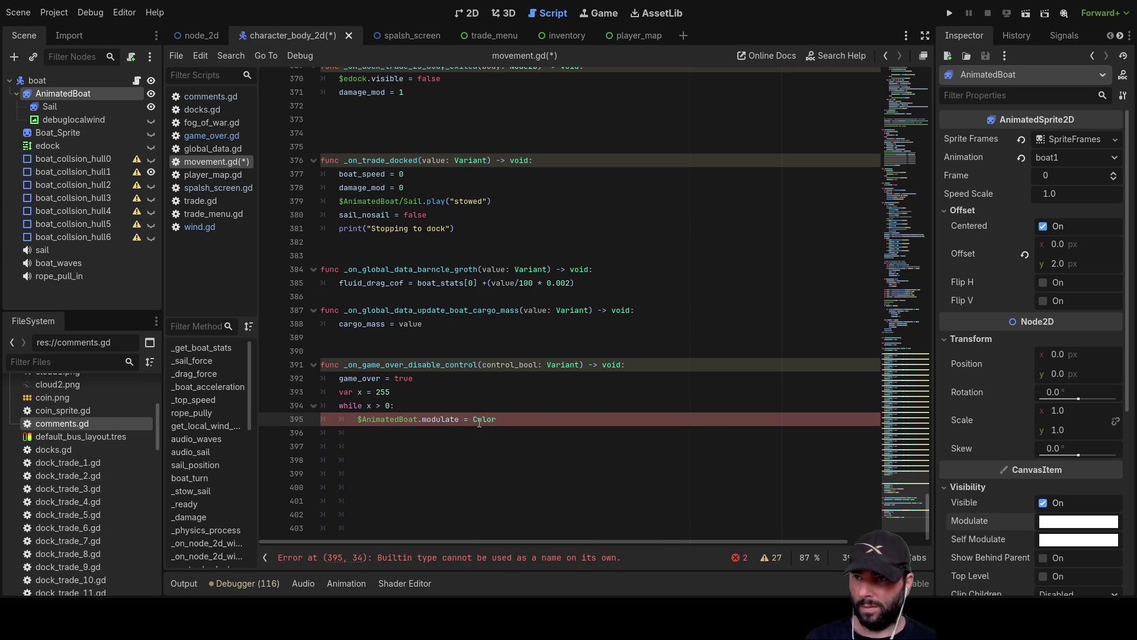
pyautogui.write(')')
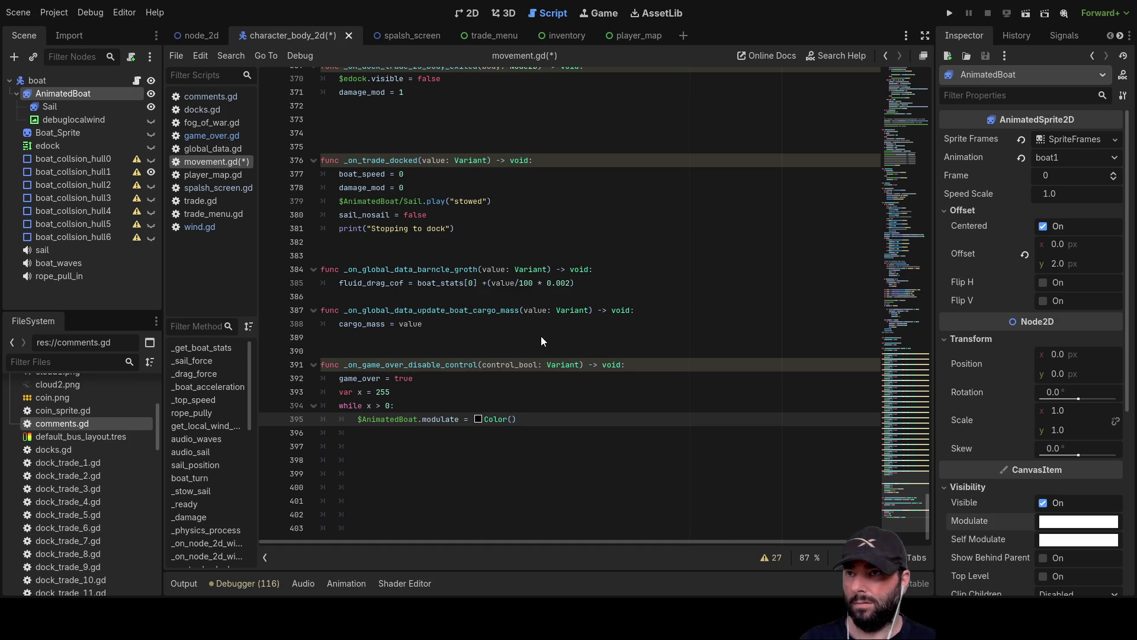
# Paste a black Color value and raise its alpha to 0.91 in the colour picker
pyautogui.write('0.0, 0.0, 0.0, 0.518')
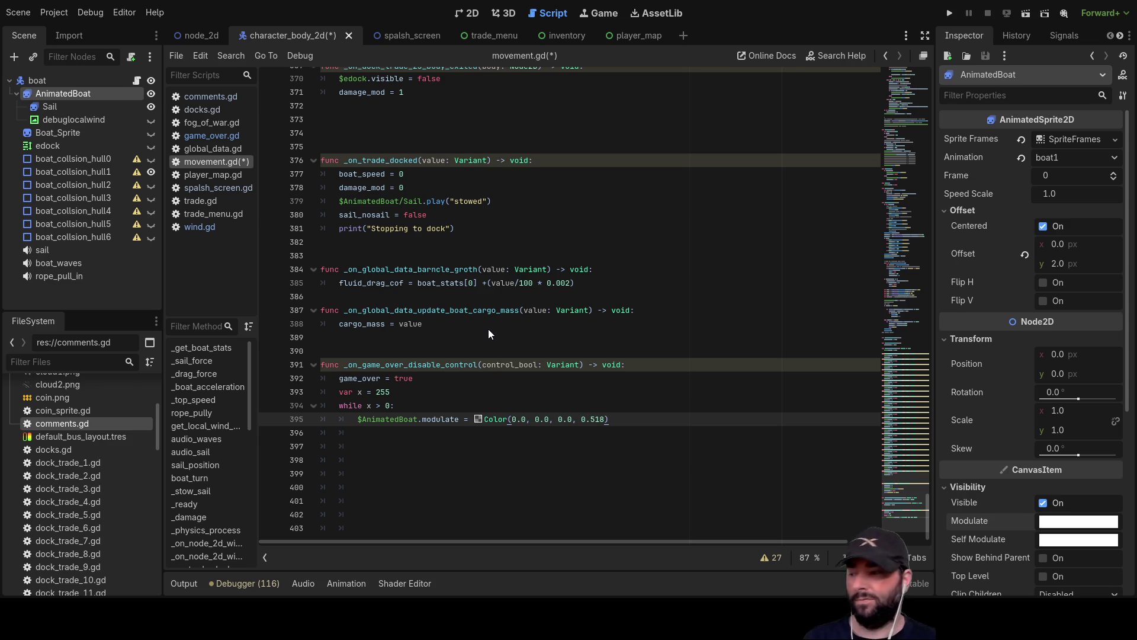
pyautogui.click(478, 419)
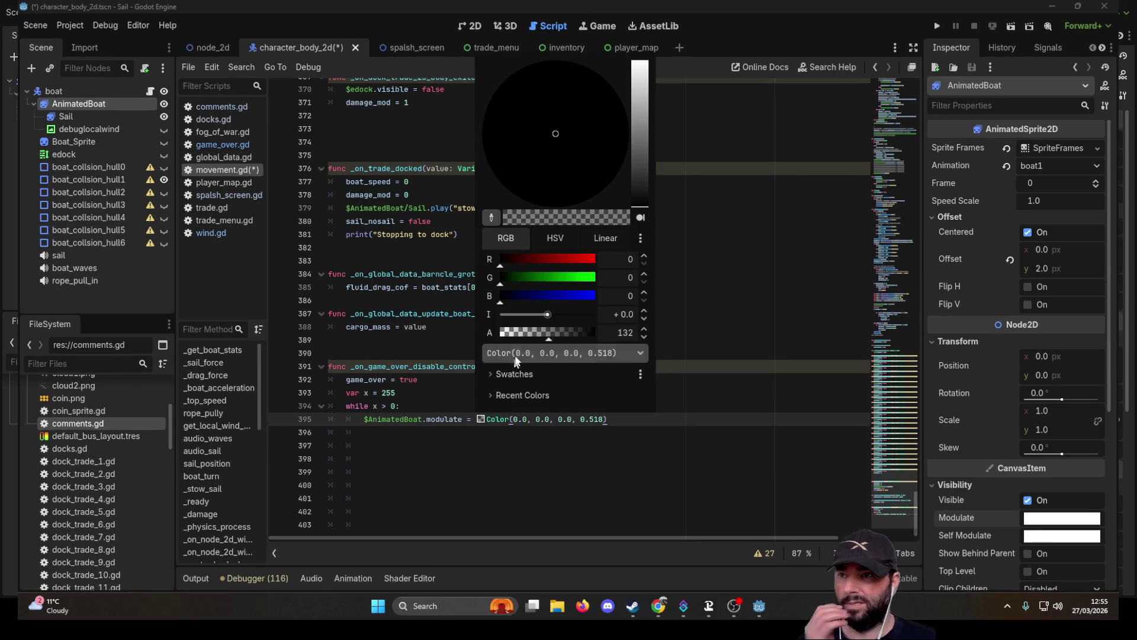
pyautogui.moveTo(549, 336)
pyautogui.mouseDown()
pyautogui.moveTo(595, 329)
pyautogui.moveTo(487, 338)
pyautogui.mouseUp()
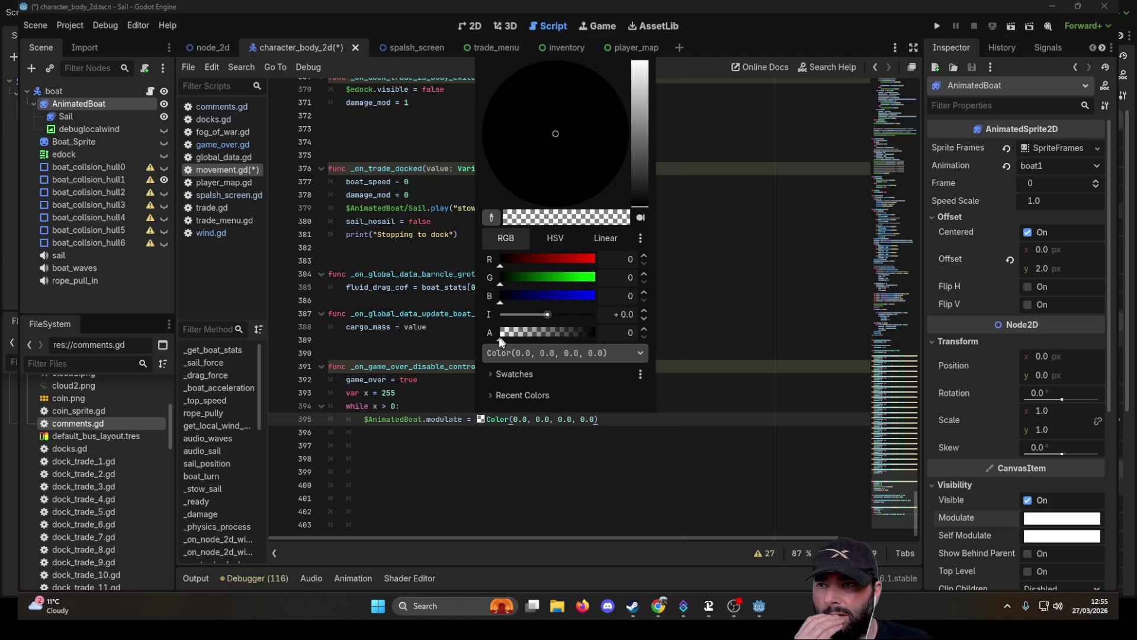
pyautogui.moveTo(515, 338); pyautogui.dragTo(594, 336)
pyautogui.click(468, 24)
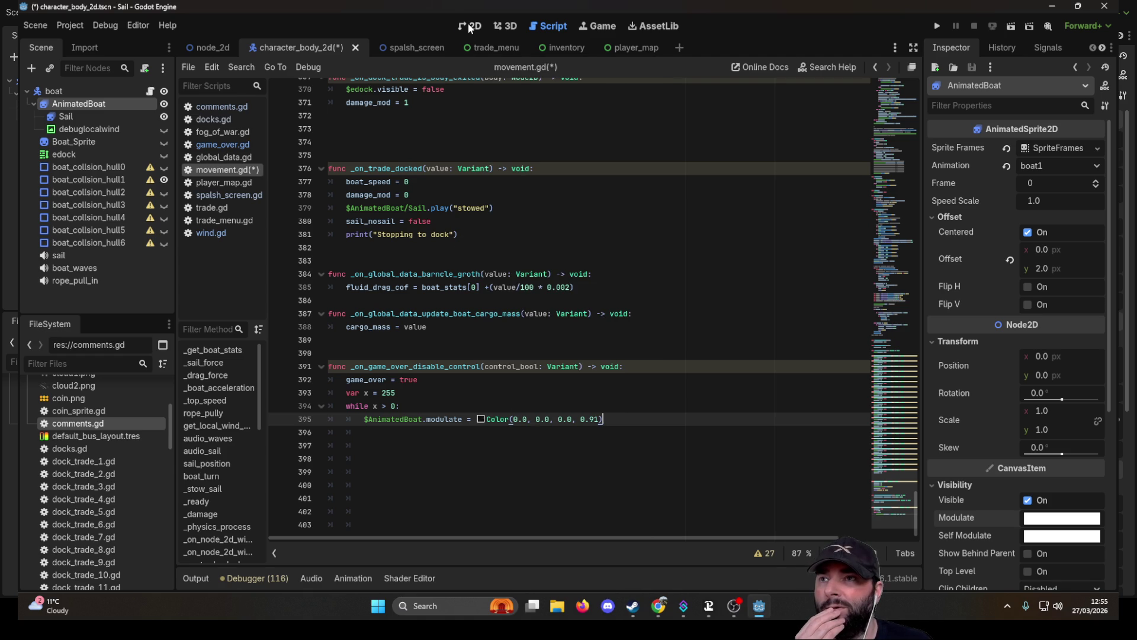
pyautogui.click(468, 23)
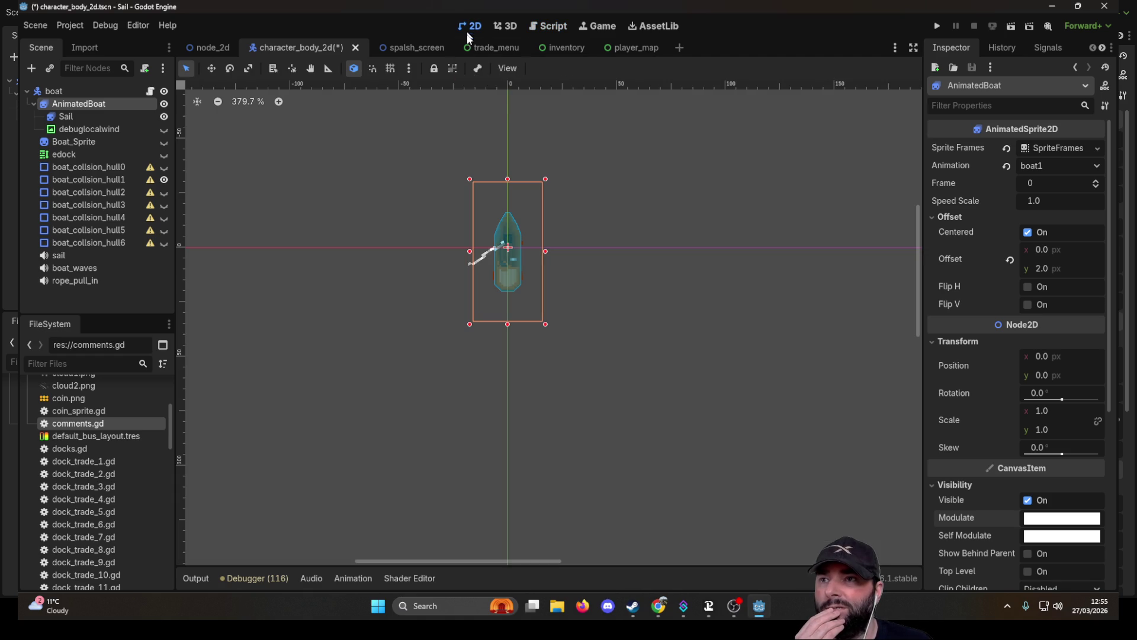
pyautogui.click(163, 180)
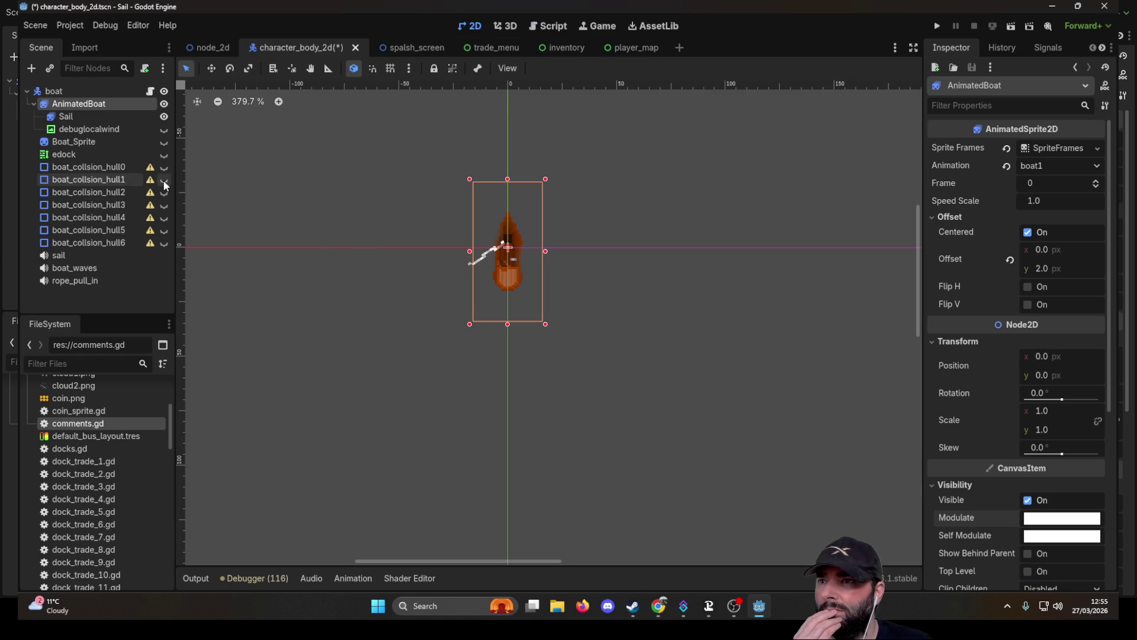
pyautogui.click(1055, 519)
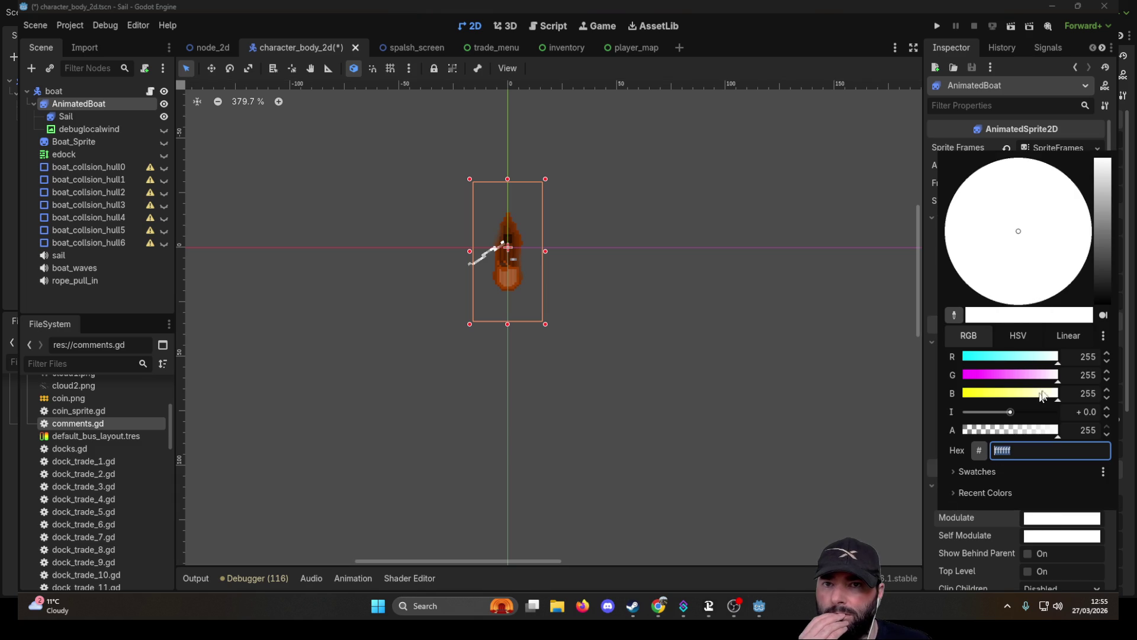
pyautogui.moveTo(1057, 366)
pyautogui.mouseDown()
pyautogui.moveTo(995, 373)
pyautogui.moveTo(1028, 391)
pyautogui.moveTo(977, 383)
pyautogui.moveTo(1007, 392)
pyautogui.moveTo(976, 396)
pyautogui.moveTo(1060, 396)
pyautogui.mouseUp()
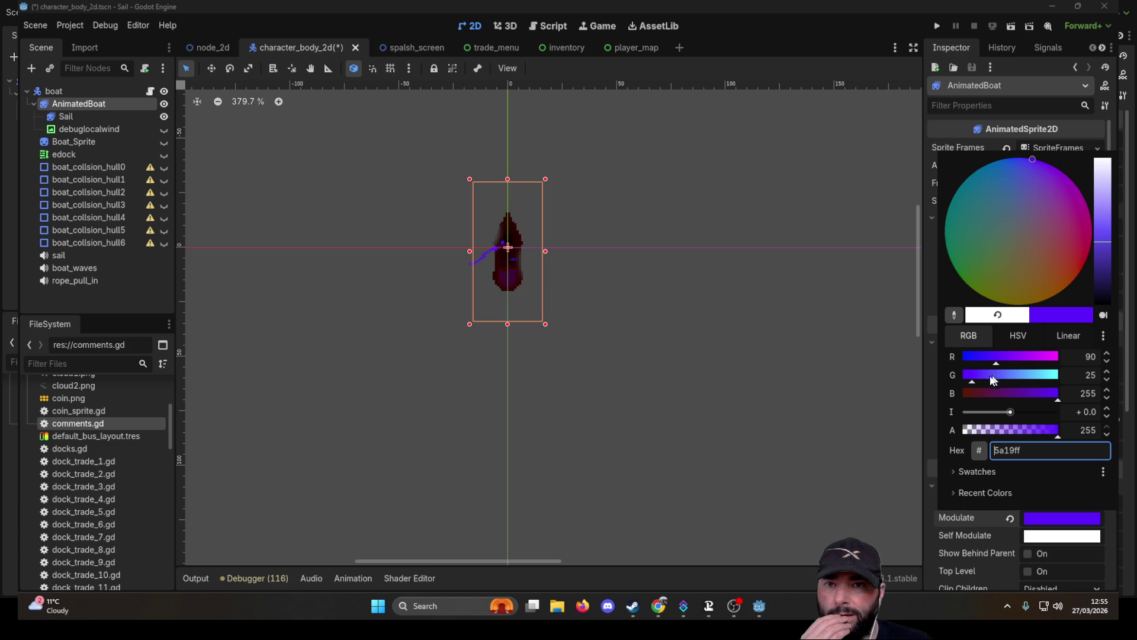
pyautogui.moveTo(997, 379); pyautogui.dragTo(1073, 384)
pyautogui.moveTo(1003, 362); pyautogui.dragTo(1083, 371)
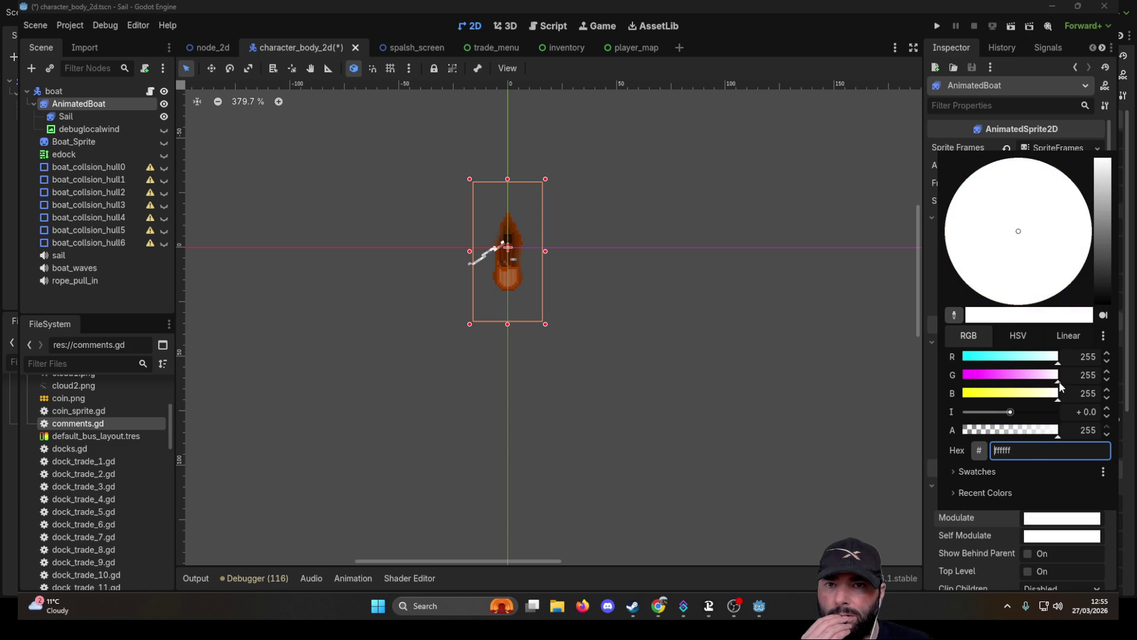
pyautogui.moveTo(1058, 436); pyautogui.dragTo(977, 443)
pyautogui.click(1075, 450)
pyautogui.press('BackSpace')
pyautogui.press('BackSpace')
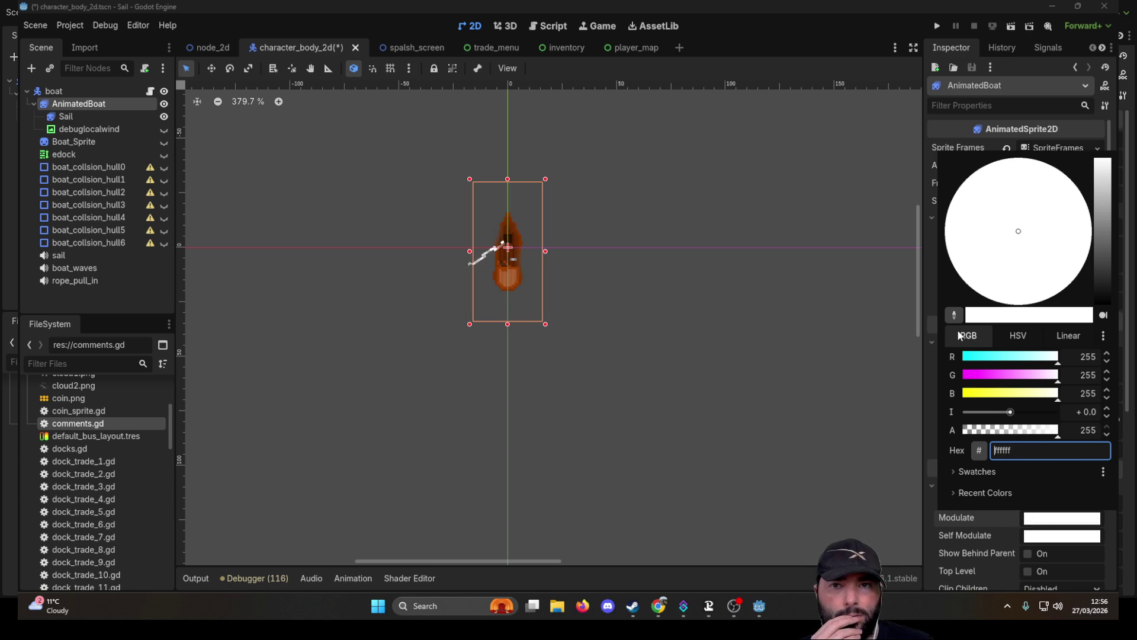
pyautogui.click(1021, 335)
pyautogui.click(1068, 337)
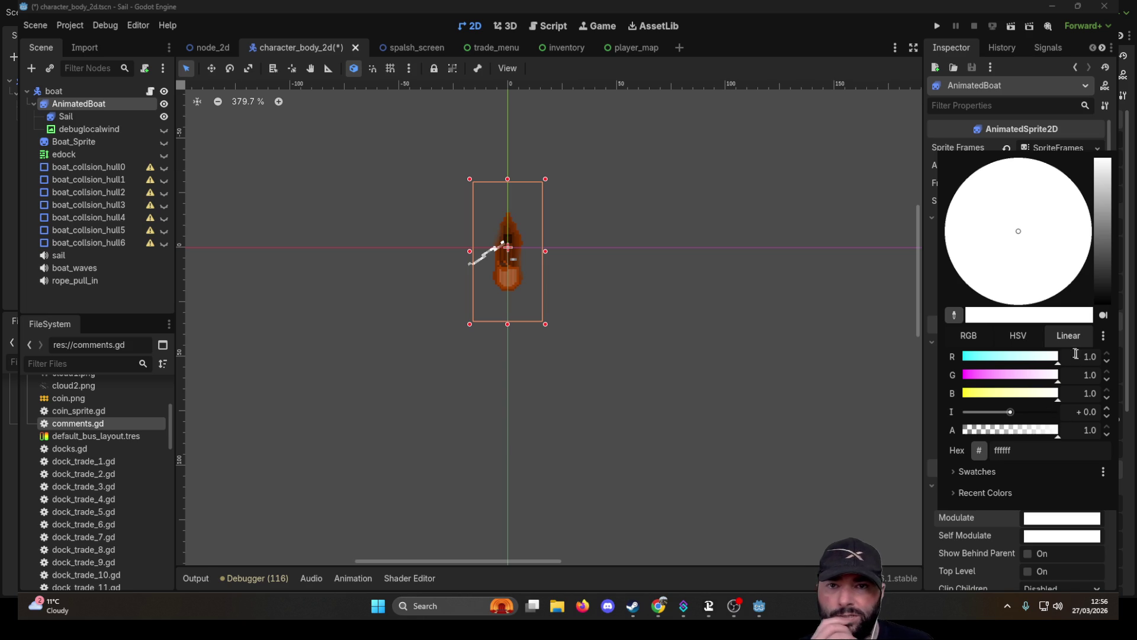
pyautogui.moveTo(1058, 437)
pyautogui.mouseDown()
pyautogui.moveTo(958, 435)
pyautogui.moveTo(1065, 432)
pyautogui.mouseUp()
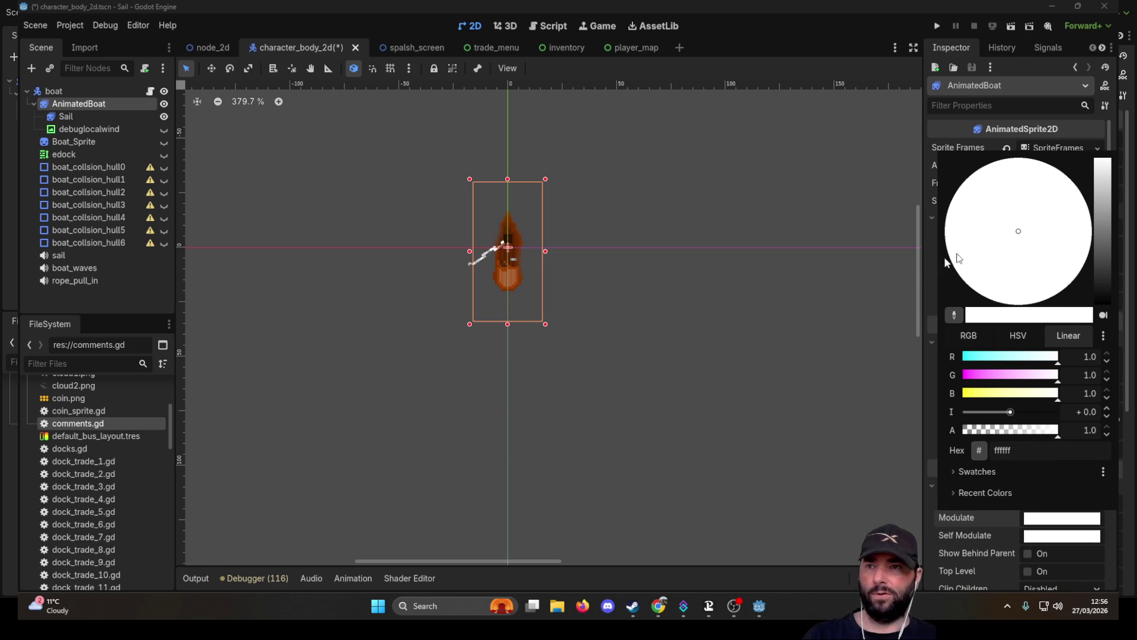
pyautogui.click(859, 293)
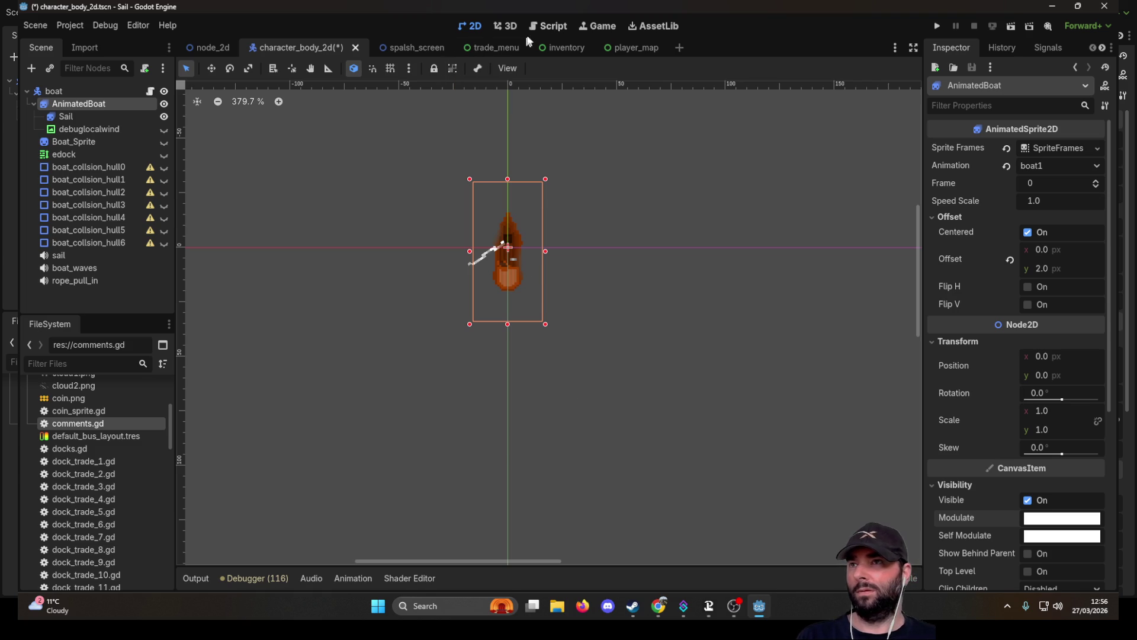
pyautogui.click(550, 26)
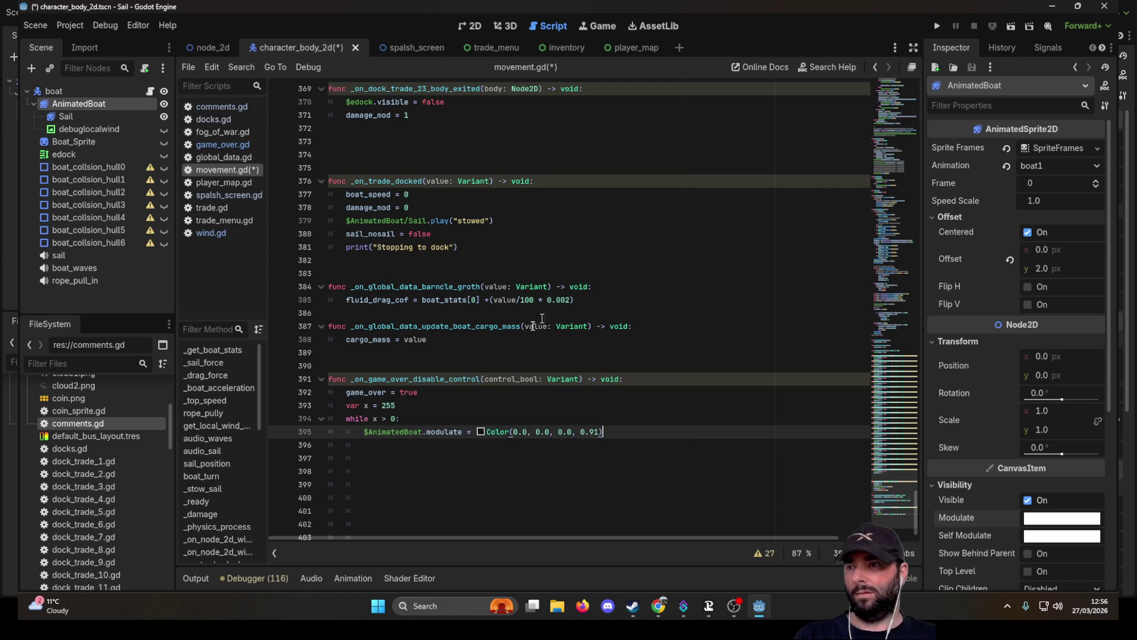
# Change the modulate colour on line 395 to Color(1, 1, 1, x)
pyautogui.click(526, 432)
pyautogui.press('BackSpace')
pyautogui.press('BackSpace')
pyautogui.press('BackSpace')
pyautogui.write('1')
pyautogui.press('Right')
pyautogui.press('Right')
pyautogui.press('Right')
pyautogui.press('Delete')
pyautogui.press('Delete')
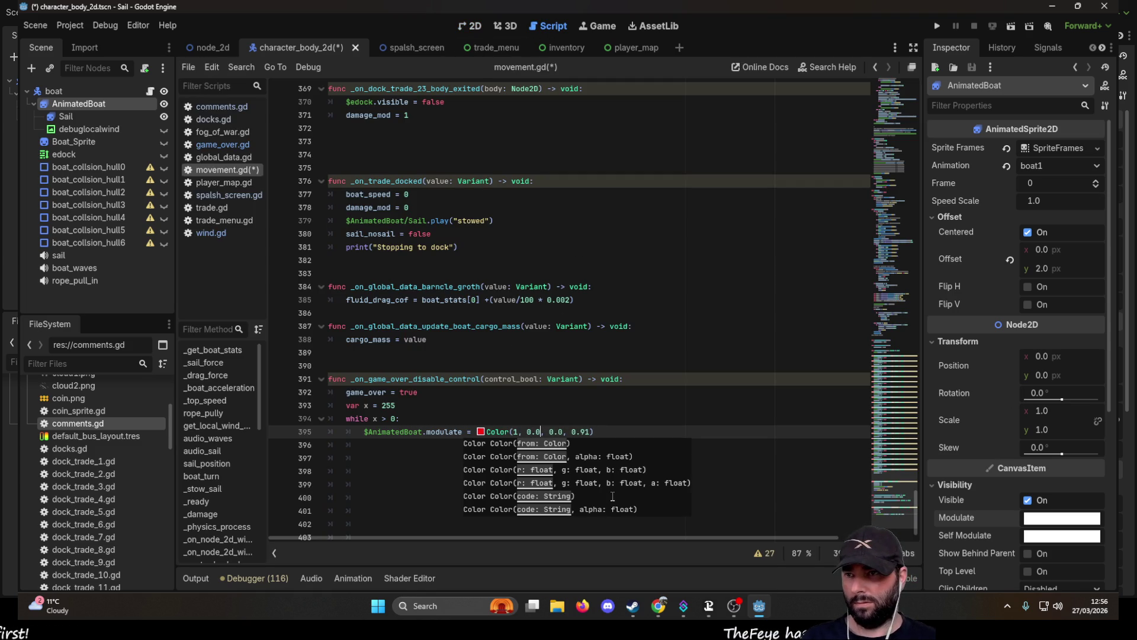
pyautogui.press('BackSpace')
pyautogui.write('1')
pyautogui.press('Right')
pyautogui.press('Right')
pyautogui.press('Right')
pyautogui.press('Delete')
pyautogui.press('BackSpace')
pyautogui.press('BackSpace')
pyautogui.write('1')
pyautogui.press('Right')
pyautogui.press('Right')
pyautogui.hotkey('shift', 'Right')
pyautogui.hotkey('shift', 'Right')
pyautogui.hotkey('shift', 'Right')
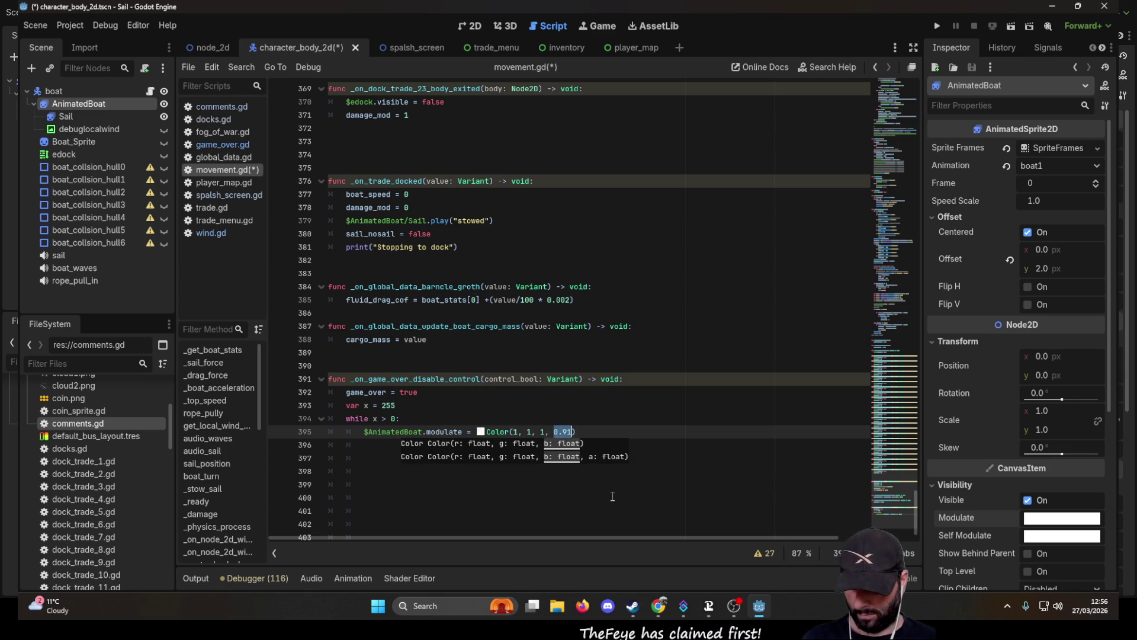
pyautogui.write('x')
# Start x at 1 instead of 255, add x = x -0.001 inside the loop, and run the project
pyautogui.press('Up')
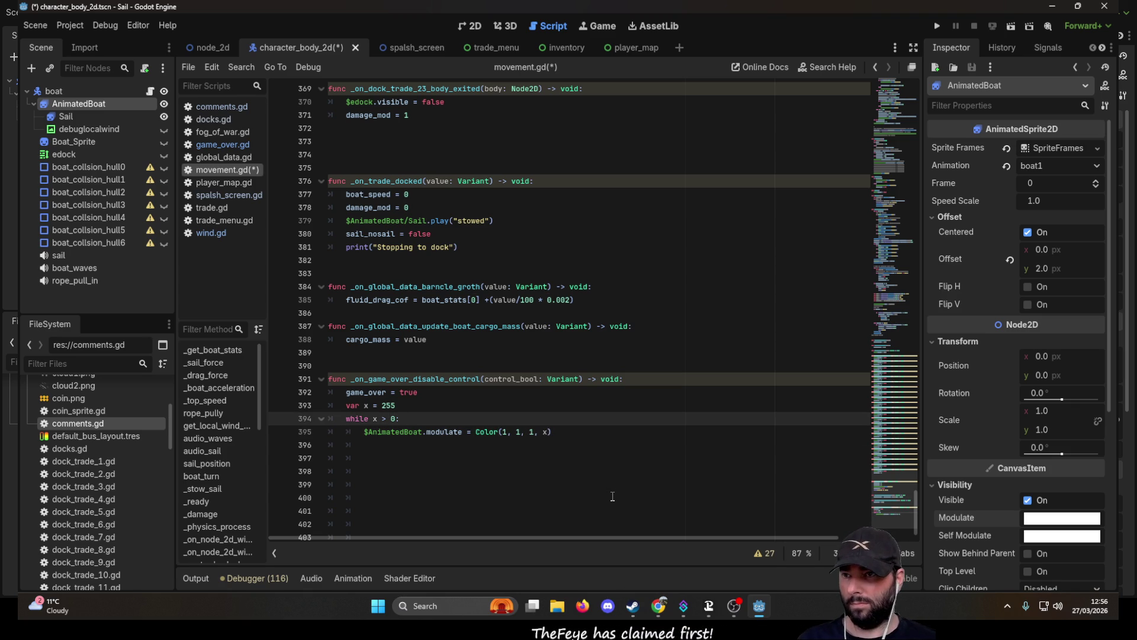
pyautogui.press('Up')
pyautogui.press('BackSpace')
pyautogui.press('BackSpace')
pyautogui.press('BackSpace')
pyautogui.write('1')
pyautogui.press('Down')
pyautogui.press('Down')
pyautogui.press('Down')
pyautogui.write('x = x -0')
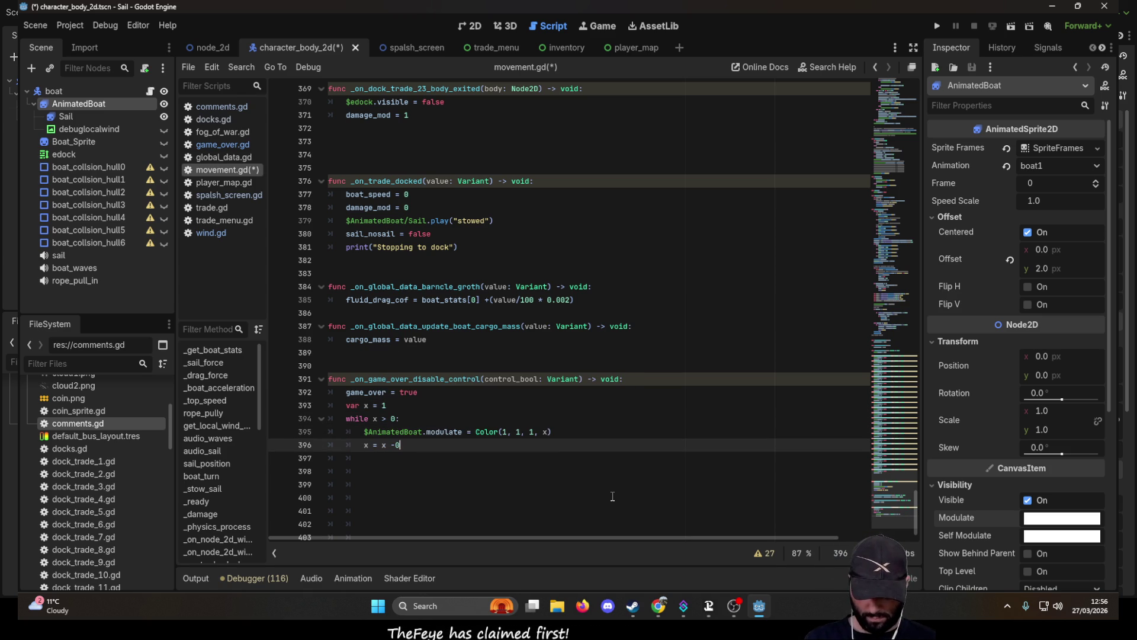
pyautogui.write('.01')
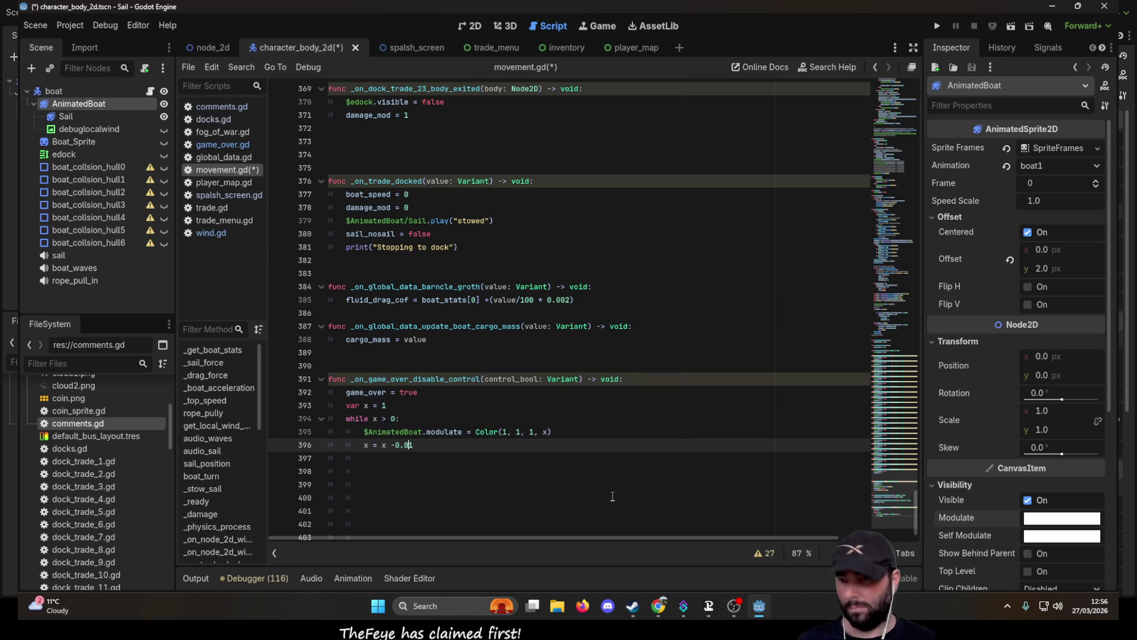
pyautogui.press('BackSpace')
pyautogui.write('01')
pyautogui.press('Return')
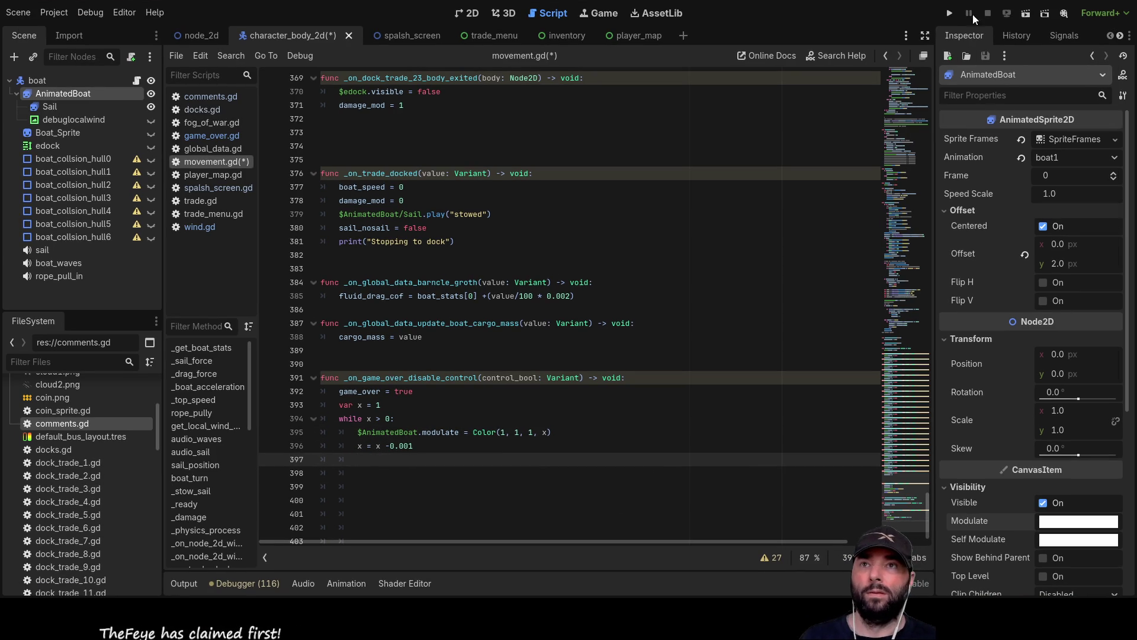
pyautogui.click(950, 13)
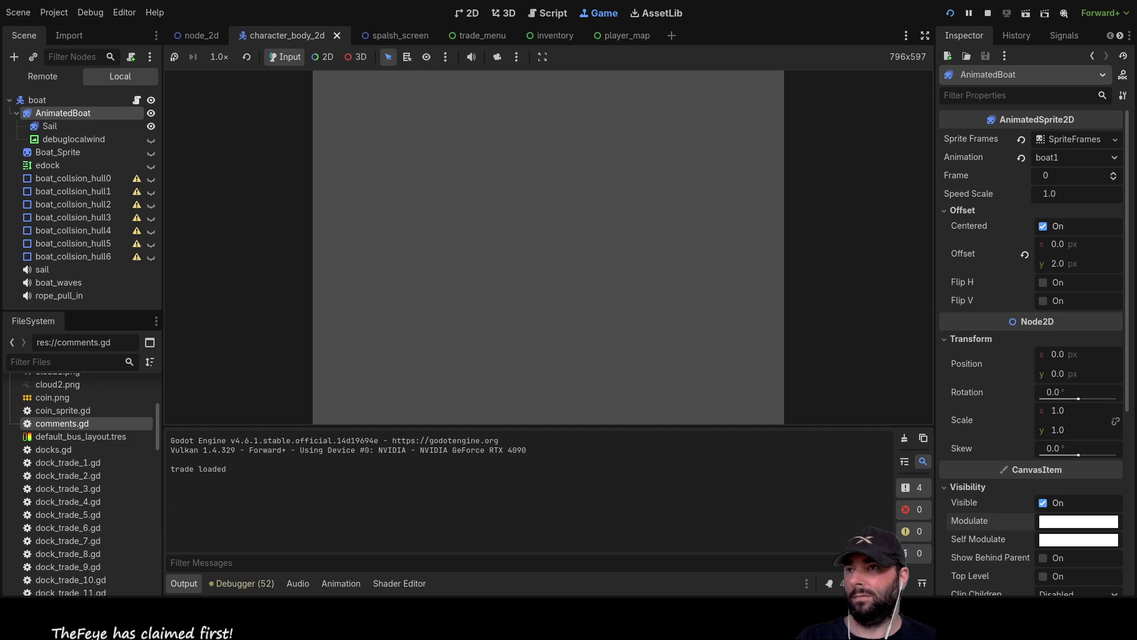
# Play a voyage until the boat sinks to Game Over, go back to the menu, and stop the run
pyautogui.click(490, 98)
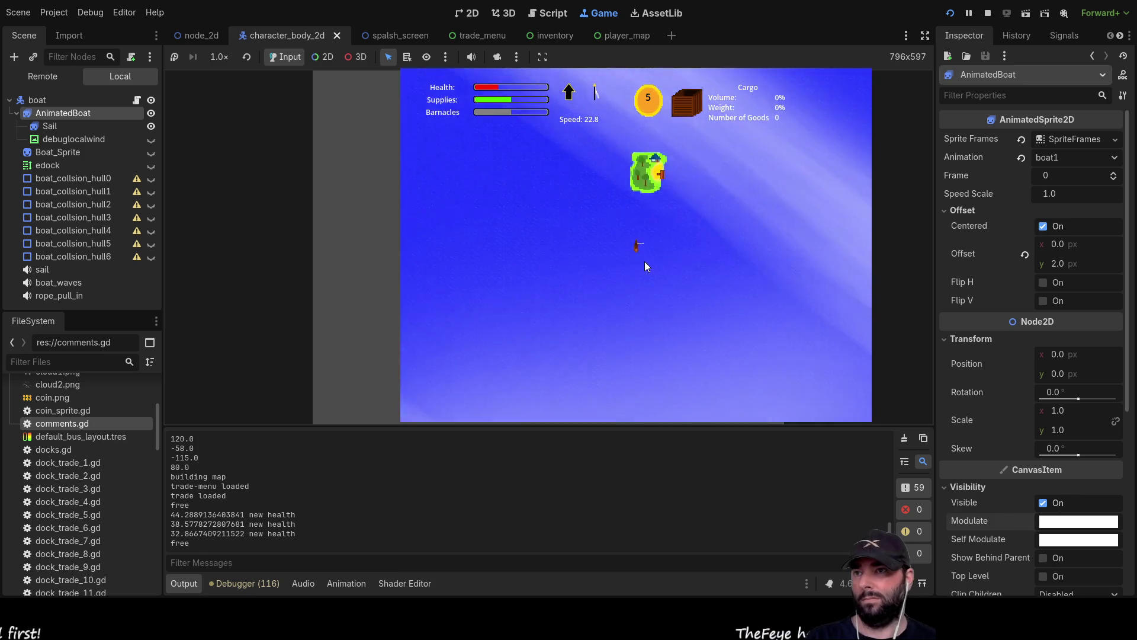
pyautogui.scroll(3, 677, 279)
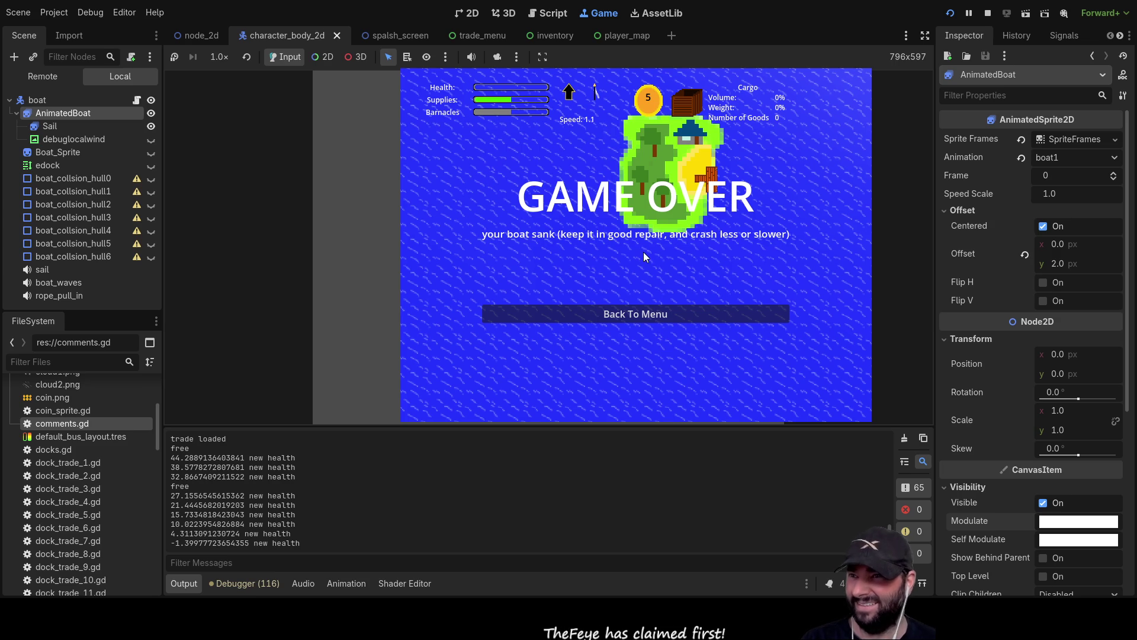
pyautogui.click(638, 317)
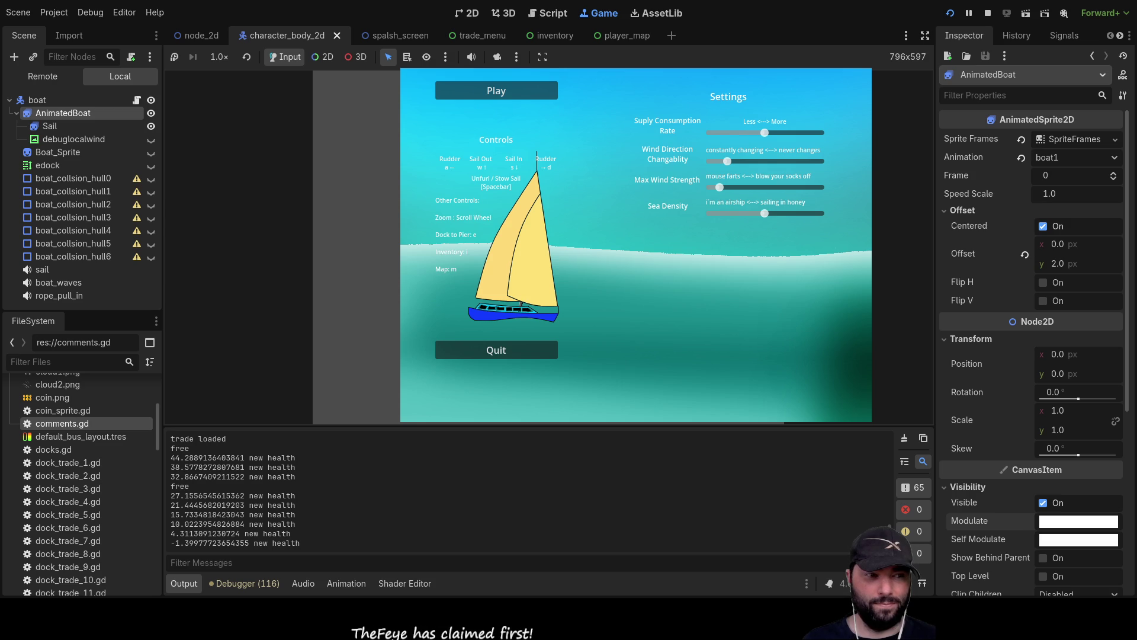
pyautogui.click(987, 13)
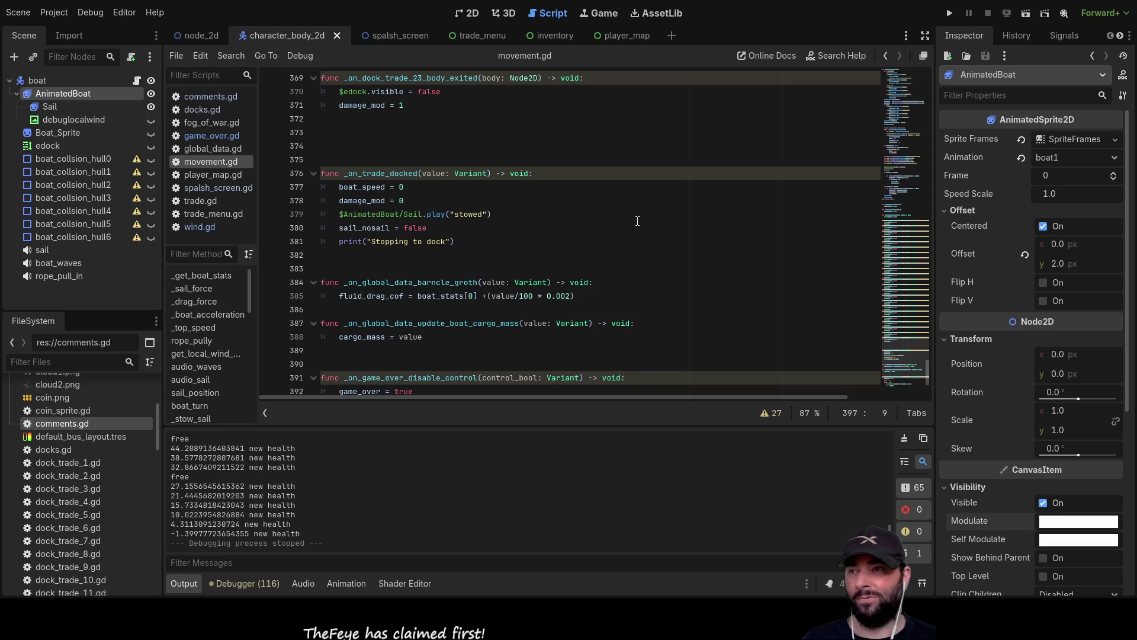
pyautogui.scroll(-4, 528, 327)
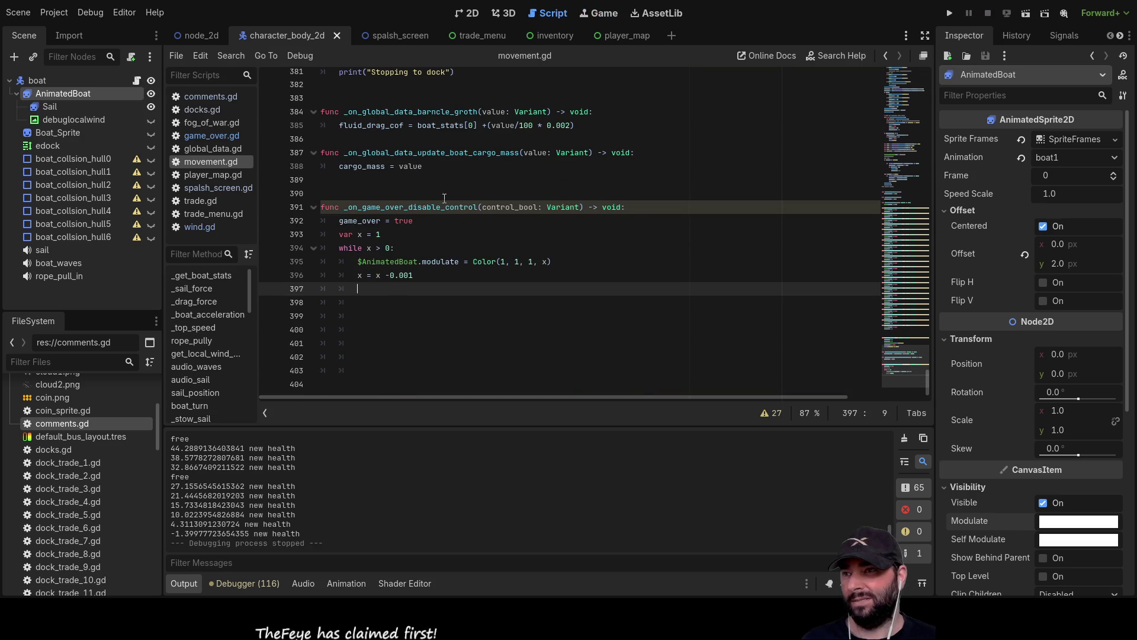
pyautogui.click(408, 275)
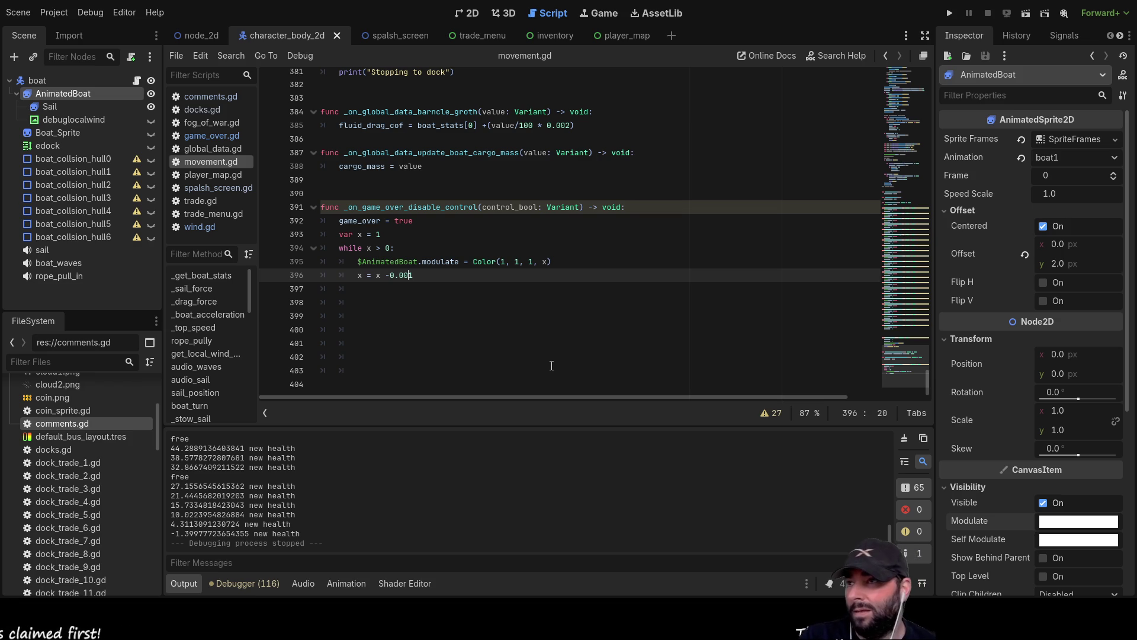
pyautogui.scroll(5, 552, 366)
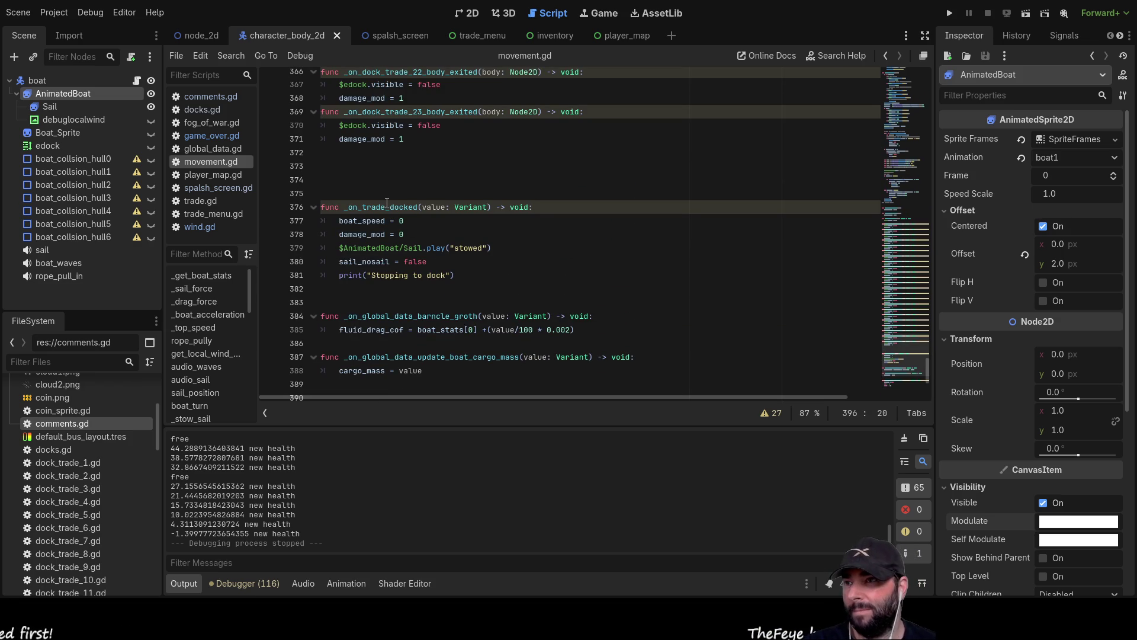
pyautogui.scroll(20, 388, 215)
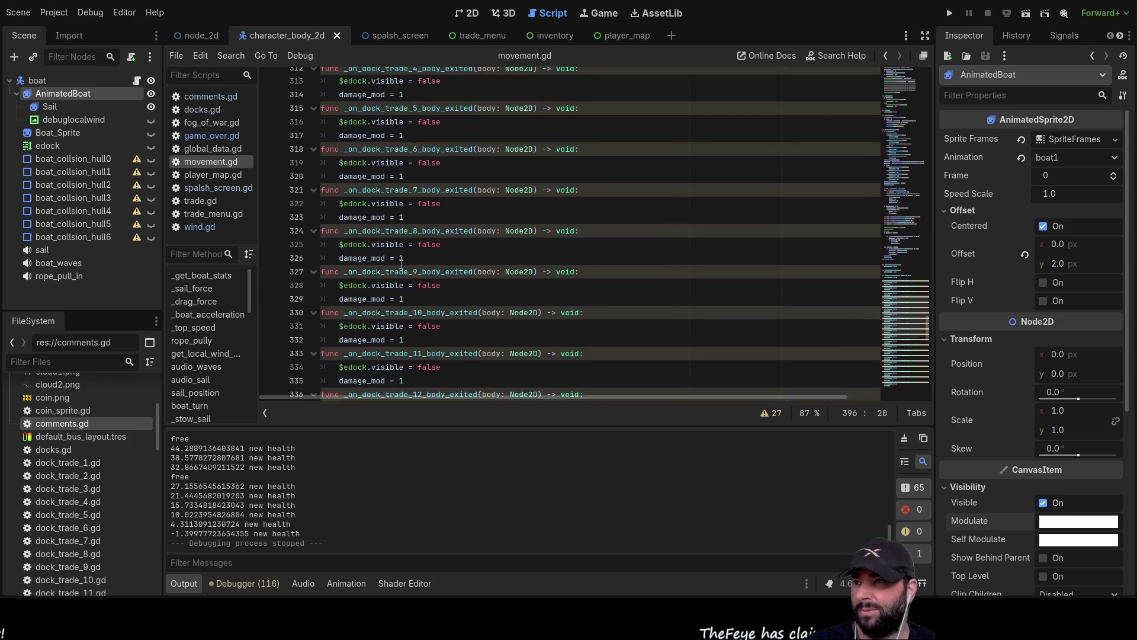
pyautogui.scroll(2, 404, 262)
pyautogui.scroll(-4, 405, 267)
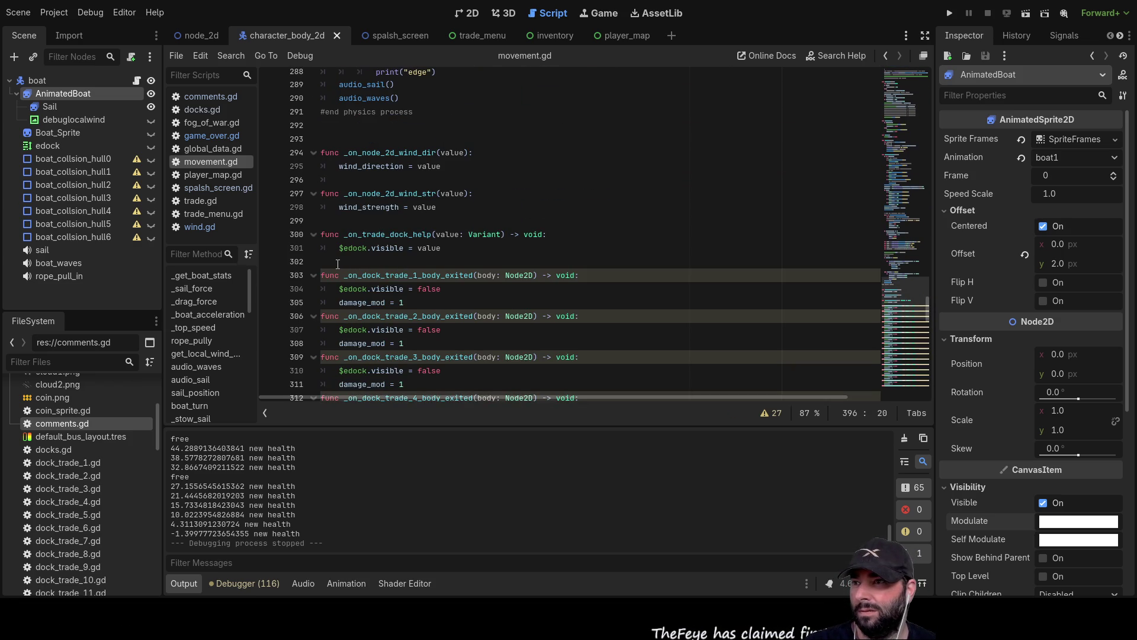
pyautogui.scroll(9, 395, 240)
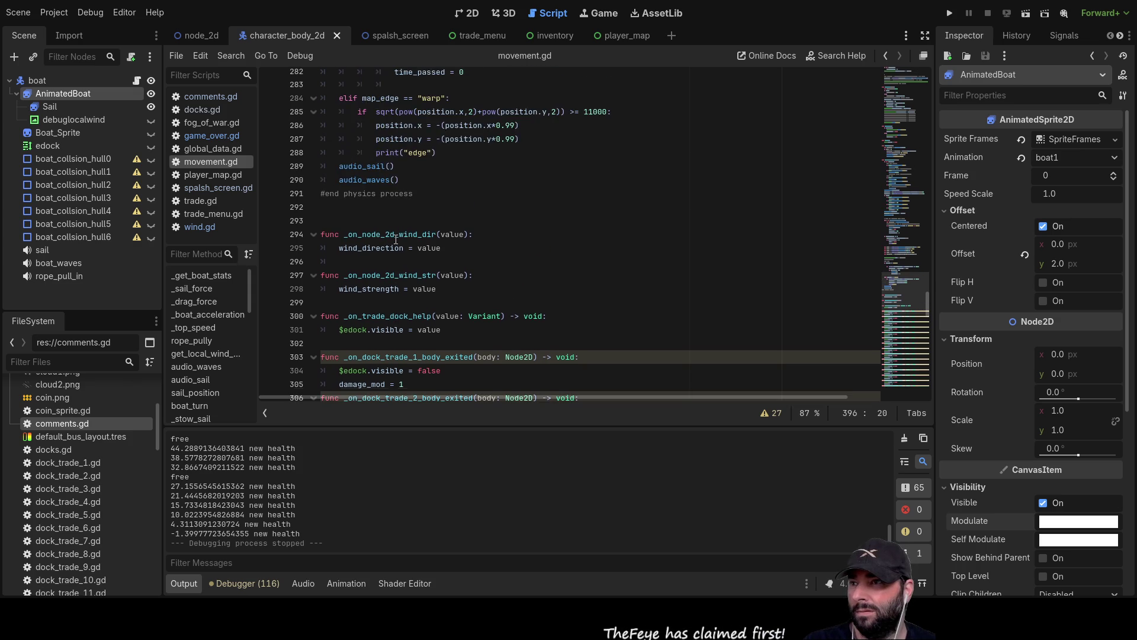
pyautogui.scroll(6, 395, 243)
pyautogui.scroll(-6, 397, 241)
pyautogui.scroll(-20, 403, 260)
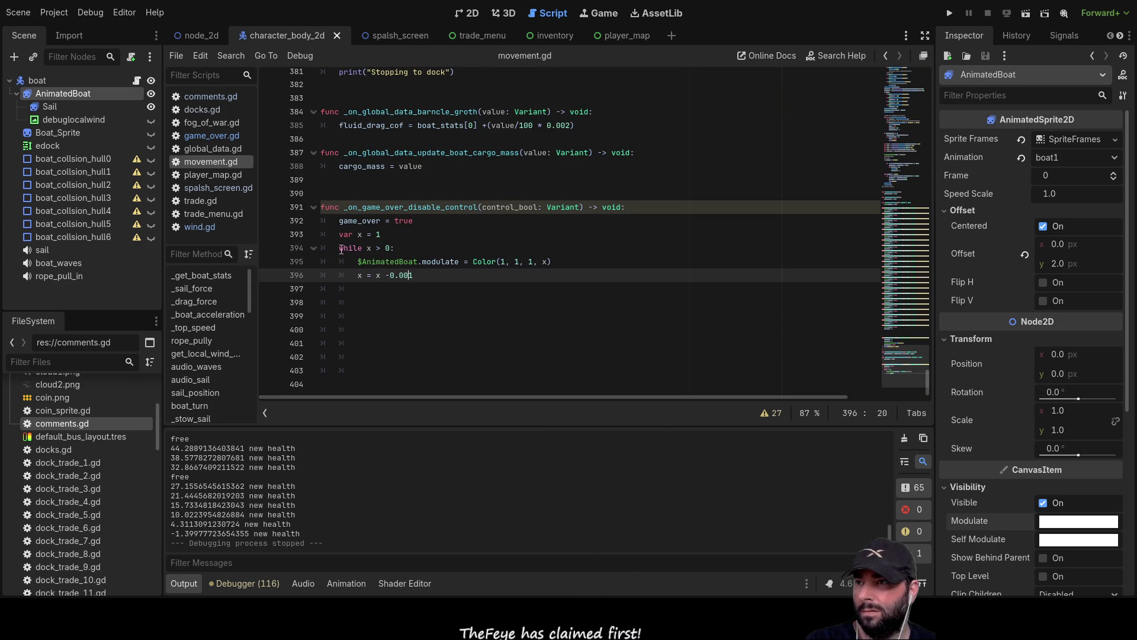
pyautogui.click(340, 234)
pyautogui.moveTo(340, 234); pyautogui.dragTo(415, 274)
pyautogui.hotkey('ctrl', 'c')
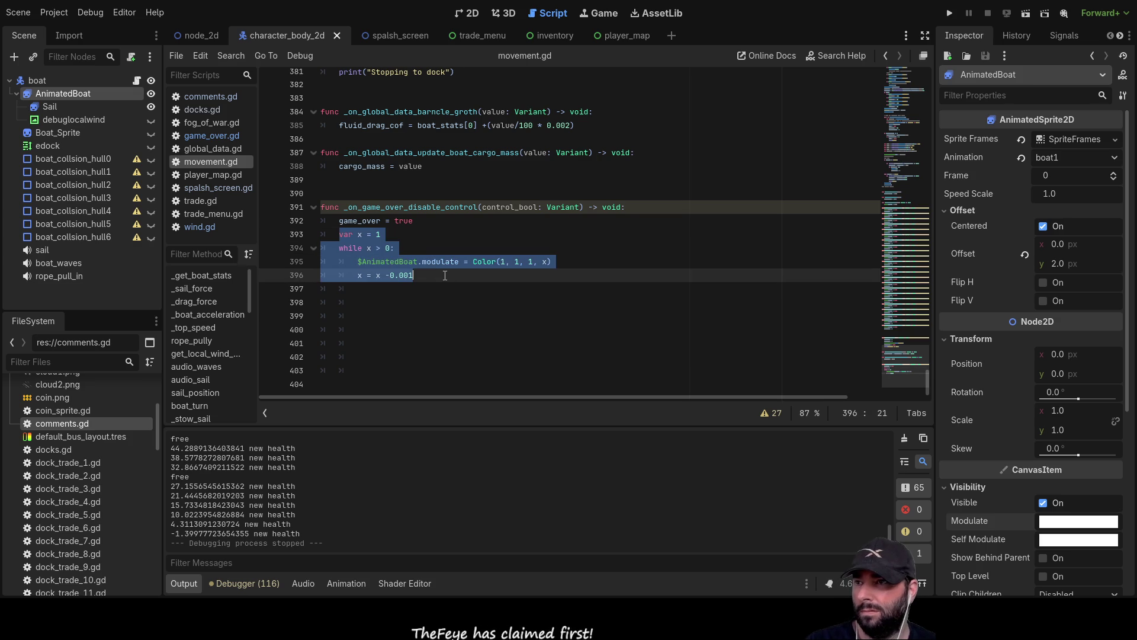
# Delete the fade loop from the game-over handler and add blank lines above #end physics process
pyautogui.press('BackSpace')
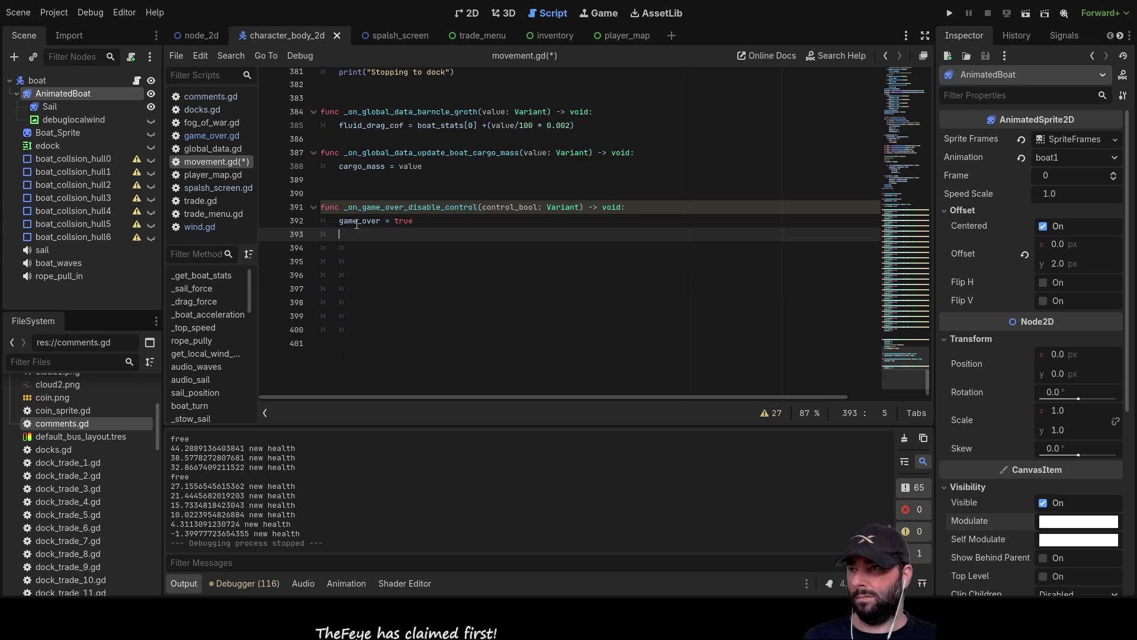
pyautogui.scroll(8, 411, 262)
pyautogui.scroll(20, 411, 262)
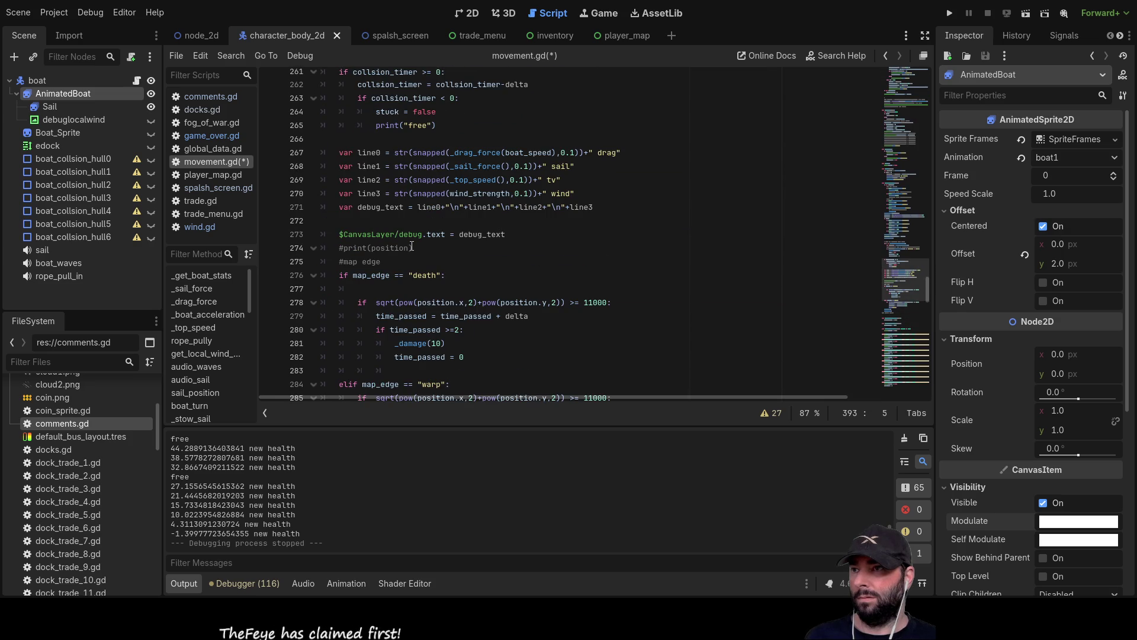
pyautogui.scroll(-6, 416, 227)
pyautogui.scroll(19, 415, 227)
pyautogui.scroll(8, 412, 227)
pyautogui.scroll(-11, 406, 256)
pyautogui.scroll(-17, 407, 256)
pyautogui.scroll(1, 364, 221)
pyautogui.click(379, 248)
pyautogui.press('Up')
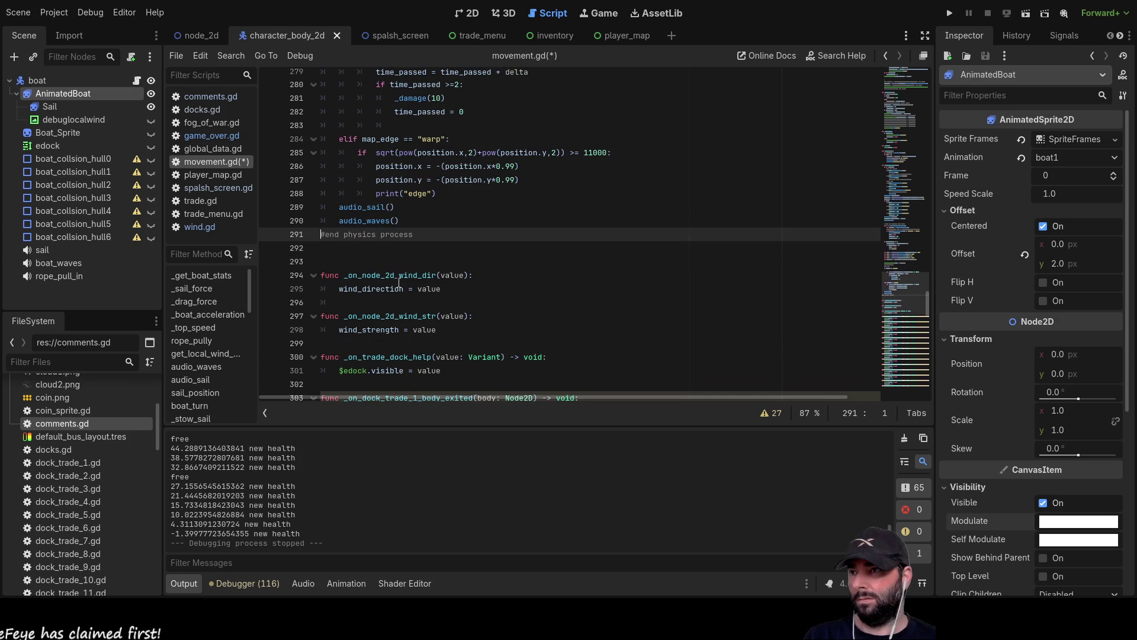
pyautogui.press('Return')
pyautogui.press('Return')
pyautogui.press('Return')
pyautogui.press('Up')
pyautogui.press('Up')
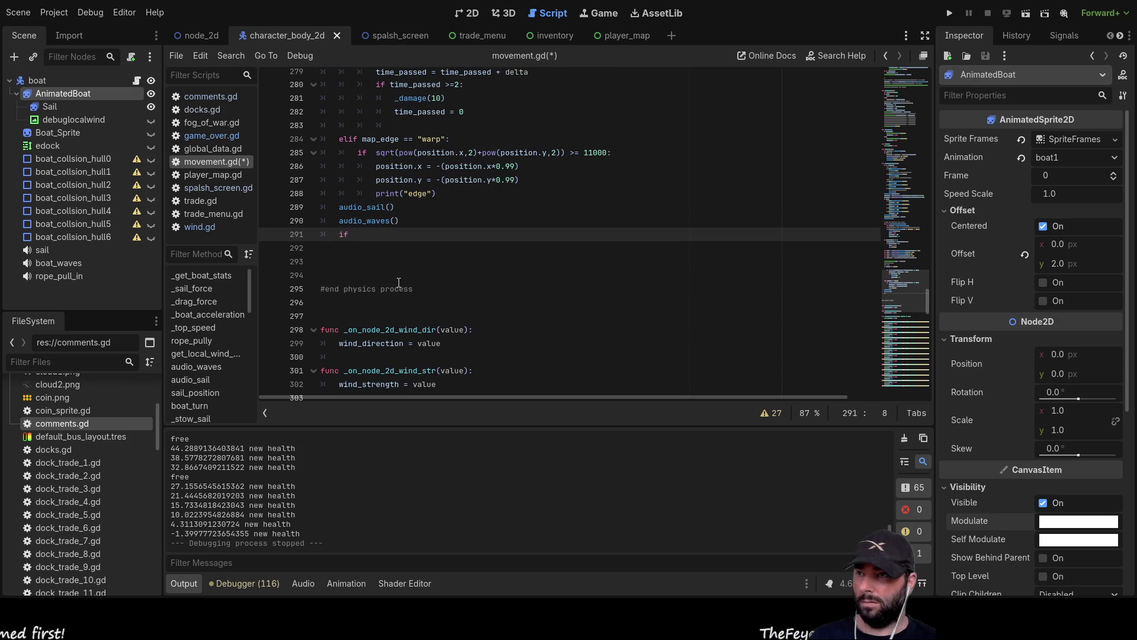
pyautogui.press('Up')
pyautogui.press('End')
# Add an else: branch with an indented line right after the _stow_sail() call
pyautogui.scroll(18, 401, 275)
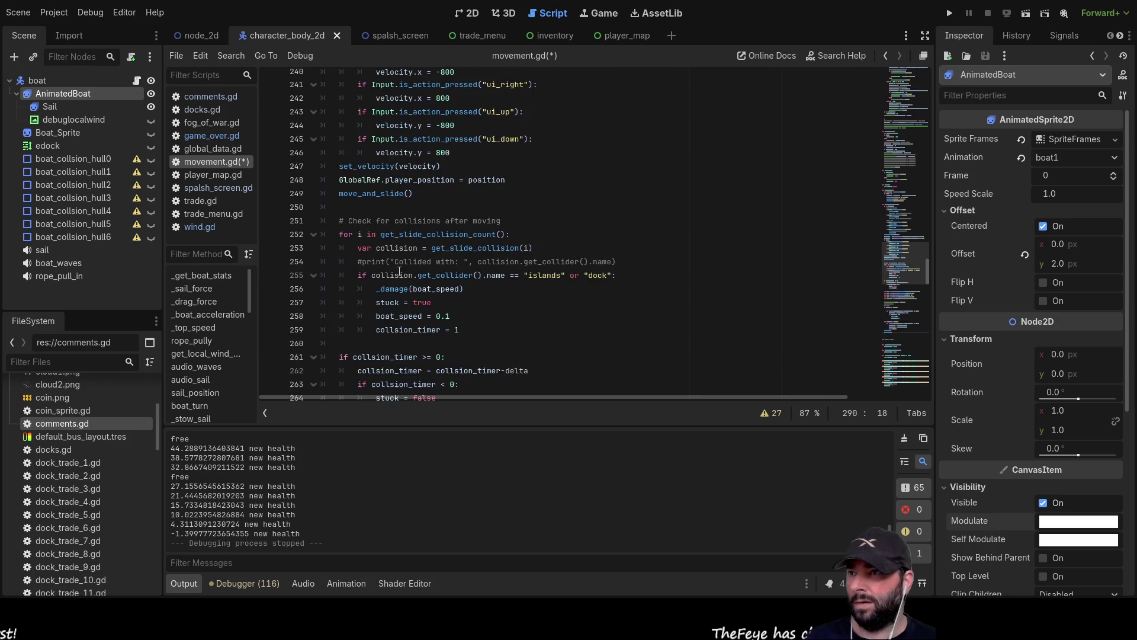
pyautogui.scroll(4, 405, 261)
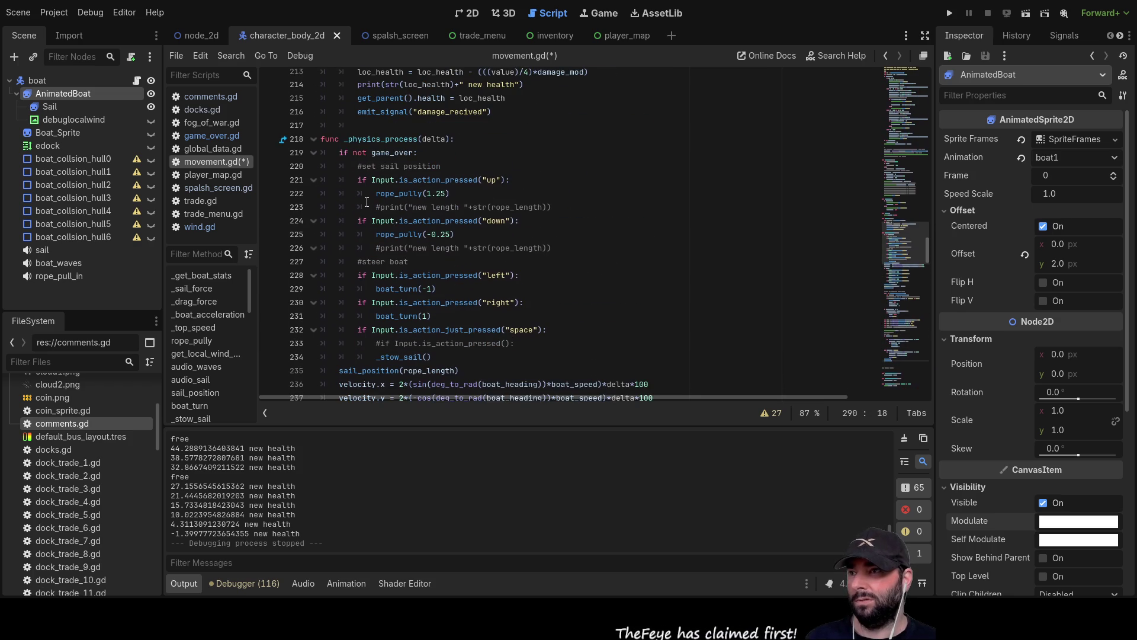
pyautogui.scroll(-2, 367, 201)
pyautogui.click(454, 274)
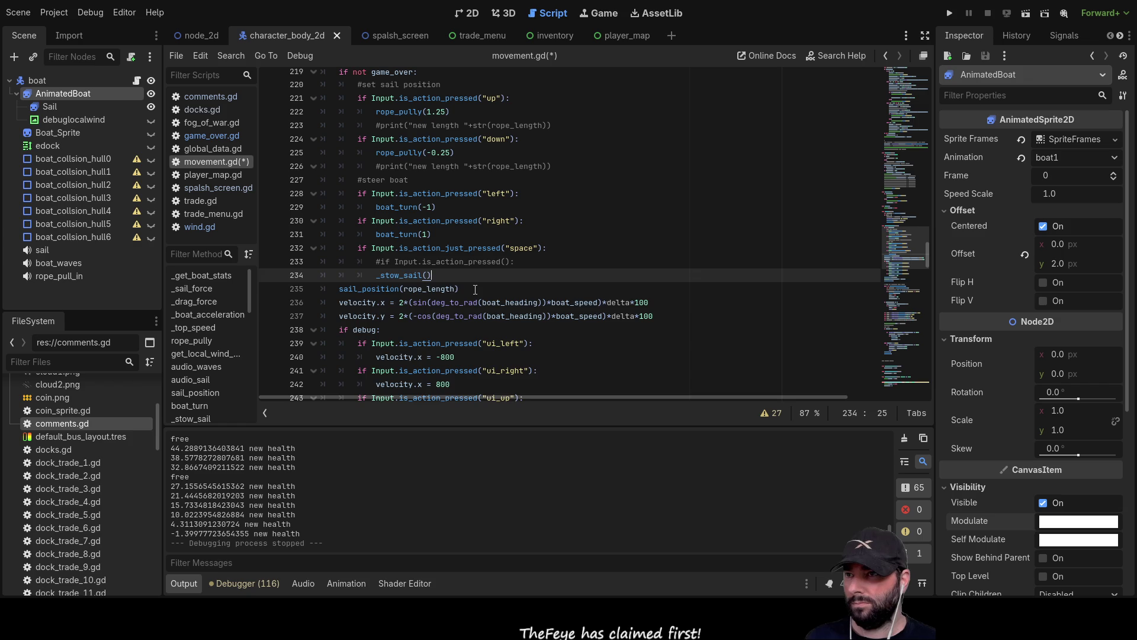
pyautogui.press('Return')
pyautogui.press('BackSpace')
pyautogui.press('BackSpace')
pyautogui.write('else')
pyautogui.press('Return')
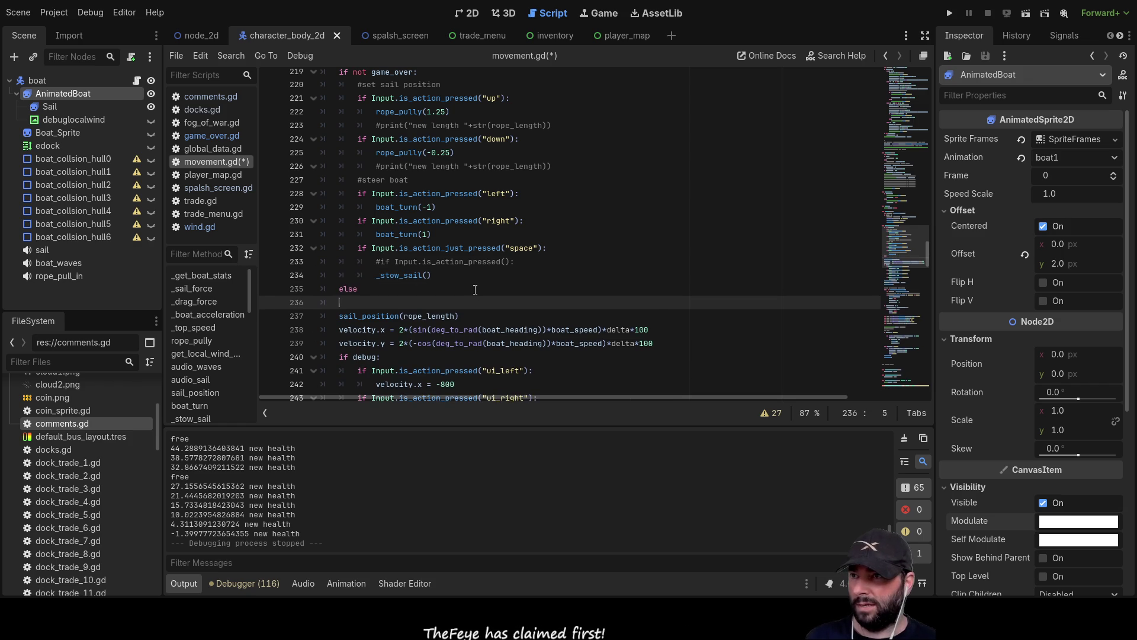
pyautogui.click(475, 289)
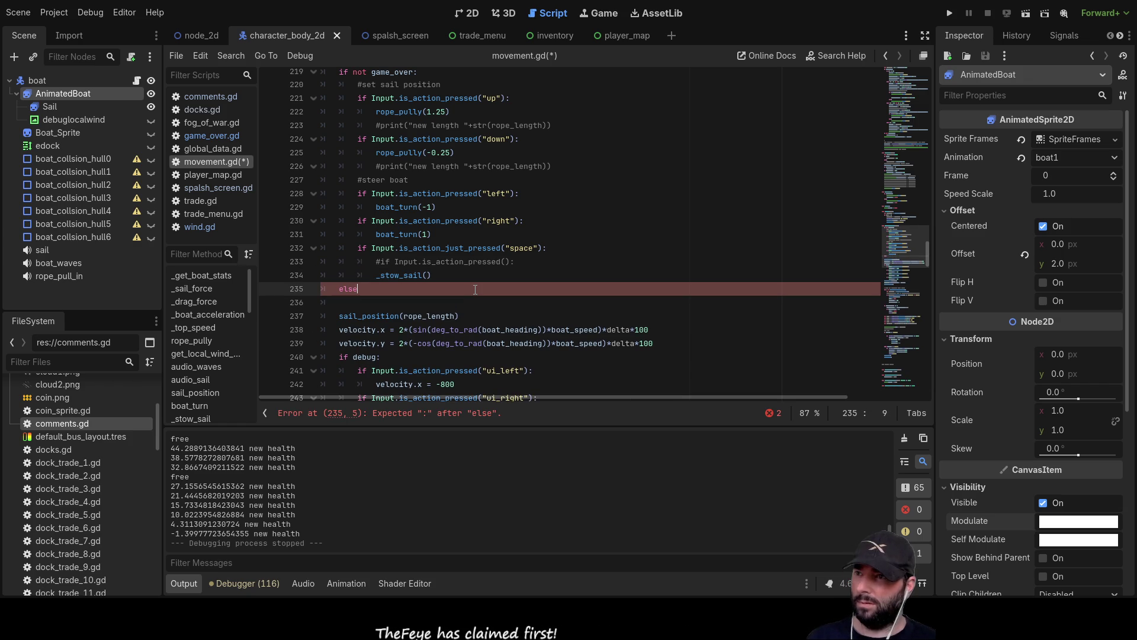
pyautogui.write(':')
pyautogui.press('Down')
pyautogui.press('Tab')
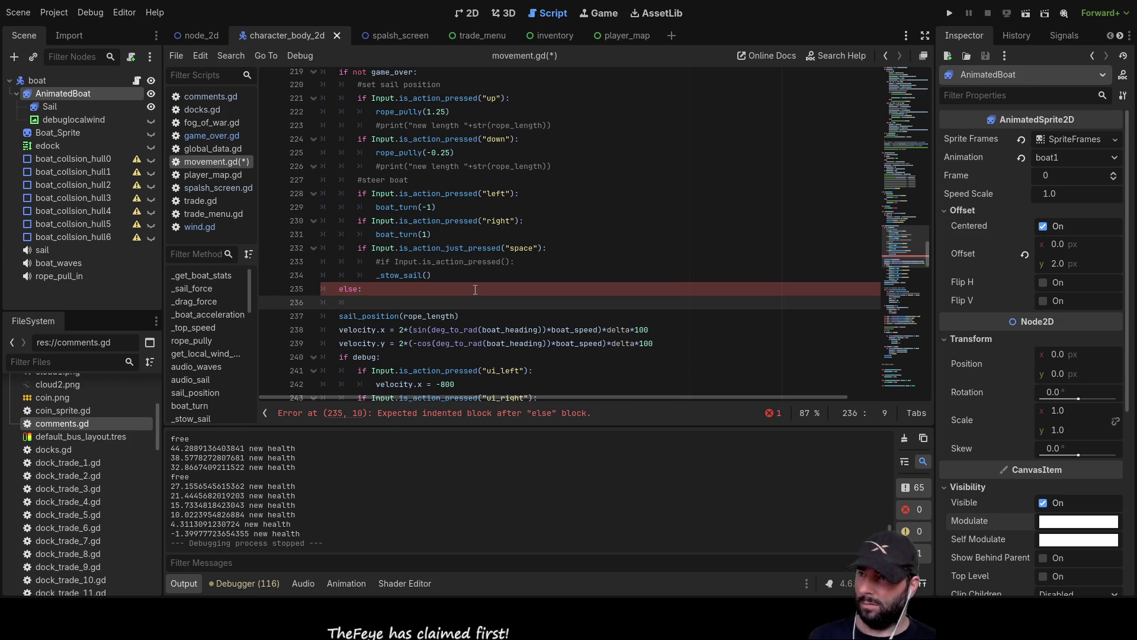
# Paste the fade loop under else, then delete its while, modulate and decrement lines, keeping var x = 1
pyautogui.hotkey('ctrl', 'v')
pyautogui.press('Up')
pyautogui.press('Up')
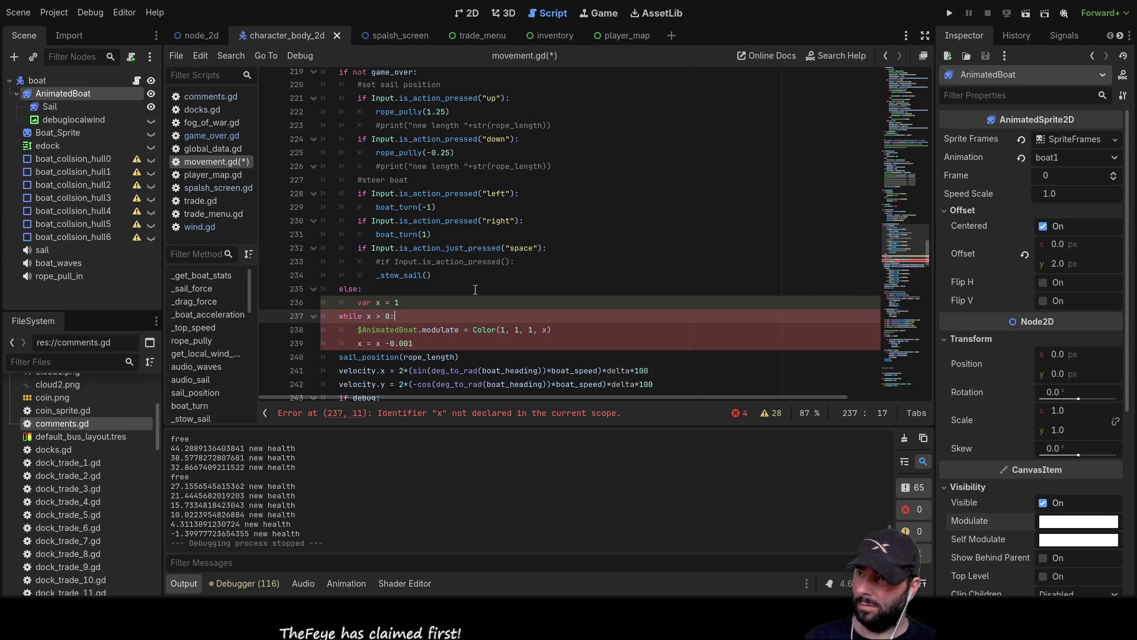
pyautogui.press('Up')
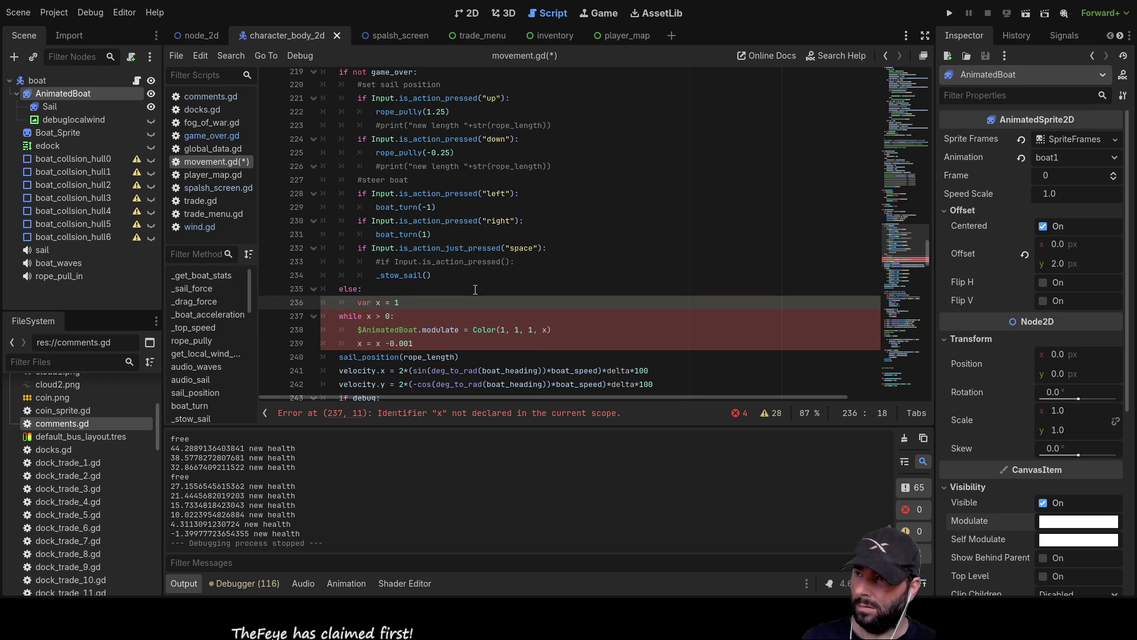
pyautogui.press('Down')
pyautogui.press('Home')
pyautogui.press('Right')
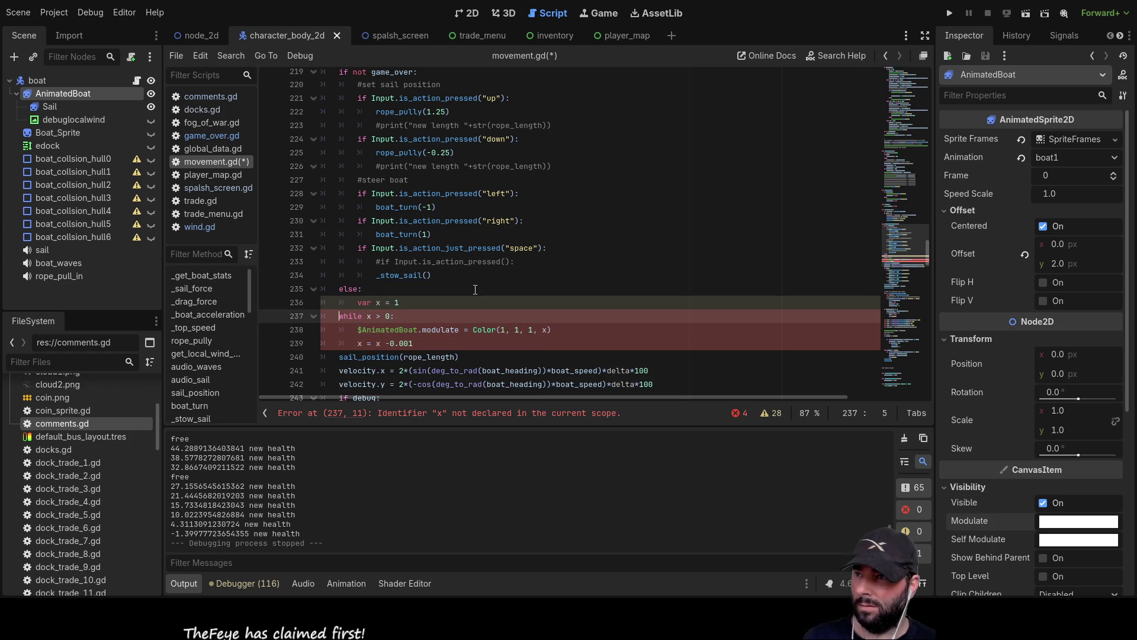
pyautogui.press('Delete')
pyautogui.press('Delete')
pyautogui.press('Delete')
pyautogui.press('BackSpace')
pyautogui.press('Delete')
pyautogui.press('Delete')
pyautogui.press('Delete')
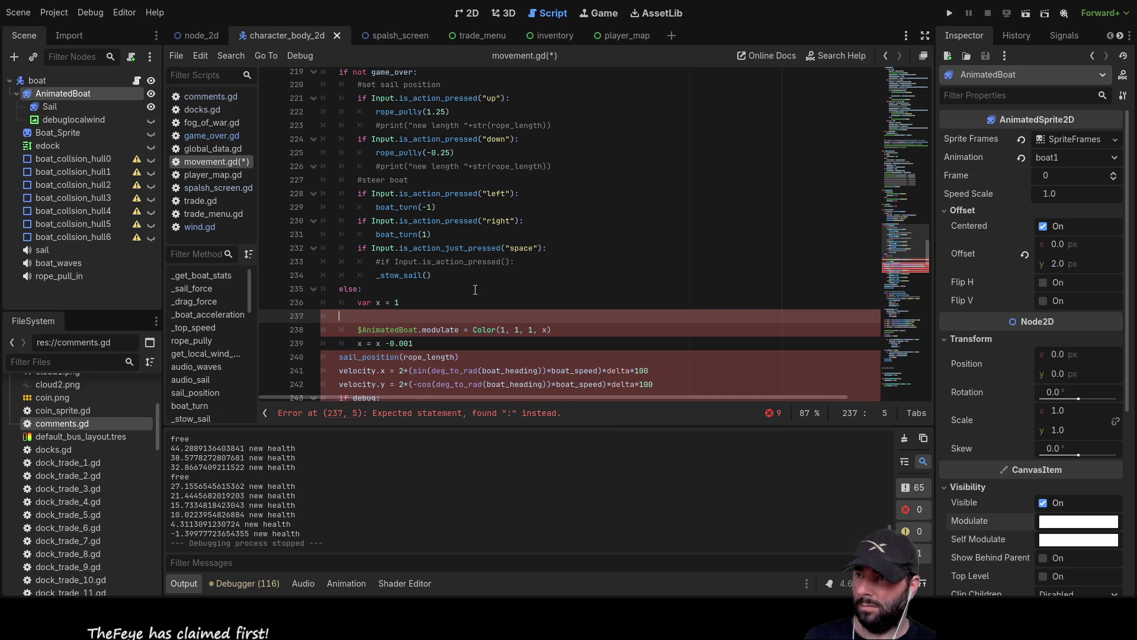
pyautogui.press('Tab')
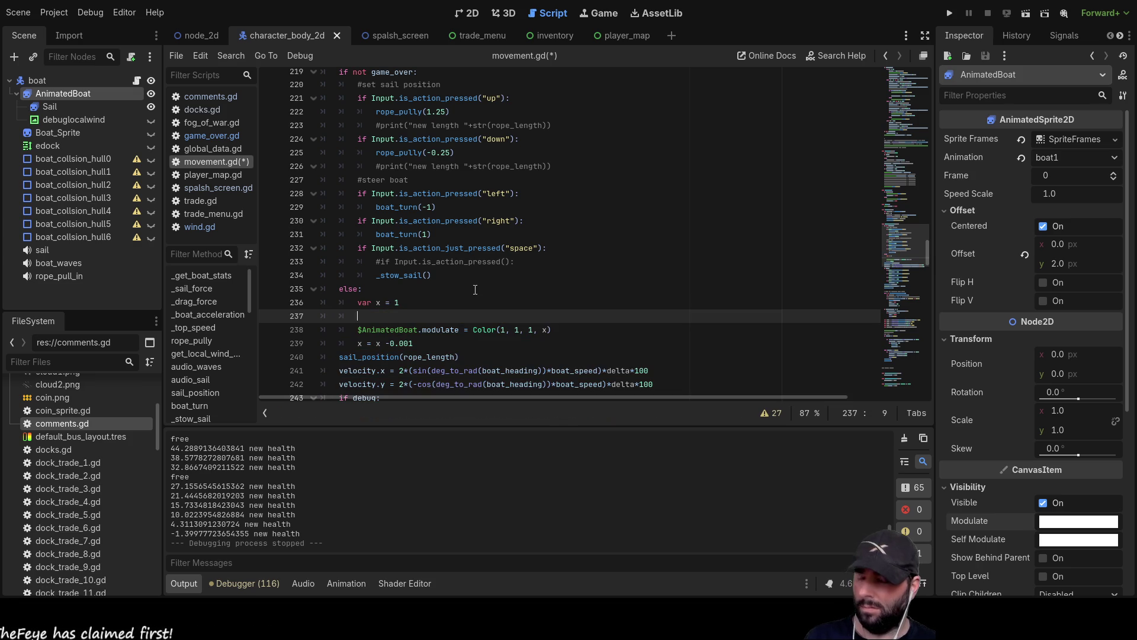
pyautogui.hotkey('ctrl', 'shift', 'k')
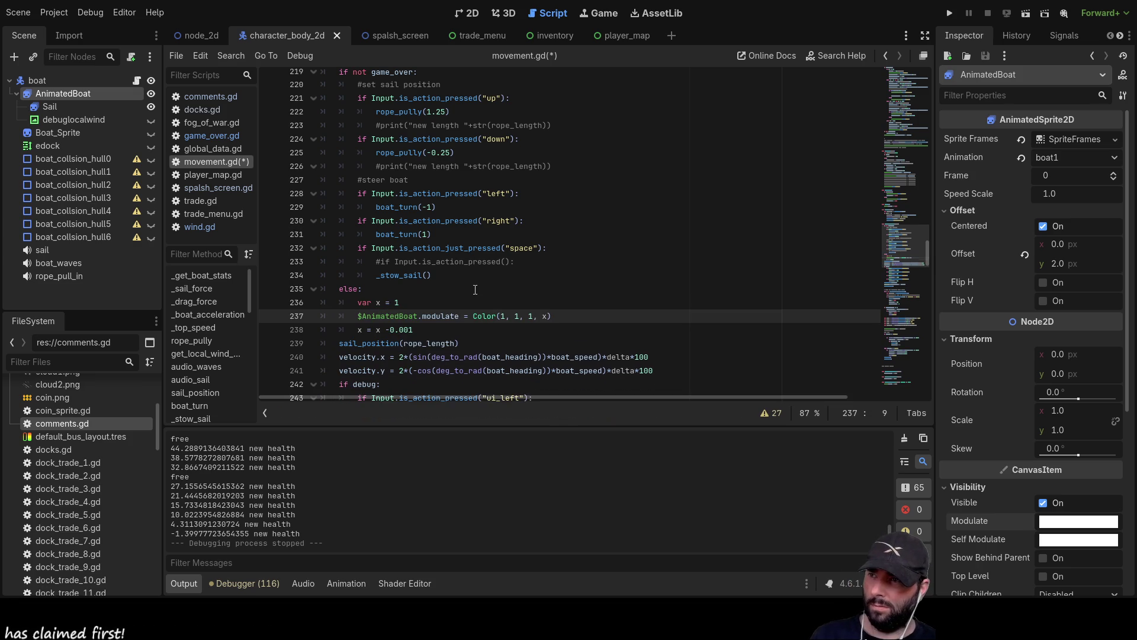
pyautogui.hotkey('ctrl', 'shift', 'k')
pyautogui.hotkey('ctrl', 'shift', 'k')
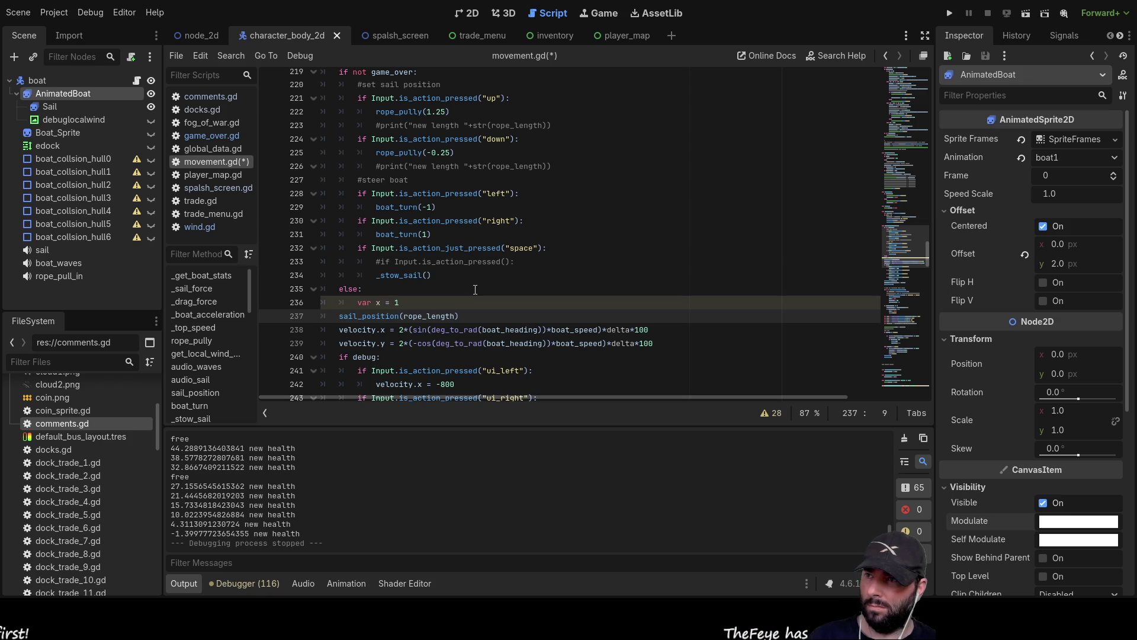
pyautogui.press('Up')
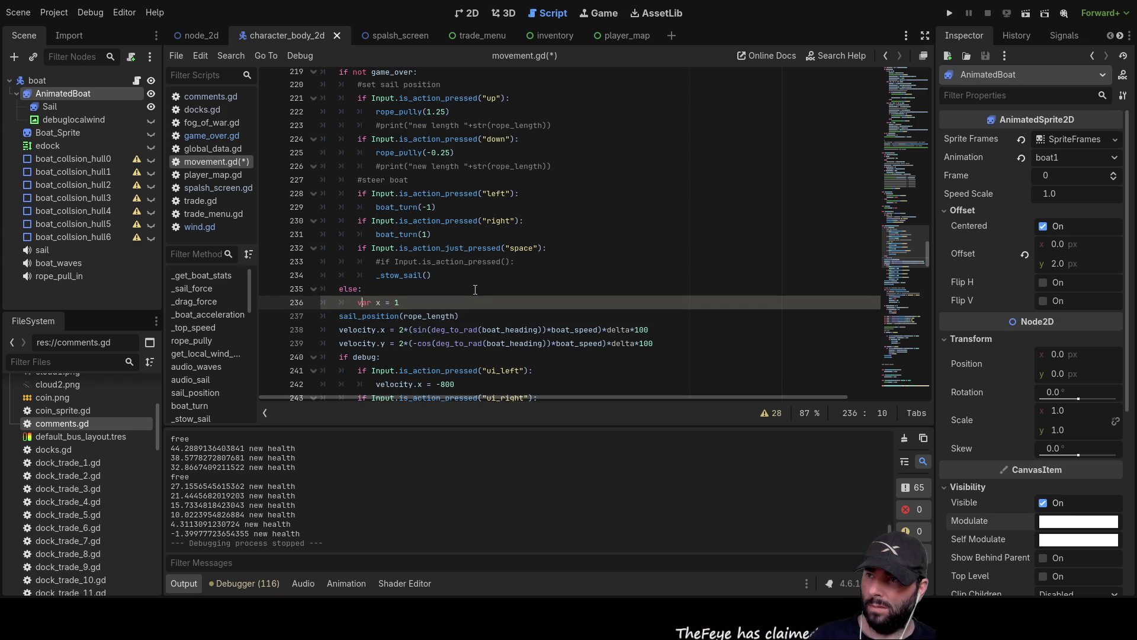
pyautogui.scroll(-20, 486, 305)
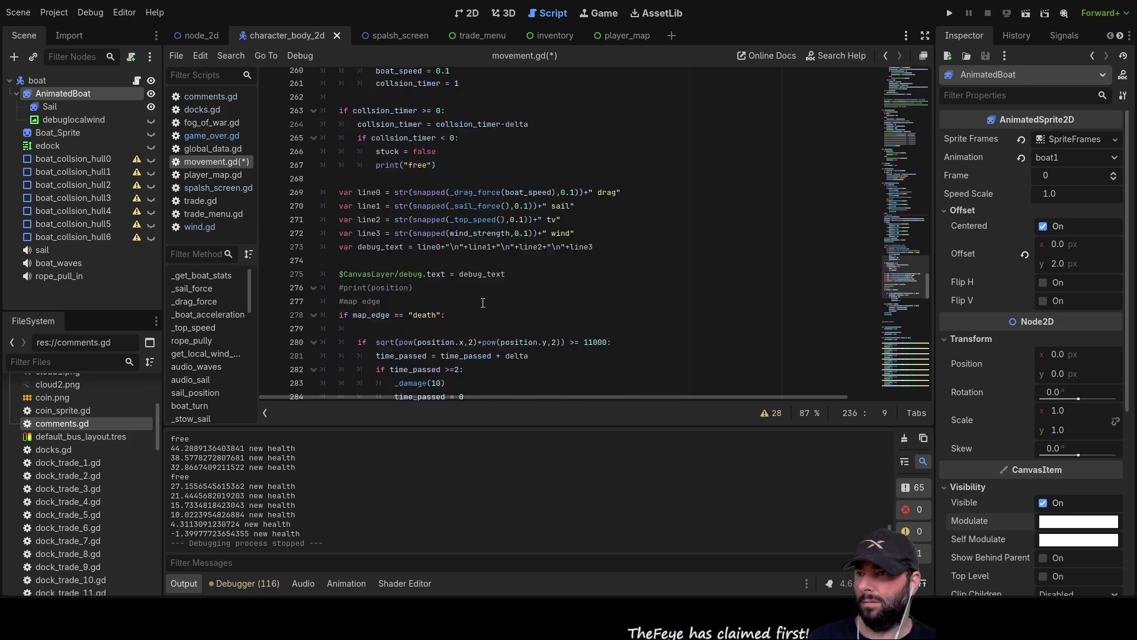
# Scroll up and down through movement.gd to review the else branch and the fade code
pyautogui.scroll(-8, 500, 323)
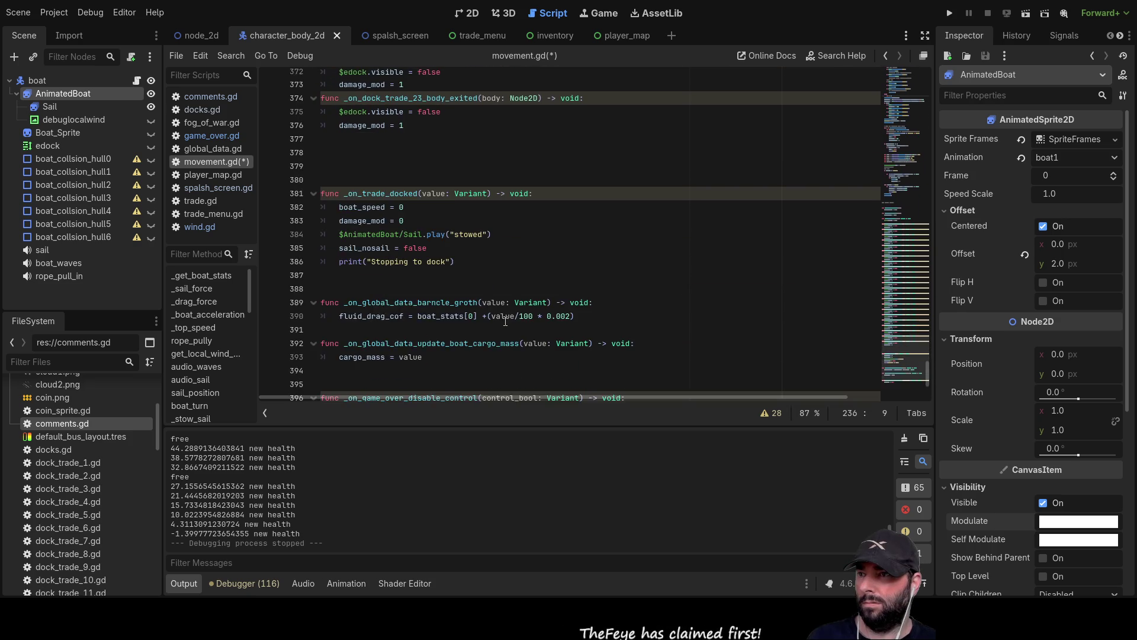
pyautogui.scroll(15, 492, 326)
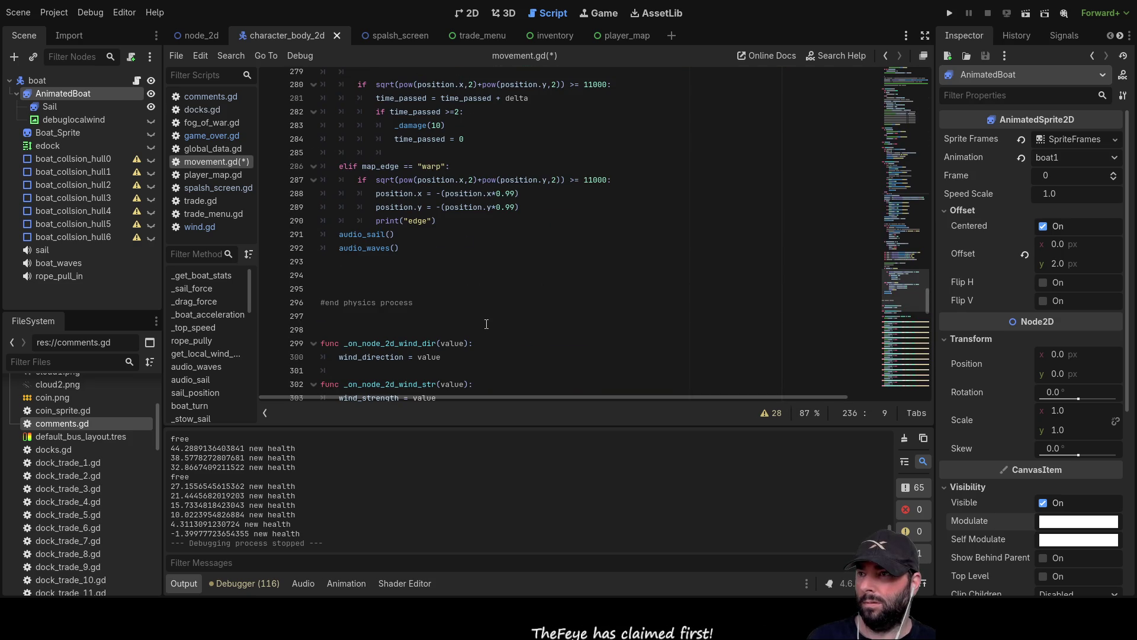
pyautogui.scroll(4, 484, 321)
pyautogui.scroll(-4, 484, 321)
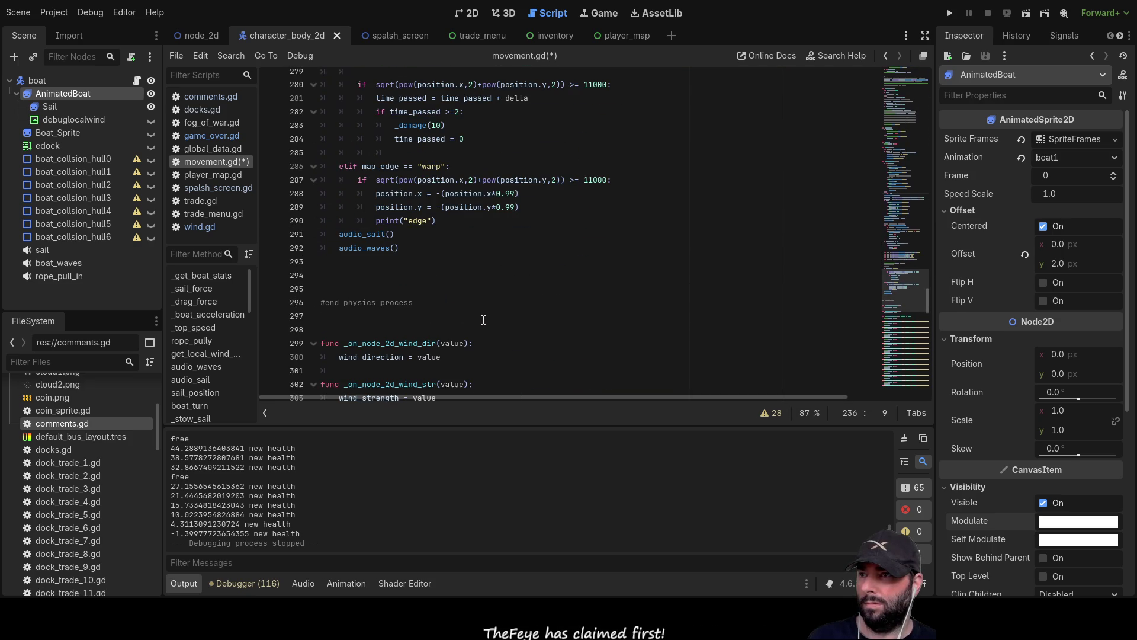
pyautogui.scroll(2, 483, 320)
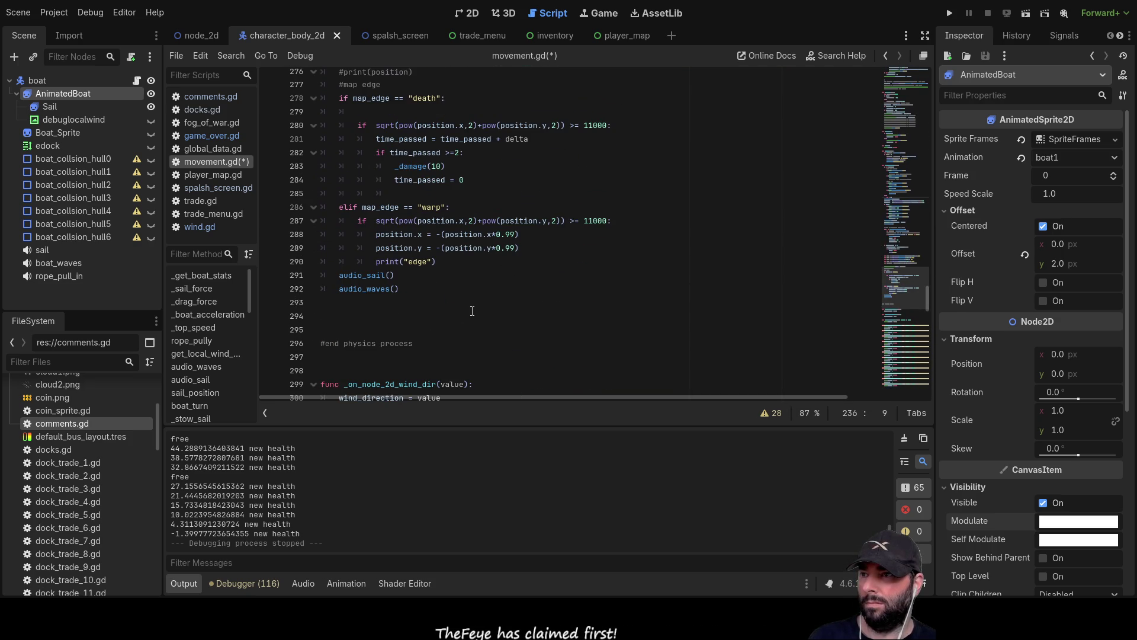
pyautogui.scroll(-2, 472, 307)
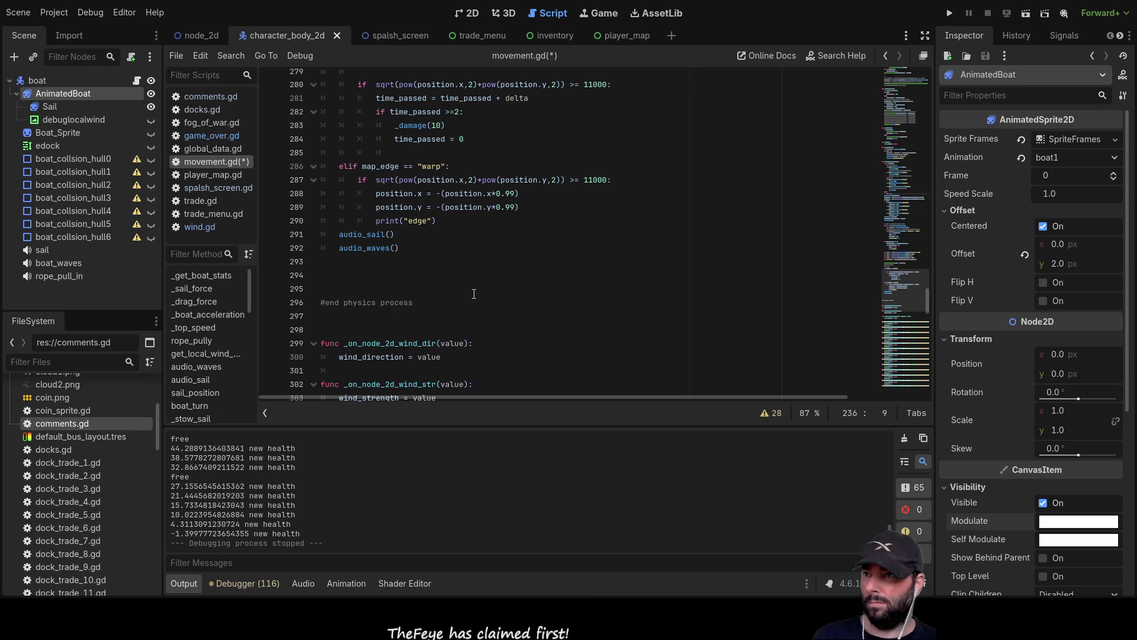
pyautogui.scroll(13, 486, 284)
pyautogui.scroll(-20, 504, 291)
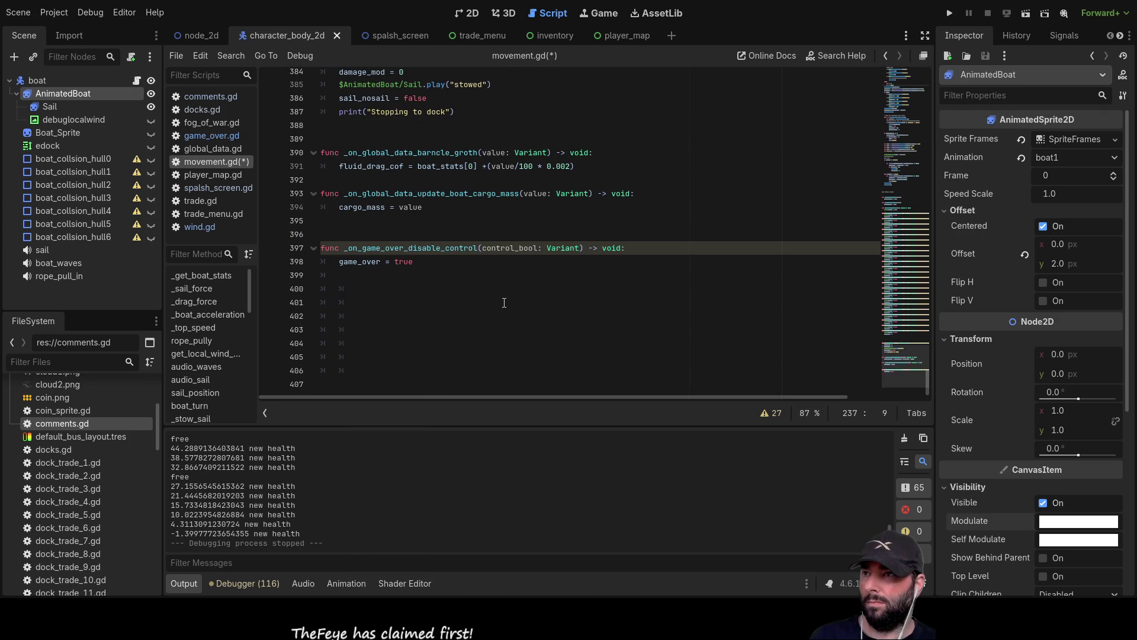
pyautogui.scroll(20, 499, 307)
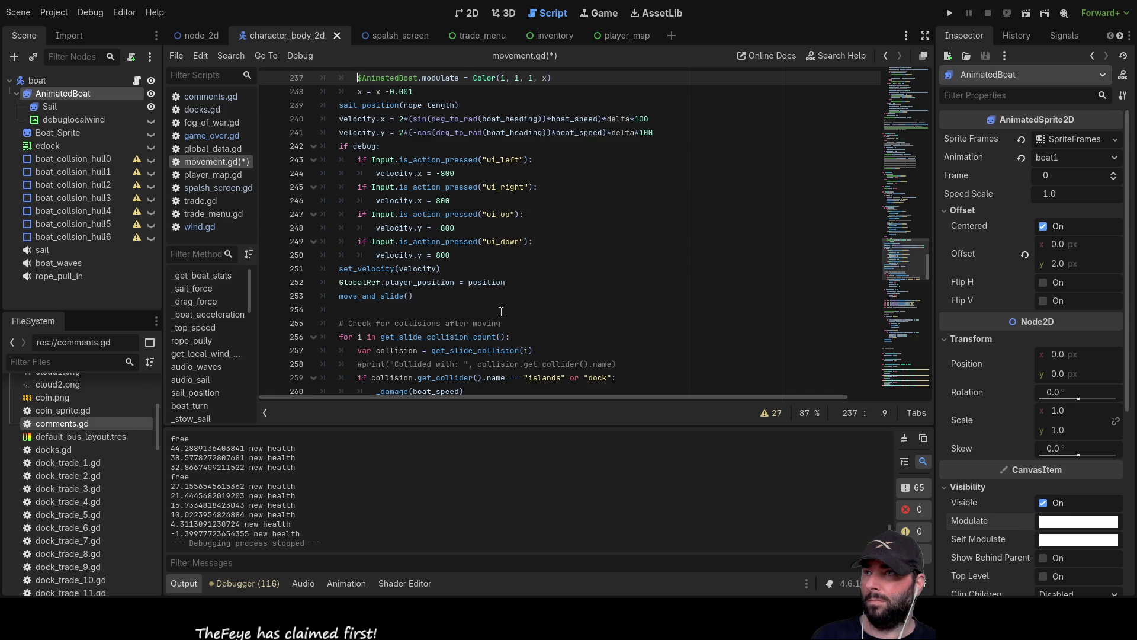
pyautogui.scroll(2, 500, 308)
# Delete the var x, modulate and decrement lines and the leftover else from the physics process
pyautogui.press('Up')
pyautogui.hotkey('shift', 'Down')
pyautogui.hotkey('shift', 'Down')
pyautogui.hotkey('shift', 'End')
pyautogui.press('BackSpace')
pyautogui.press('BackSpace')
pyautogui.press('BackSpace')
pyautogui.press('BackSpace')
pyautogui.press('BackSpace')
pyautogui.press('BackSpace')
pyautogui.press('BackSpace')
pyautogui.press('Tab')
pyautogui.press('Tab')
pyautogui.press('BackSpace')
pyautogui.press('BackSpace')
pyautogui.press('BackSpace')
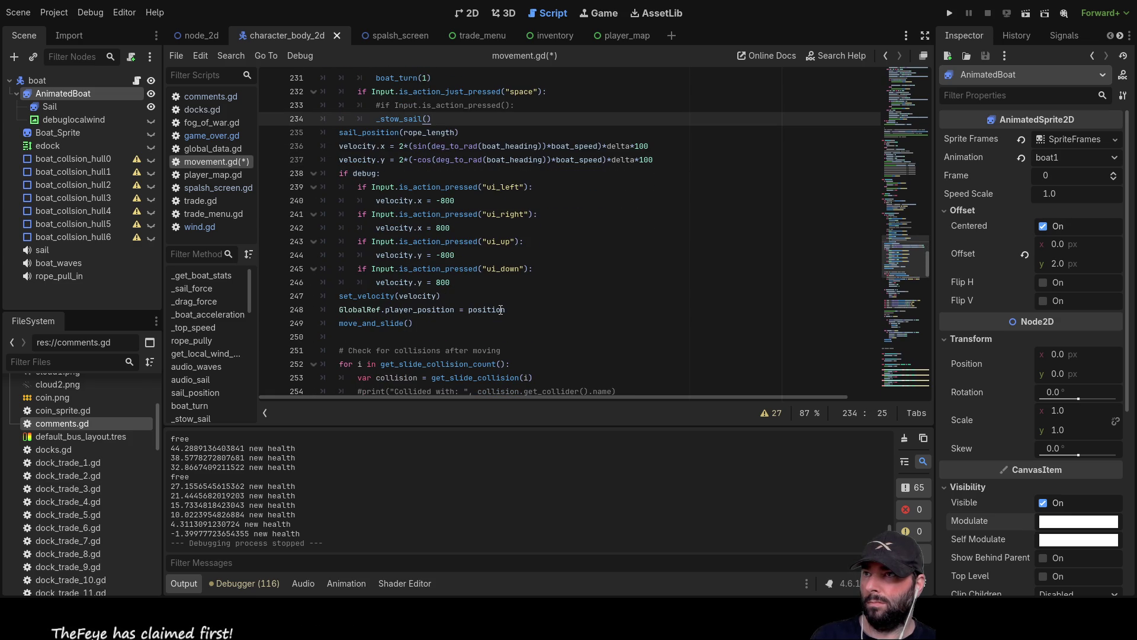
# Undo the last edit, save movement.gd, and delete the four fade-loop lines in the game-over handler
pyautogui.hotkey('ctrl', 'End')
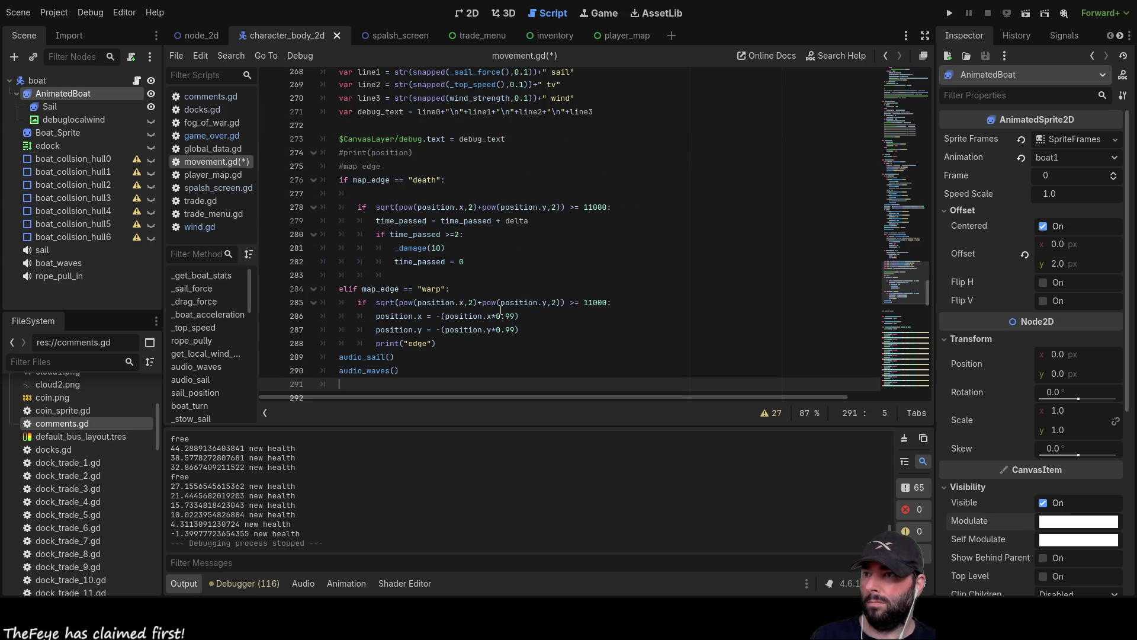
pyautogui.hotkey('ctrl', 'z')
pyautogui.hotkey('ctrl', 'z')
pyautogui.hotkey('ctrl', 'z')
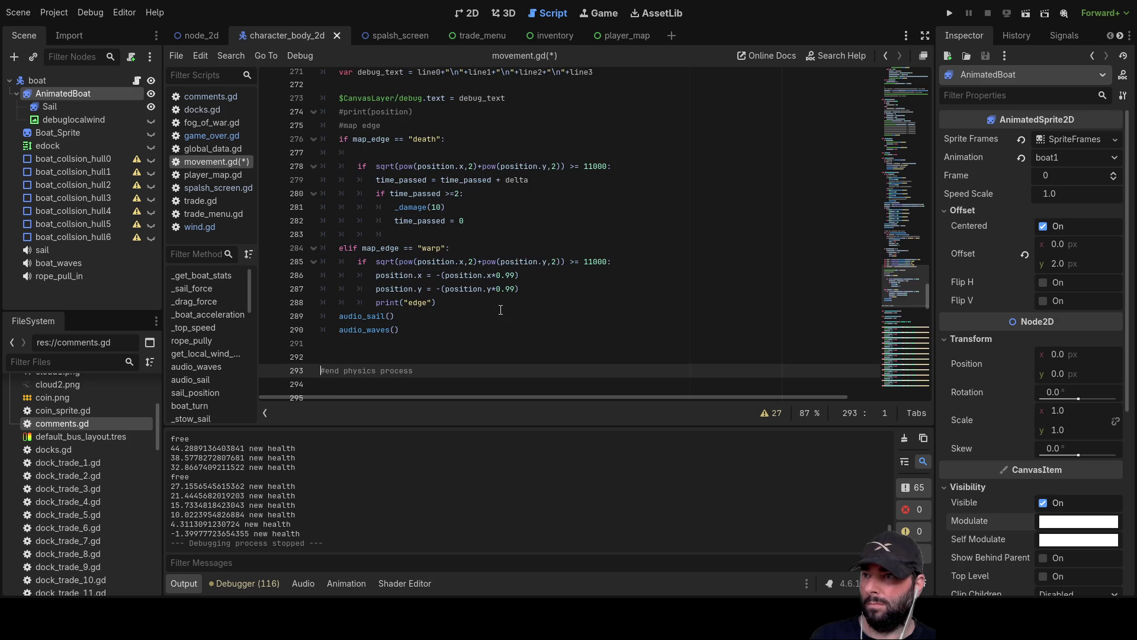
pyautogui.scroll(-3, 499, 310)
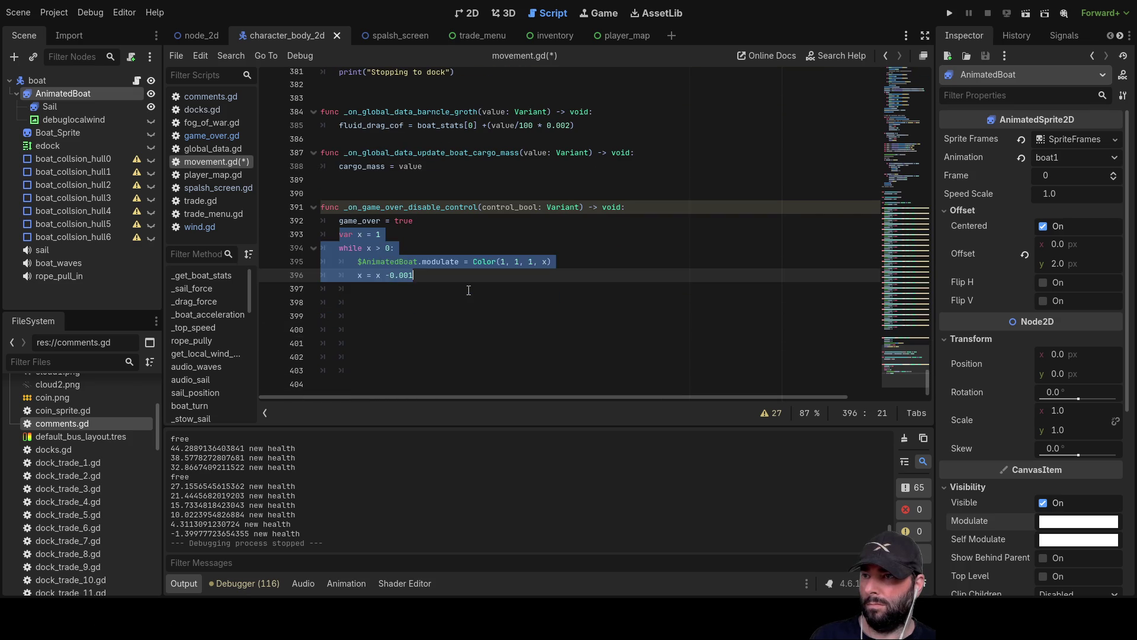
pyautogui.click(441, 287)
pyautogui.hotkey('ctrl', 's')
pyautogui.moveTo(436, 279); pyautogui.dragTo(284, 232)
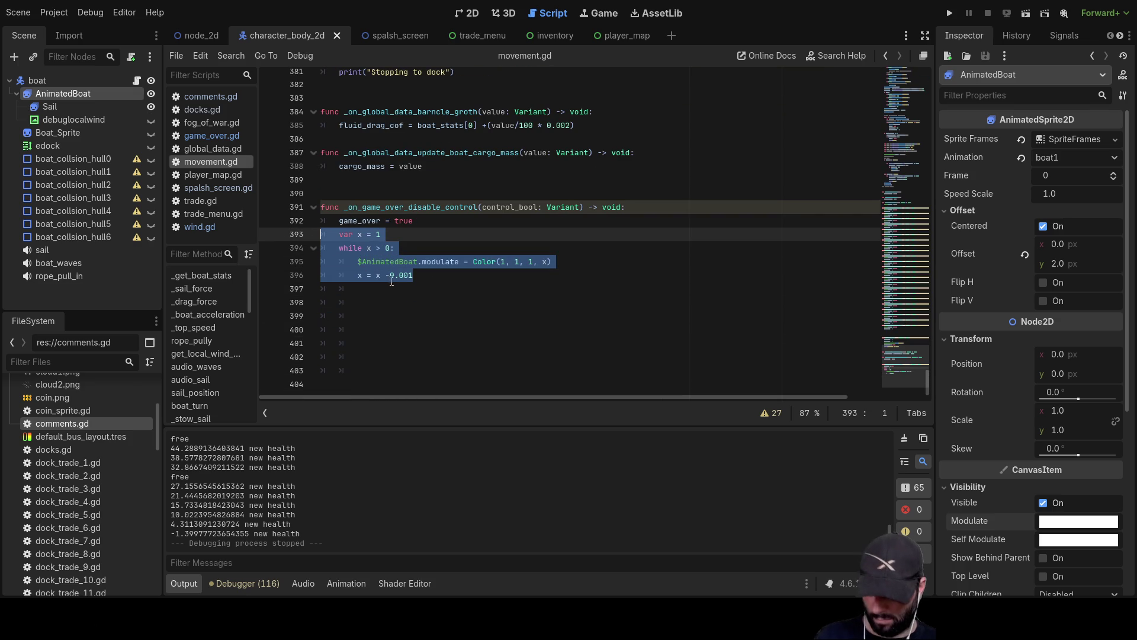
pyautogui.press('BackSpace')
# Add blank lines above the audio_sail() call at the end of the physics process
pyautogui.scroll(20, 439, 293)
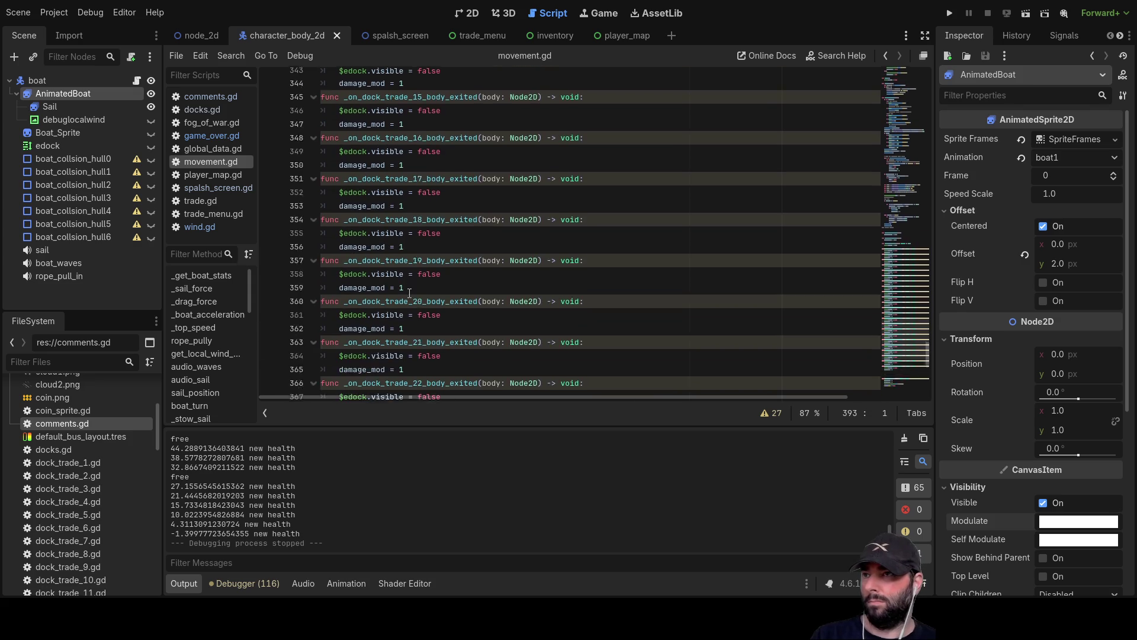
pyautogui.scroll(15, 408, 286)
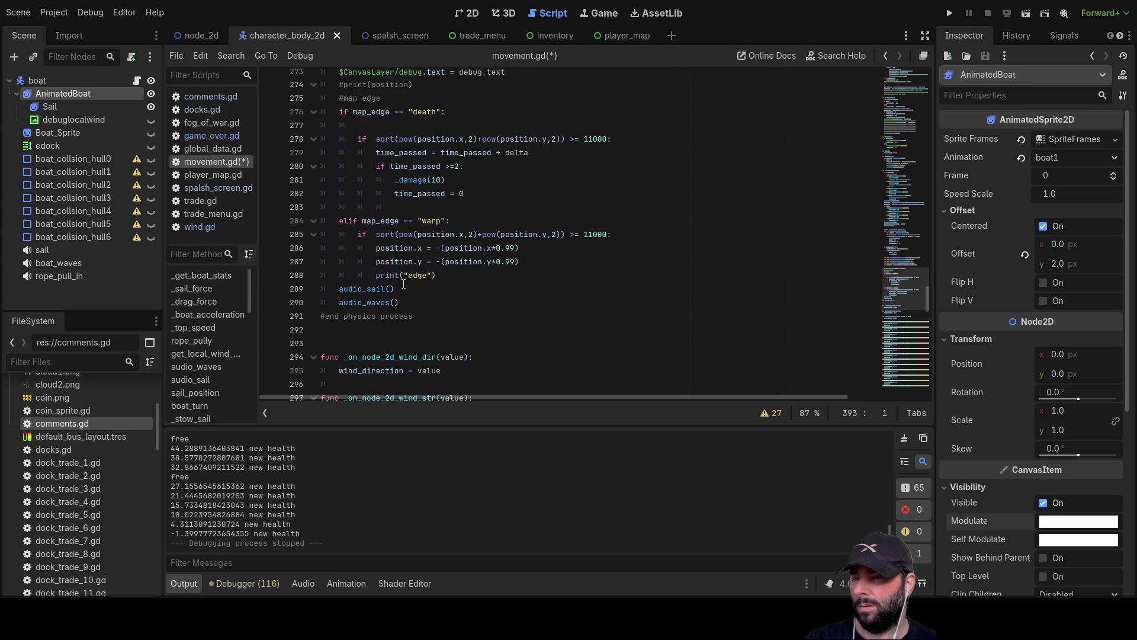
pyautogui.click(339, 288)
pyautogui.press('Return')
pyautogui.press('Return')
pyautogui.press('Return')
pyautogui.press('Up')
pyautogui.press('Up')
pyautogui.press('Up')
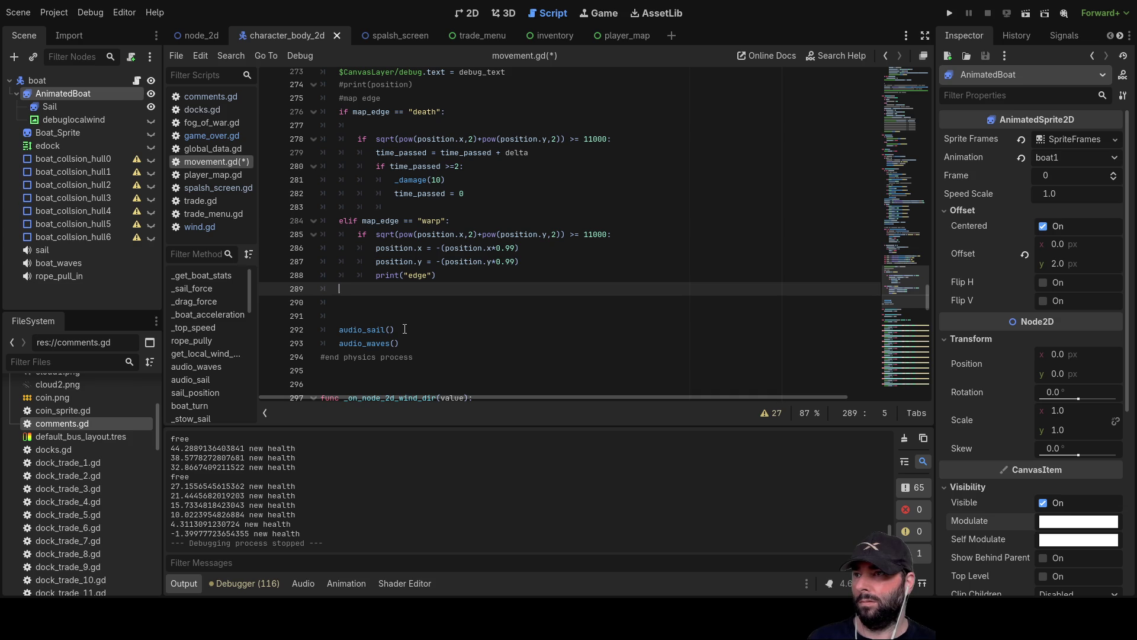
pyautogui.scroll(2, 405, 329)
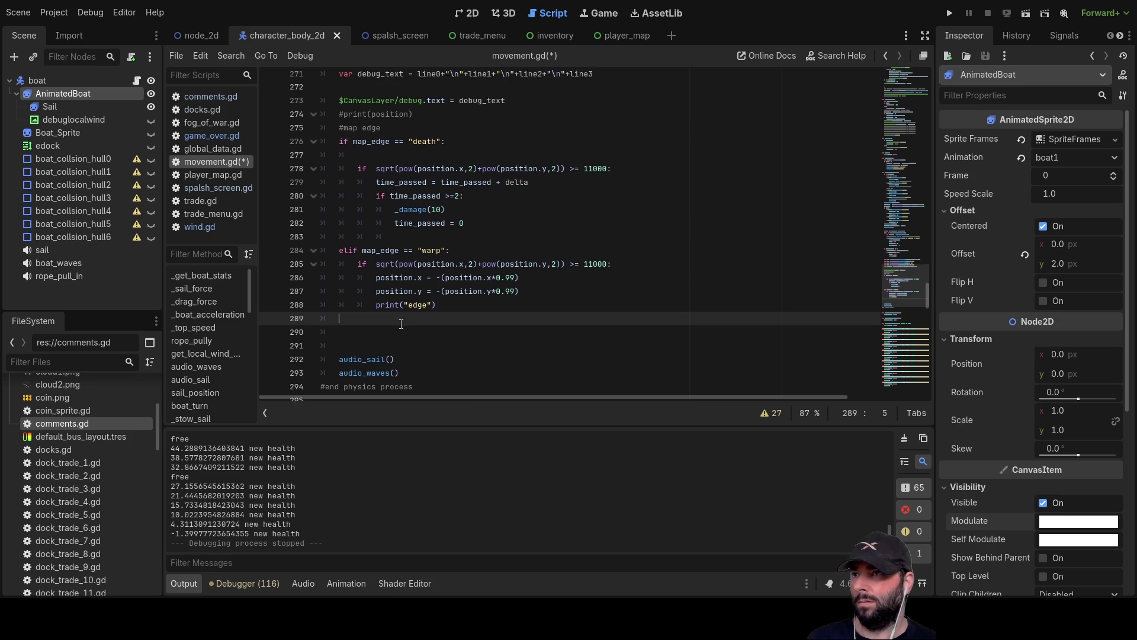
pyautogui.scroll(-4, 403, 305)
pyautogui.scroll(12, 404, 296)
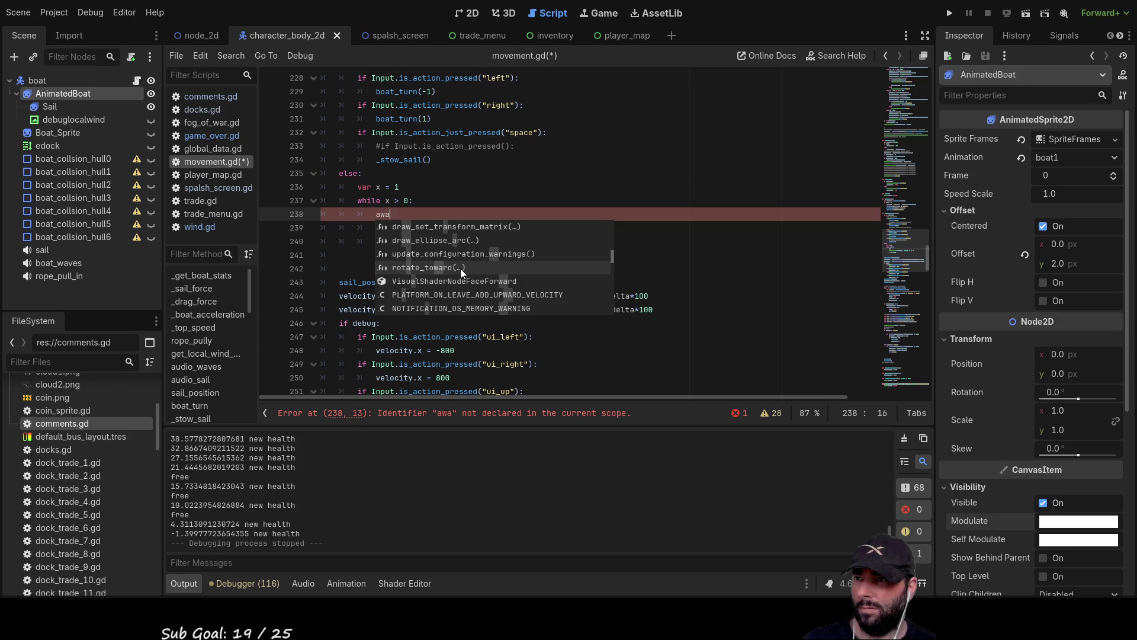
pyautogui.scroll(1, 461, 269)
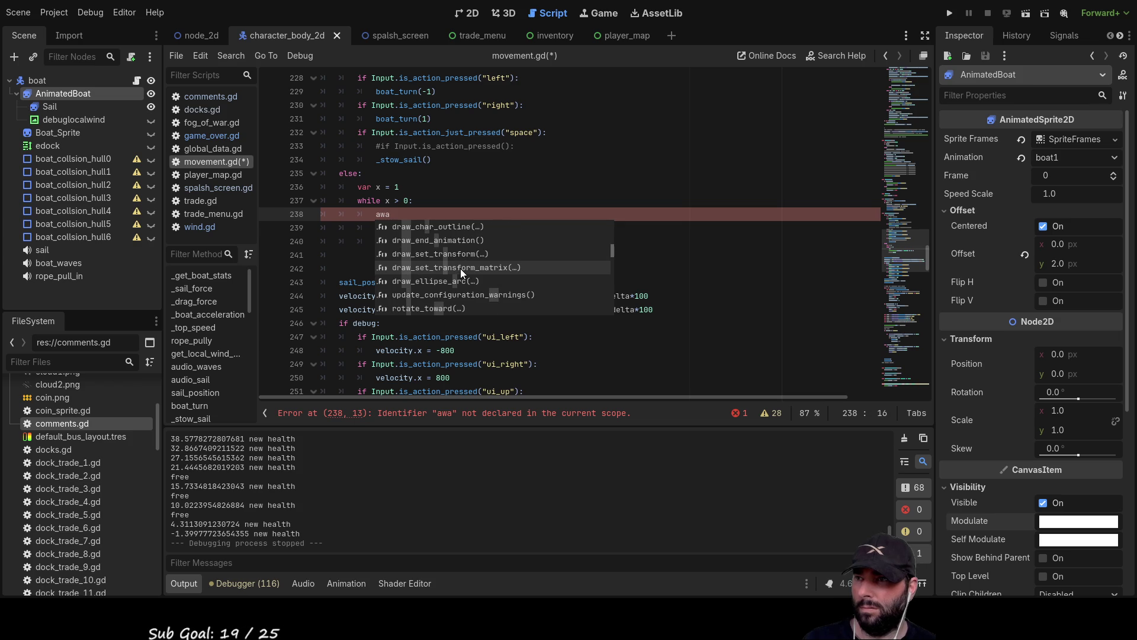
# Retype 'wait' on line 238 and undo the wrongly accepted await completion
pyautogui.press('BackSpace')
pyautogui.press('BackSpace')
pyautogui.press('BackSpace')
pyautogui.write('wai')
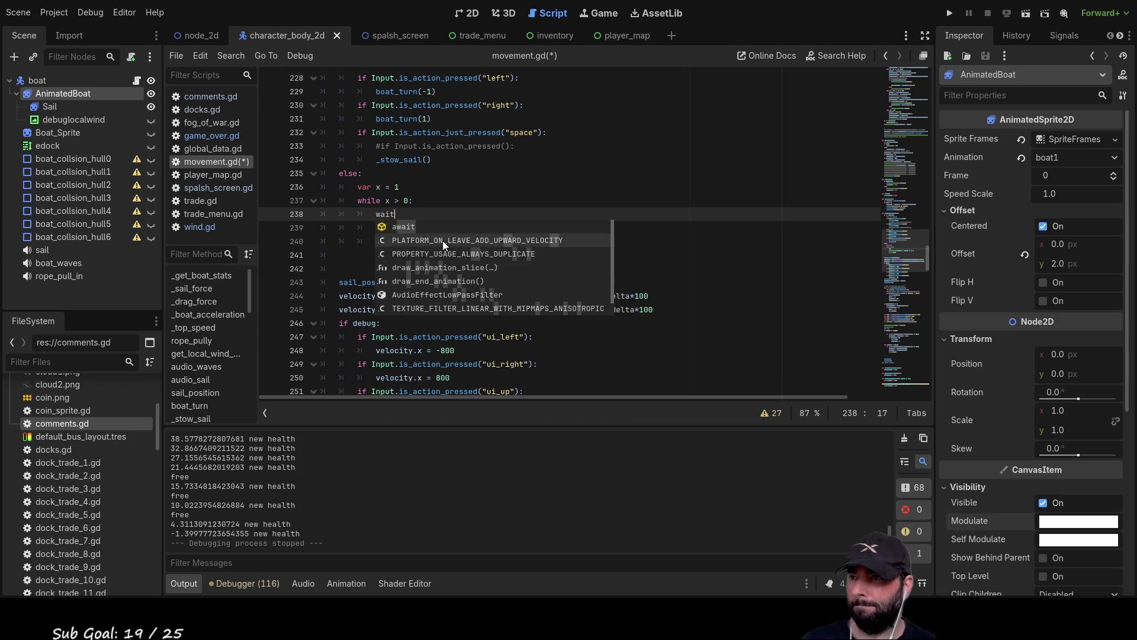
pyautogui.write('t')
pyautogui.scroll(1, 454, 282)
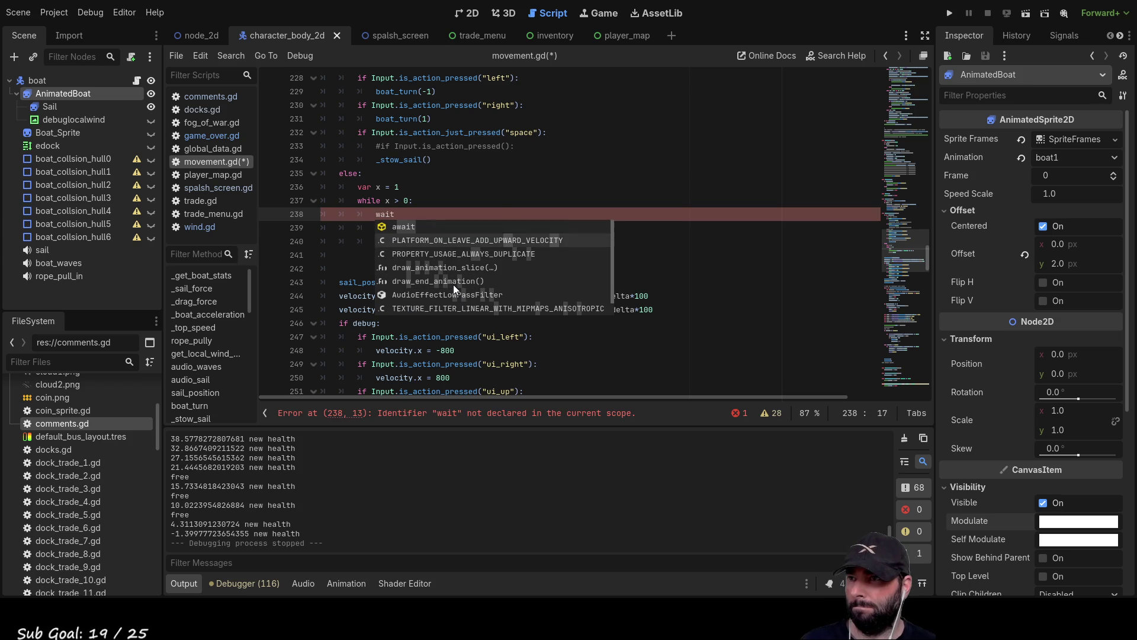
pyautogui.click(386, 226)
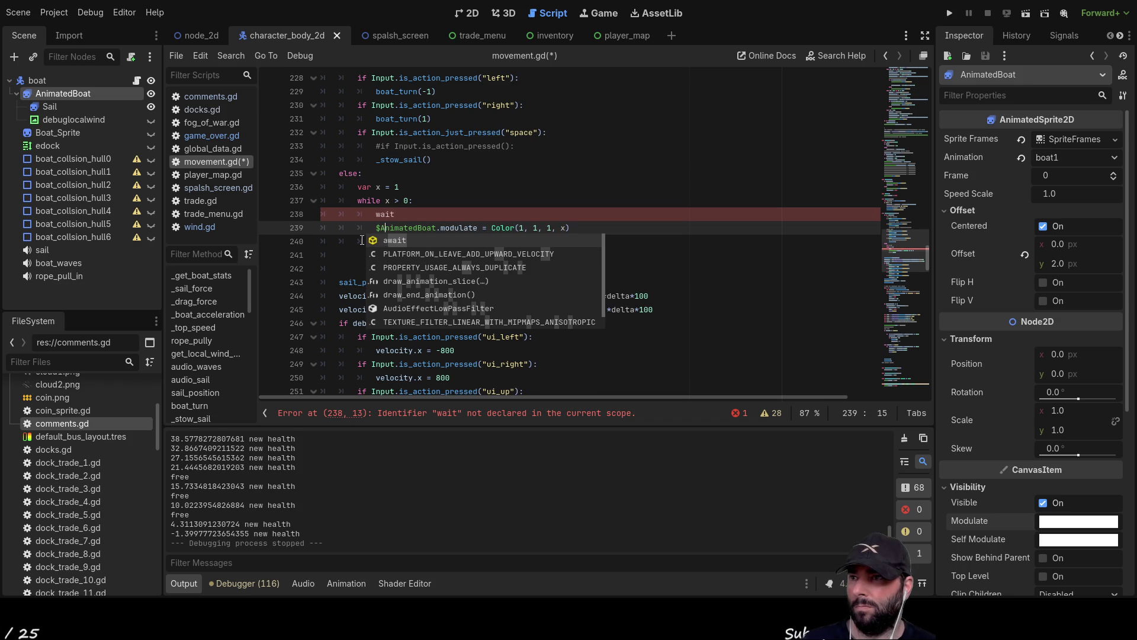
pyautogui.click(375, 241)
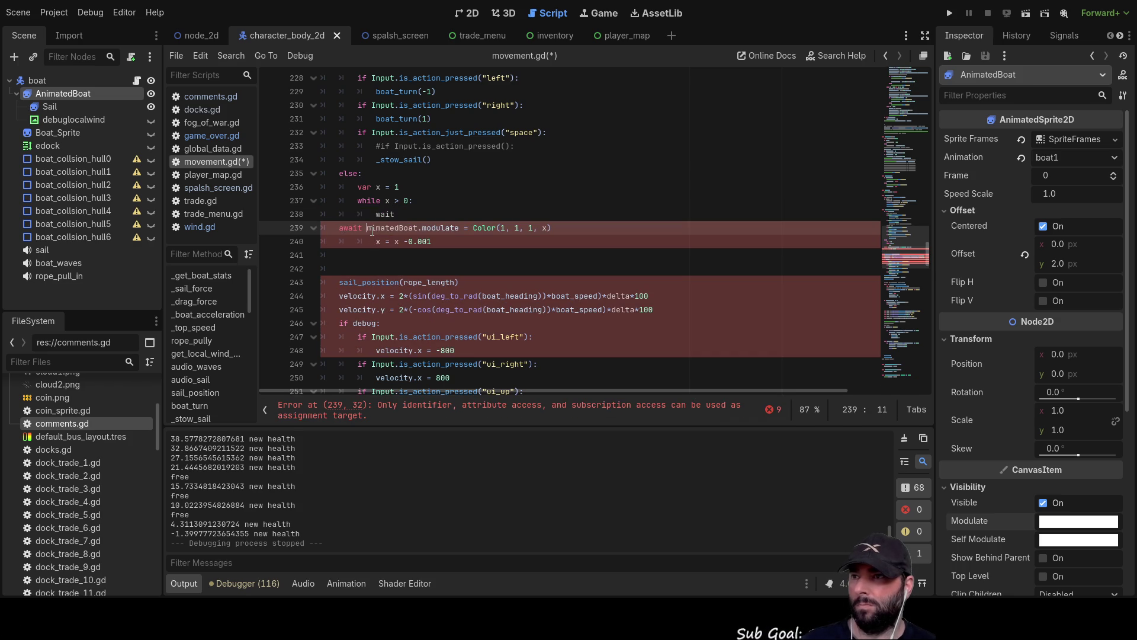
pyautogui.press('BackSpace')
pyautogui.press('BackSpace')
pyautogui.press('BackSpace')
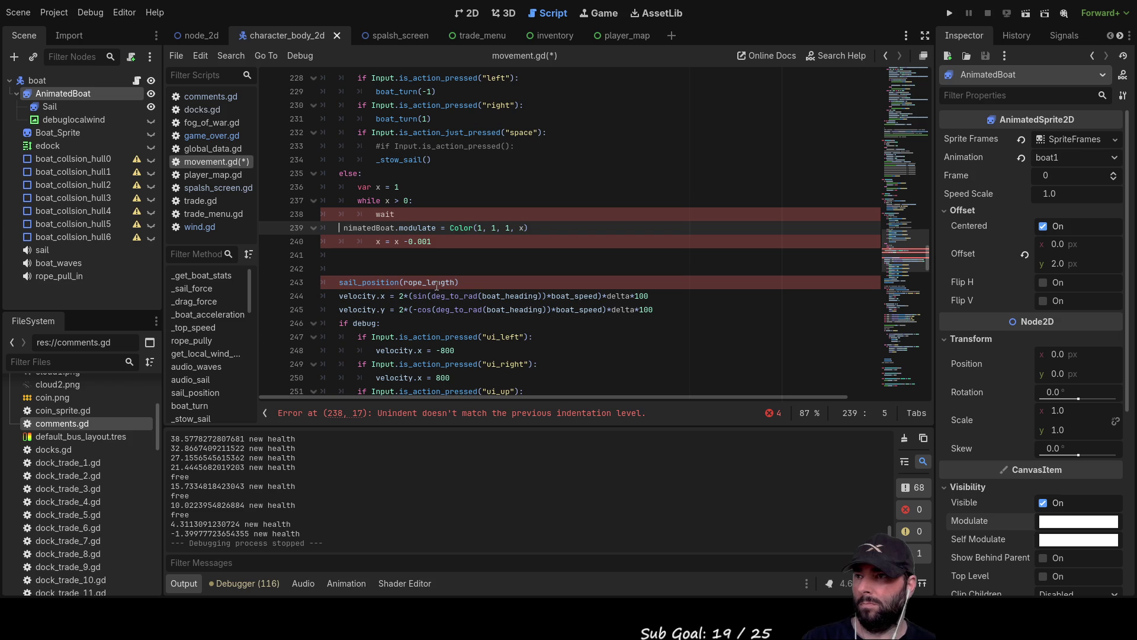
pyautogui.write('a')
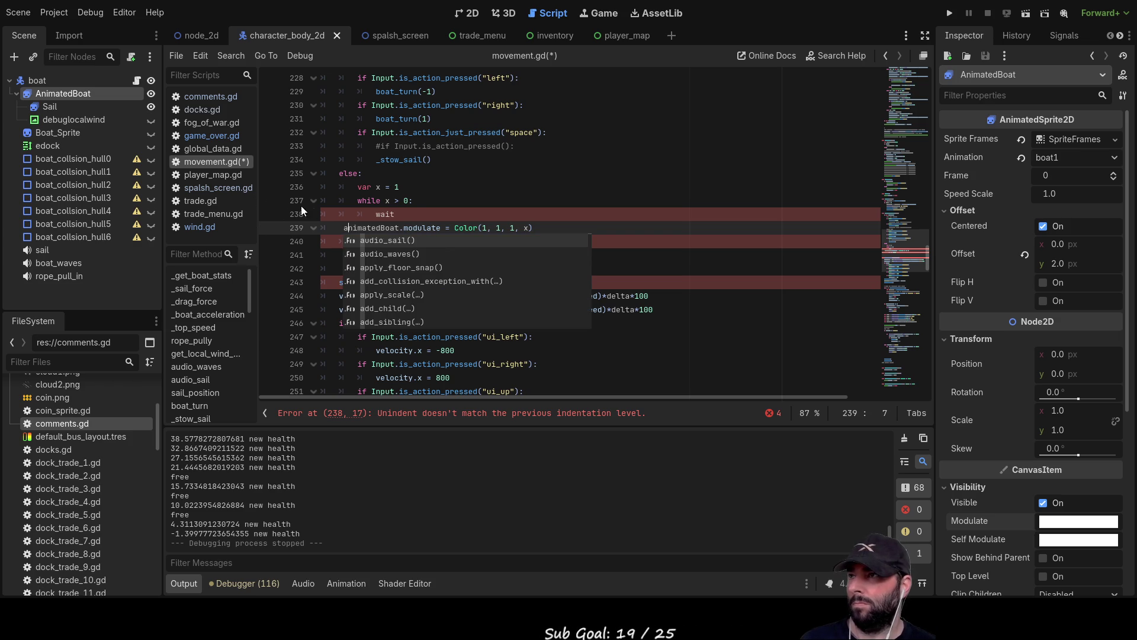
pyautogui.click(443, 215)
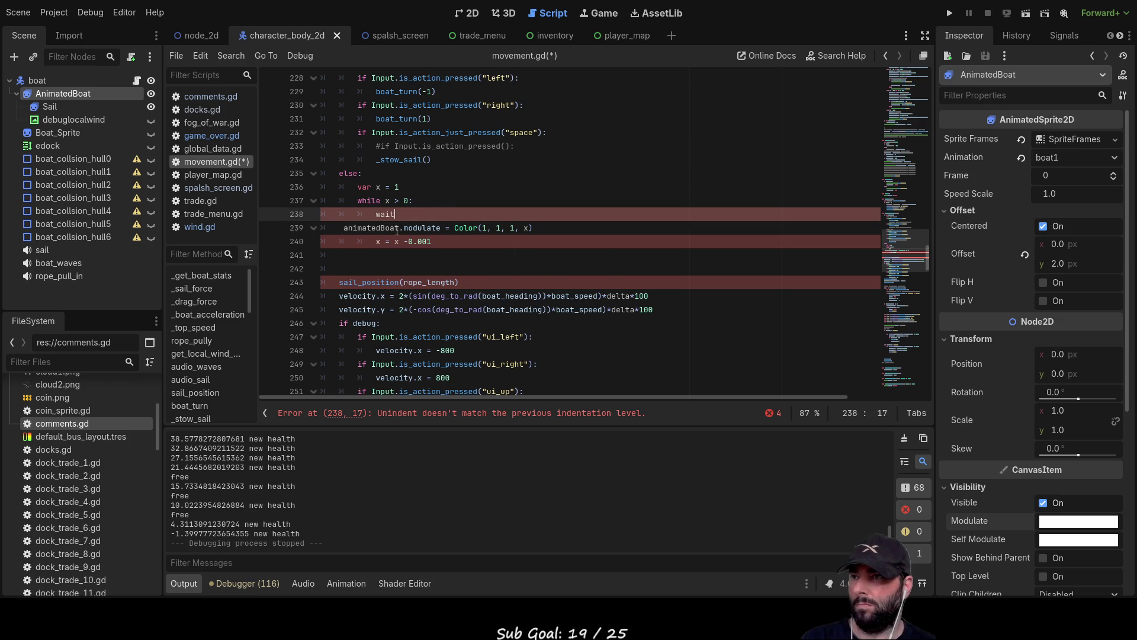
# Delete the stray text, indent the .modulate line, and drop $AnimatedBoat in front of it
pyautogui.moveTo(398, 229); pyautogui.dragTo(328, 212)
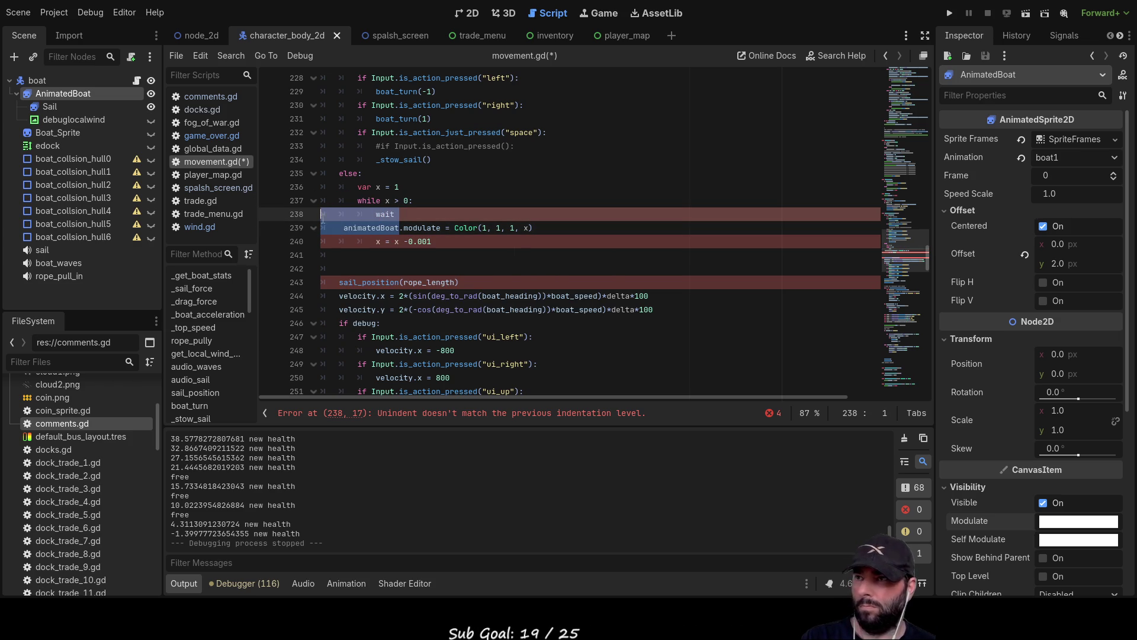
pyautogui.press('BackSpace')
pyautogui.press('Tab')
pyautogui.press('Tab')
pyautogui.press('Tab')
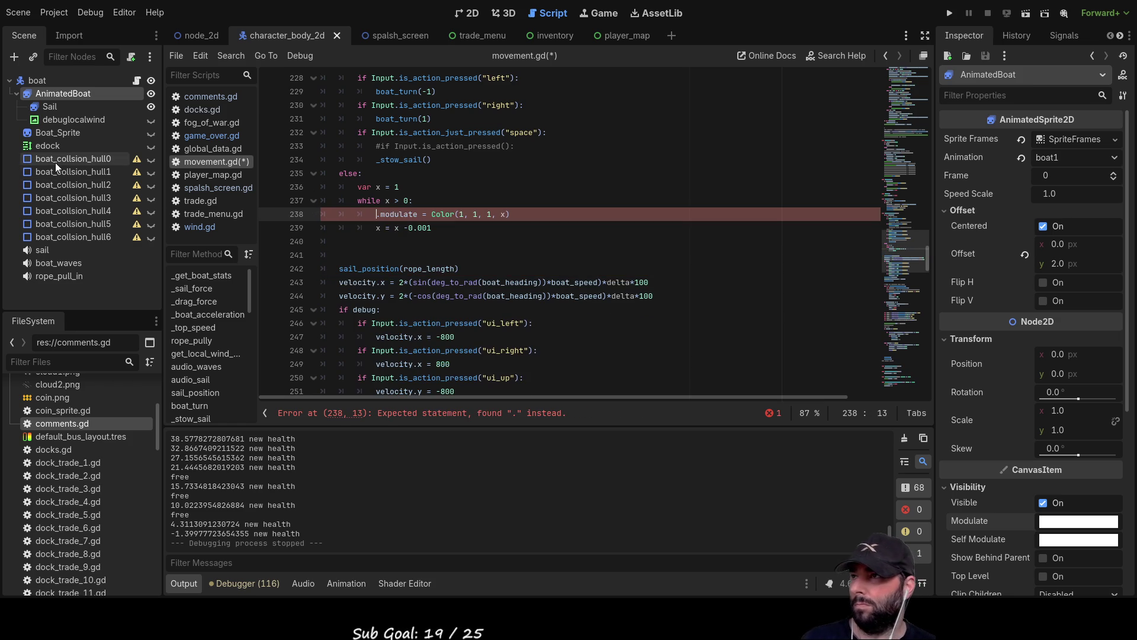
pyautogui.moveTo(65, 97); pyautogui.dragTo(376, 216)
pyautogui.click(432, 228)
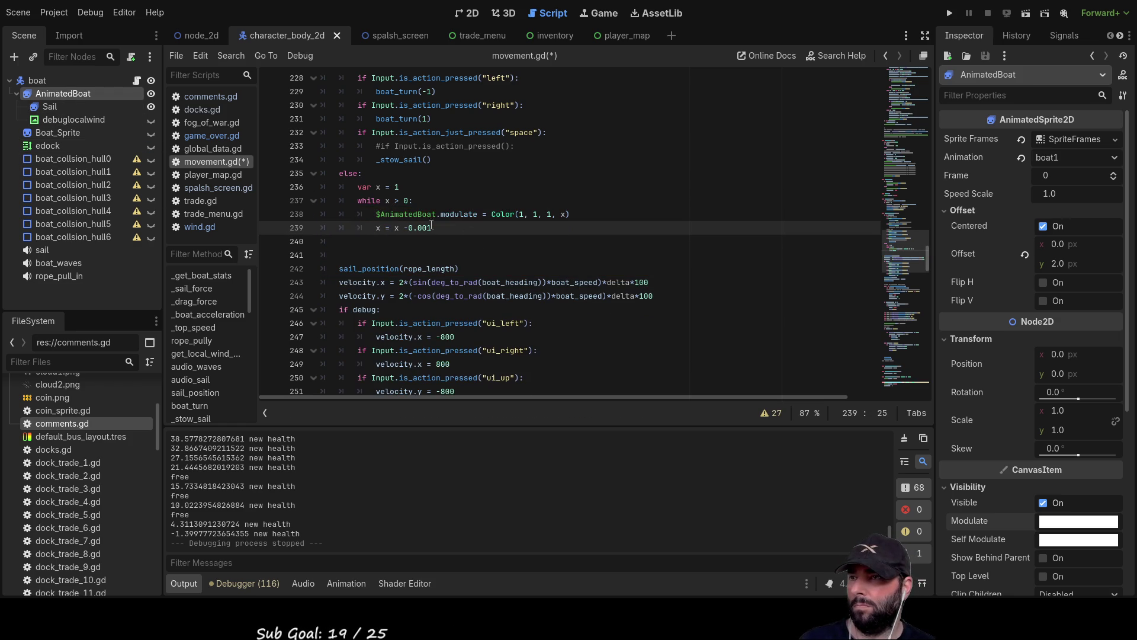
pyautogui.click(434, 201)
pyautogui.scroll(4, 436, 248)
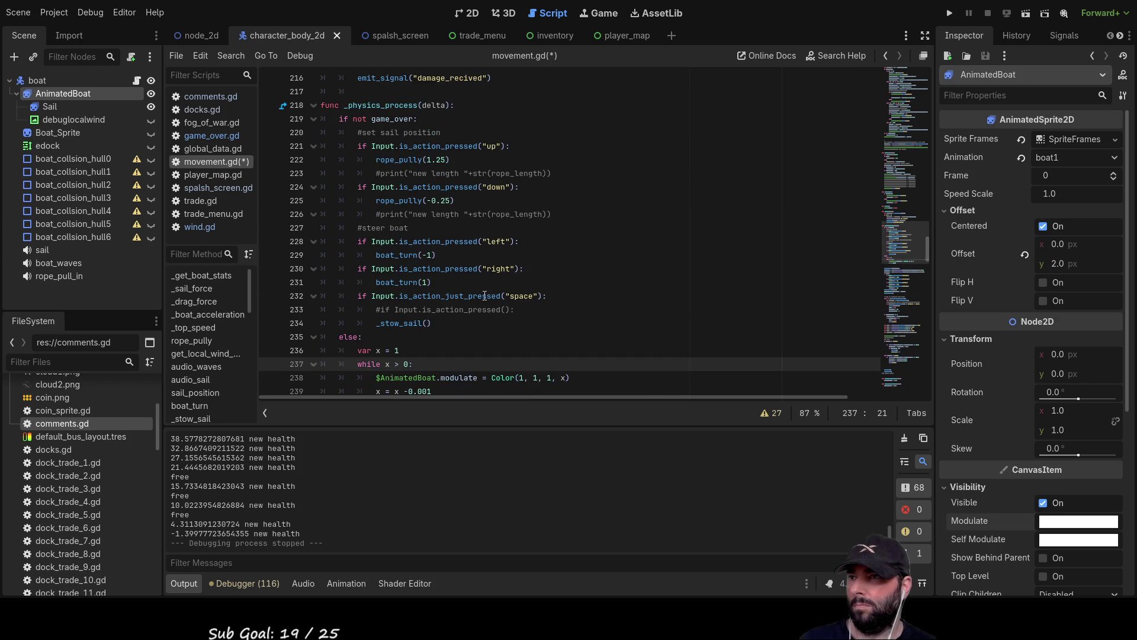
# Add an 'if time_passed' line above the $AnimatedBoat modulate line in the while loop
pyautogui.scroll(4, 480, 320)
pyautogui.click(437, 268)
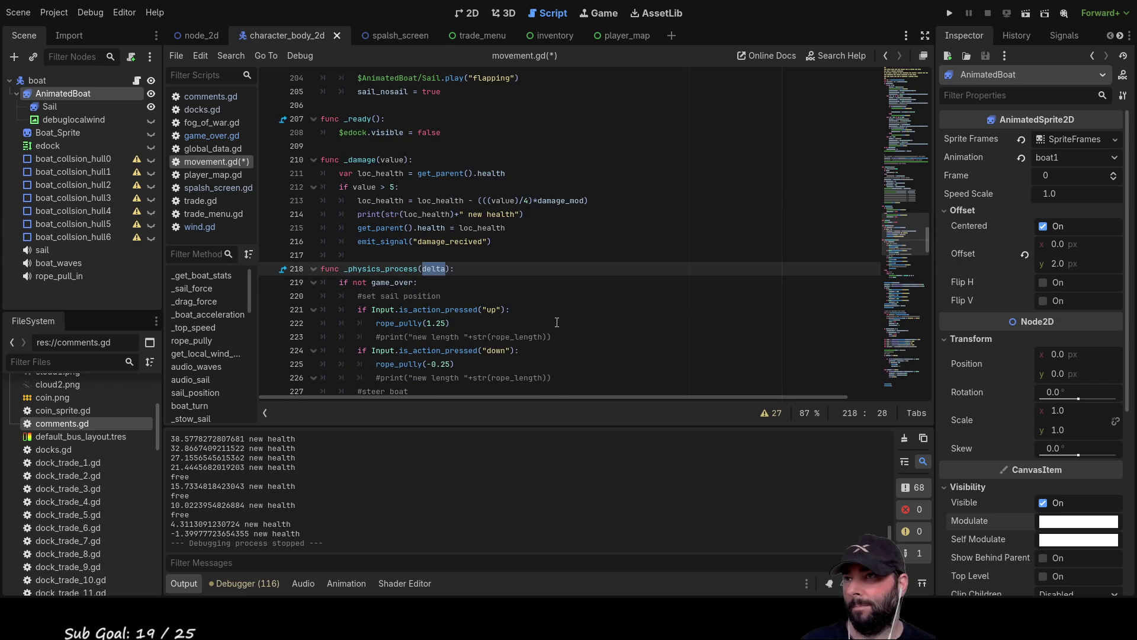
pyautogui.scroll(-8, 557, 322)
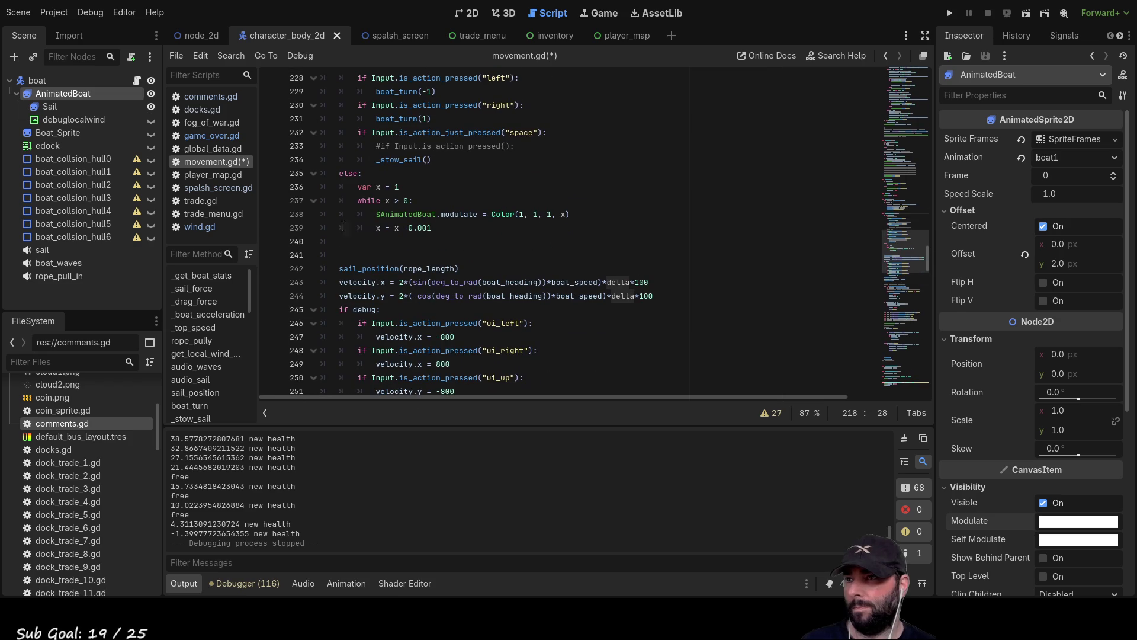
pyautogui.click(379, 215)
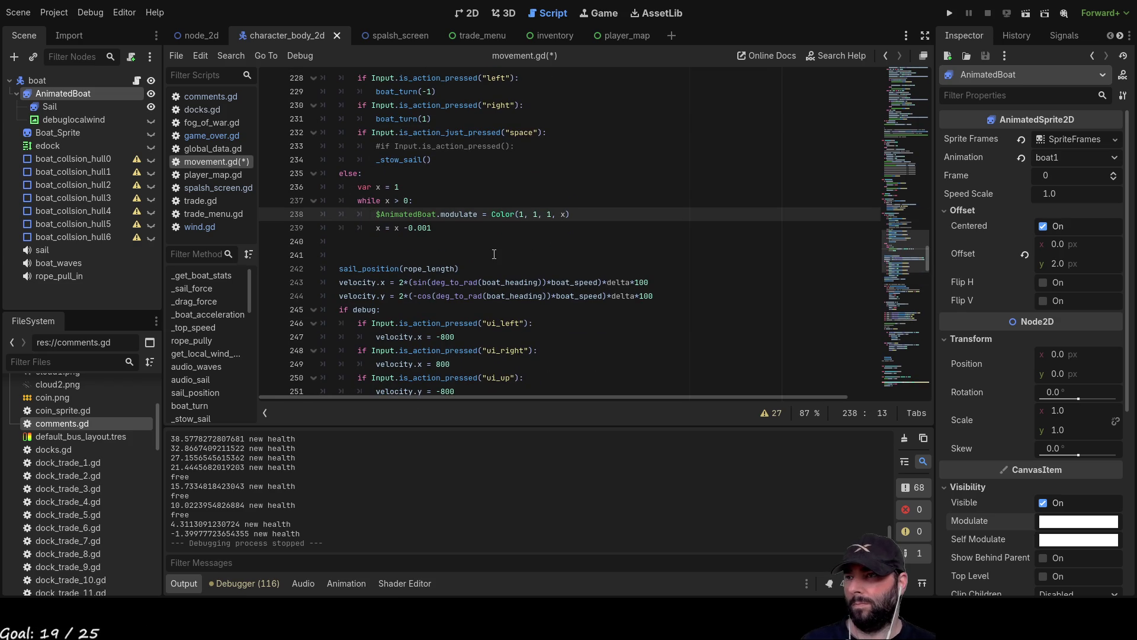
pyautogui.press('Return')
pyautogui.press('Up')
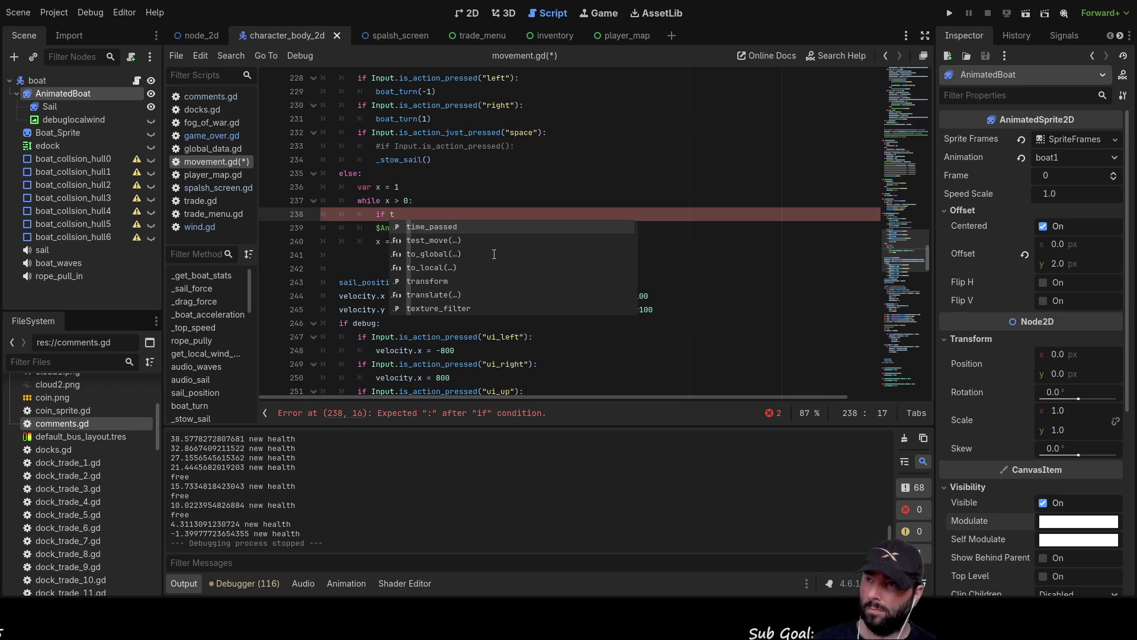
pyautogui.press('Return')
# Scroll up through movement.gd to review the variable declarations
pyautogui.scroll(1, 470, 261)
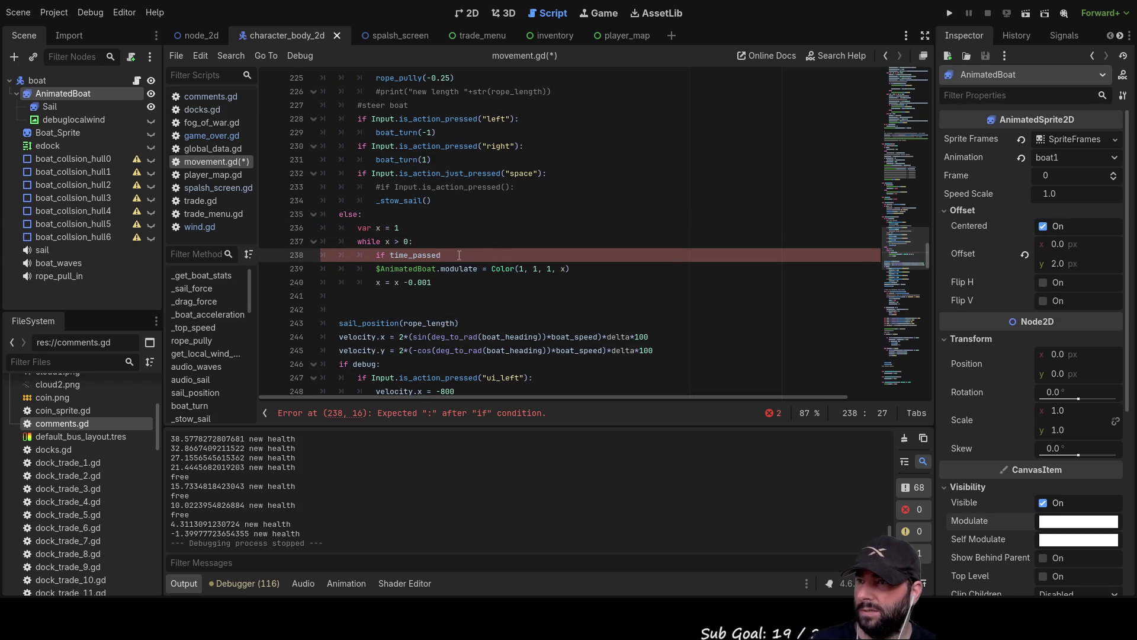
pyautogui.scroll(12, 497, 256)
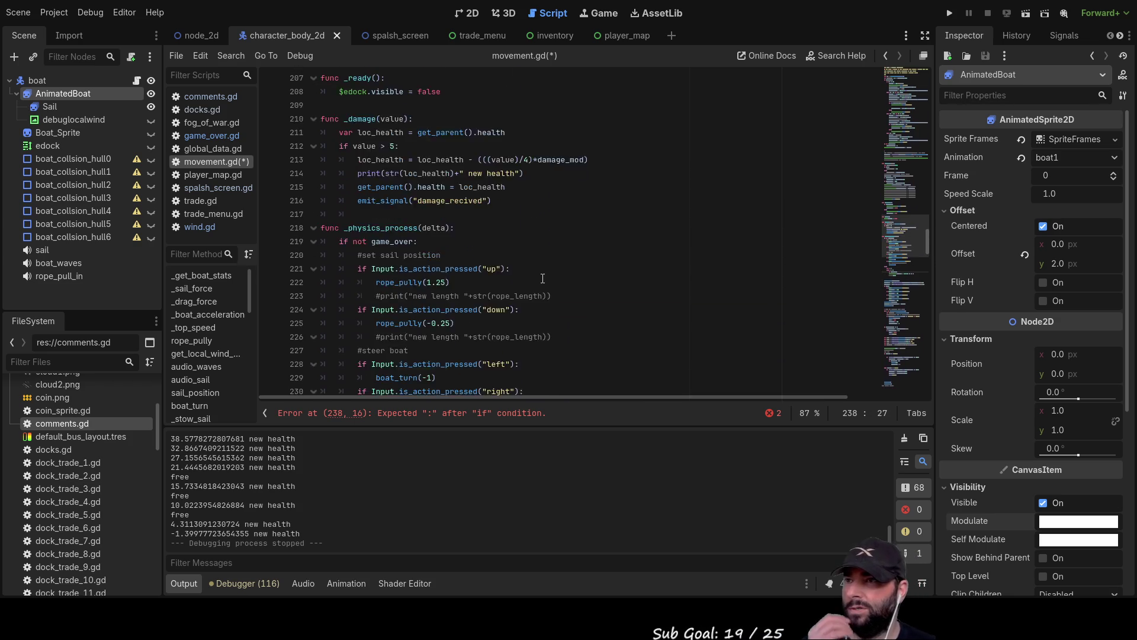
pyautogui.scroll(-20, 535, 249)
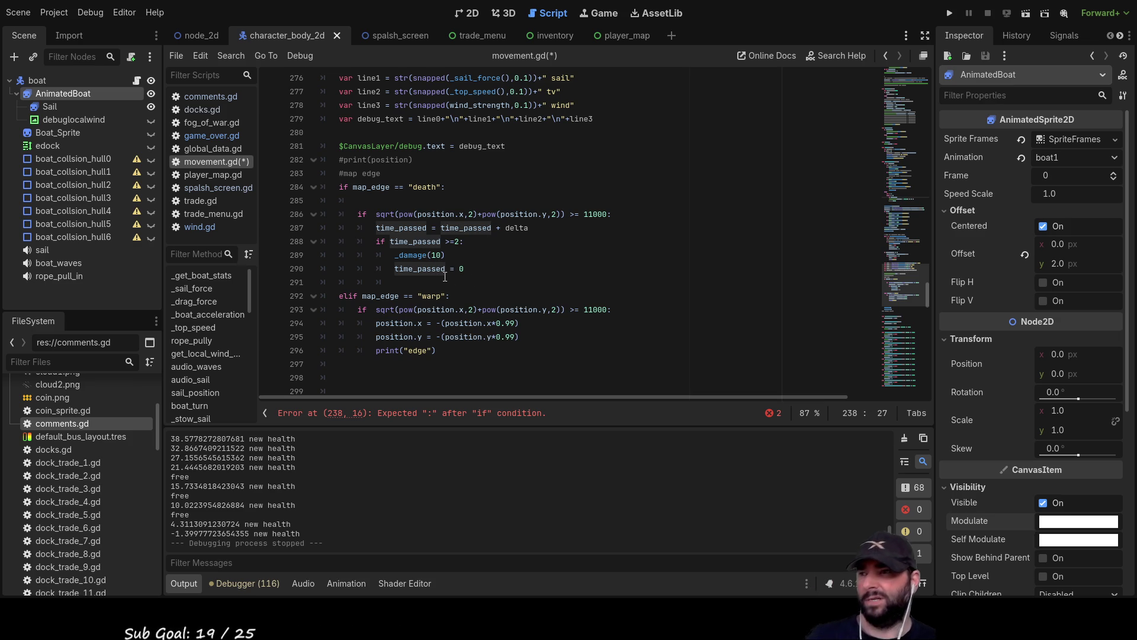
pyautogui.scroll(15, 445, 278)
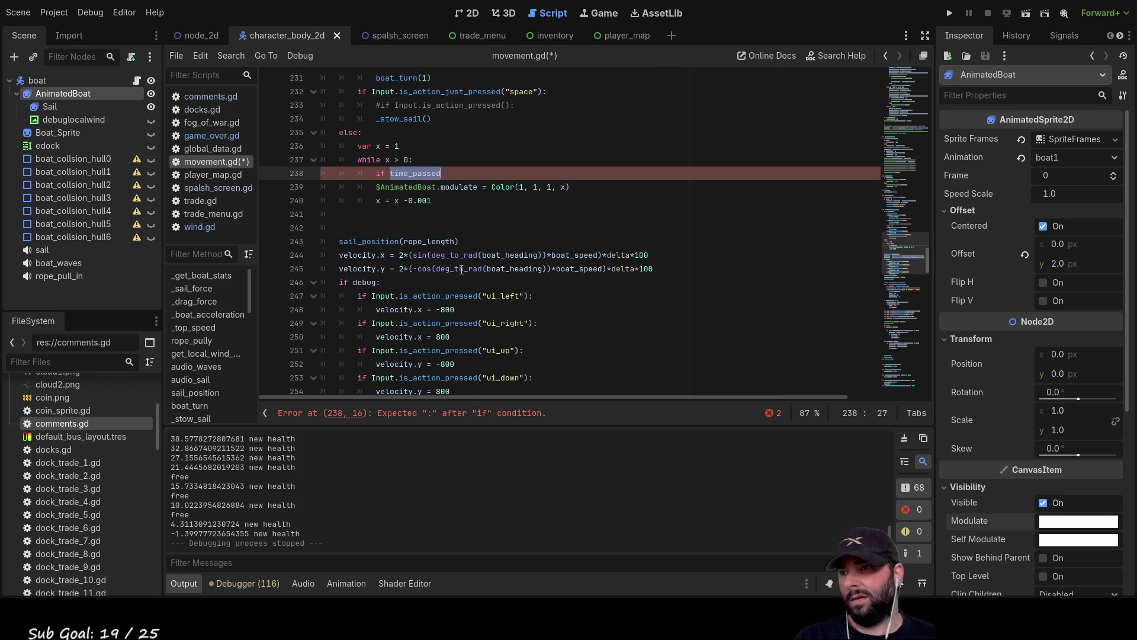
pyautogui.scroll(16, 456, 237)
pyautogui.scroll(20, 450, 225)
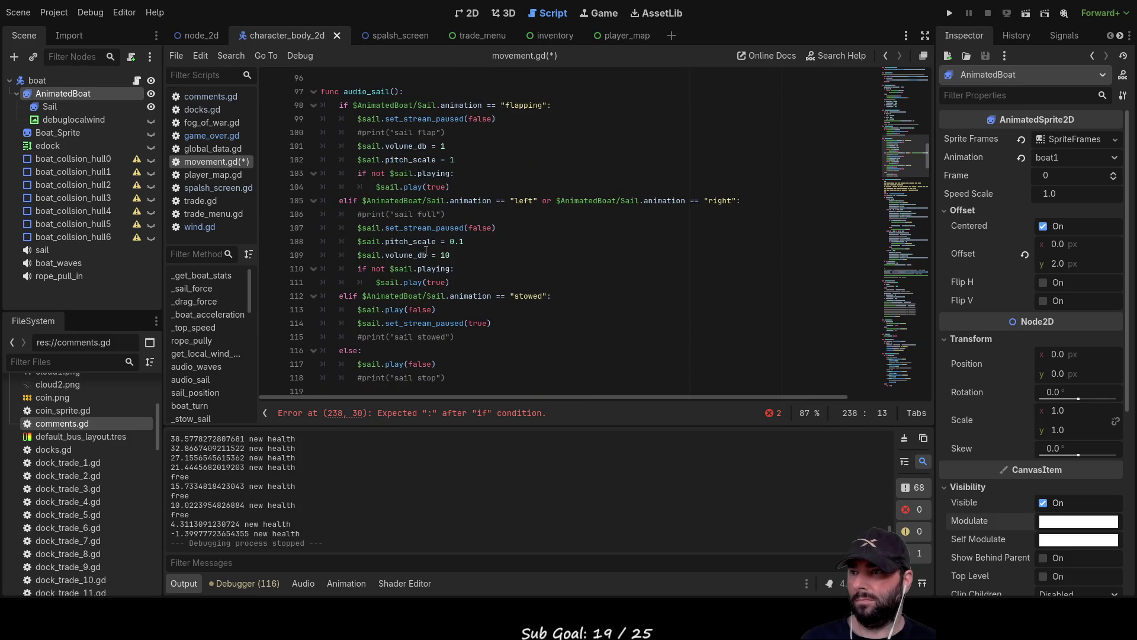
pyautogui.scroll(19, 425, 248)
pyautogui.scroll(12, 423, 253)
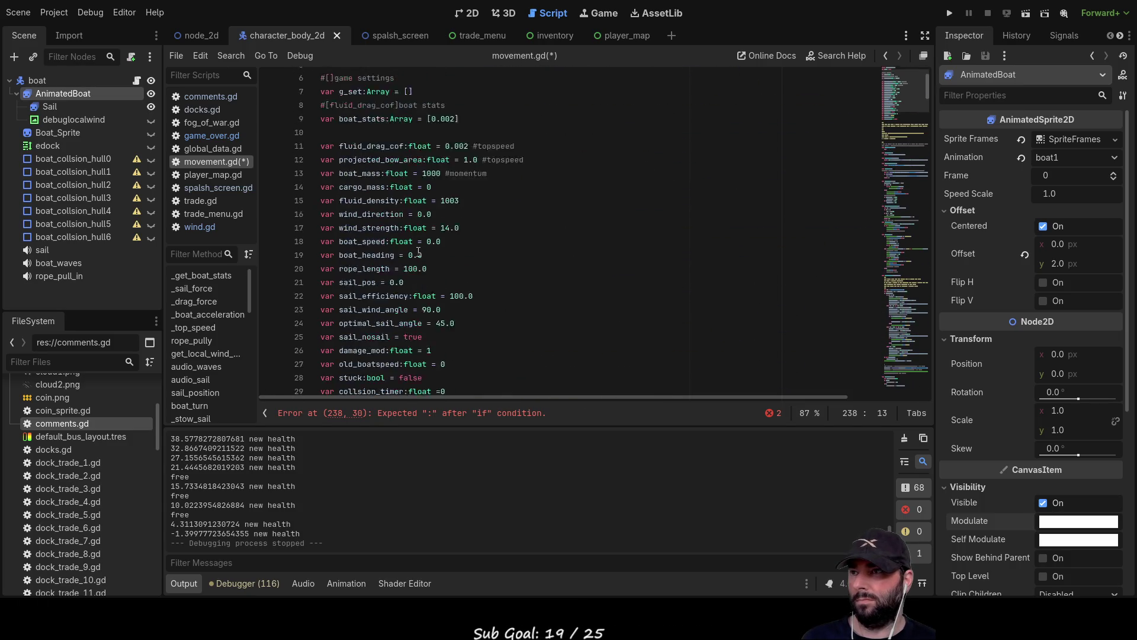
pyautogui.scroll(-7, 418, 249)
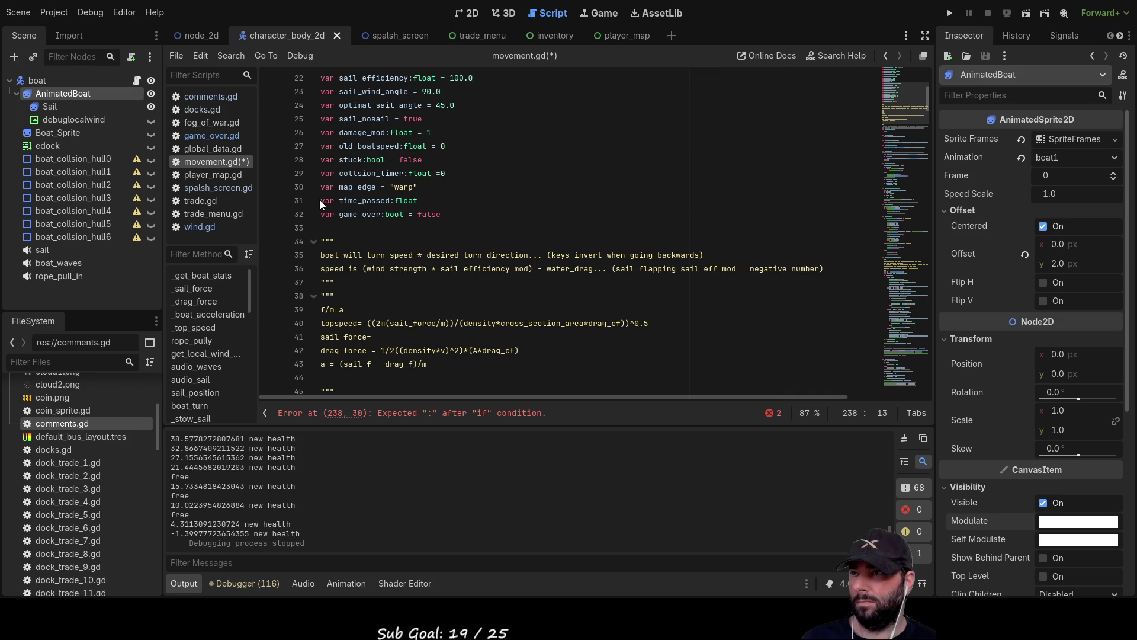
# Declare time_passed2 above game_over by duplicating the time_passed declaration
pyautogui.moveTo(321, 200); pyautogui.dragTo(419, 200)
pyautogui.hotkey('ctrl', 'c')
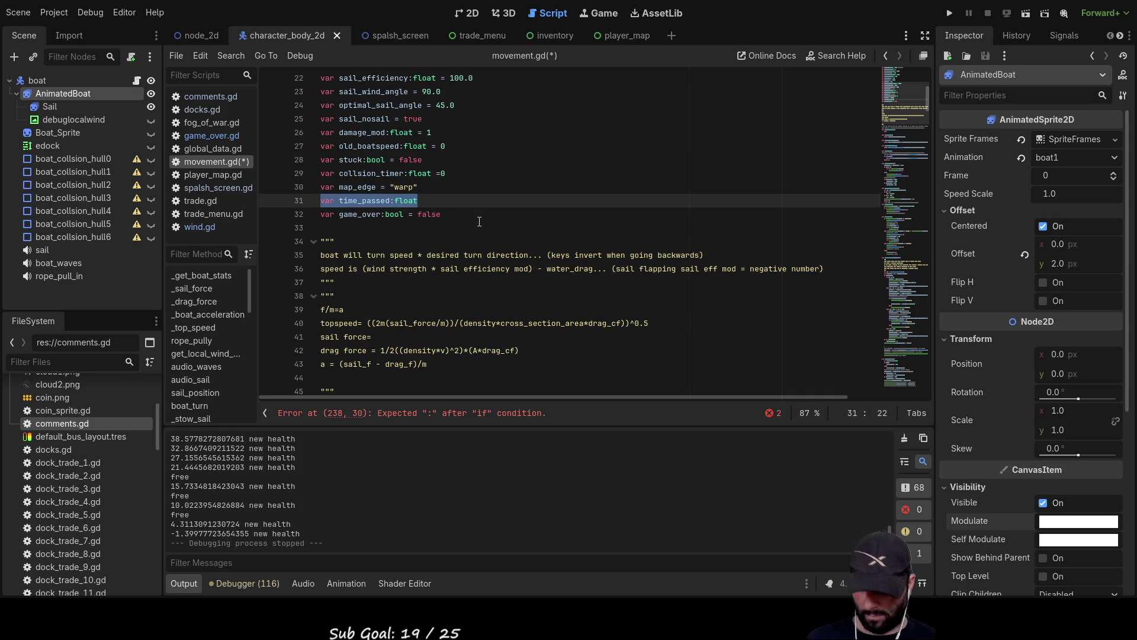
pyautogui.click(386, 214)
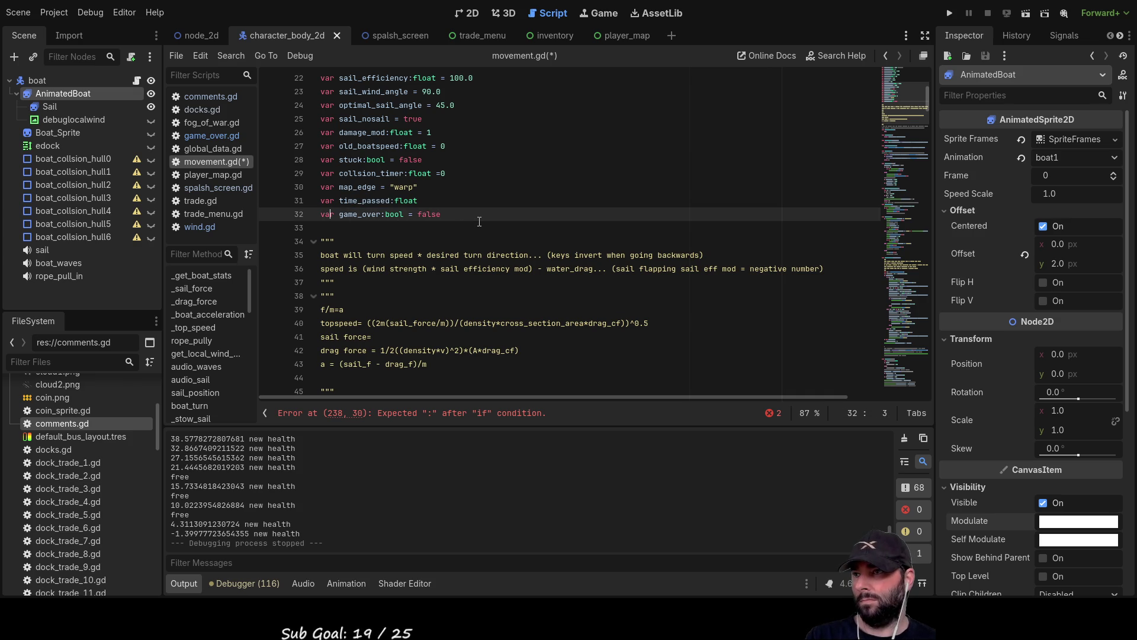
pyautogui.press('Home')
pyautogui.press('Return')
pyautogui.press('Up')
pyautogui.hotkey('ctrl', 'v')
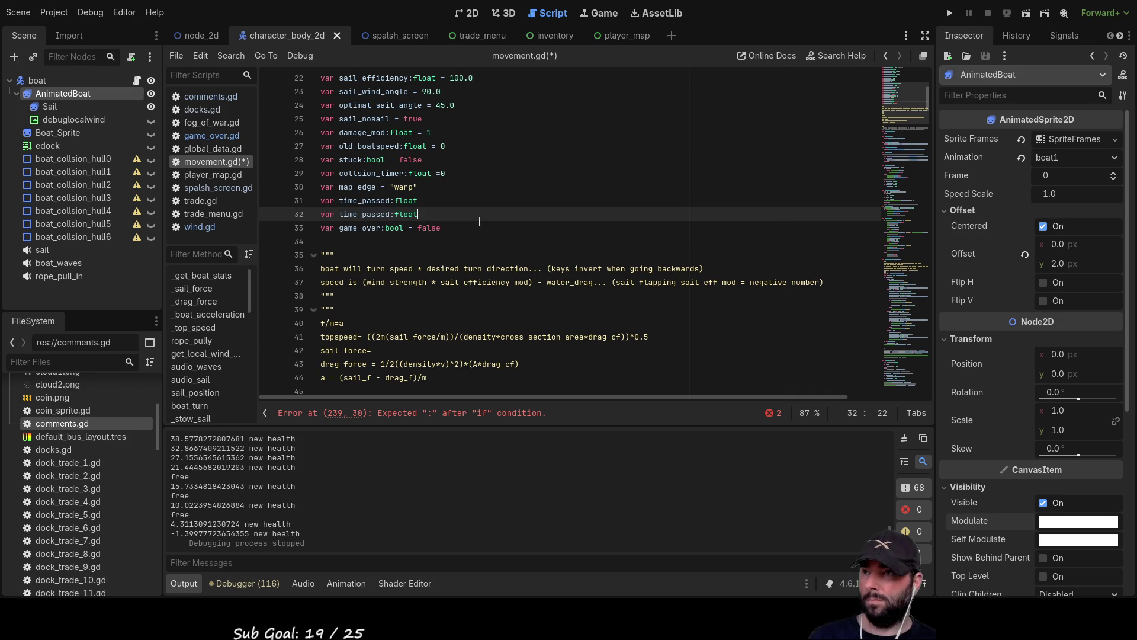
pyautogui.press('Left')
pyautogui.press('Left')
pyautogui.press('Left')
pyautogui.write('2')
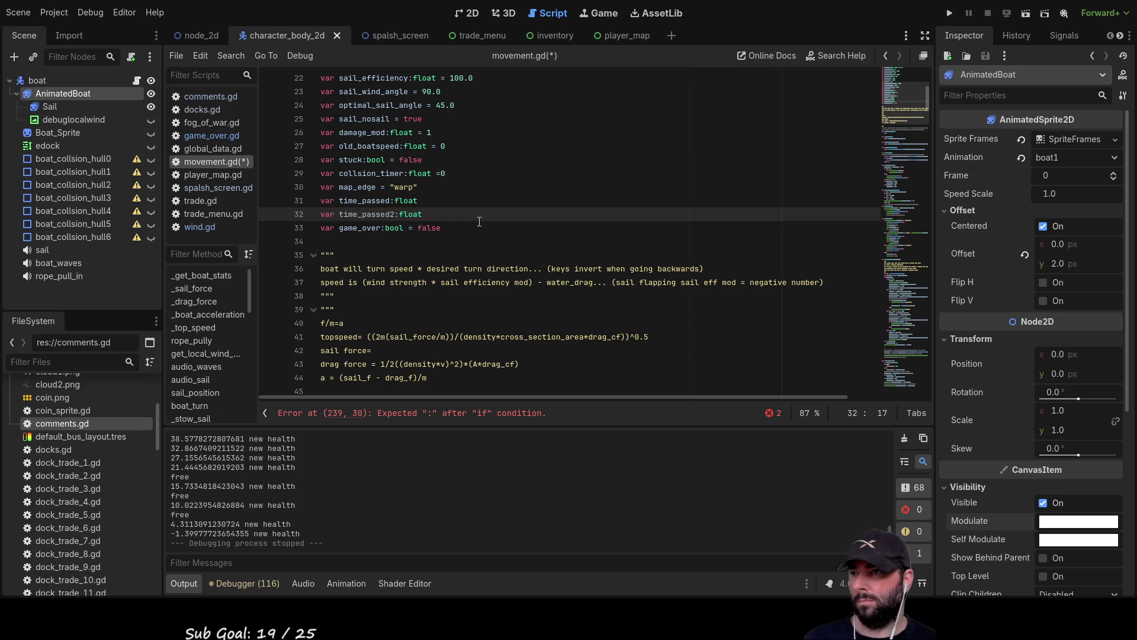
# Fix the condition to 'if time_passed2 >0.2:' with a closing colon
pyautogui.scroll(-20, 479, 221)
pyautogui.scroll(-20, 464, 265)
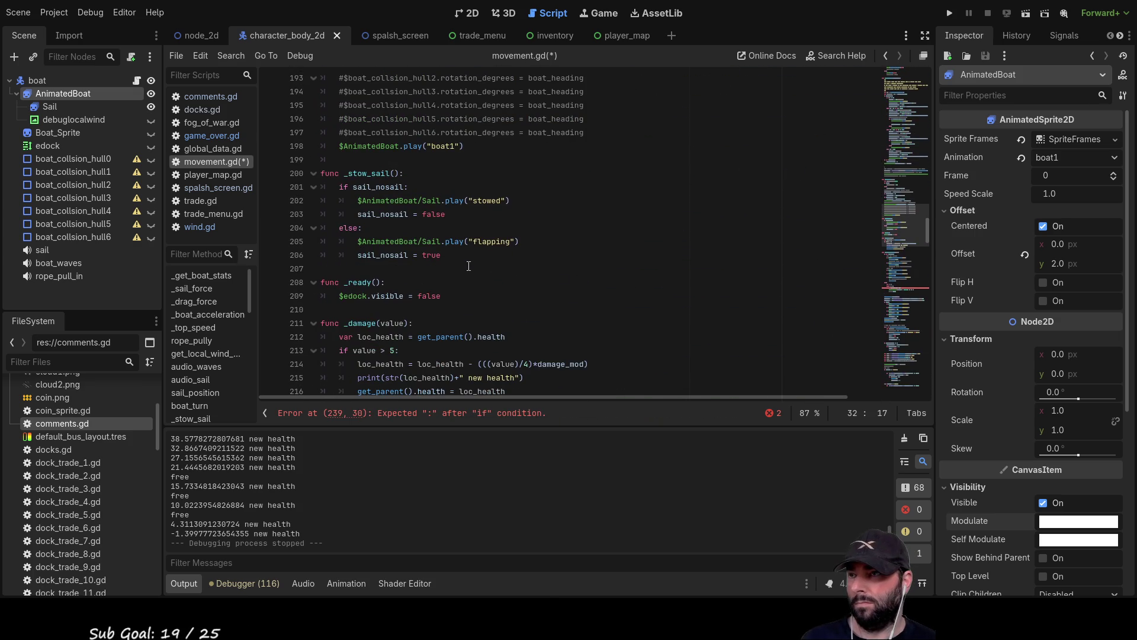
pyautogui.scroll(-7, 471, 266)
pyautogui.click(472, 337)
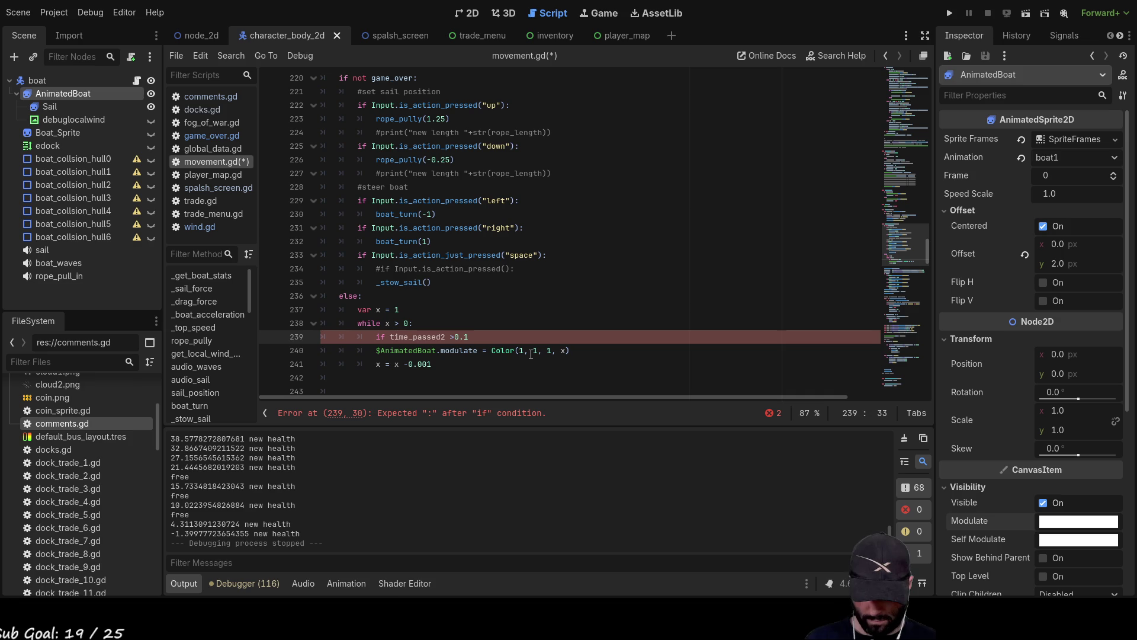
pyautogui.write(':')
pyautogui.press('Down')
pyautogui.press('Up')
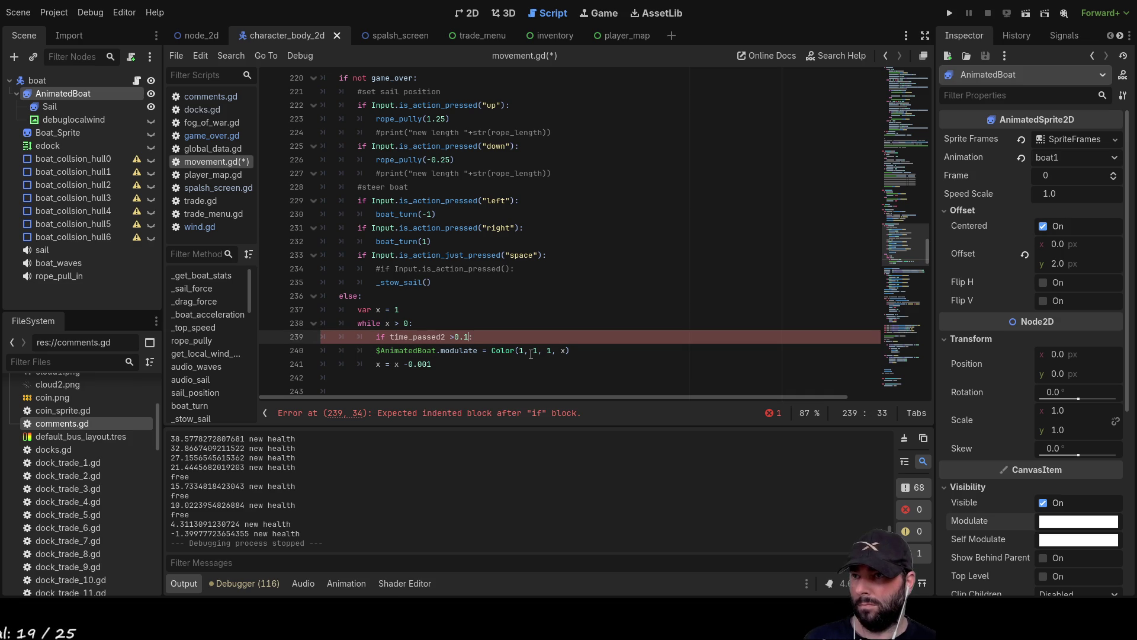
pyautogui.press('Left')
pyautogui.press('BackSpace')
pyautogui.write('2')
# Indent the modulate and x decrement lines into the if block
pyautogui.press('Down')
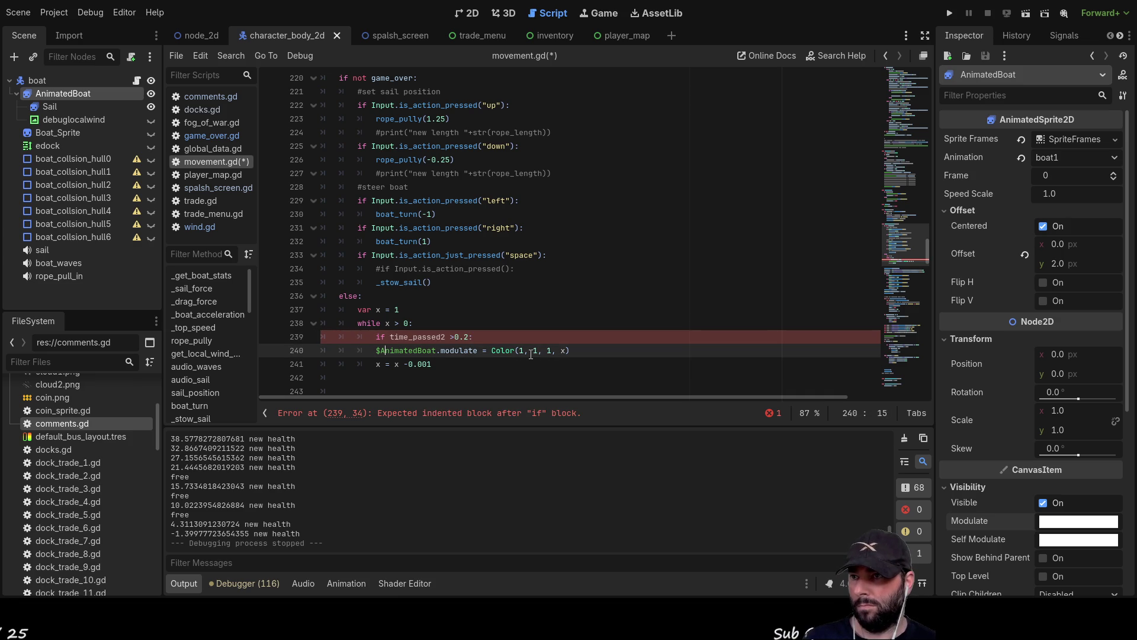
pyautogui.press('Home')
pyautogui.press('Tab')
pyautogui.press('Down')
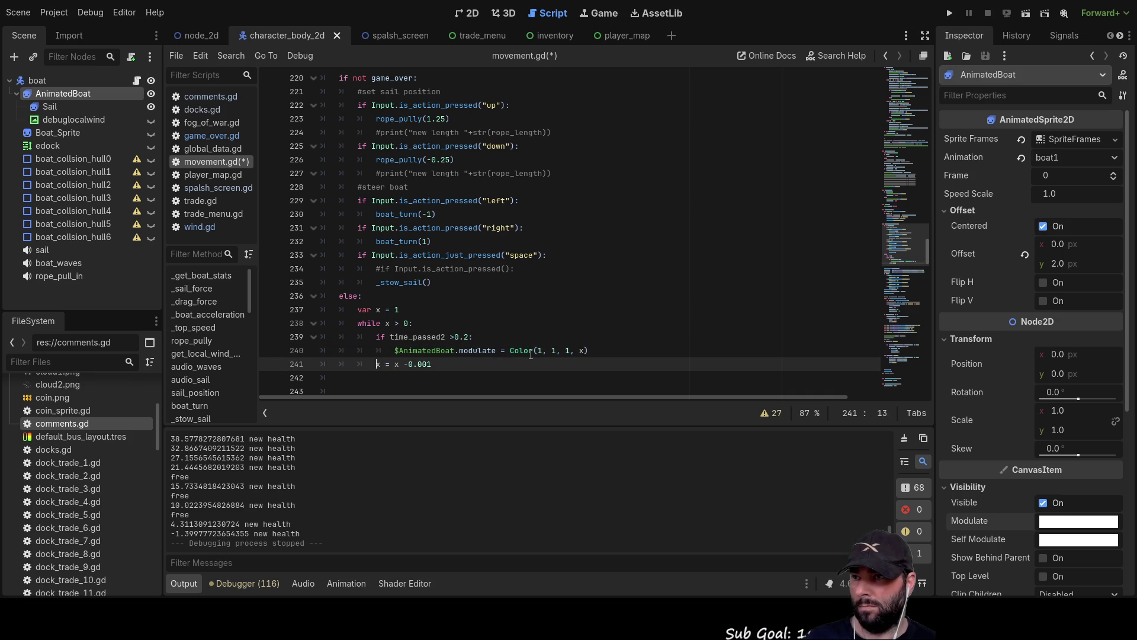
pyautogui.press('Home')
pyautogui.press('Tab')
pyautogui.press('Down')
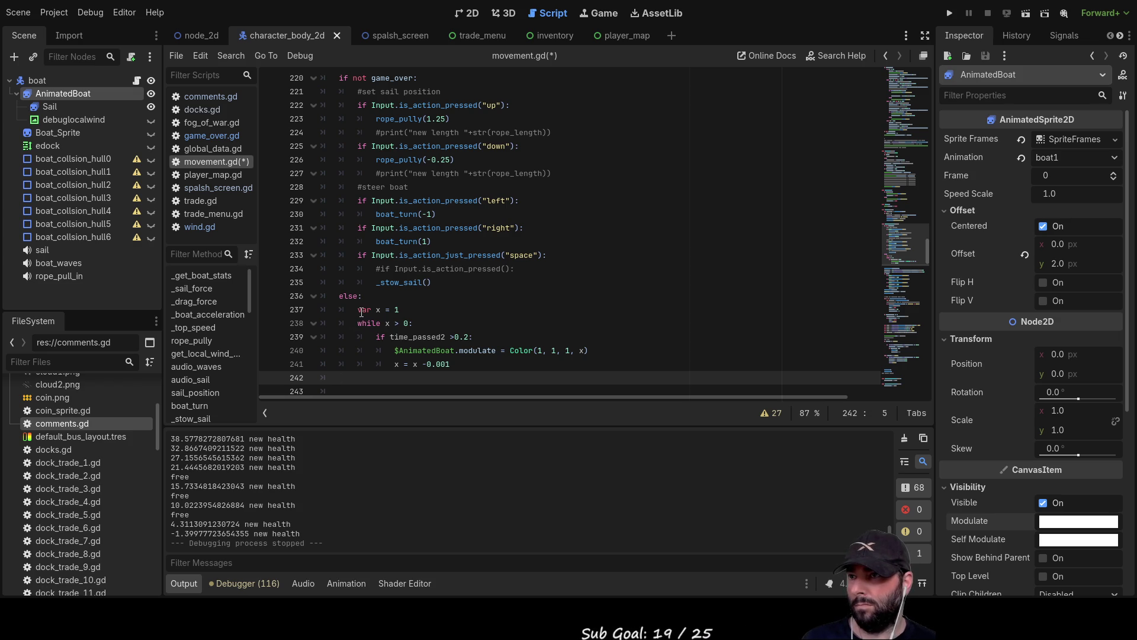
# Add 'time_passed2 = time_passed2 + delta' on a new line above the while loop
pyautogui.click(359, 323)
pyautogui.press('Return')
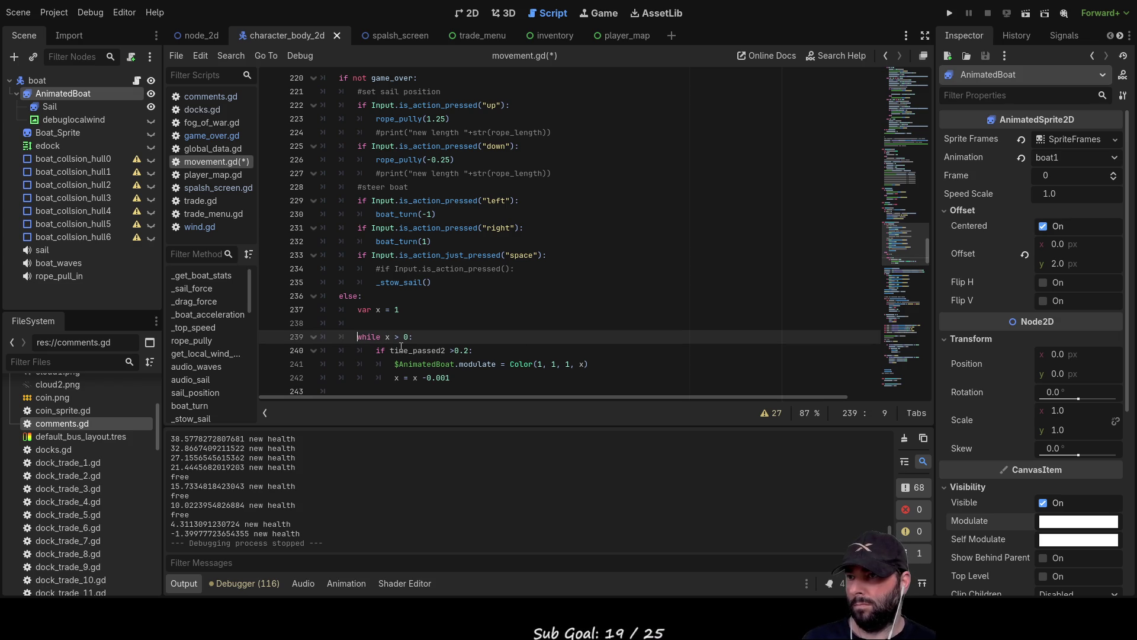
pyautogui.press('Down')
pyautogui.press('Right')
pyautogui.hotkey('shift', 'Right')
pyautogui.hotkey('shift', 'Right')
pyautogui.hotkey('shift', 'Right')
pyautogui.hotkey('ctrl', 'c')
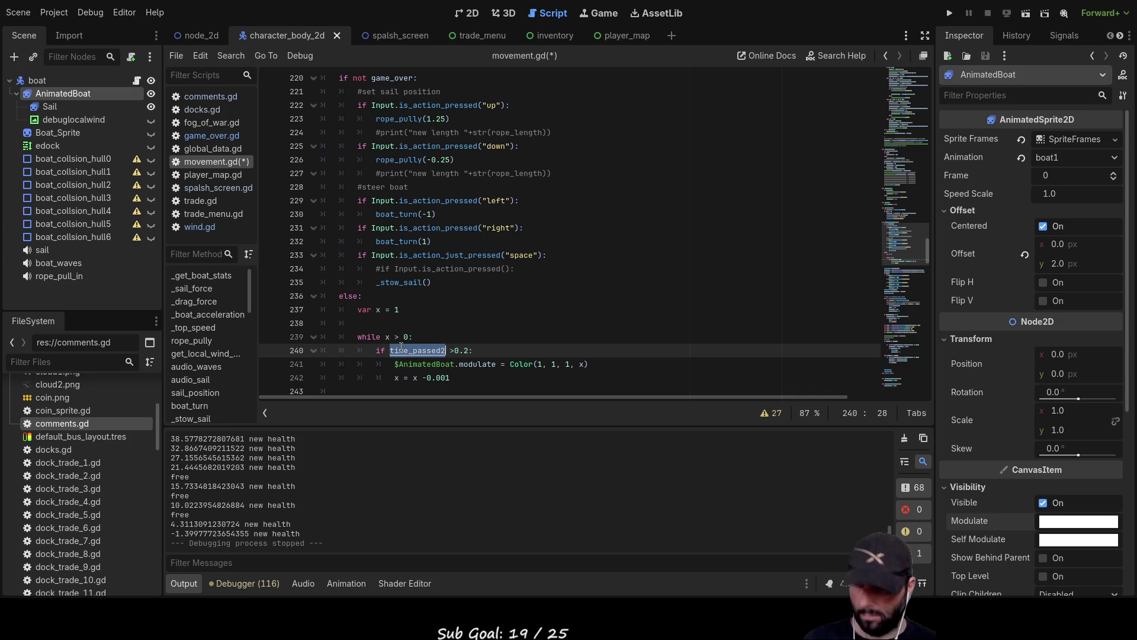
pyautogui.press('Up')
pyautogui.press('Up')
pyautogui.hotkey('ctrl', 'v')
pyautogui.write('=')
pyautogui.hotkey('ctrl', 'v')
pyautogui.write('+dela')
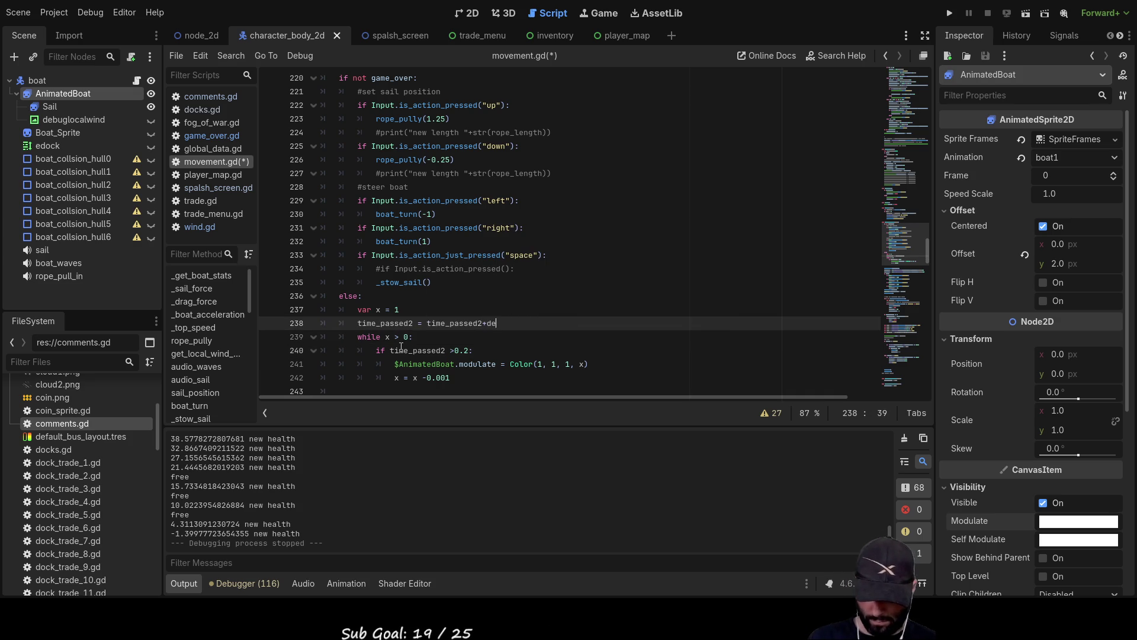
pyautogui.press('Down')
pyautogui.press('Return')
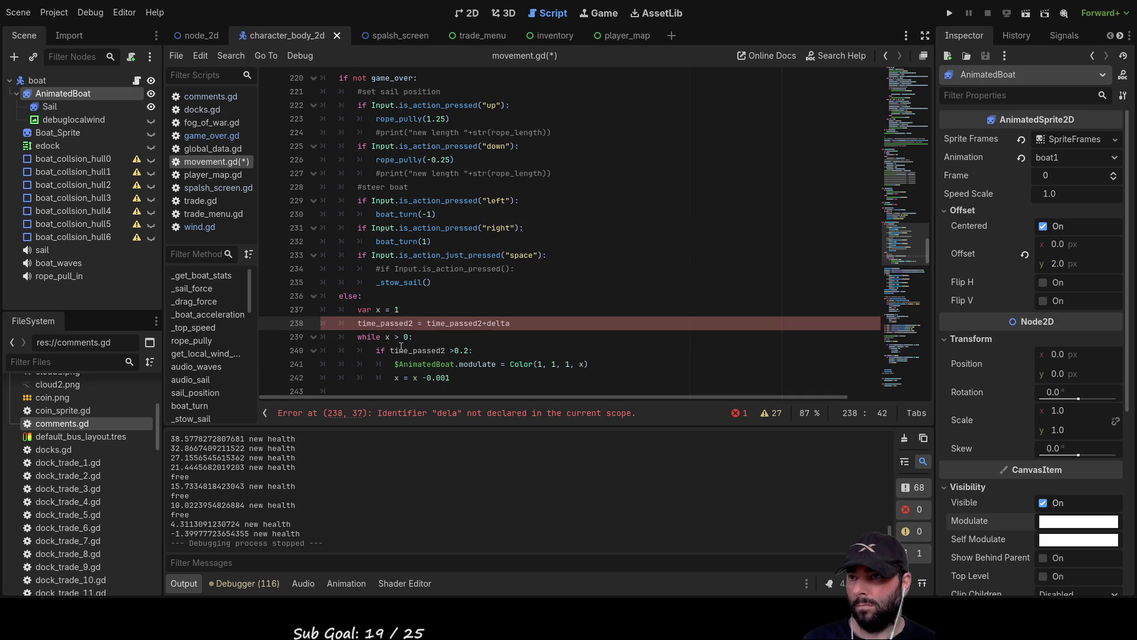
pyautogui.click(450, 324)
pyautogui.doubleClick(450, 324)
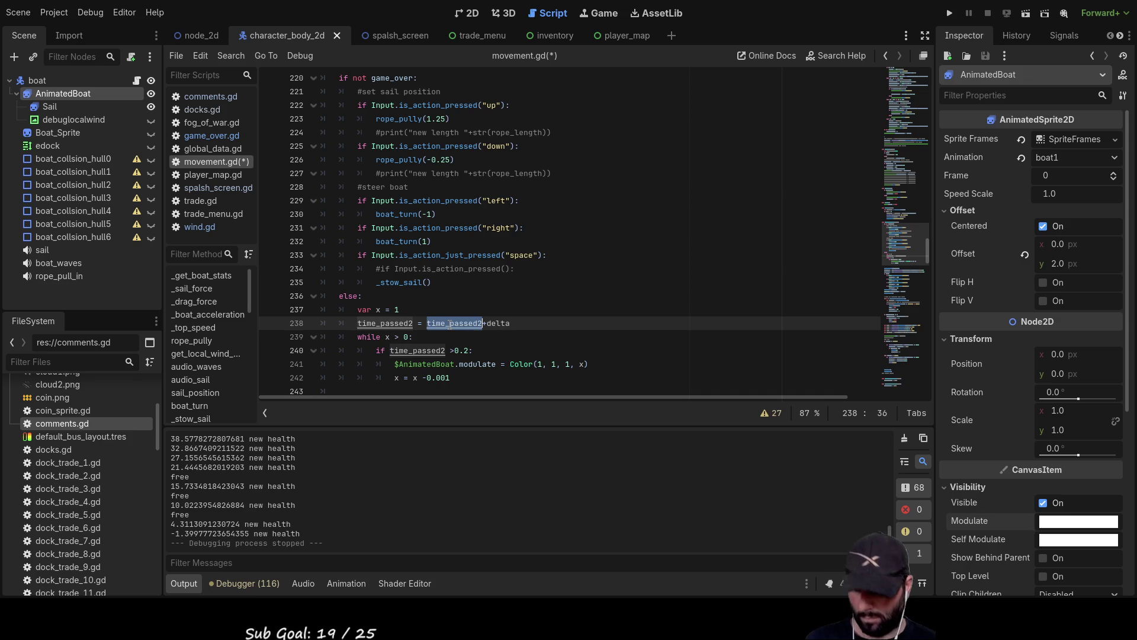
# Reset time_passed2=0 at the end of the if block and run the project
pyautogui.scroll(-2, 414, 314)
pyautogui.click(404, 308)
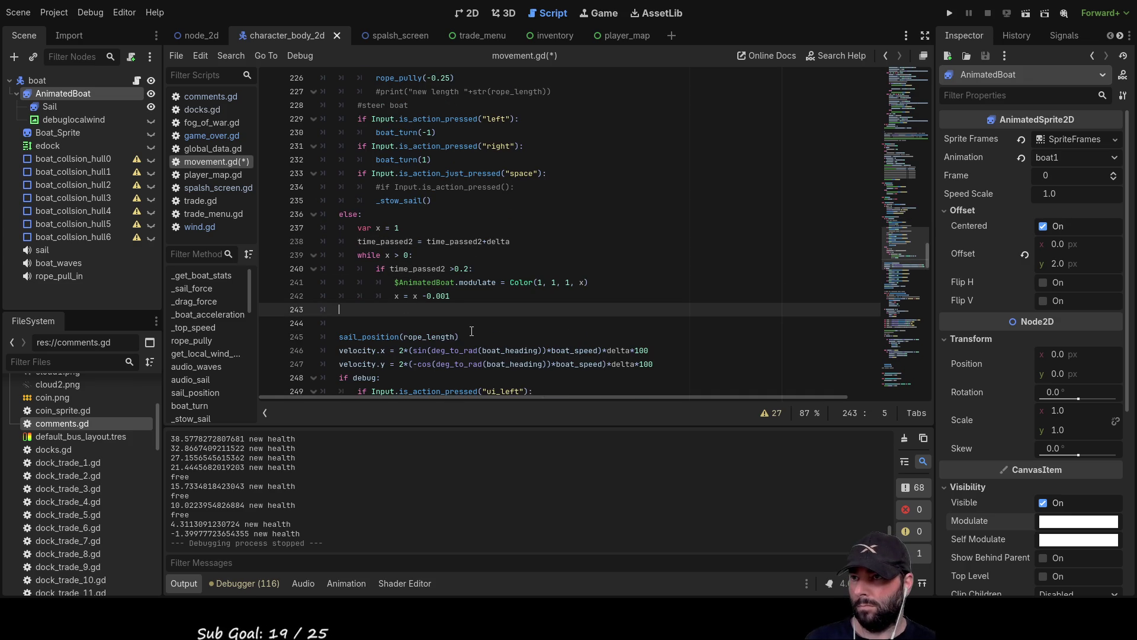
pyautogui.write('time_passed2=0')
pyautogui.press('Up')
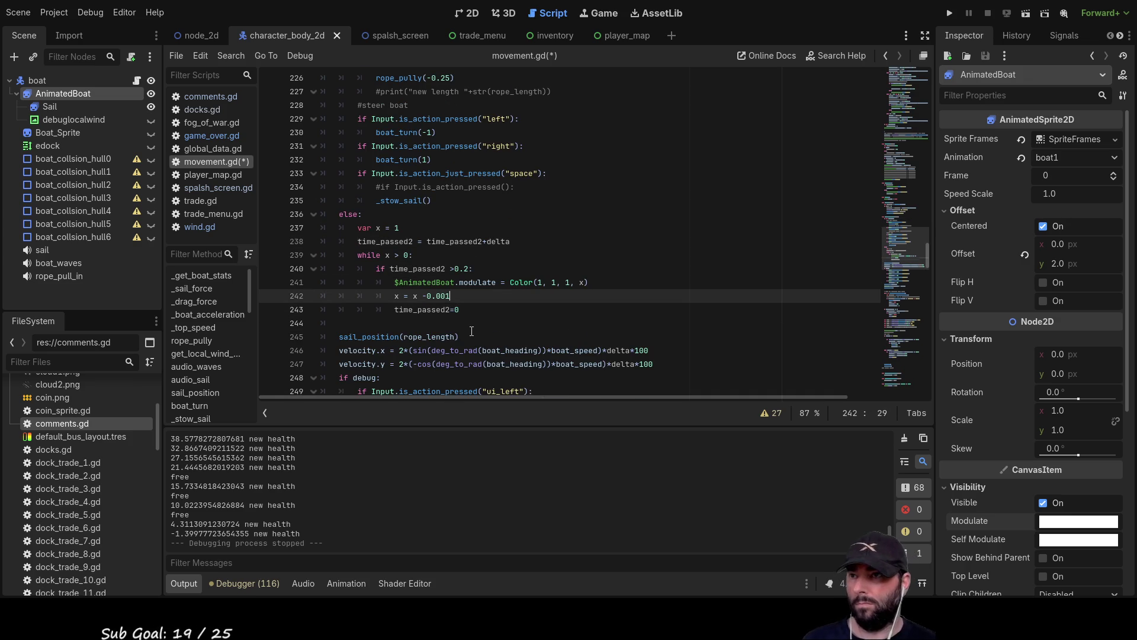
pyautogui.click(949, 13)
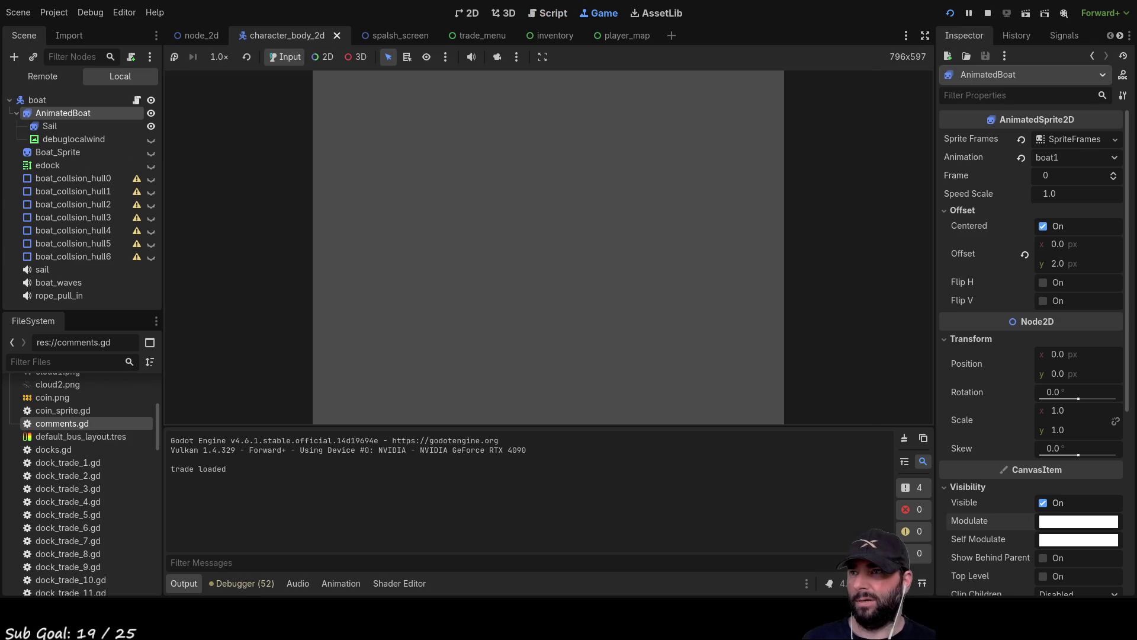
# Play the game from the splash menu until GAME OVER, then stop it
pyautogui.click(516, 92)
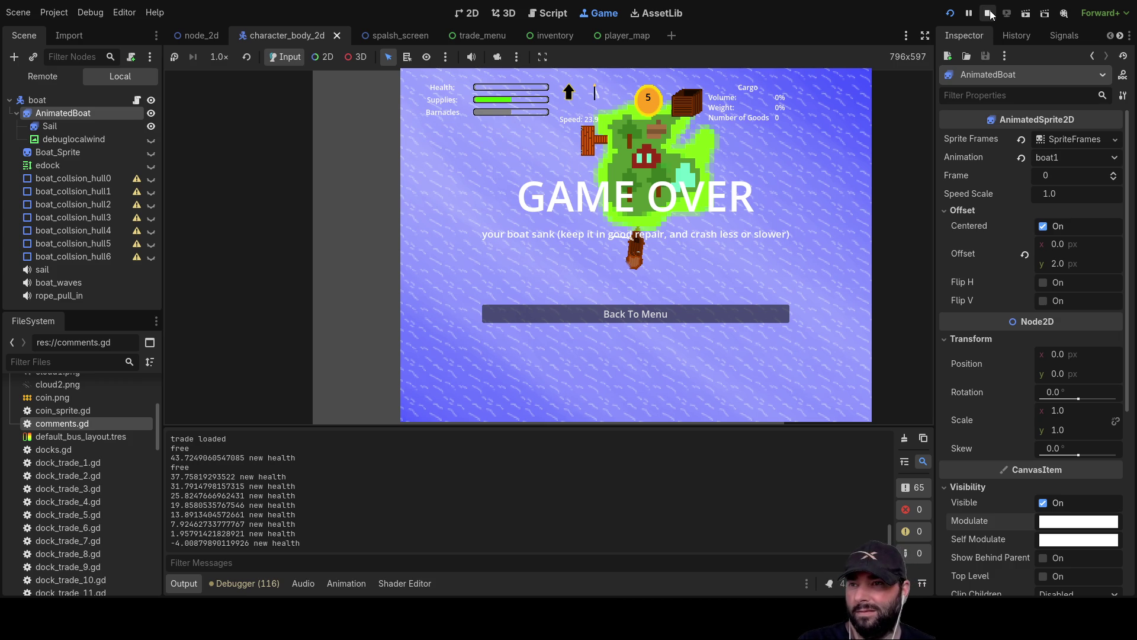
pyautogui.click(989, 13)
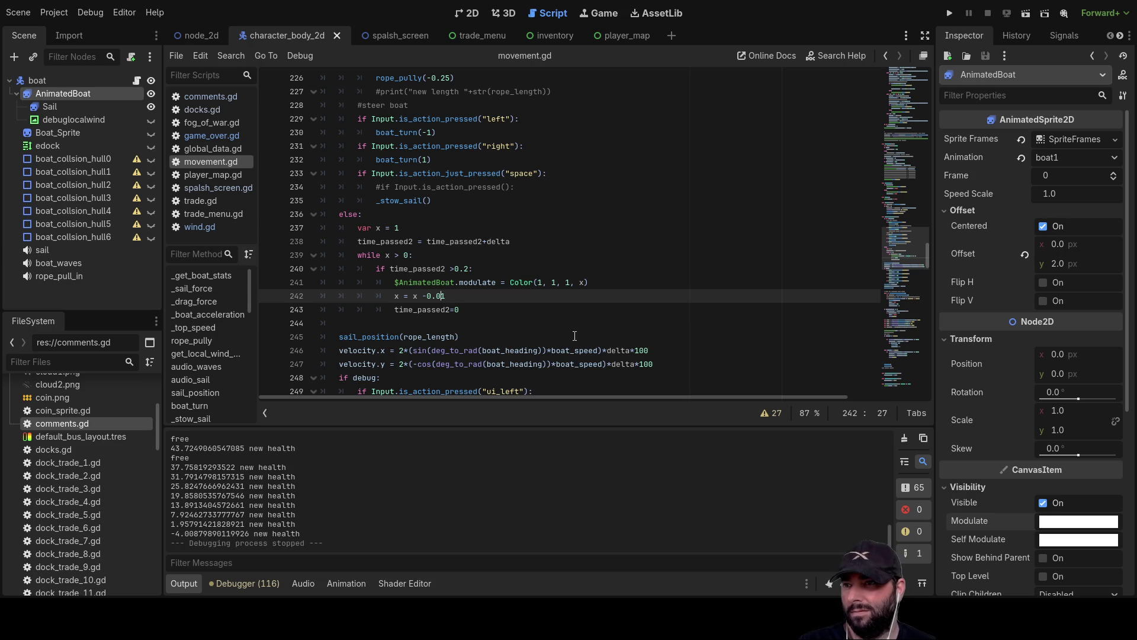
# Change the decrement to x -0.1 and the condition to >= 0.2, then remove 'var x = 1'
pyautogui.press('Up')
pyautogui.press('Up')
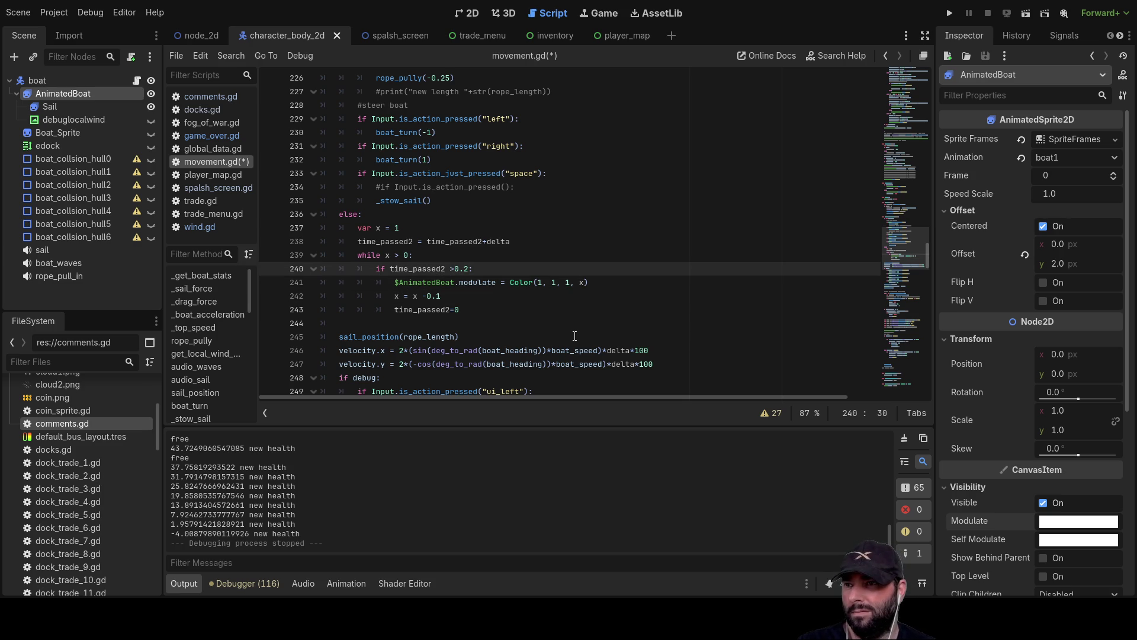
pyautogui.hotkey('ctrl', 'space')
pyautogui.click(619, 246)
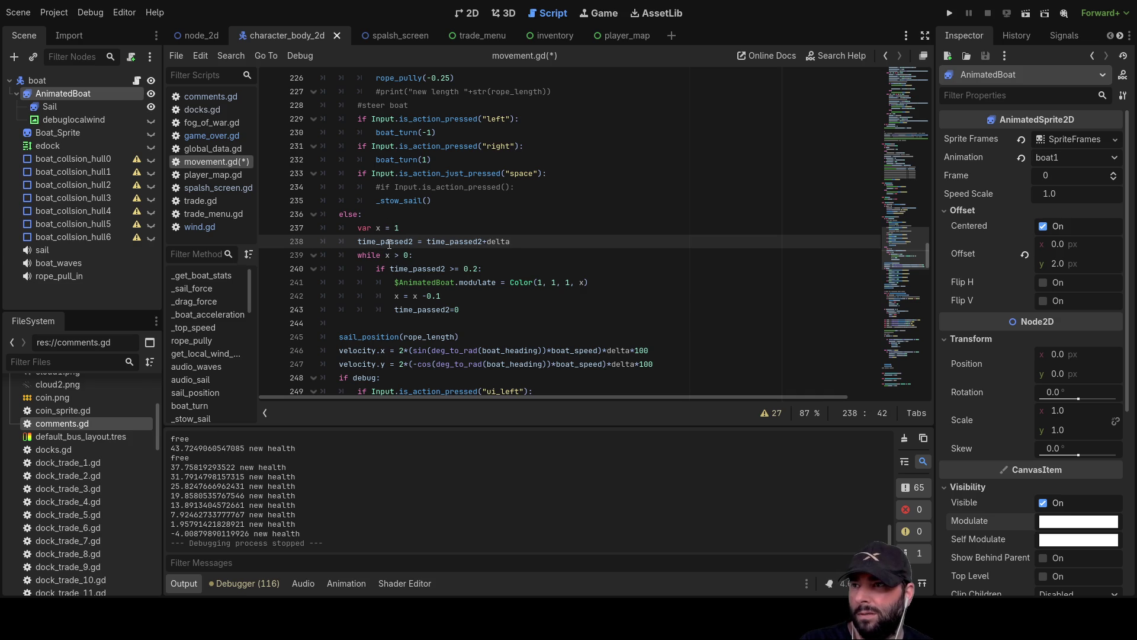
pyautogui.click(359, 227)
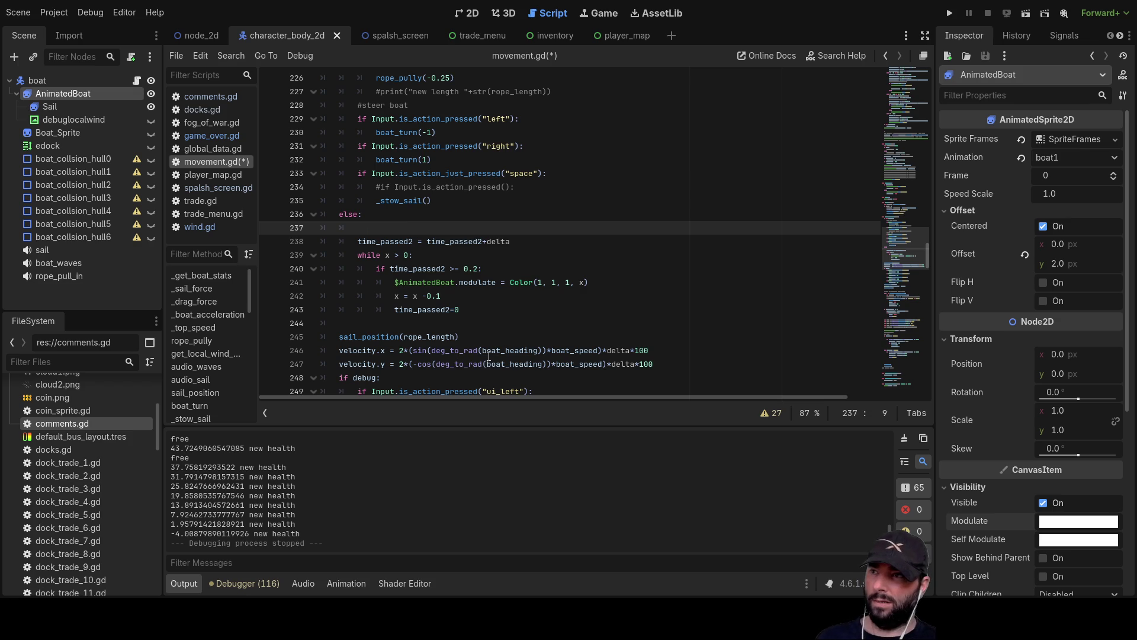
# Remove the empty line above the time_passed2 update and go to the game_over declaration
pyautogui.press('Delete')
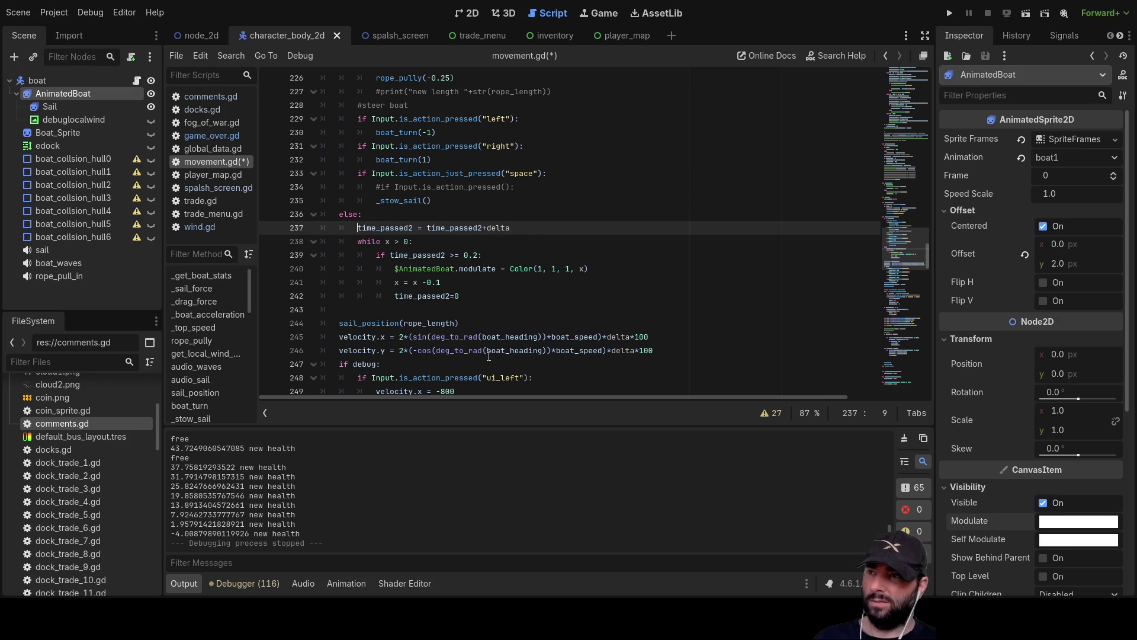
pyautogui.scroll(5, 406, 282)
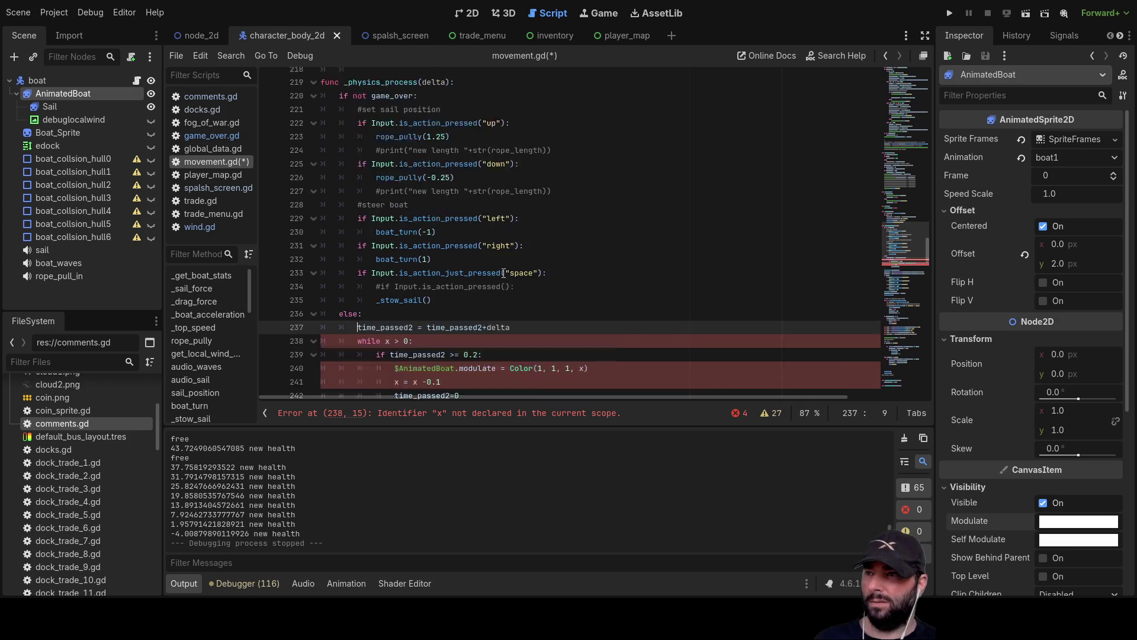
pyautogui.scroll(-6, 336, 207)
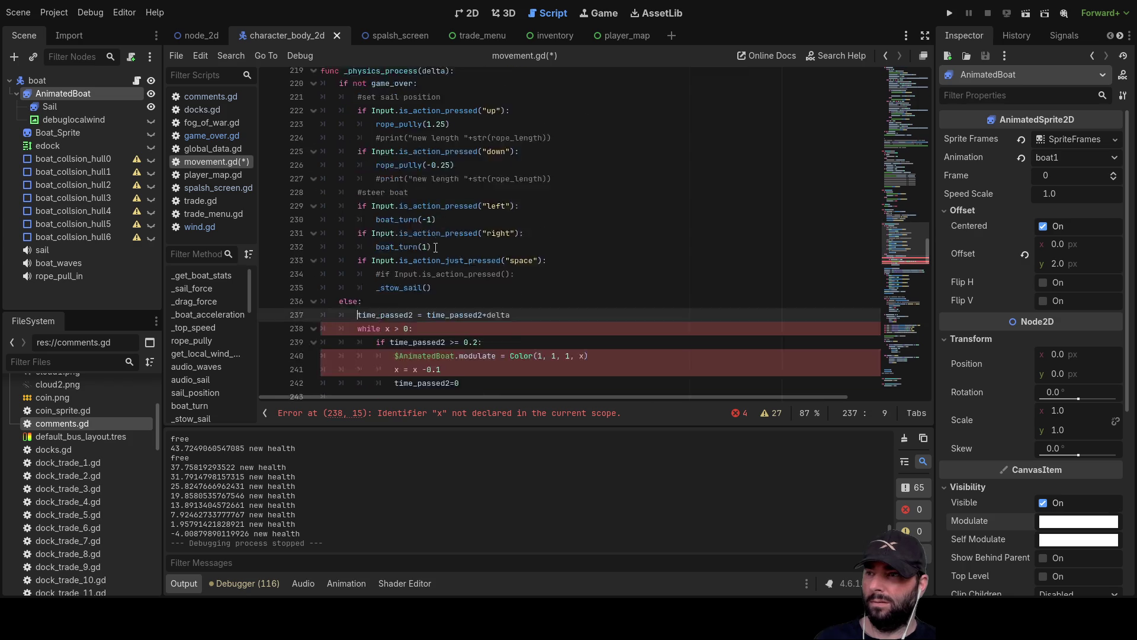
pyautogui.scroll(6, 434, 264)
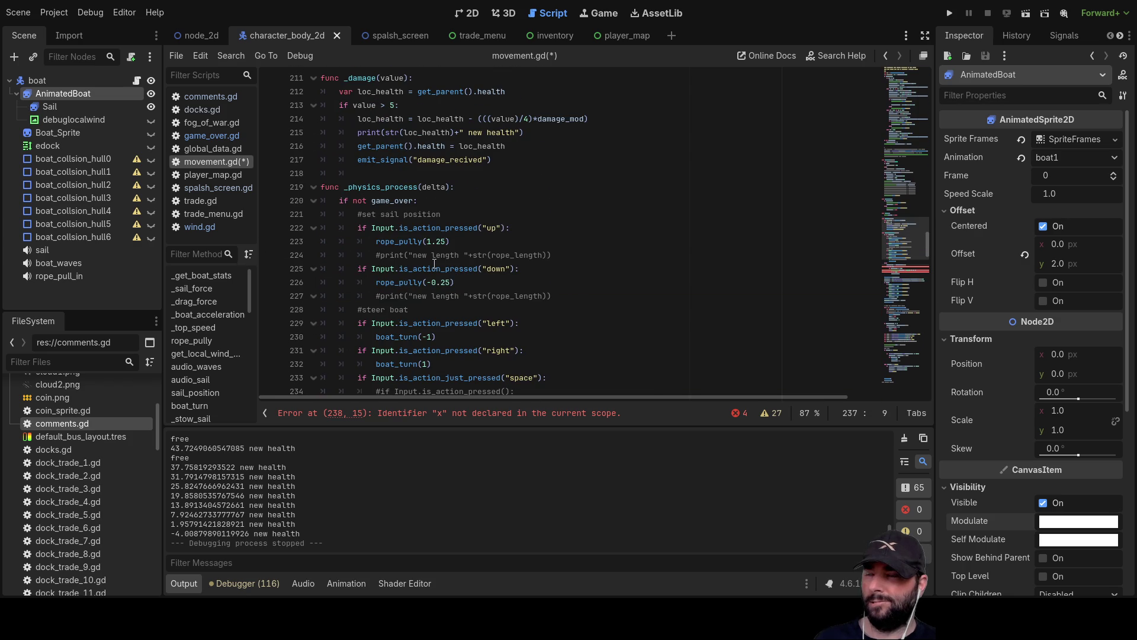
pyautogui.scroll(10, 434, 264)
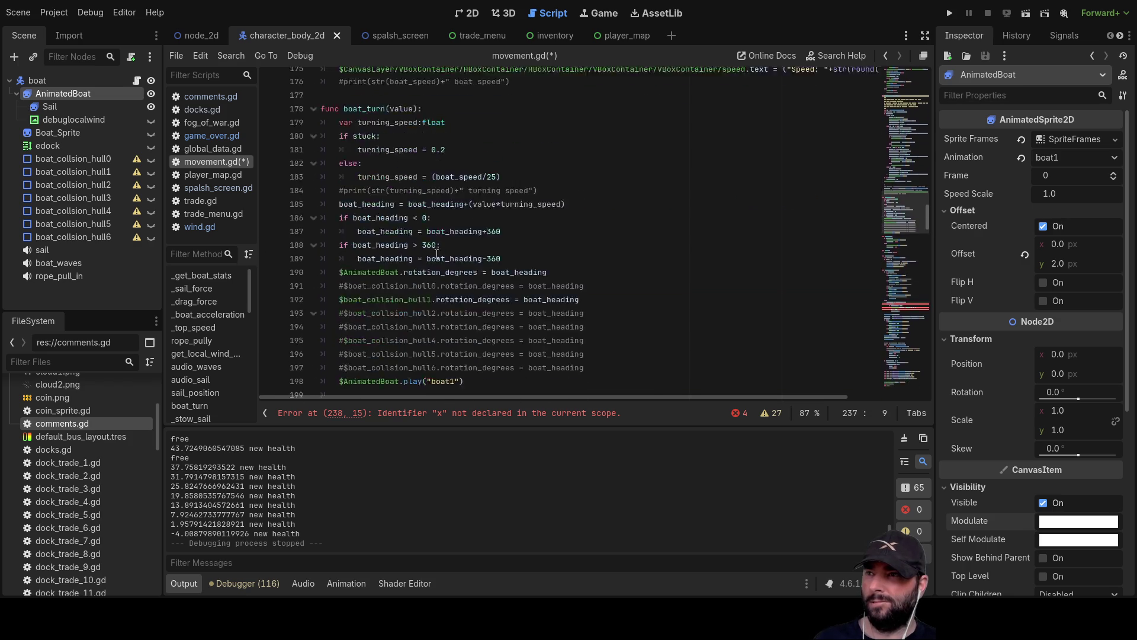
pyautogui.scroll(-10, 436, 251)
pyautogui.scroll(-2, 436, 252)
pyautogui.scroll(-2, 433, 264)
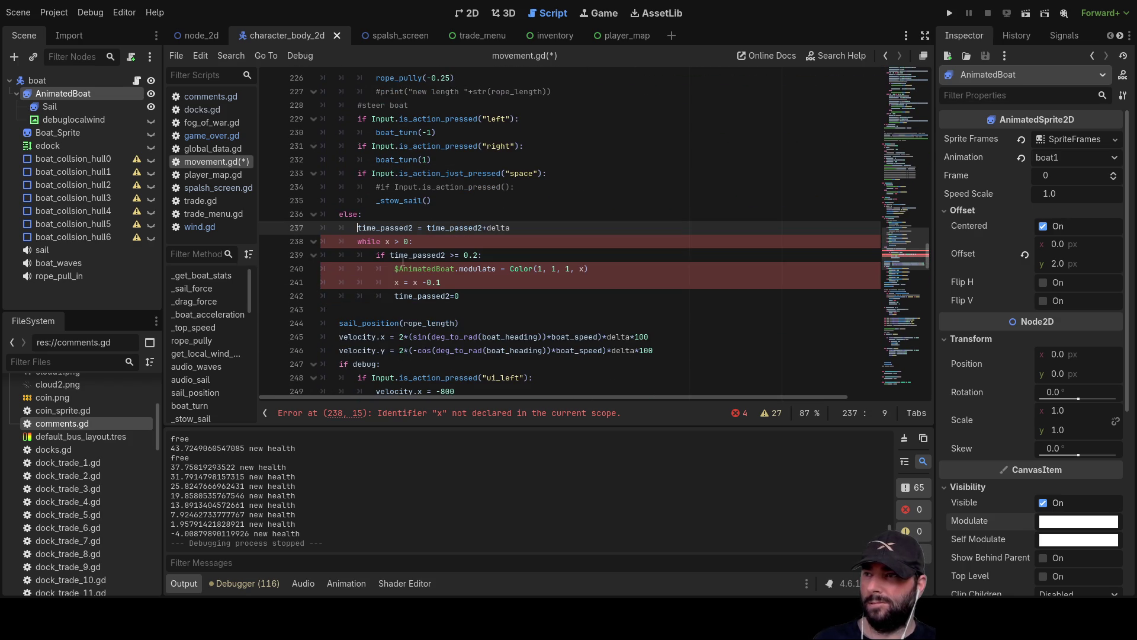
pyautogui.scroll(20, 367, 243)
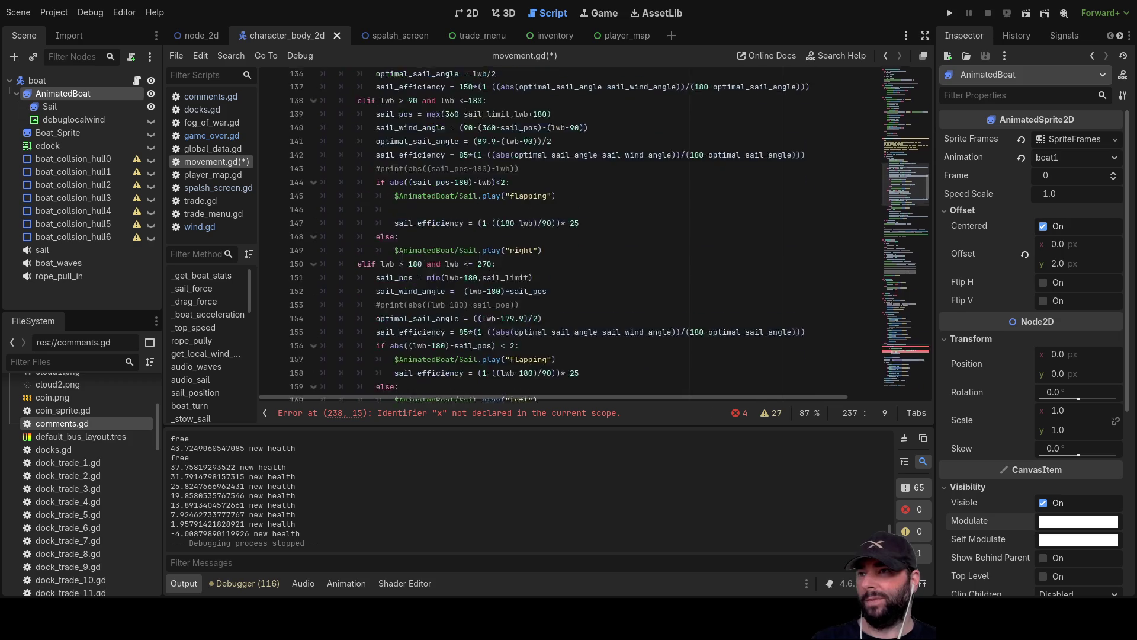
pyautogui.scroll(20, 373, 272)
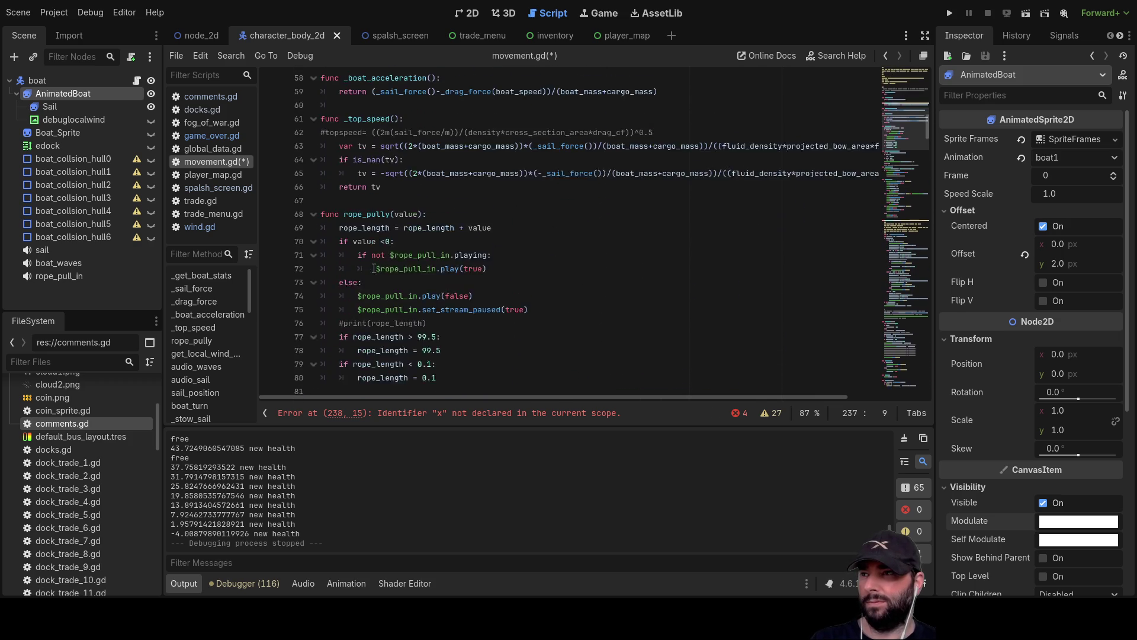
pyautogui.scroll(10, 371, 263)
pyautogui.scroll(-5, 341, 242)
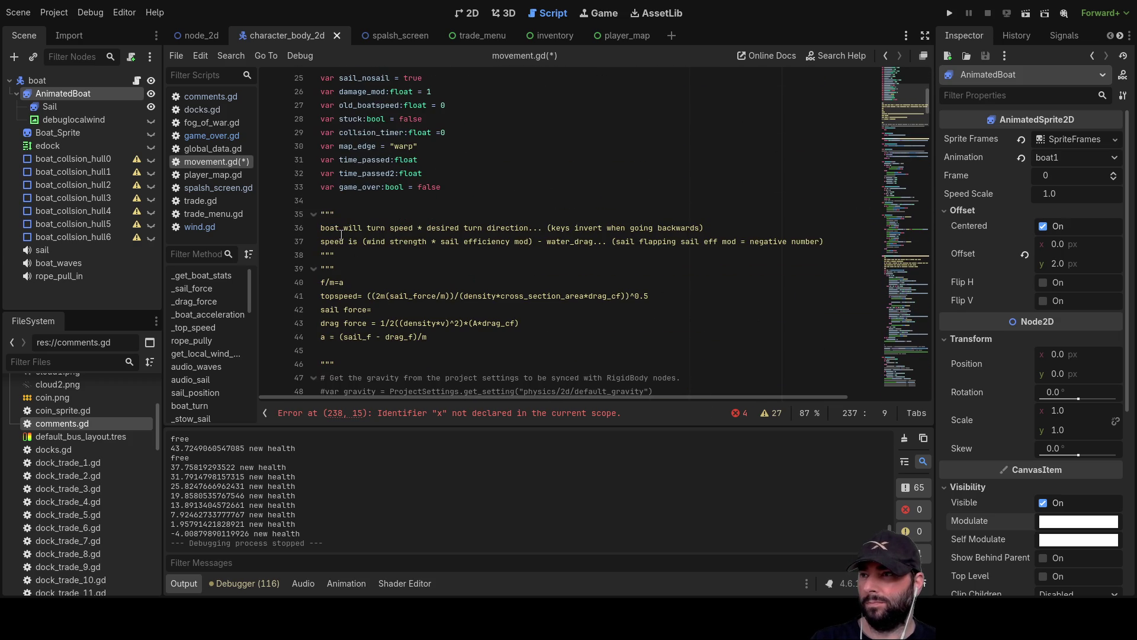
pyautogui.click(324, 202)
# Declare boat_alpha = 1 on a new line below game_over
pyautogui.press('Return')
pyautogui.press('Up')
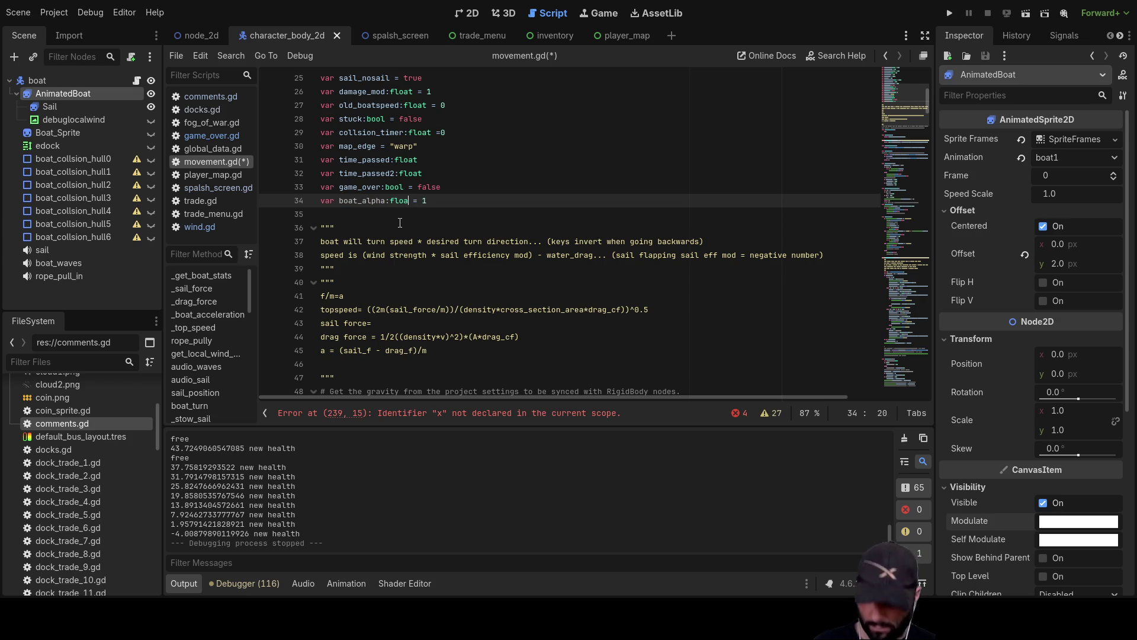
pyautogui.write('t')
pyautogui.click(438, 145)
pyautogui.scroll(-9, 460, 257)
pyautogui.scroll(12, 450, 252)
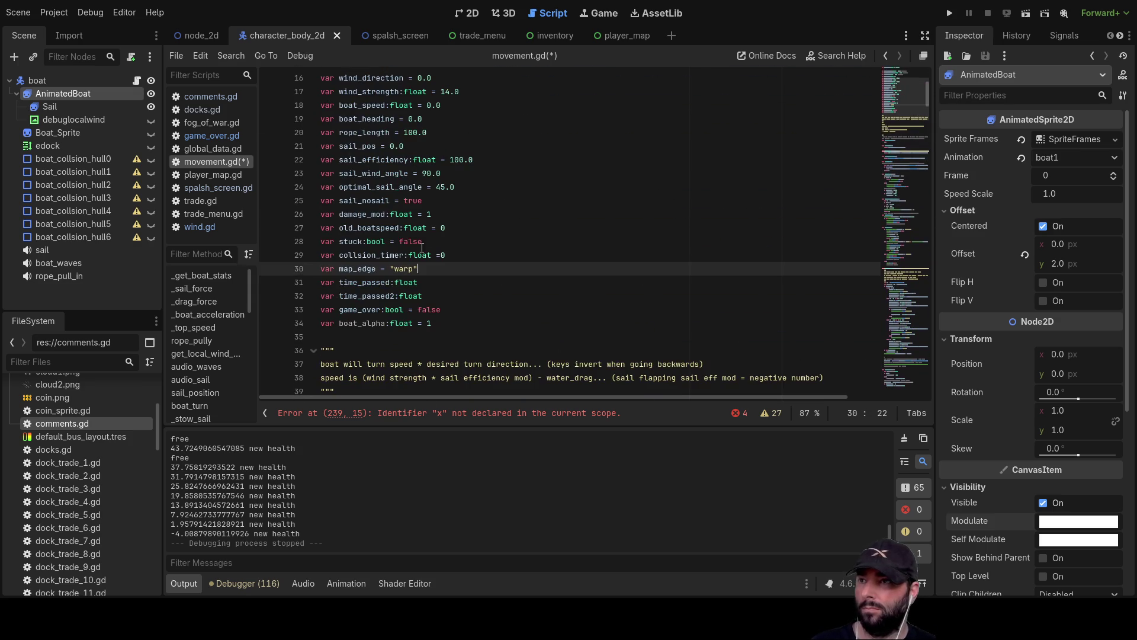
# Replace x with boat_alpha in the while loop, Color call and -0.05 decrement, then run
pyautogui.doubleClick(371, 323)
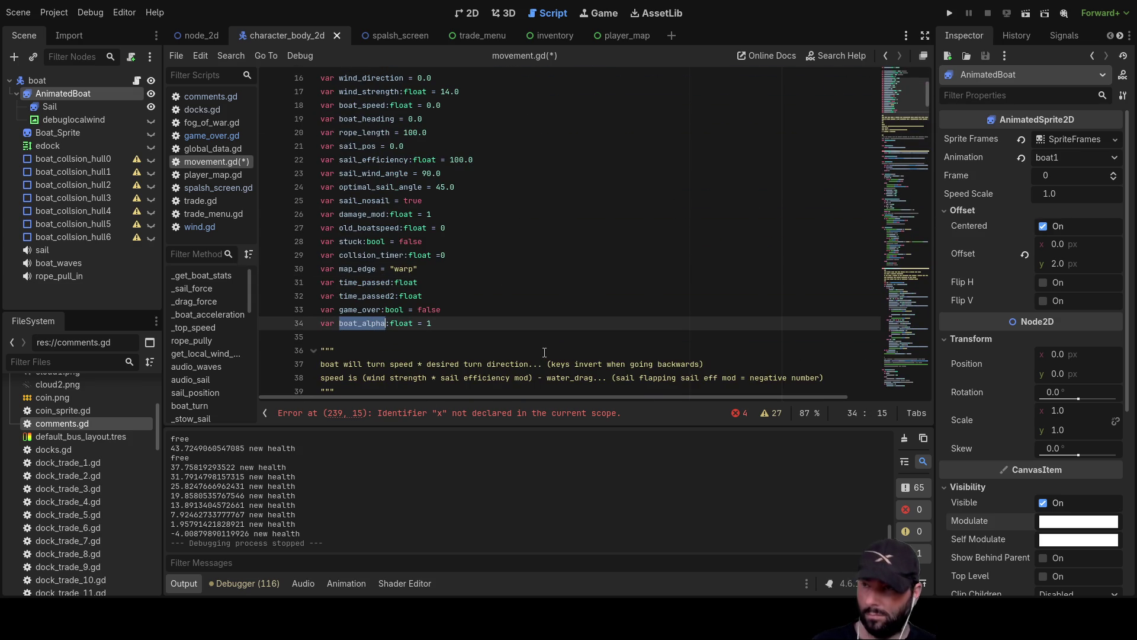
pyautogui.scroll(-20, 548, 354)
pyautogui.scroll(-15, 522, 301)
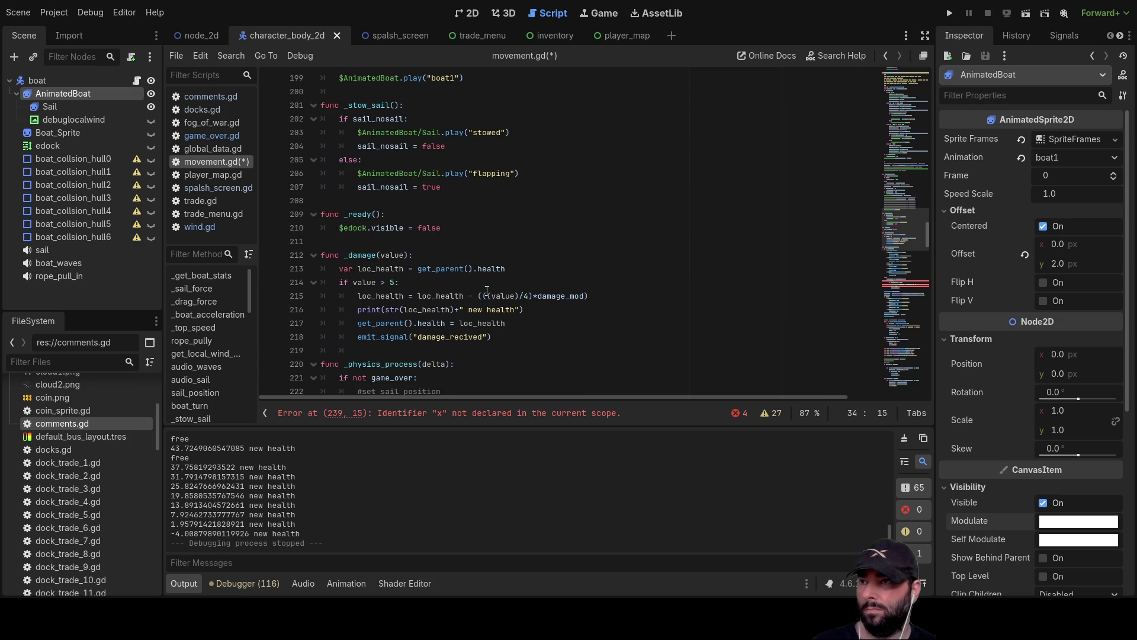
pyautogui.scroll(-7, 476, 287)
pyautogui.scroll(-3, 471, 293)
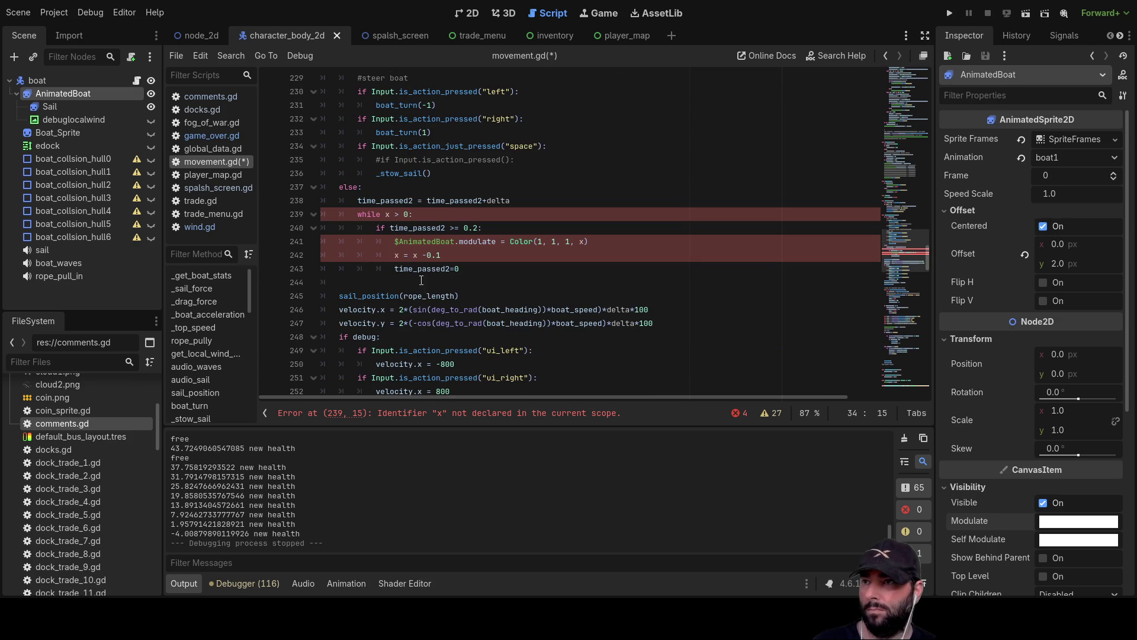
pyautogui.click(387, 213)
pyautogui.write('boat_alpha')
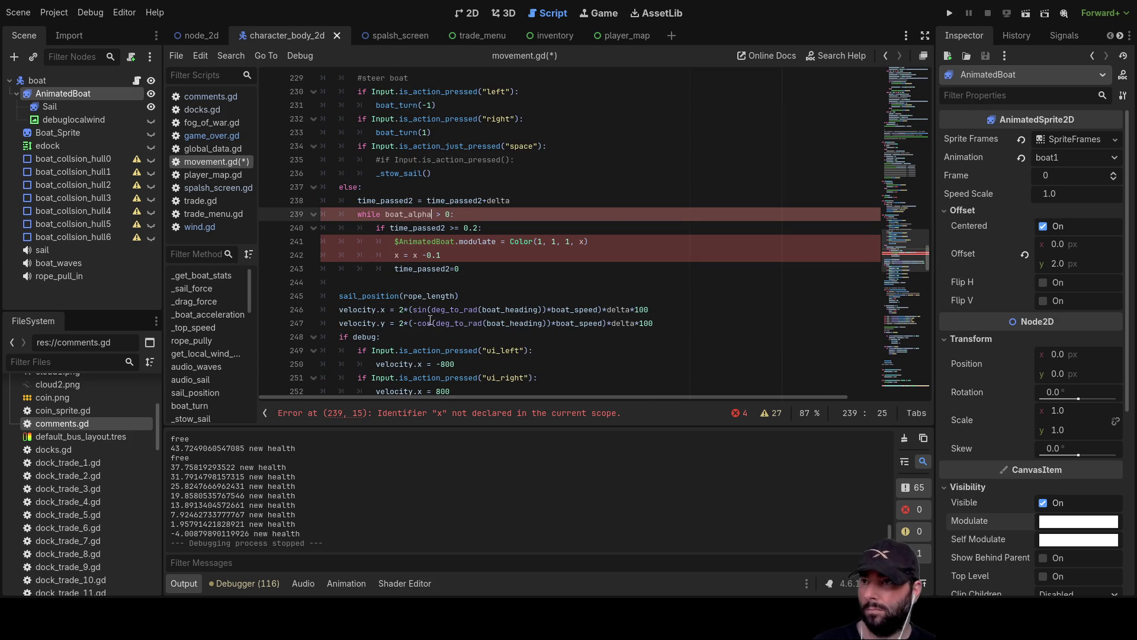
pyautogui.doubleClick(397, 255)
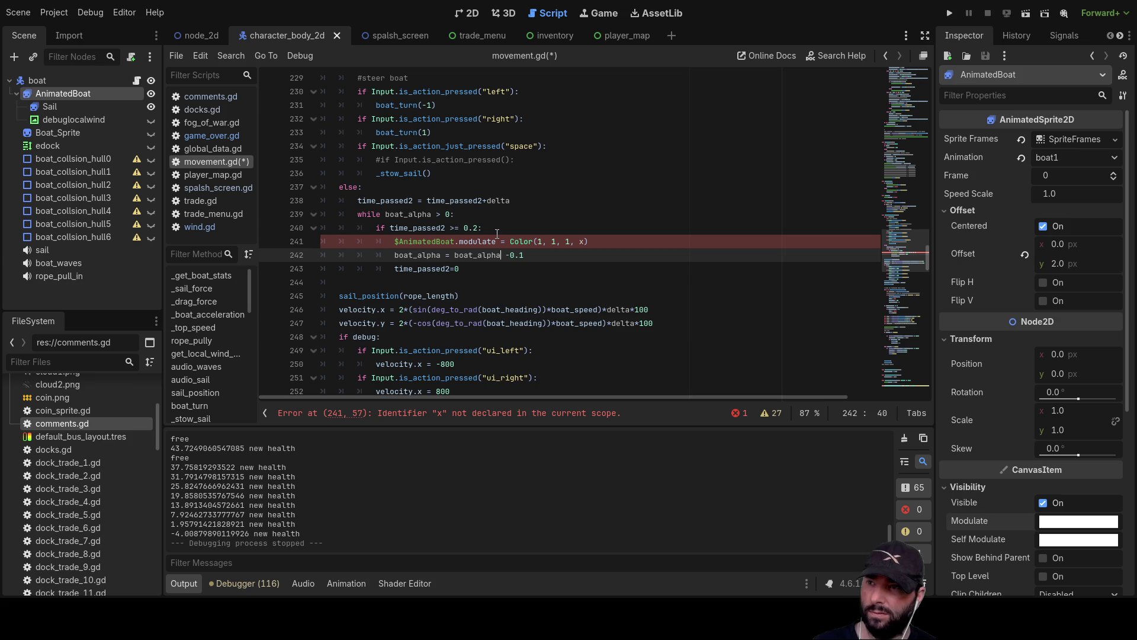
pyautogui.click(497, 234)
pyautogui.press('Down')
pyautogui.press('Down')
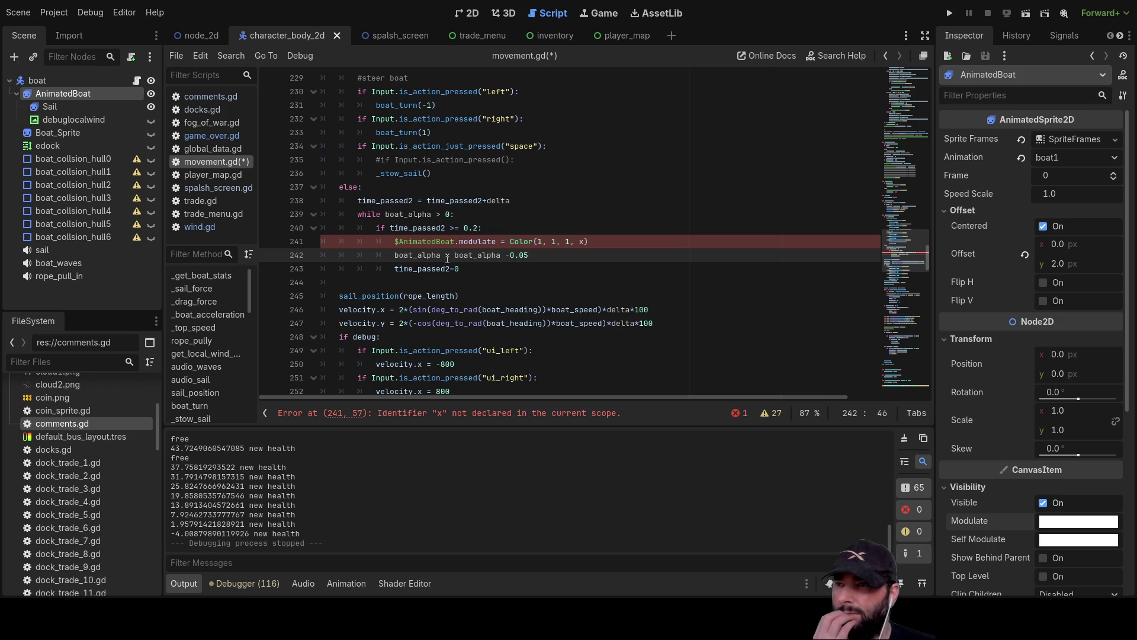
pyautogui.click(583, 241)
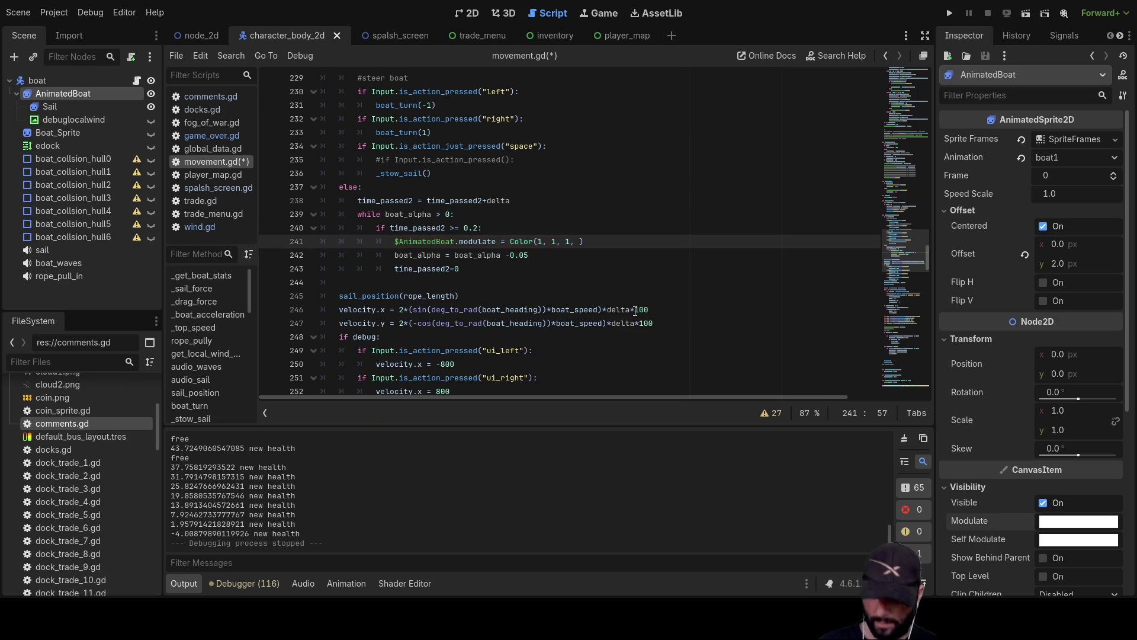
pyautogui.write('boat_alpha')
pyautogui.click(540, 215)
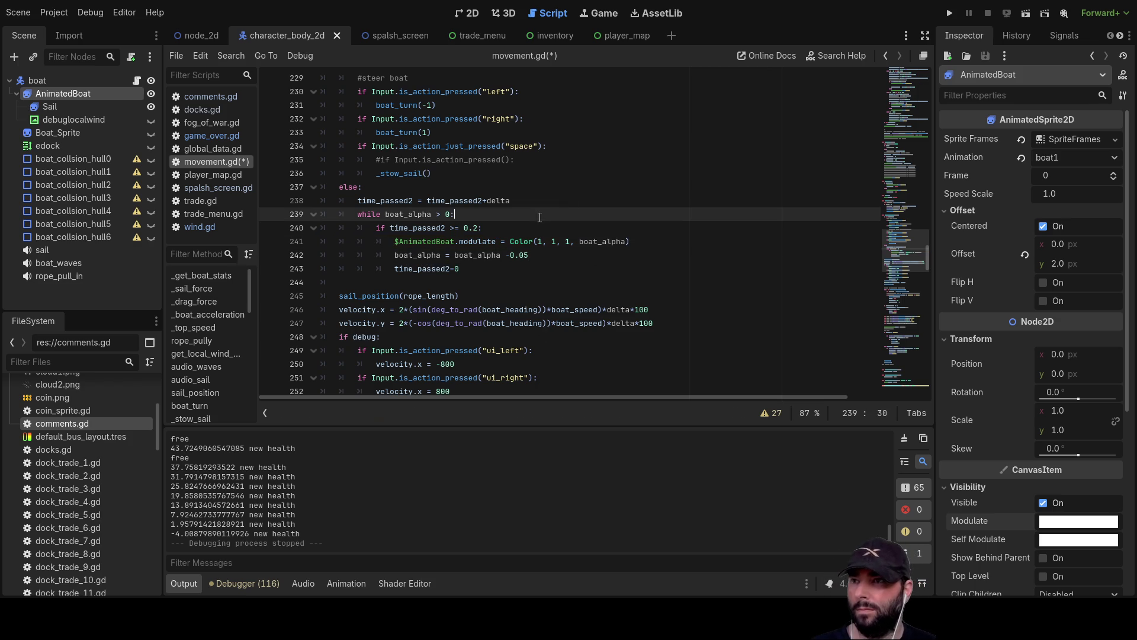
pyautogui.click(949, 12)
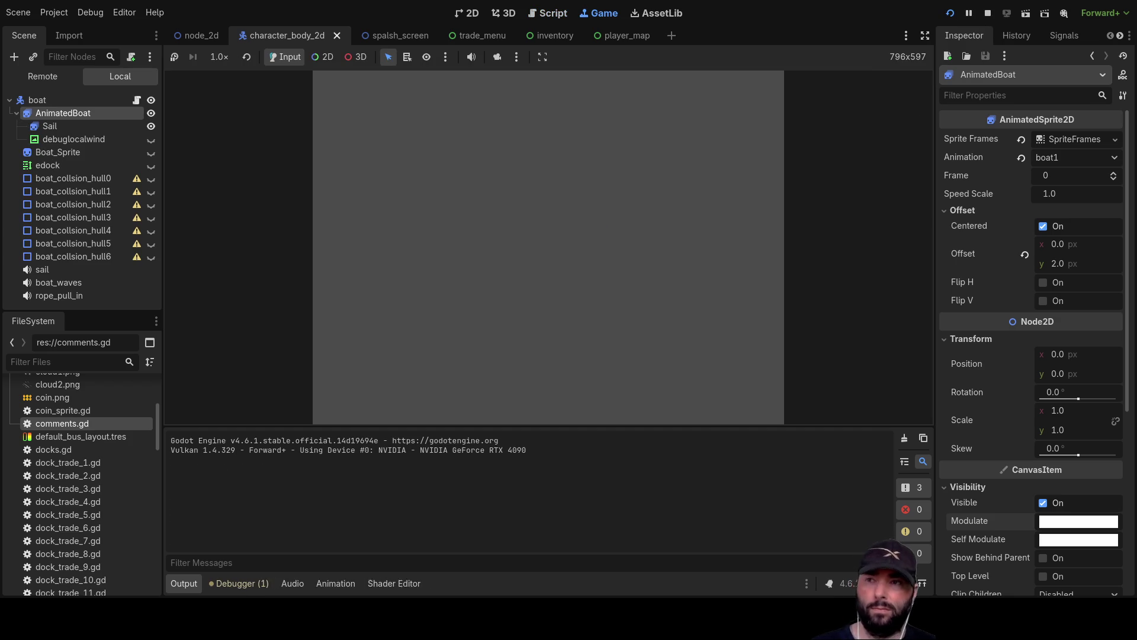
# Sail from the main menu until the boat sinks at GAME OVER, then stop the game
pyautogui.click(524, 92)
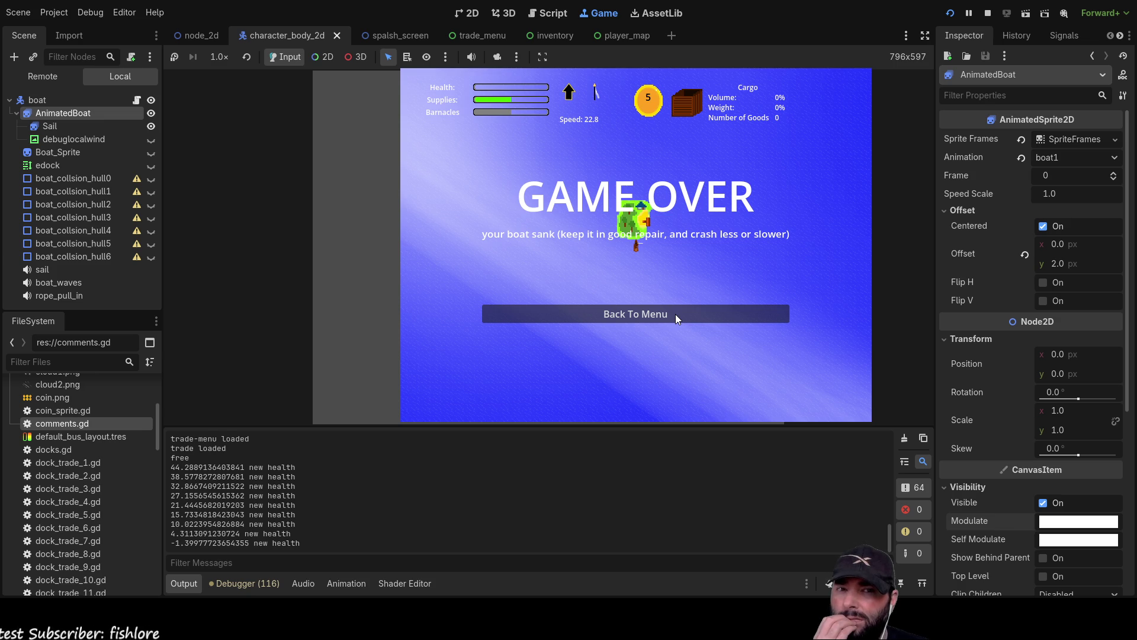
pyautogui.click(675, 314)
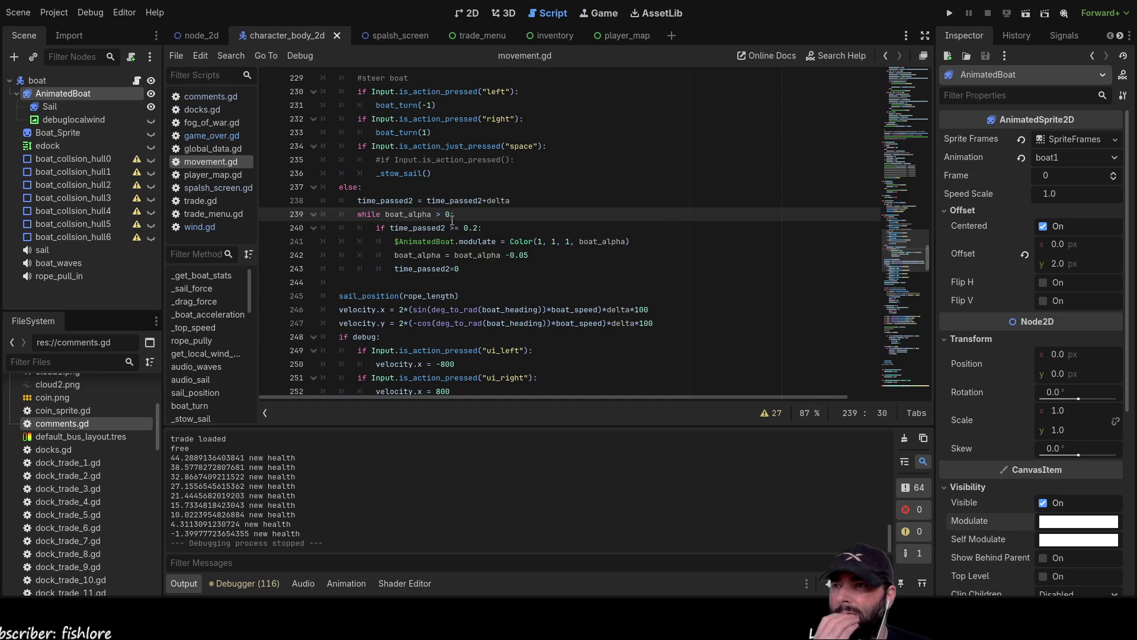
# Review the AnimatedBoat, boat_alpha and time_passed2 references in the fade block
pyautogui.doubleClick(428, 241)
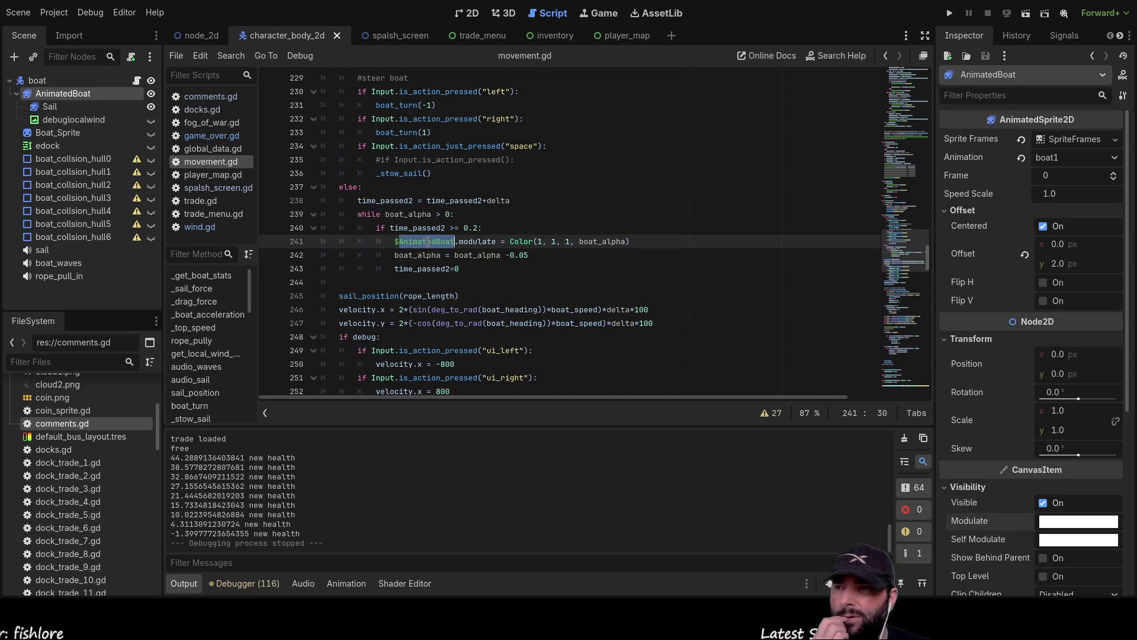
pyautogui.doubleClick(609, 241)
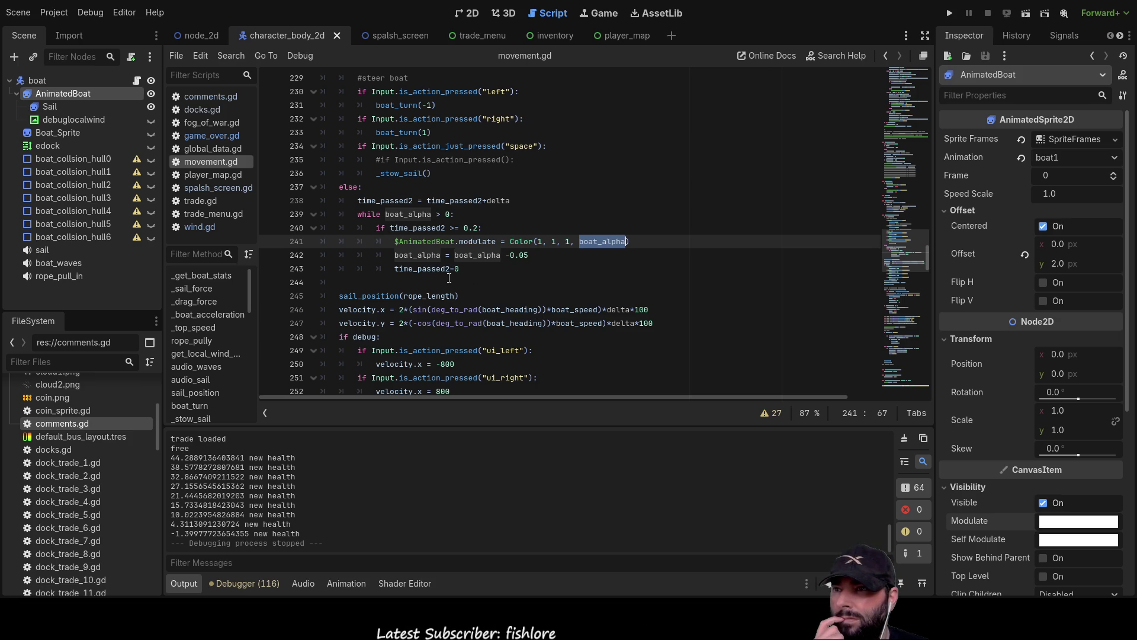
pyautogui.doubleClick(425, 241)
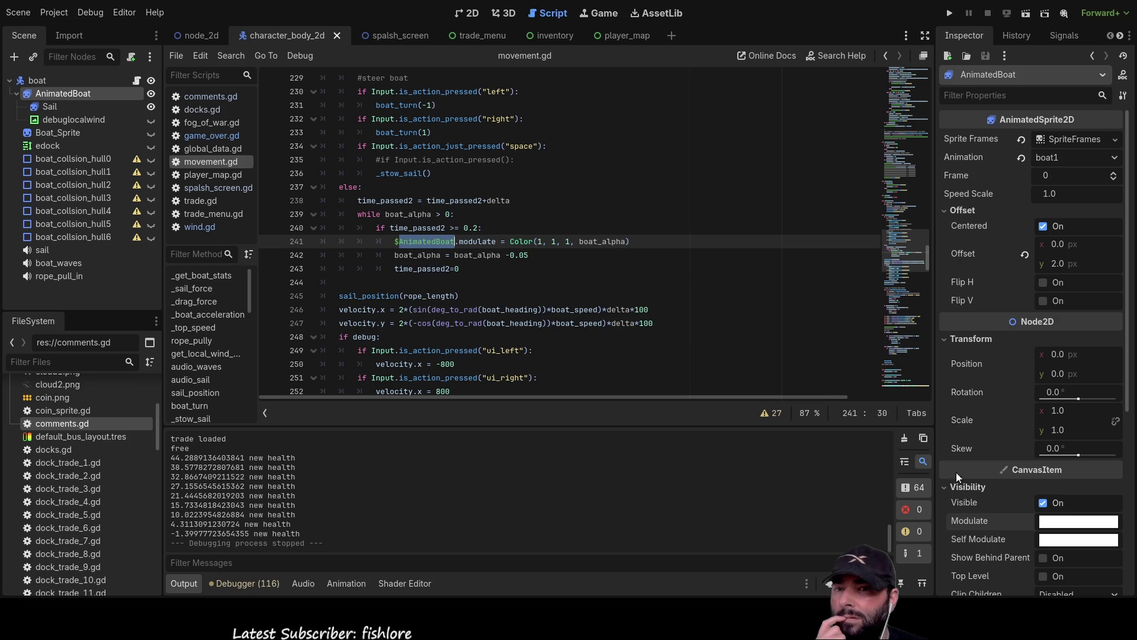
pyautogui.doubleClick(418, 255)
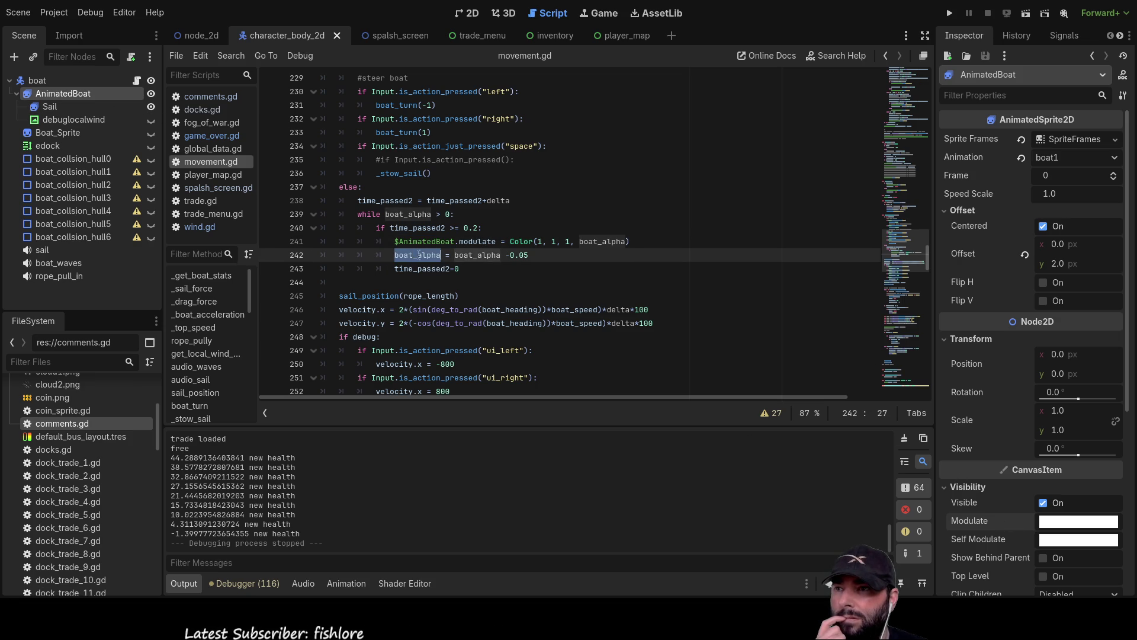
pyautogui.doubleClick(428, 268)
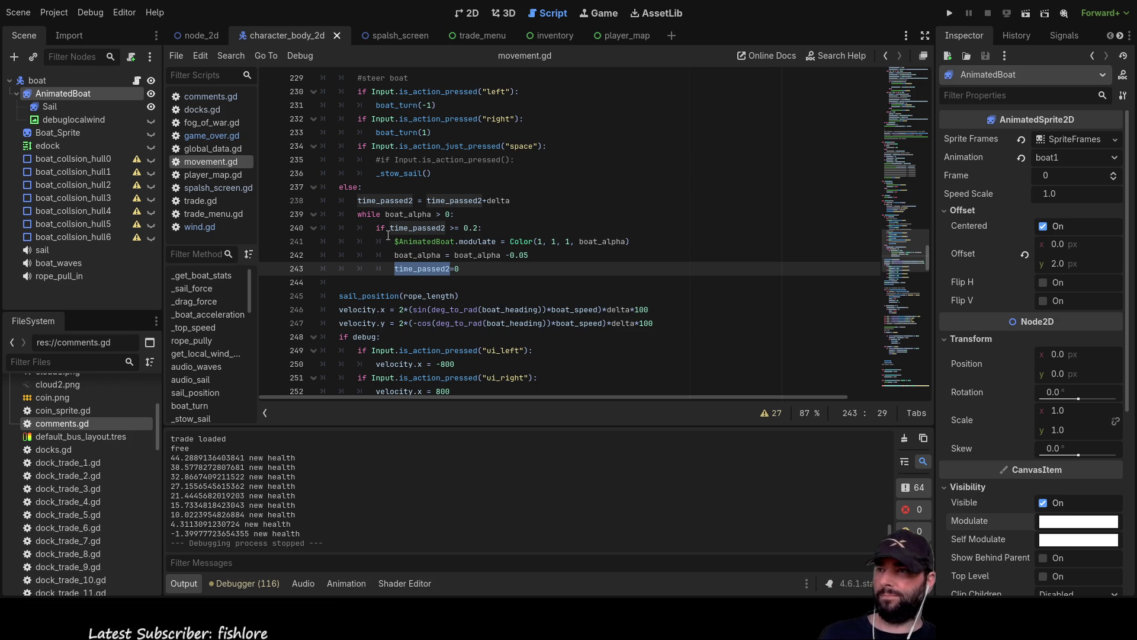
pyautogui.click(357, 213)
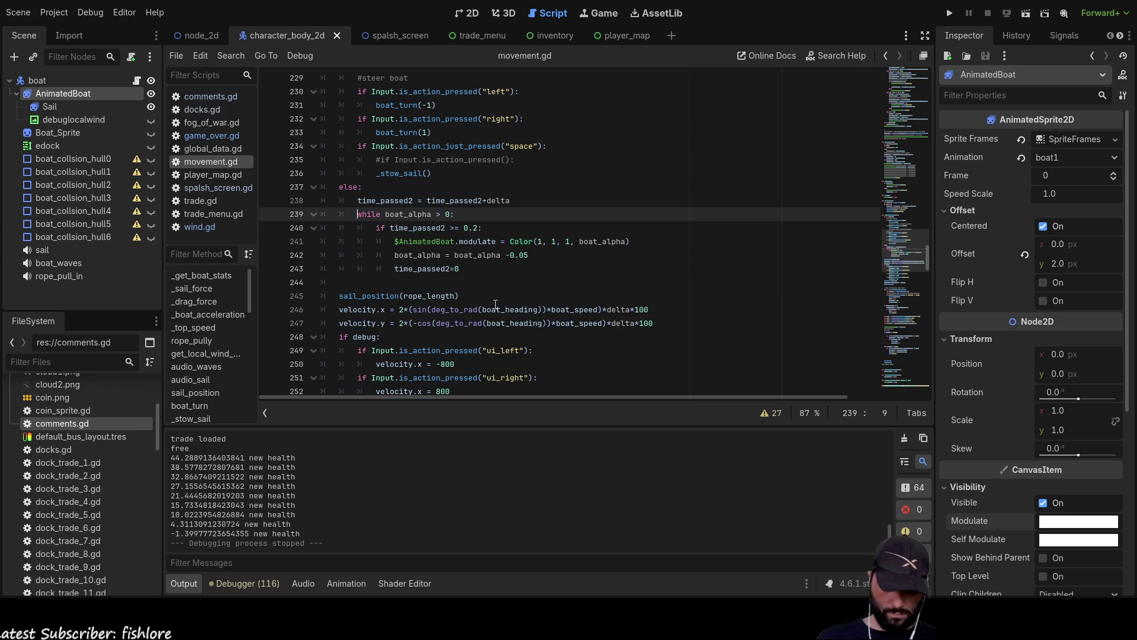
# Comment out the timer, while loop and fade lines 238–243 with Ctrl+K
pyautogui.hotkey('ctrl', 'k')
pyautogui.press('Up')
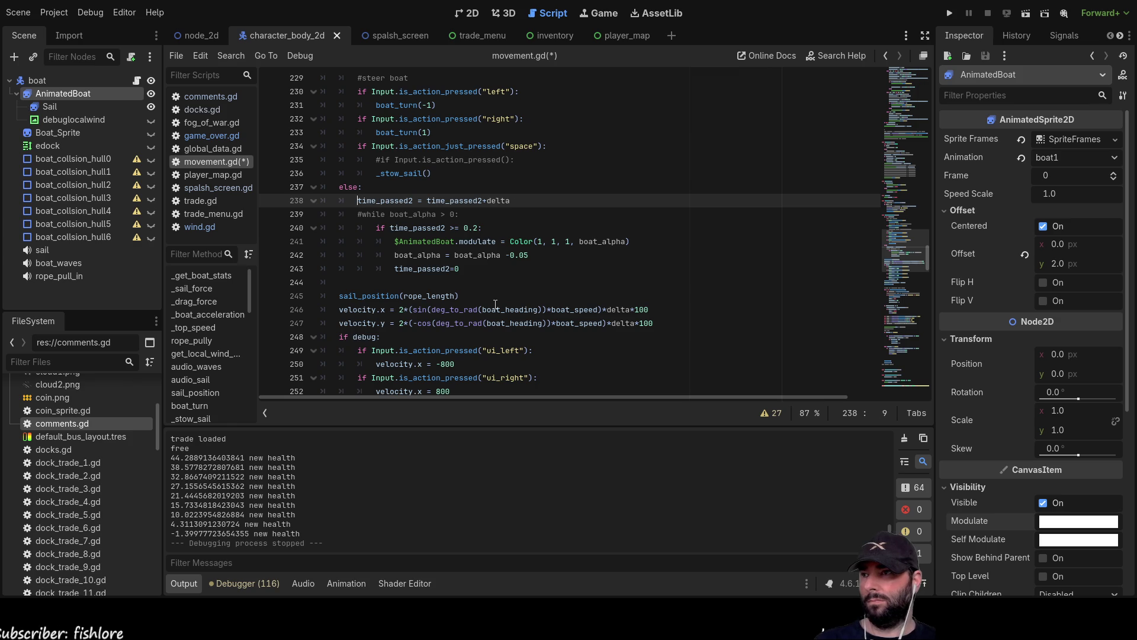
pyautogui.hotkey('ctrl', 'k')
pyautogui.press('Down')
pyautogui.press('Down')
pyautogui.hotkey('ctrl', 'k')
pyautogui.press('Down')
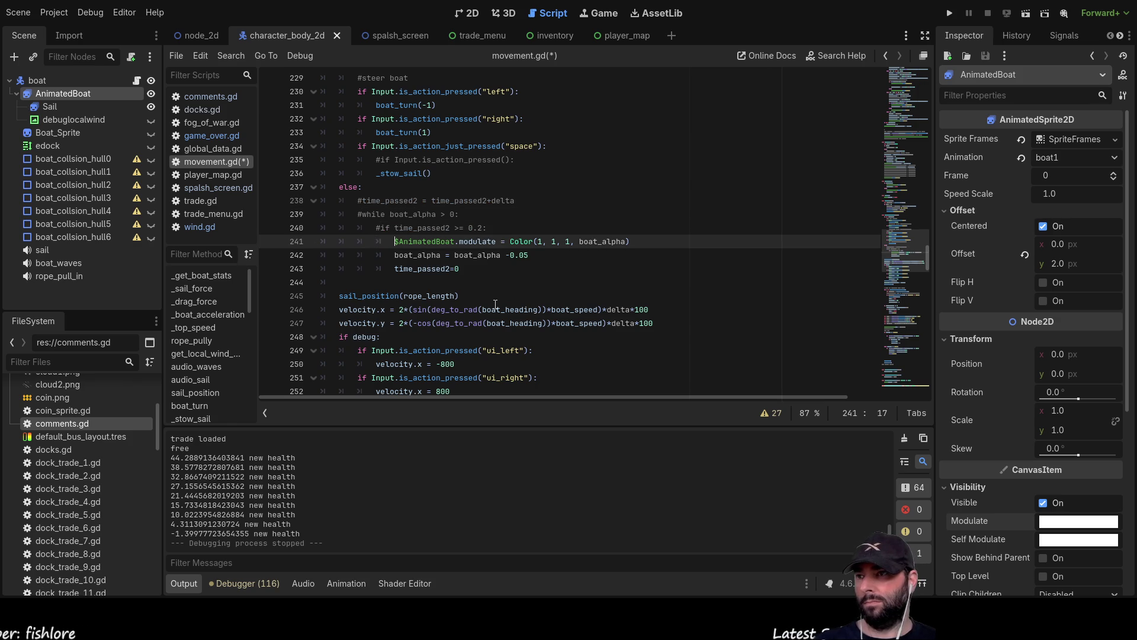
pyautogui.hotkey('ctrl', 'k')
pyautogui.press('Down')
pyautogui.hotkey('ctrl', 'k')
pyautogui.press('Down')
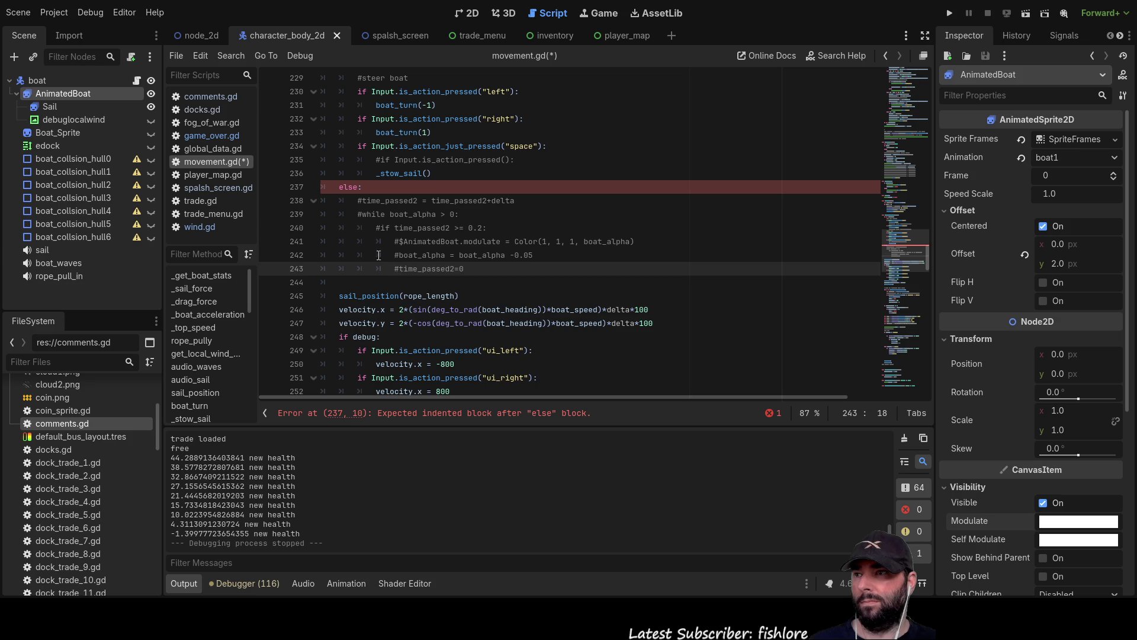
# Add a pass line under else: and run the project
pyautogui.click(357, 201)
pyautogui.press('Return')
pyautogui.press('Up')
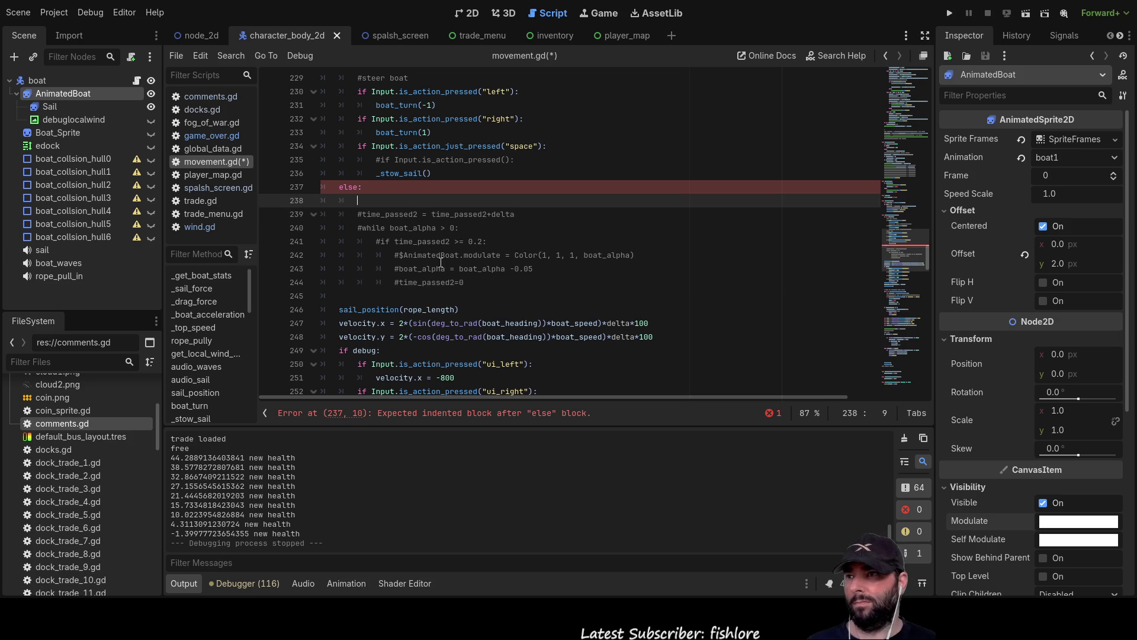
pyautogui.write('pass')
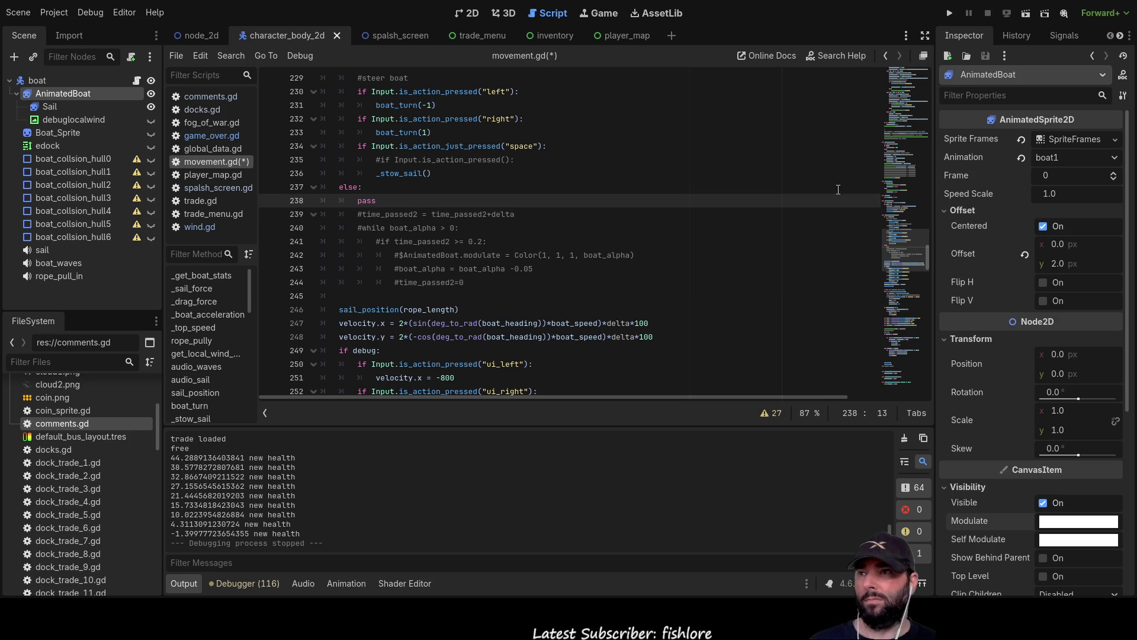
pyautogui.click(949, 13)
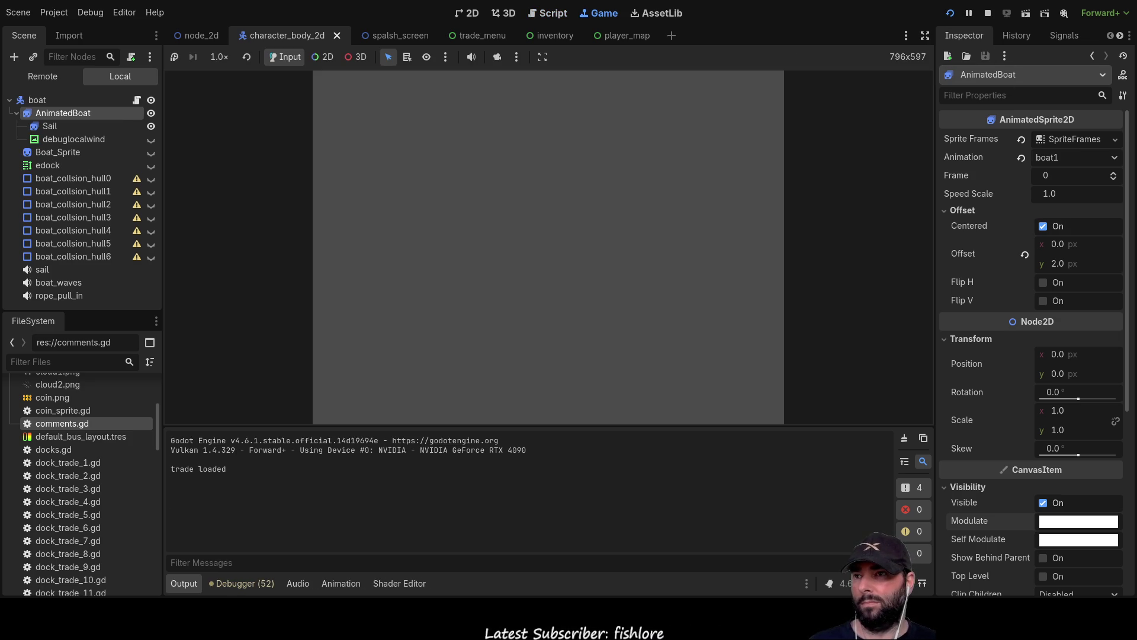
# Play to GAME OVER, return with Back To Menu, and stop the game with F8
pyautogui.click(508, 94)
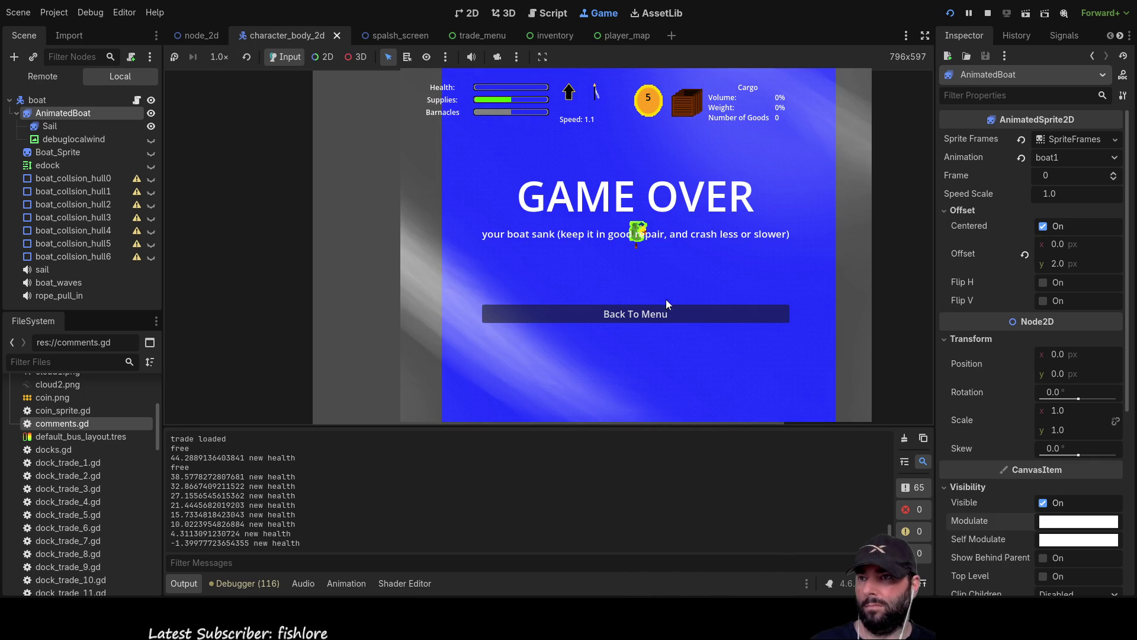
pyautogui.click(662, 318)
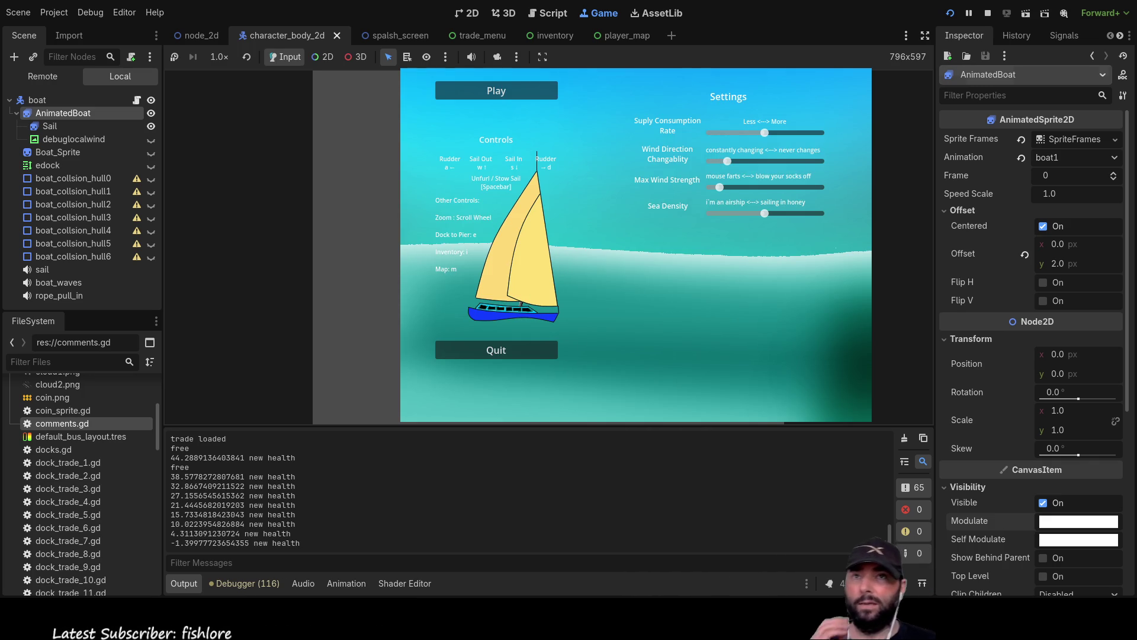
pyautogui.press('F8')
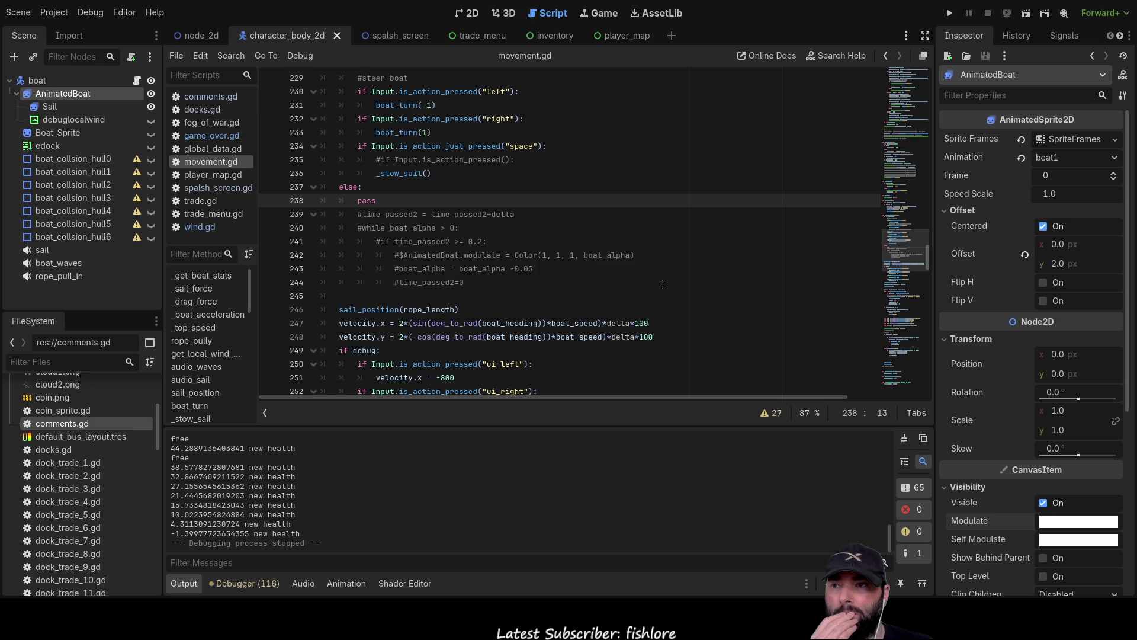
# Review the fade line's modulate Color call, then run the project to play-test the trade changes
pyautogui.scroll(-6, 661, 295)
pyautogui.scroll(5, 661, 295)
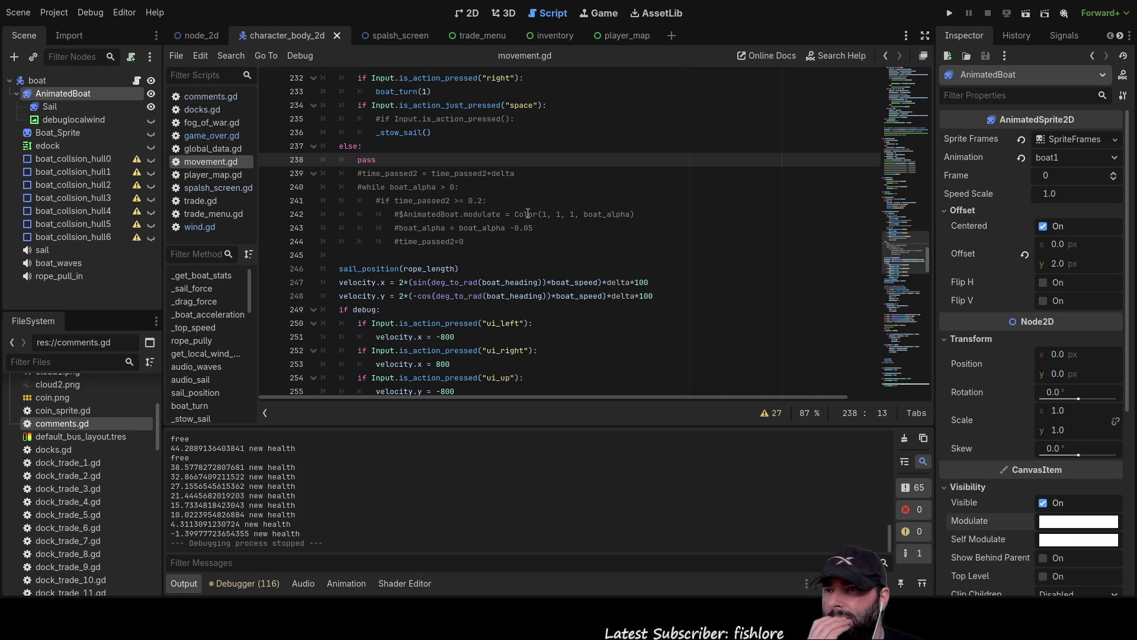
pyautogui.doubleClick(477, 214)
pyautogui.doubleClick(526, 215)
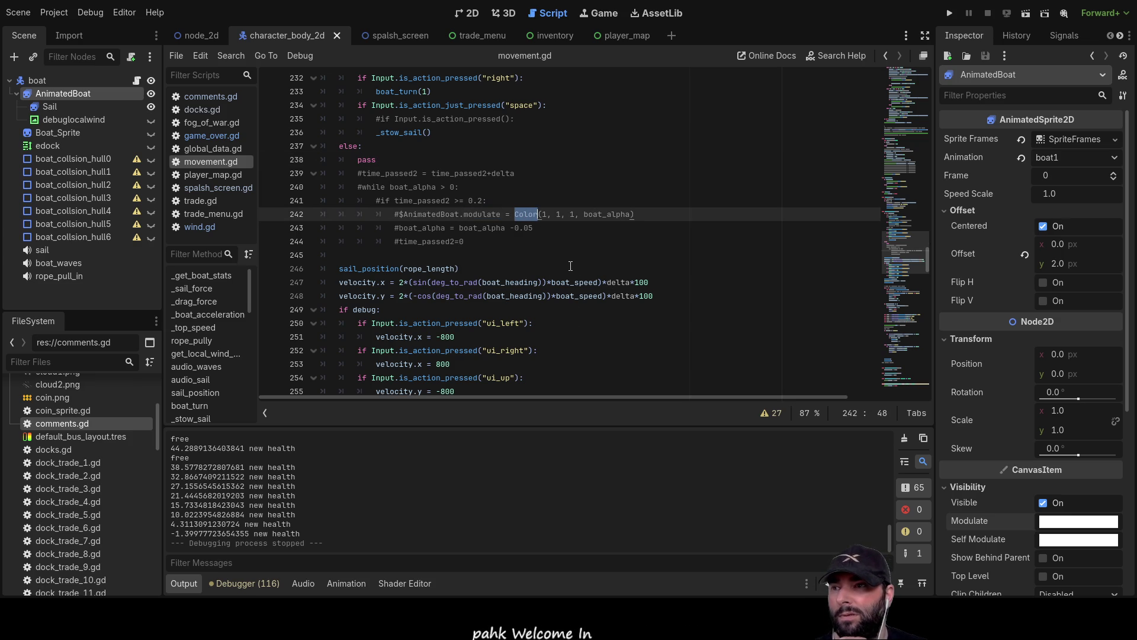
pyautogui.scroll(10, 565, 265)
pyautogui.scroll(8, 565, 265)
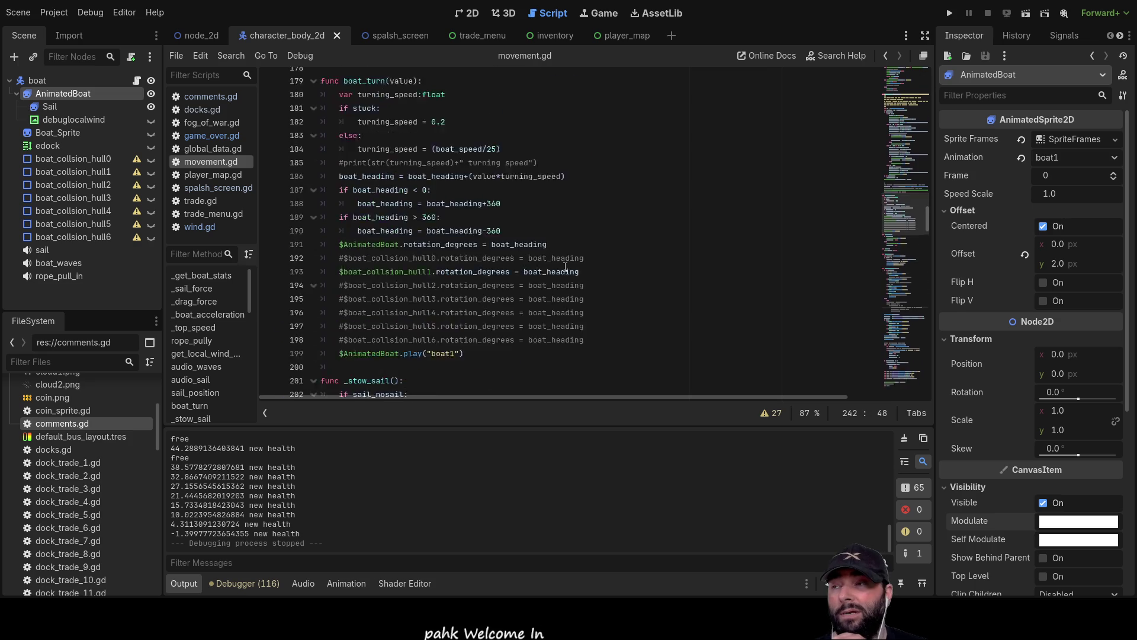
pyautogui.scroll(-9, 563, 273)
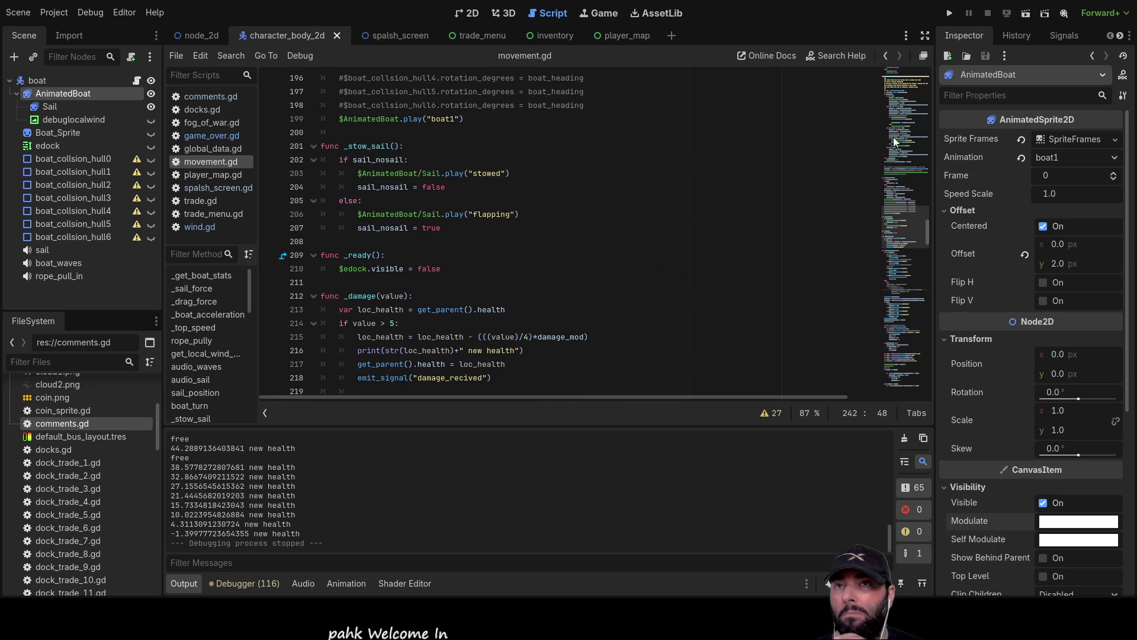
pyautogui.click(950, 14)
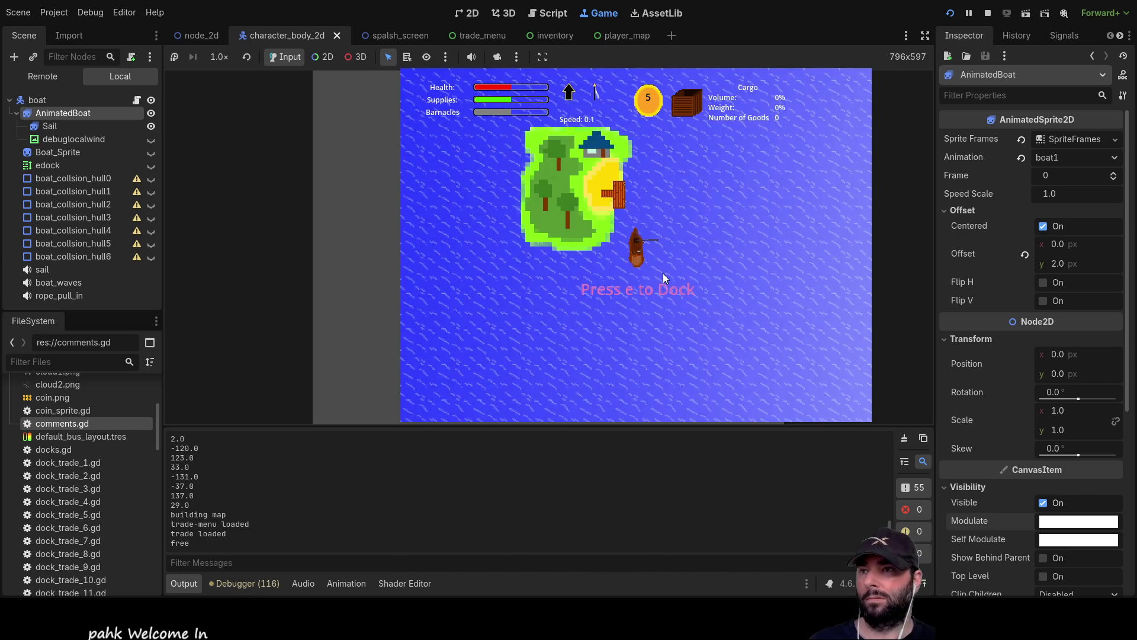
# Dock at the island, then repair the hull, clean off barnacles and refill supplies
pyautogui.press('e')
pyautogui.click(853, 178)
pyautogui.click(851, 176)
pyautogui.click(852, 176)
pyautogui.click(851, 176)
pyautogui.click(851, 177)
pyautogui.click(851, 176)
pyautogui.click(851, 176)
pyautogui.click(852, 176)
pyautogui.click(851, 203)
pyautogui.click(851, 203)
pyautogui.click(851, 203)
pyautogui.click(852, 204)
pyautogui.click(851, 204)
pyautogui.click(851, 204)
pyautogui.click(851, 203)
pyautogui.click(851, 204)
pyautogui.click(848, 221)
pyautogui.click(848, 221)
# Buy mail until the coins run out, then try buying fertilizer
pyautogui.click(532, 179)
pyautogui.click(532, 178)
pyautogui.click(531, 178)
pyautogui.click(532, 178)
pyautogui.click(532, 178)
pyautogui.click(531, 177)
pyautogui.click(532, 176)
pyautogui.click(532, 176)
pyautogui.click(531, 177)
pyautogui.click(535, 198)
pyautogui.click(535, 198)
pyautogui.click(535, 199)
pyautogui.click(535, 198)
pyautogui.click(534, 199)
pyautogui.click(534, 200)
pyautogui.click(534, 200)
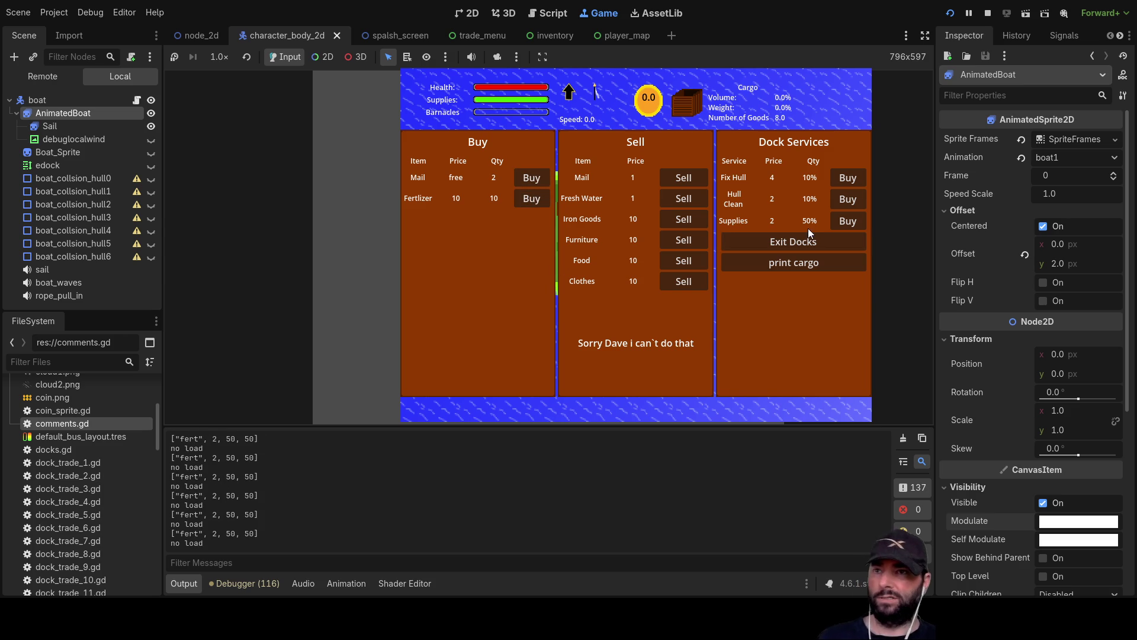
# Leave the dock and check the loaded mail in the cargo hold
pyautogui.click(792, 248)
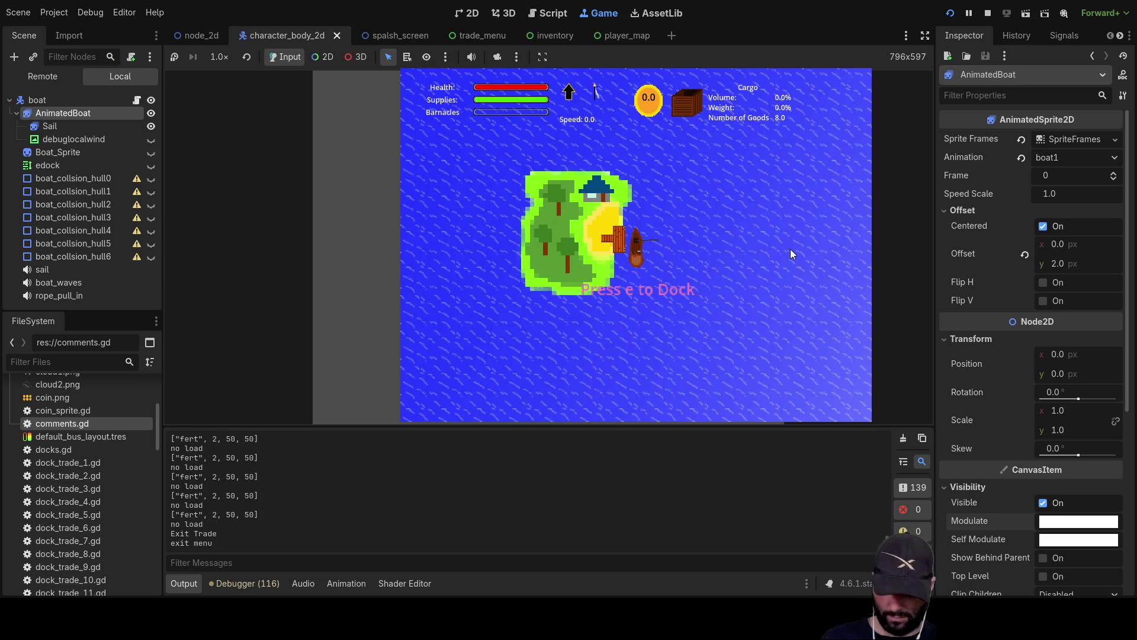
pyautogui.press('e')
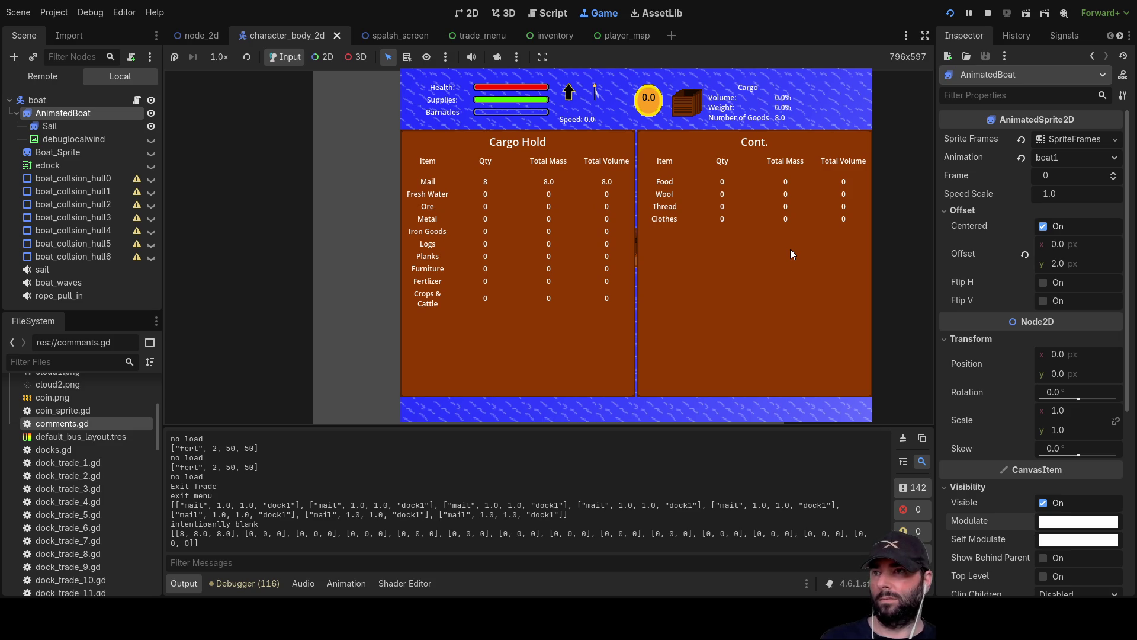
pyautogui.press('e')
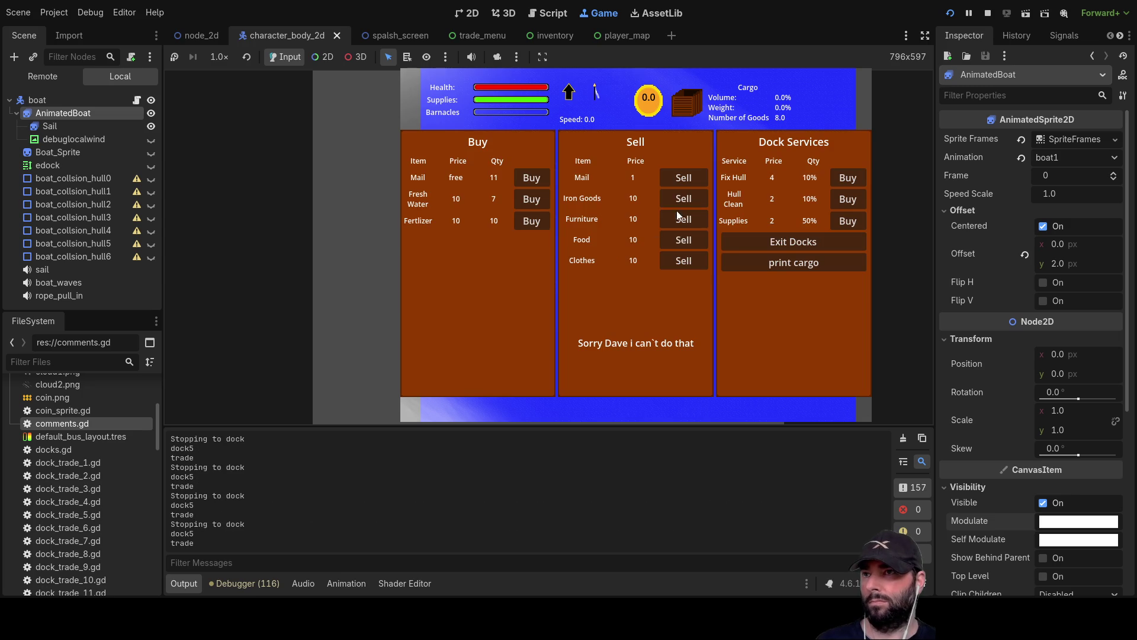
# Sell the carried mail for 8.0 coins, confirm the hold is empty, and dock again
pyautogui.click(689, 178)
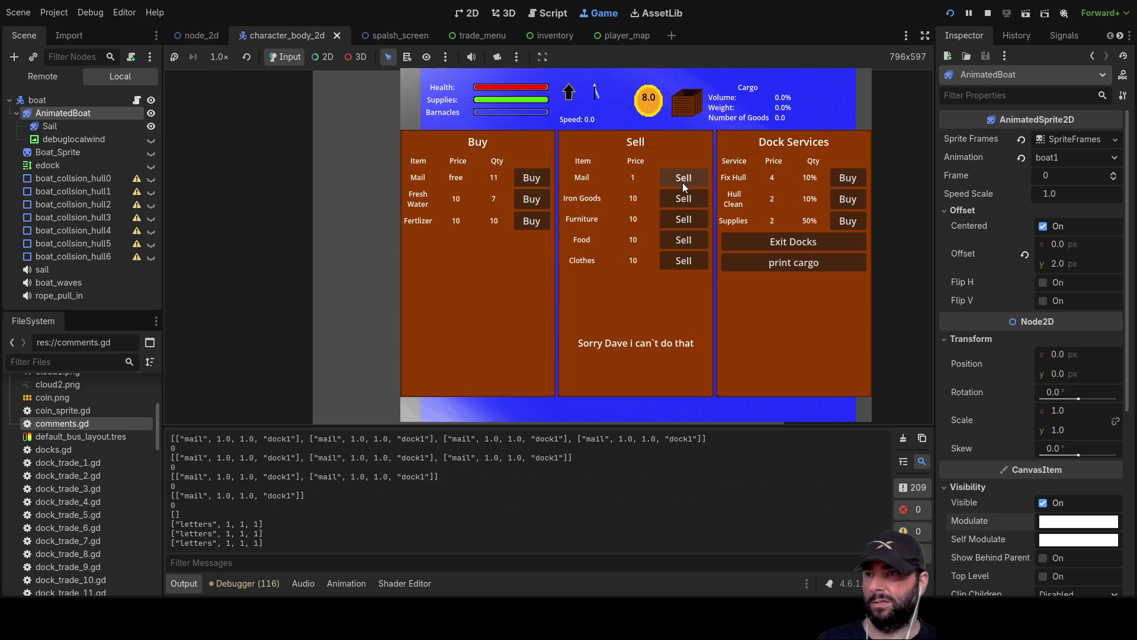
pyautogui.click(817, 240)
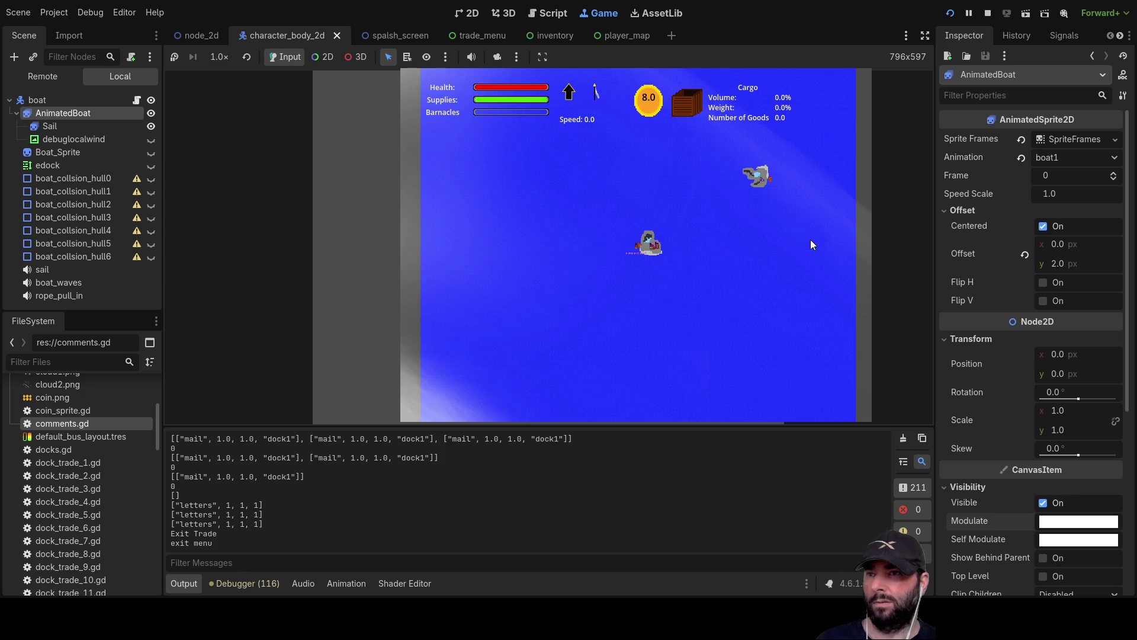
pyautogui.press('i')
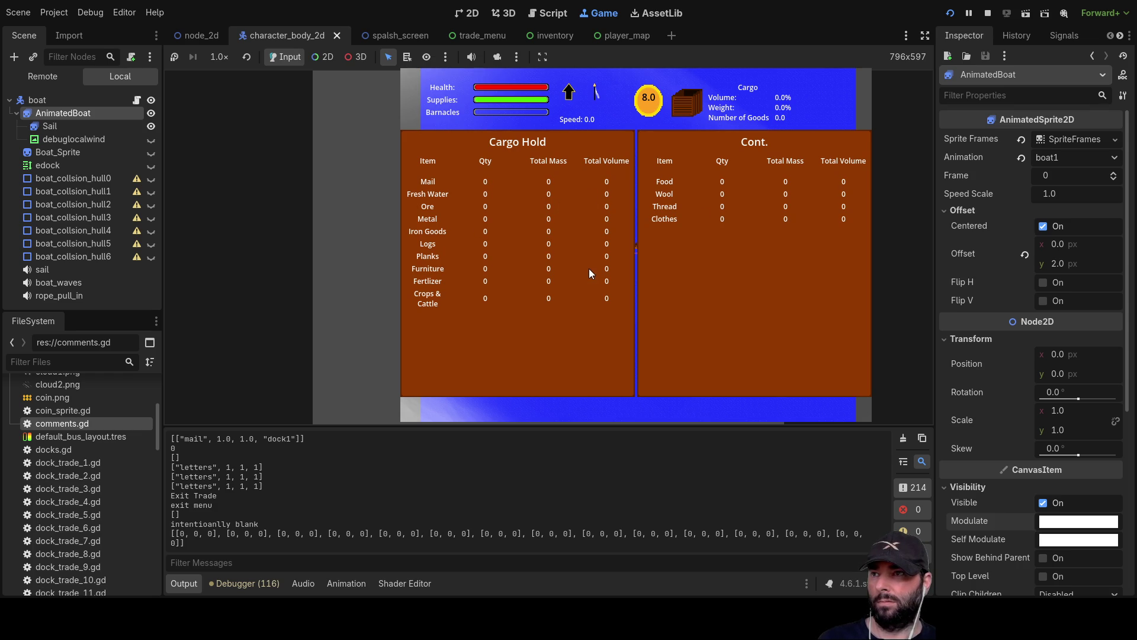
pyautogui.press('i')
pyautogui.press('e')
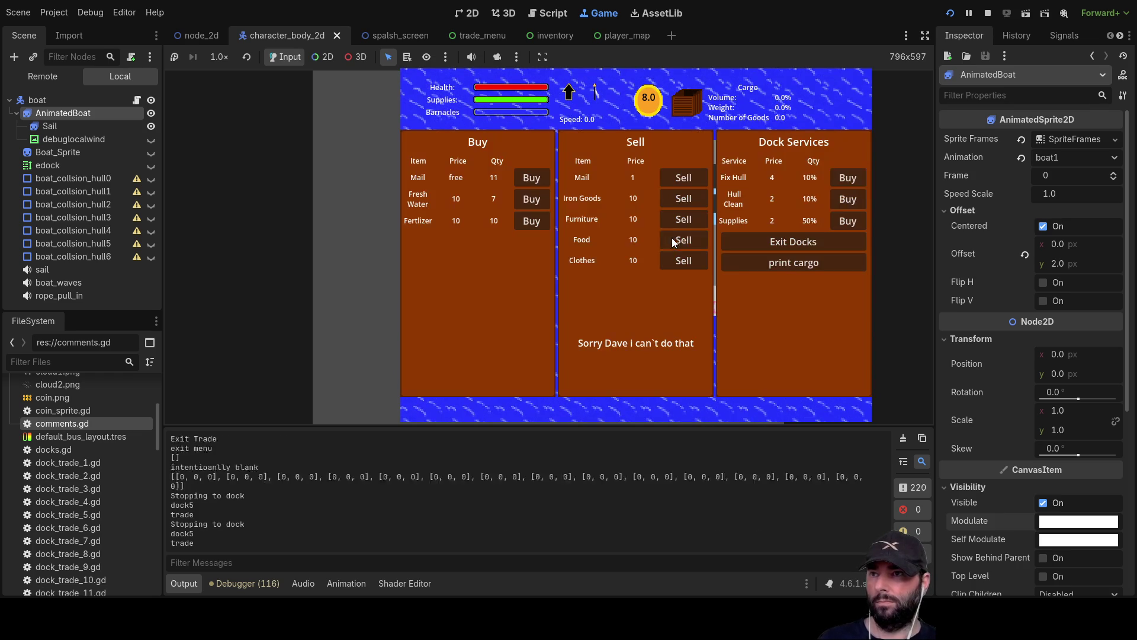
# Spend the remaining coins on mail and keep trying to buy more with none left
pyautogui.click(533, 178)
pyautogui.click(533, 178)
pyautogui.click(533, 178)
pyautogui.click(535, 178)
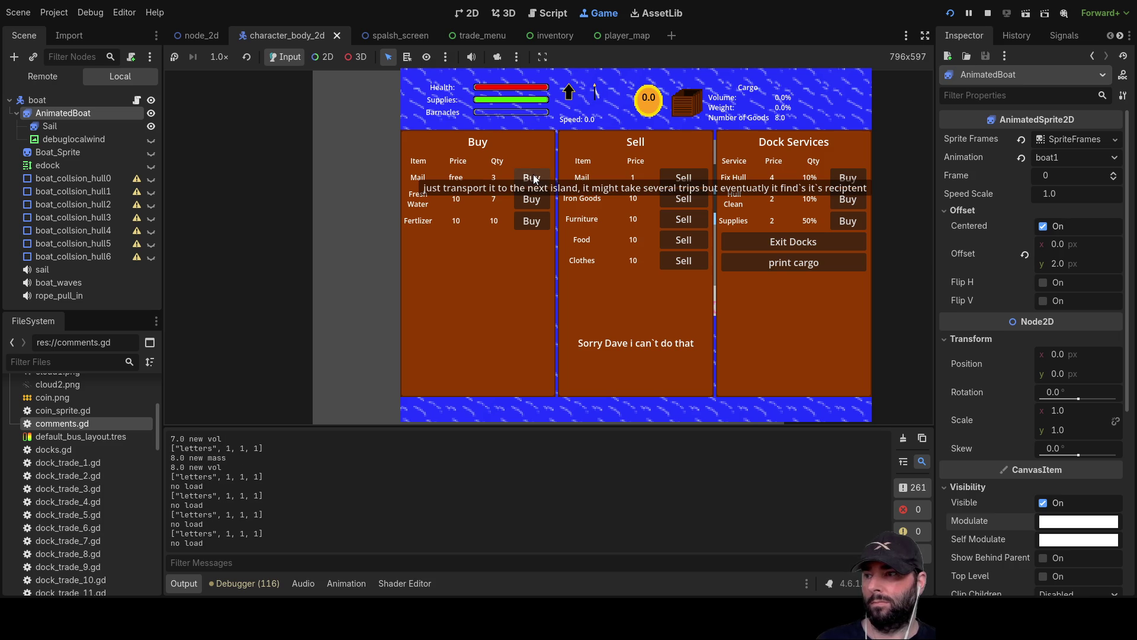
pyautogui.click(533, 174)
pyautogui.click(533, 175)
pyautogui.click(533, 175)
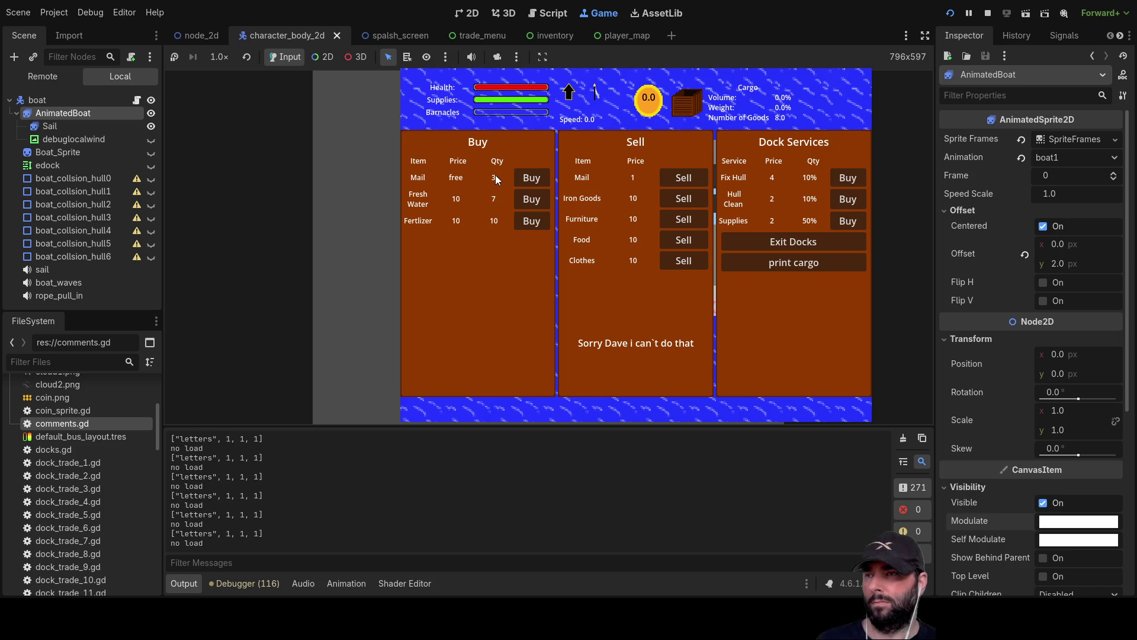
pyautogui.click(535, 179)
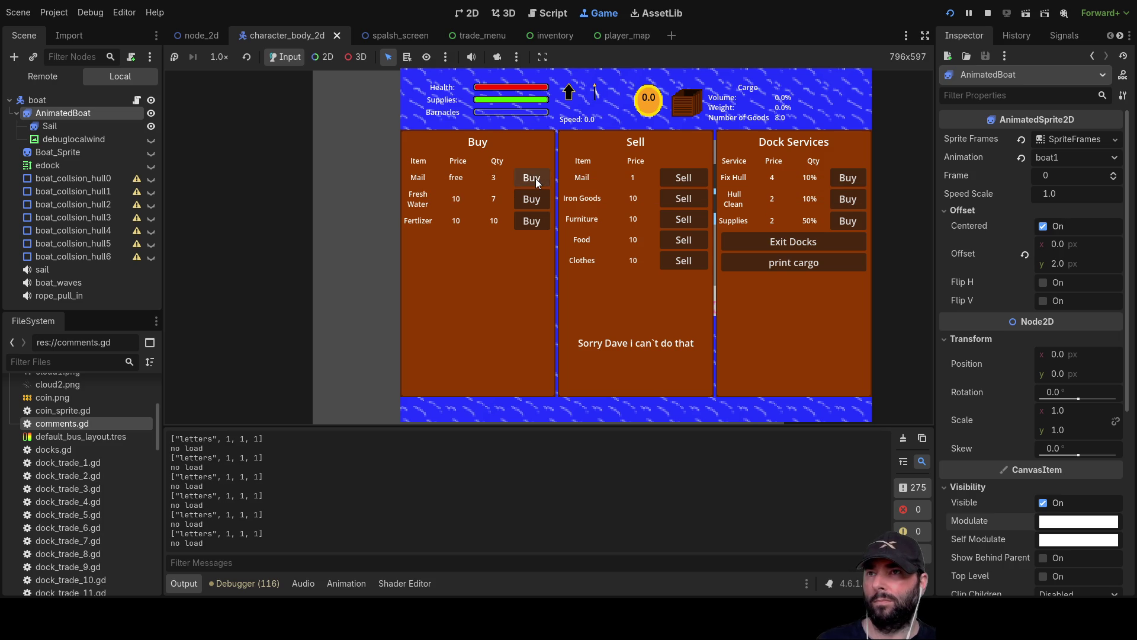
pyautogui.click(536, 181)
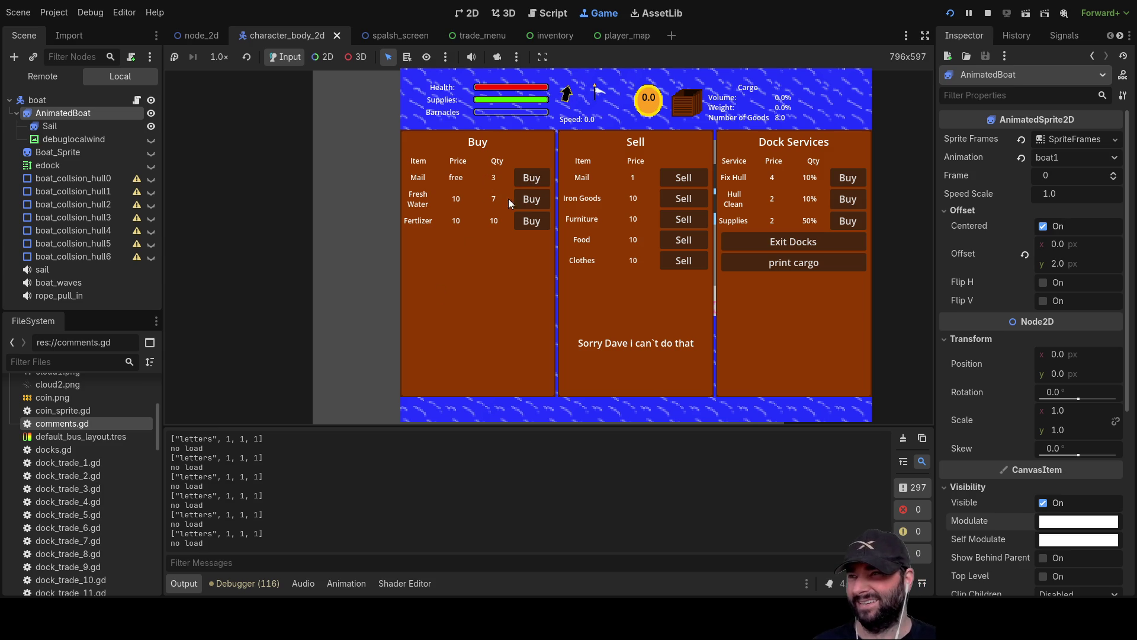
# Try buying fresh water and fertilizer repeatedly without enough coins
pyautogui.click(533, 202)
pyautogui.click(533, 201)
pyautogui.click(533, 201)
pyautogui.click(533, 202)
pyautogui.click(533, 202)
pyautogui.click(533, 202)
pyautogui.click(533, 222)
pyautogui.click(533, 221)
pyautogui.click(533, 222)
pyautogui.click(533, 222)
pyautogui.click(533, 222)
pyautogui.click(533, 222)
pyautogui.click(533, 222)
pyautogui.click(533, 221)
pyautogui.click(533, 221)
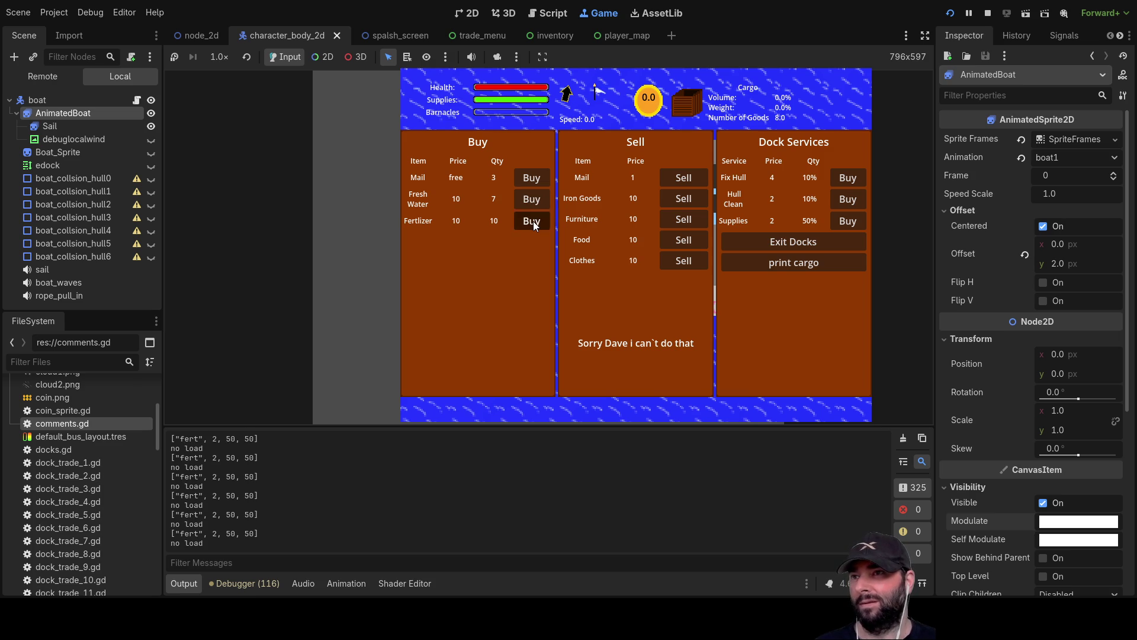
pyautogui.click(534, 221)
pyautogui.click(533, 222)
pyautogui.click(532, 221)
pyautogui.click(532, 222)
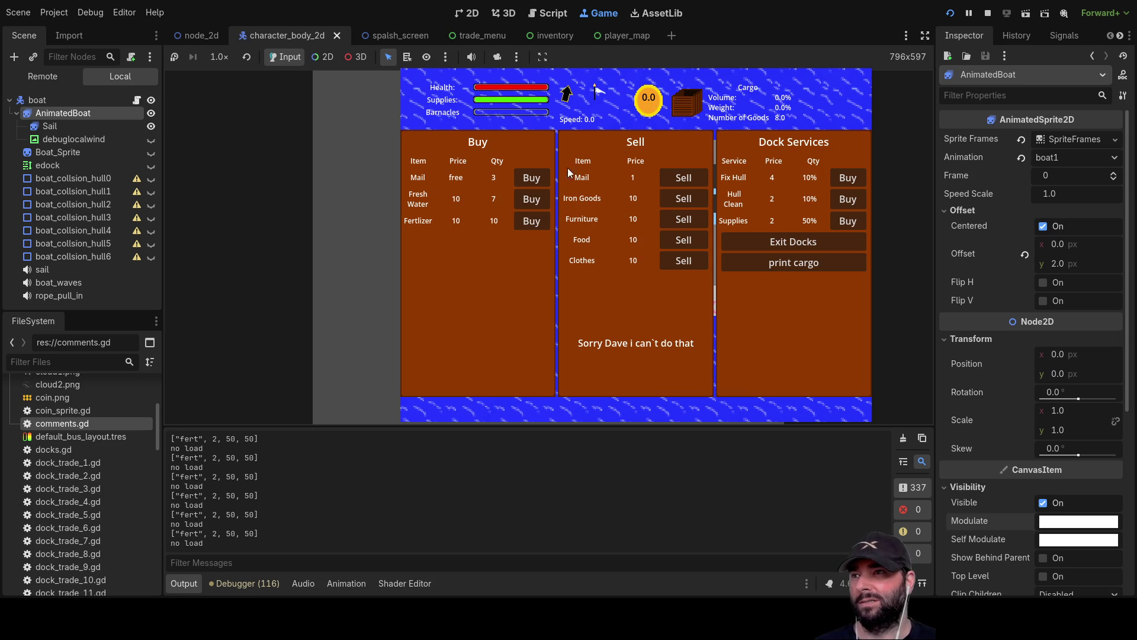
# Retry buying mail, then leave the dock and sail to dock at the next island
pyautogui.click(532, 176)
pyautogui.click(532, 177)
pyautogui.click(531, 176)
pyautogui.click(532, 176)
pyautogui.click(532, 176)
pyautogui.click(532, 176)
pyautogui.click(532, 176)
pyautogui.click(533, 177)
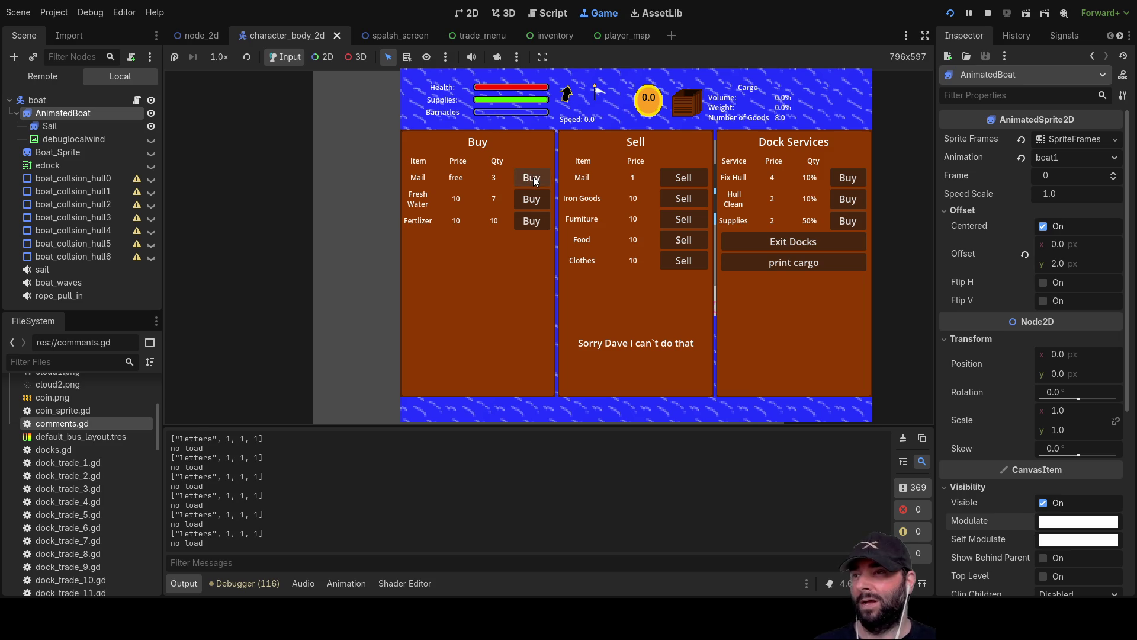
pyautogui.moveTo(533, 176)
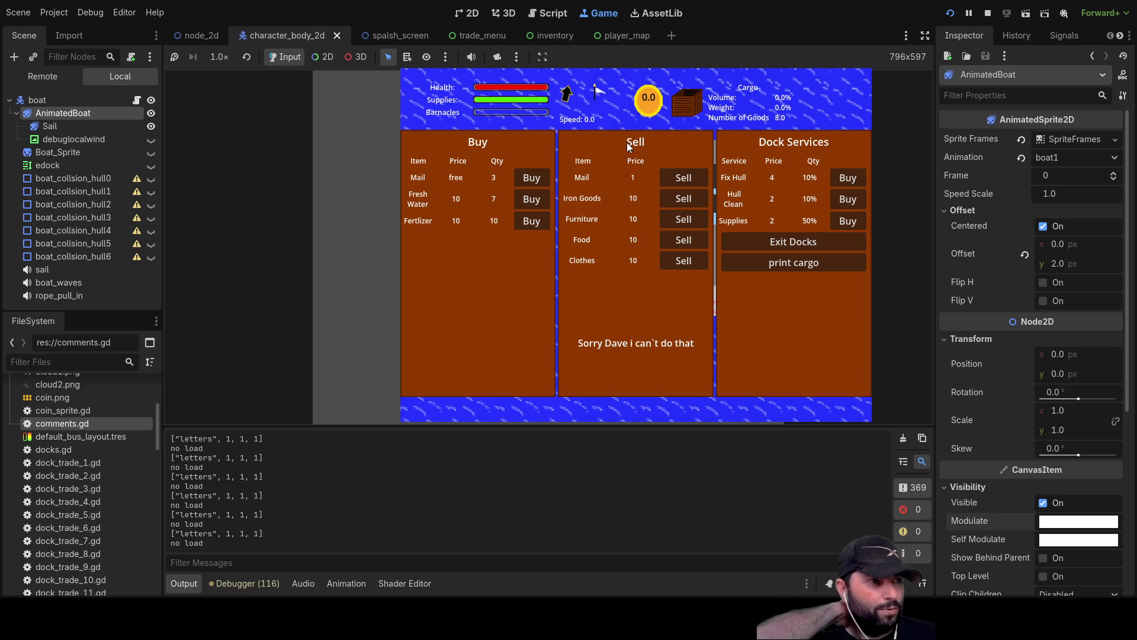
pyautogui.click(797, 243)
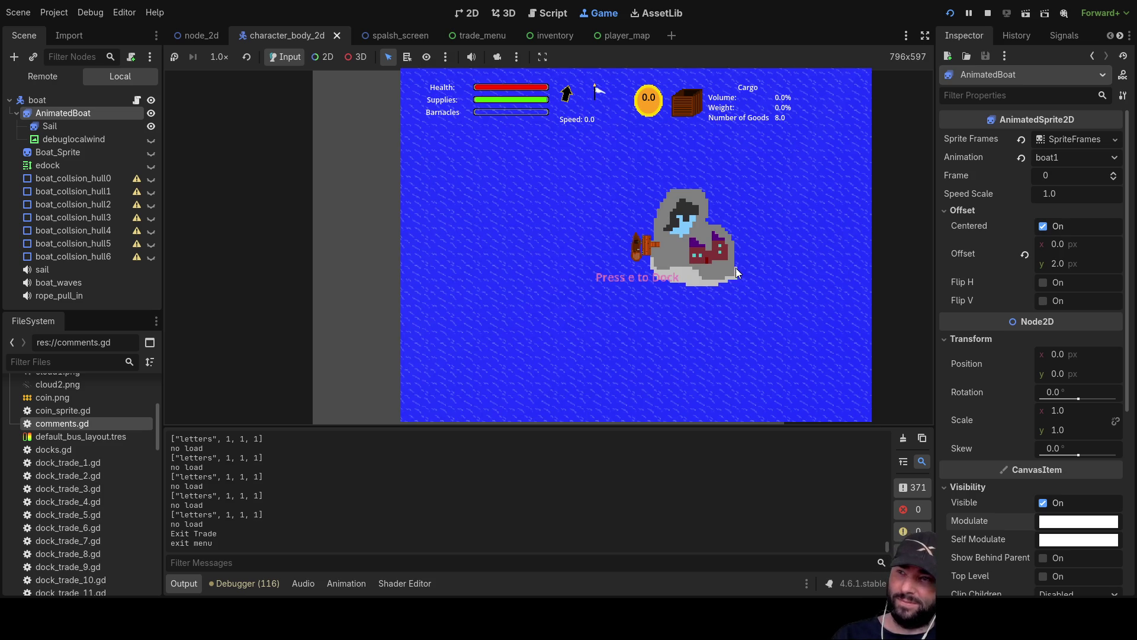
pyautogui.press('w')
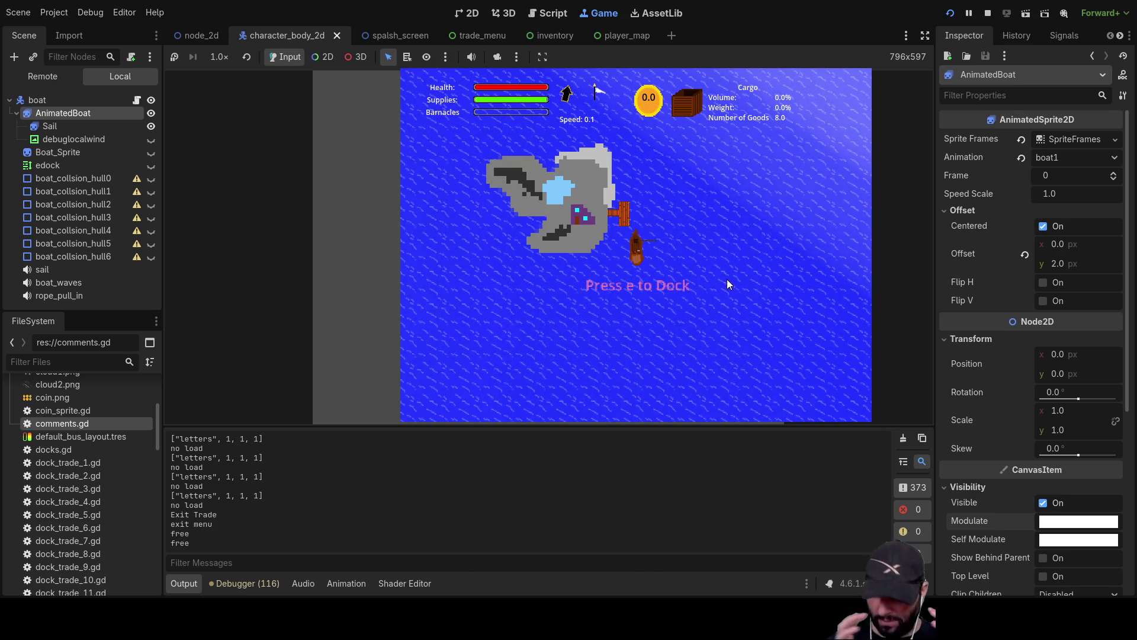
pyautogui.press('e')
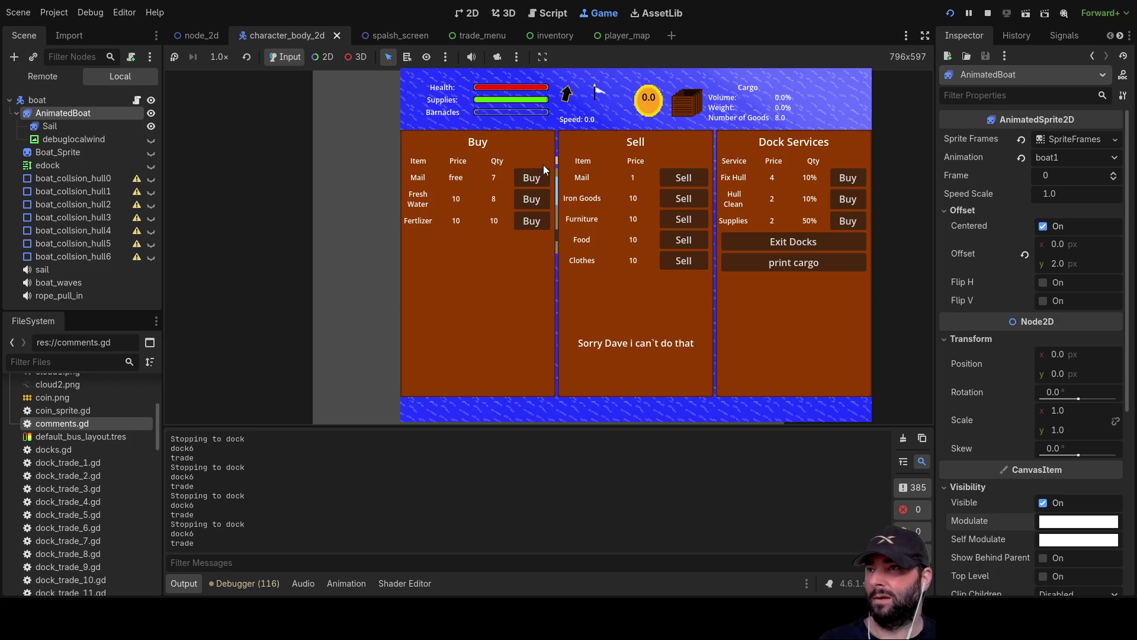
# Sell all the mail, rebuy the full mail stock with the earnings, and stop the game
pyautogui.click(682, 177)
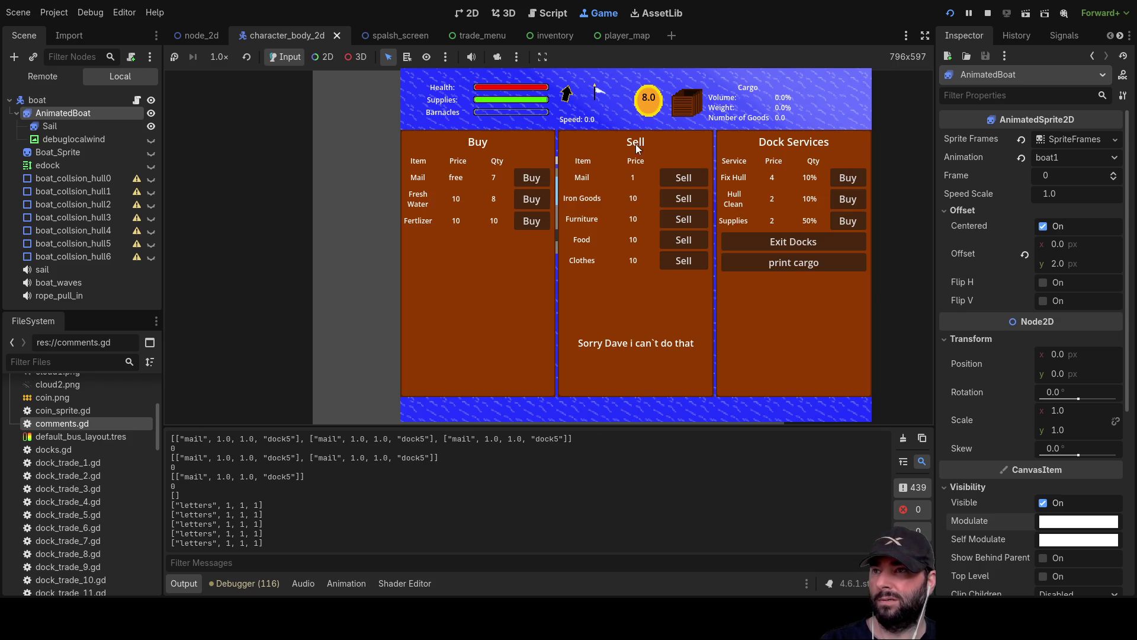
pyautogui.click(521, 178)
pyautogui.click(529, 177)
pyautogui.click(535, 178)
pyautogui.click(535, 178)
pyautogui.click(536, 177)
pyautogui.click(535, 177)
pyautogui.click(535, 177)
pyautogui.click(535, 176)
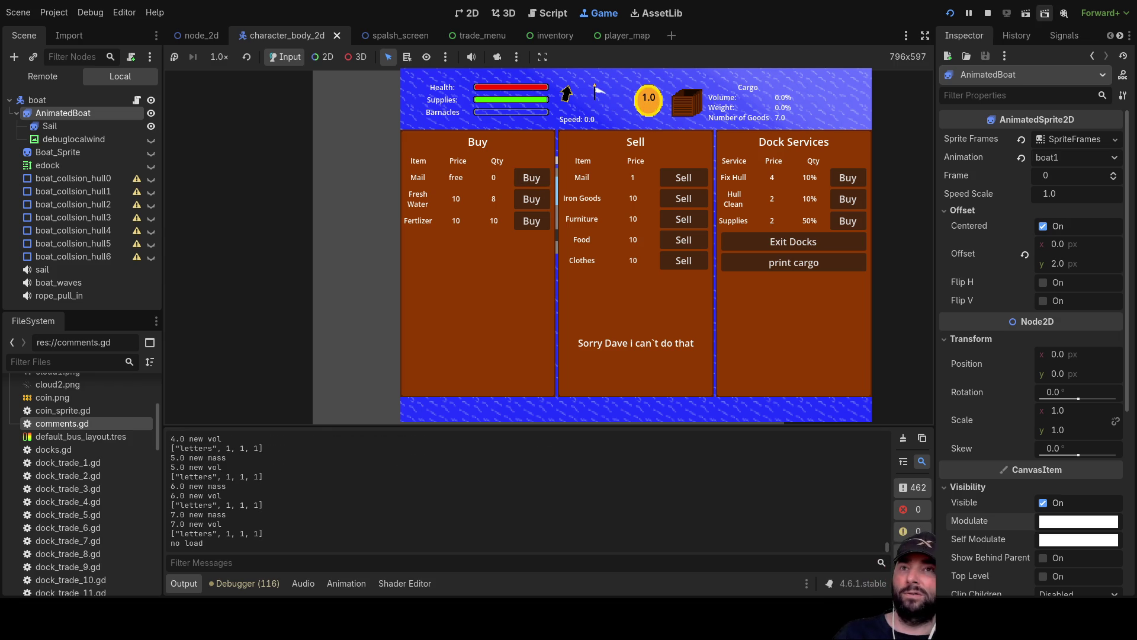
pyautogui.click(988, 12)
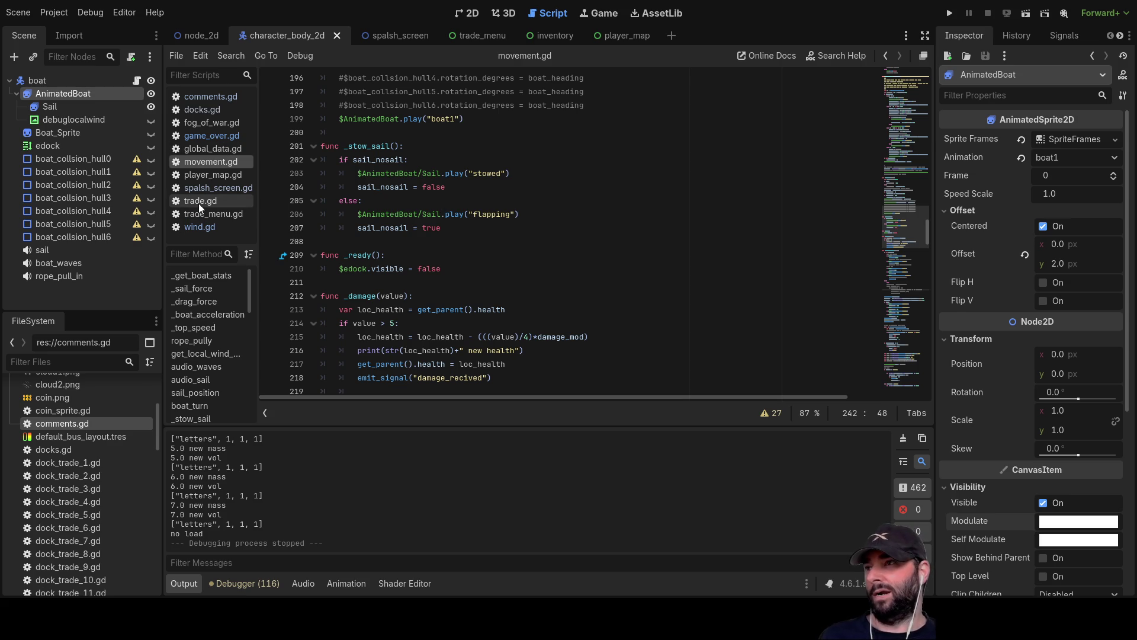
# Scroll through trade.gd, then switch to trade_menu.gd and scroll to its purchase handlers
pyautogui.click(222, 201)
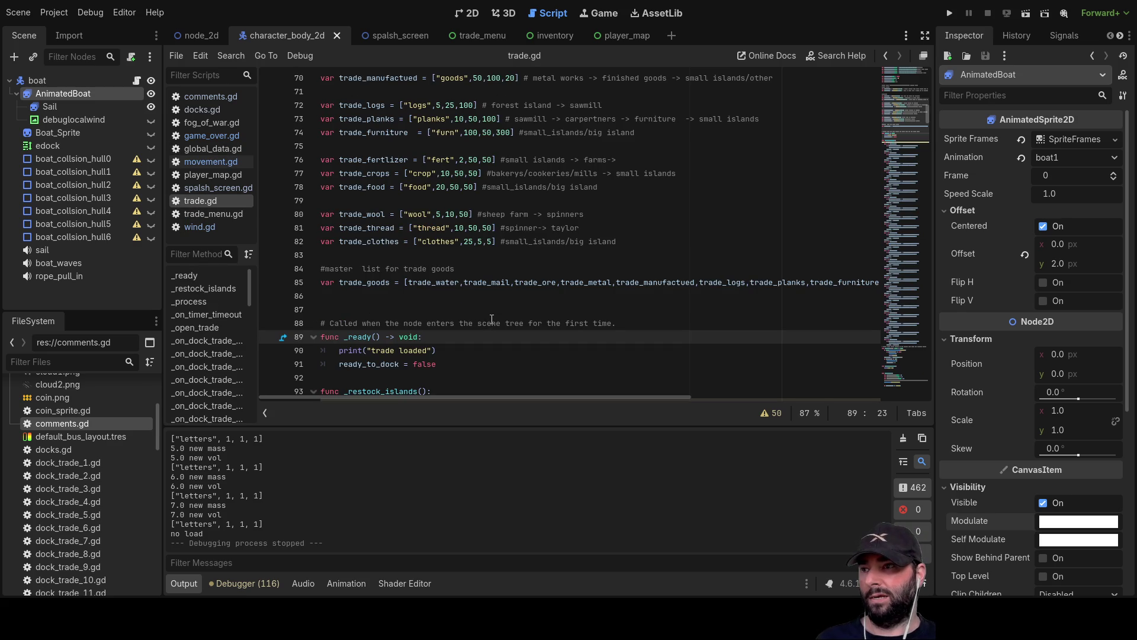
pyautogui.scroll(-7, 491, 318)
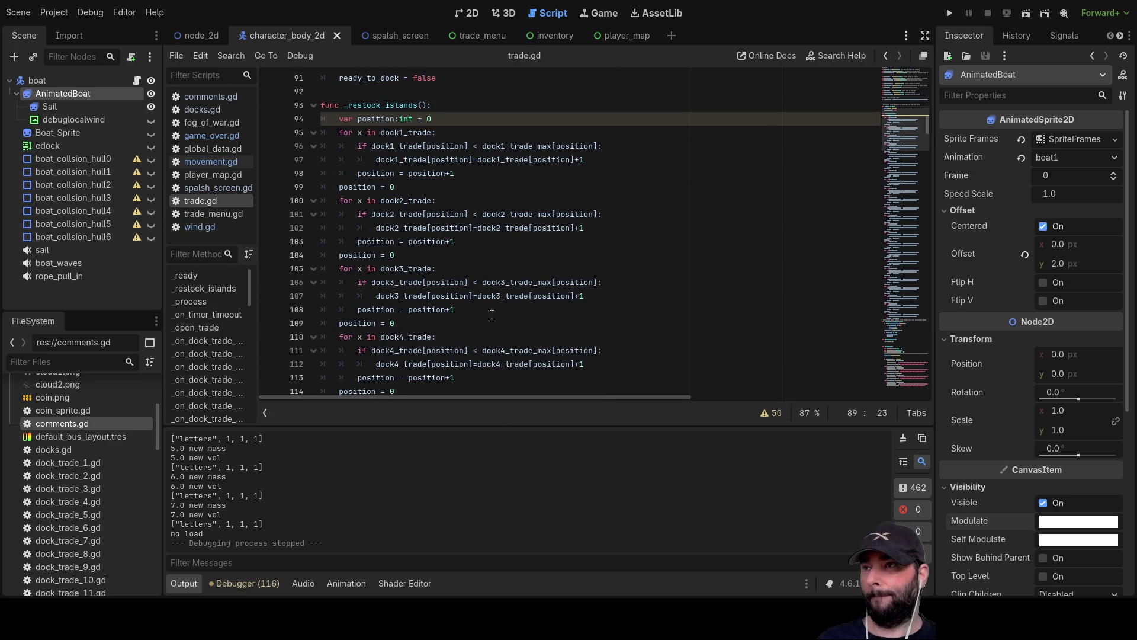
pyautogui.scroll(-15, 492, 314)
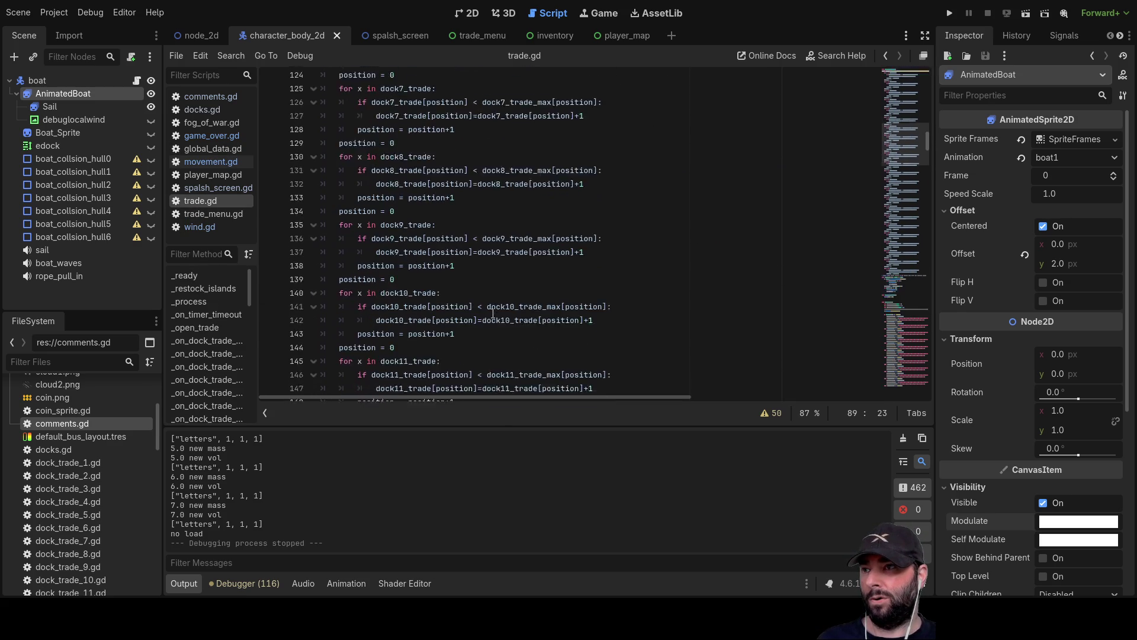
pyautogui.scroll(-20, 493, 312)
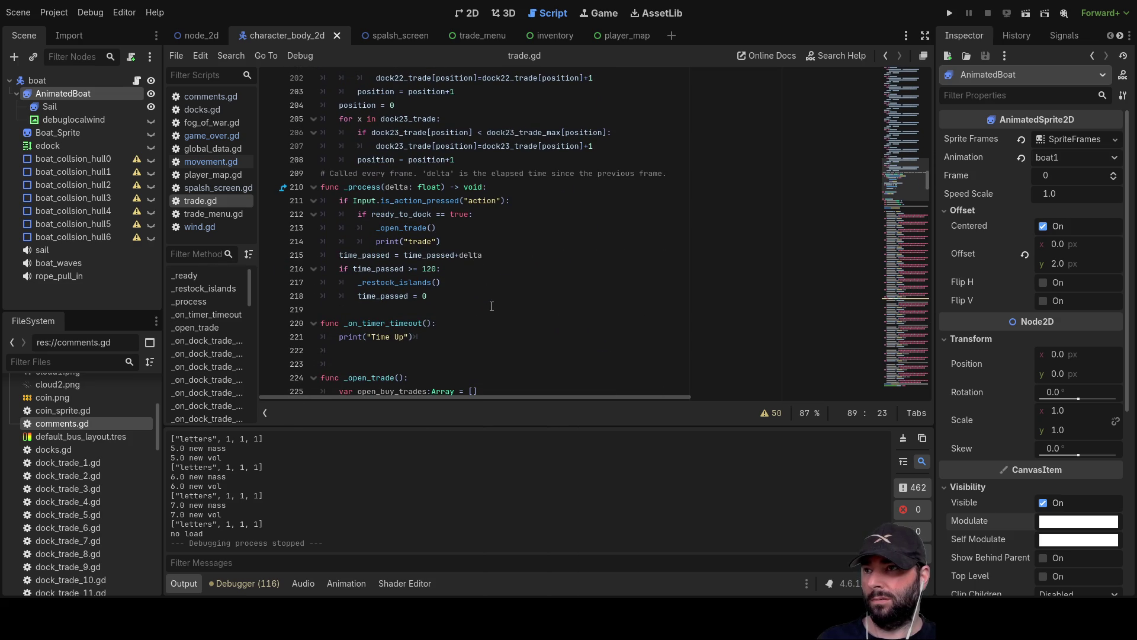
pyautogui.scroll(-8, 491, 307)
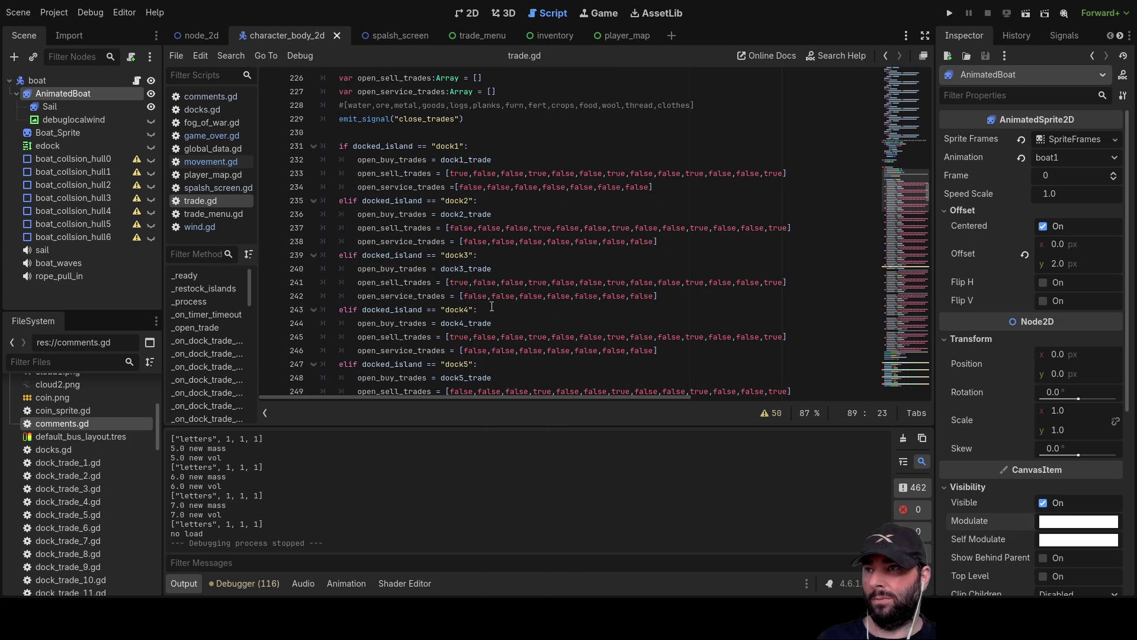
pyautogui.scroll(-20, 492, 306)
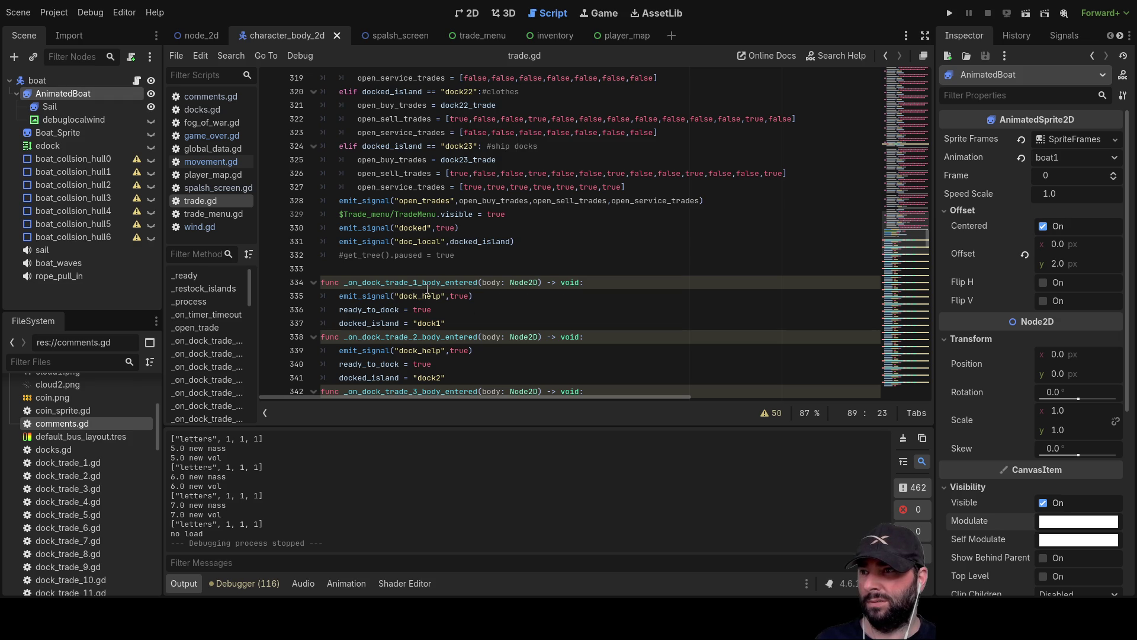
pyautogui.scroll(-15, 510, 310)
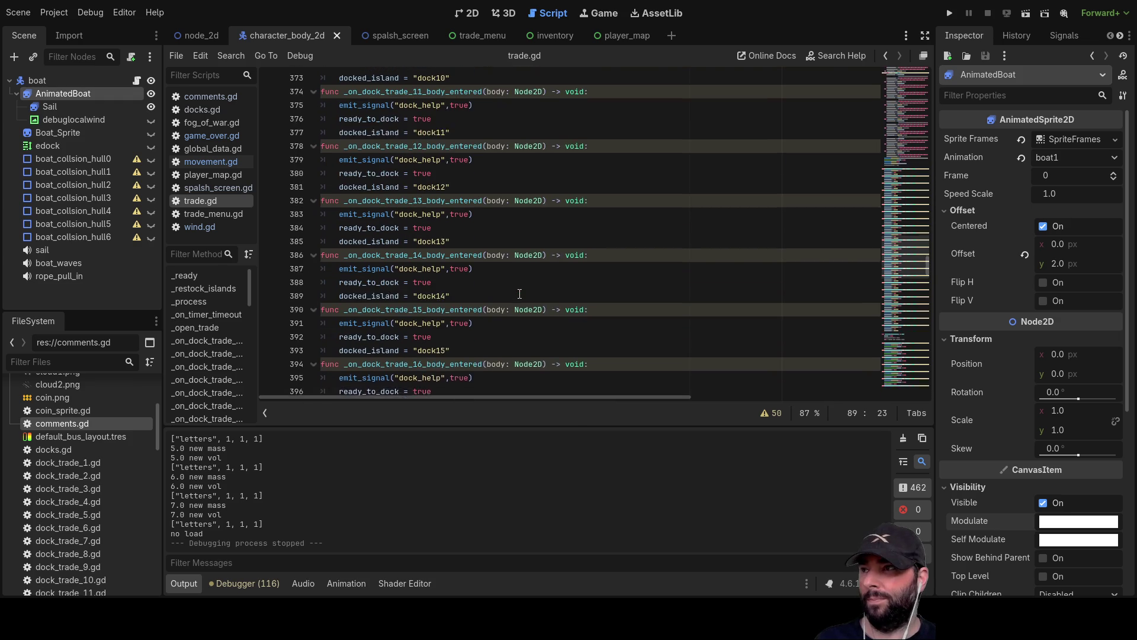
pyautogui.click(222, 214)
pyautogui.scroll(-6, 542, 287)
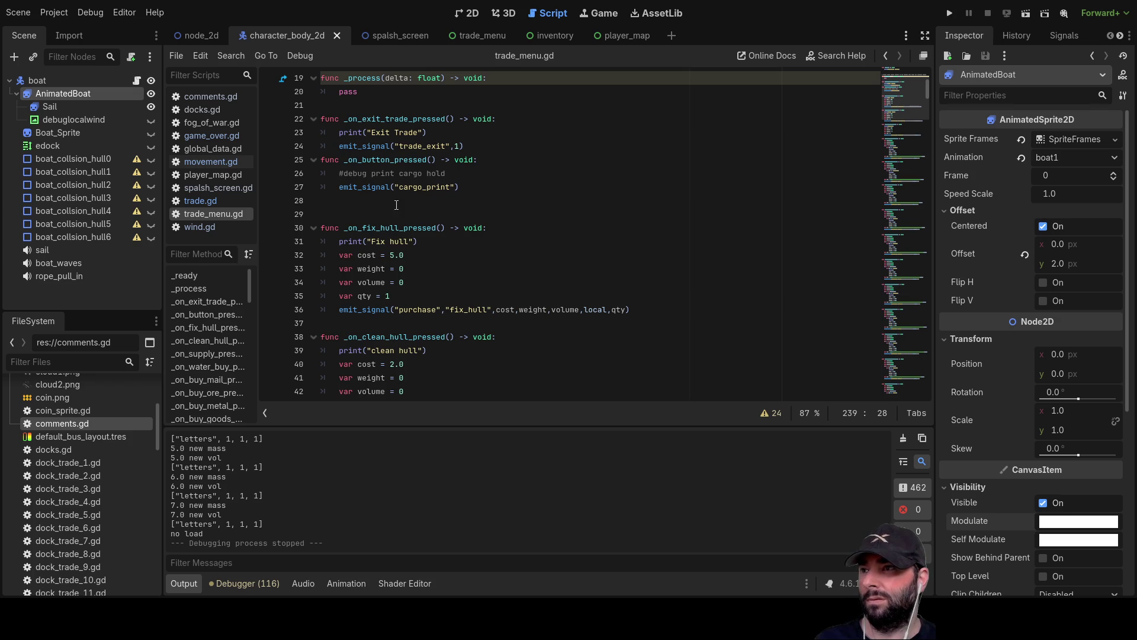
# In _on_buy_mail_pressed, replace the mail cost x[1] with 0
pyautogui.scroll(-8, 405, 223)
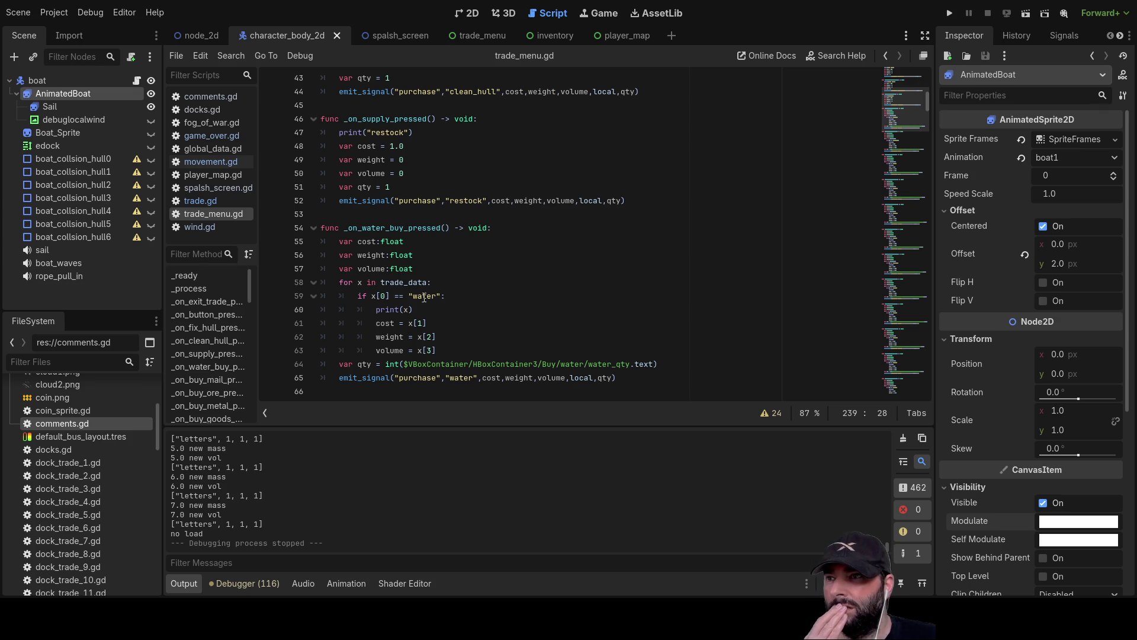
pyautogui.moveTo(377, 324)
pyautogui.mouseDown()
pyautogui.moveTo(427, 325)
pyautogui.moveTo(448, 350)
pyautogui.mouseUp()
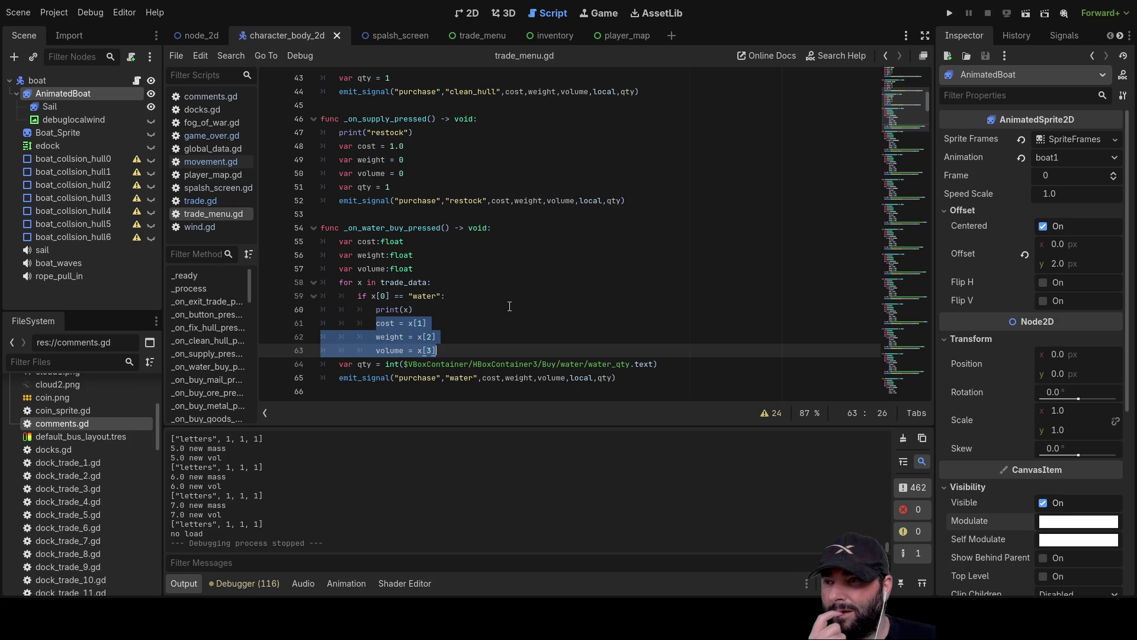
pyautogui.scroll(-5, 509, 306)
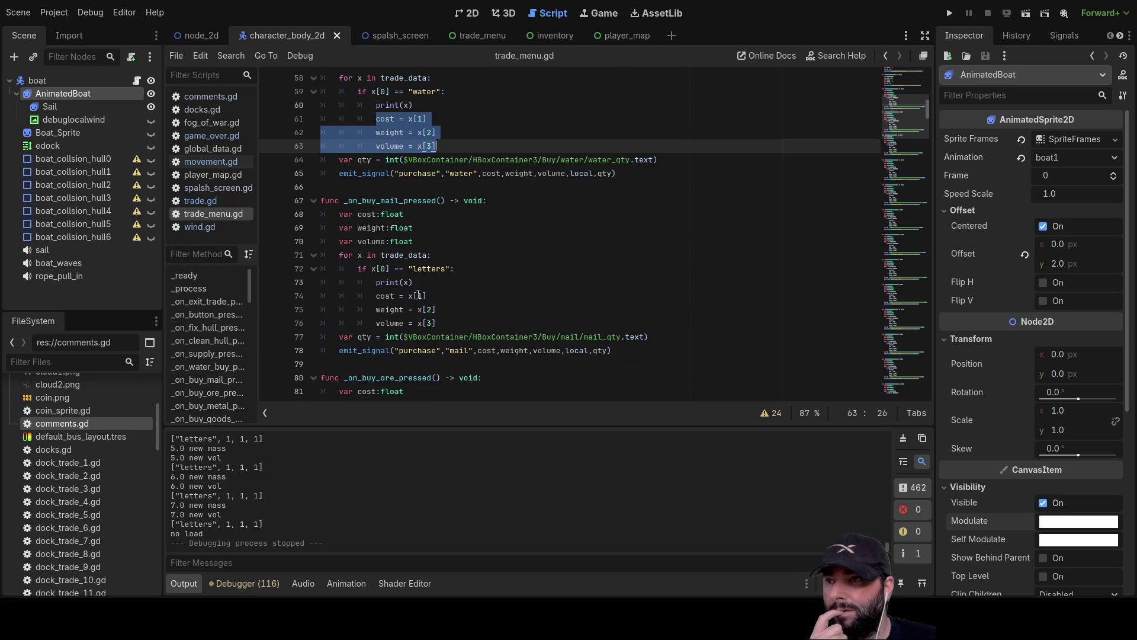
pyautogui.moveTo(411, 295); pyautogui.dragTo(425, 295)
pyautogui.write('0')
pyautogui.press('Down')
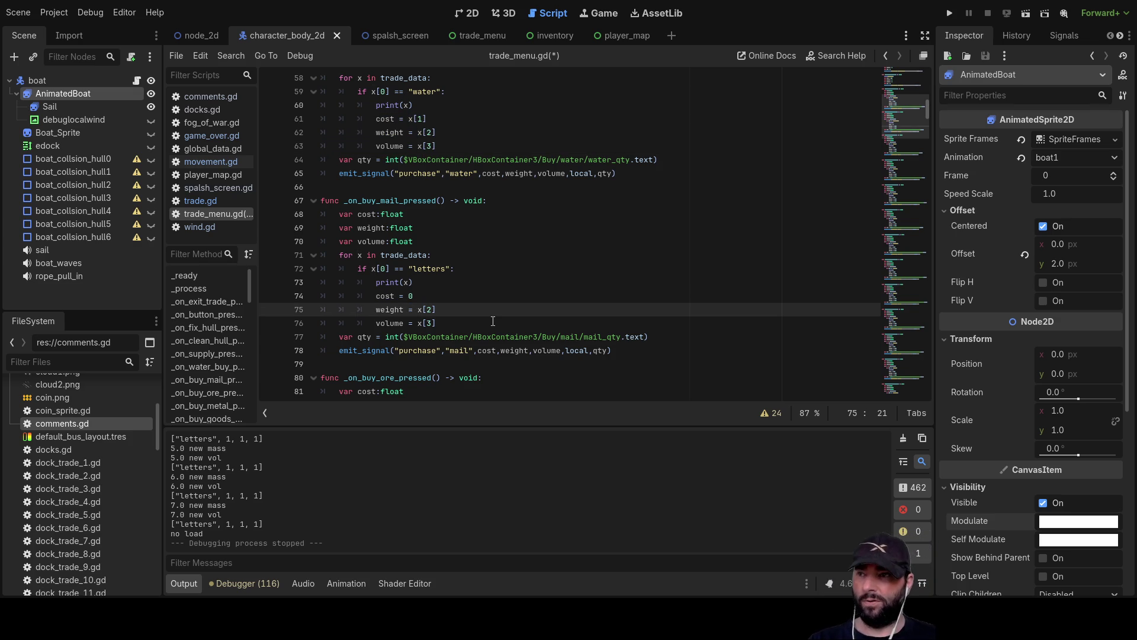
pyautogui.scroll(1, 460, 273)
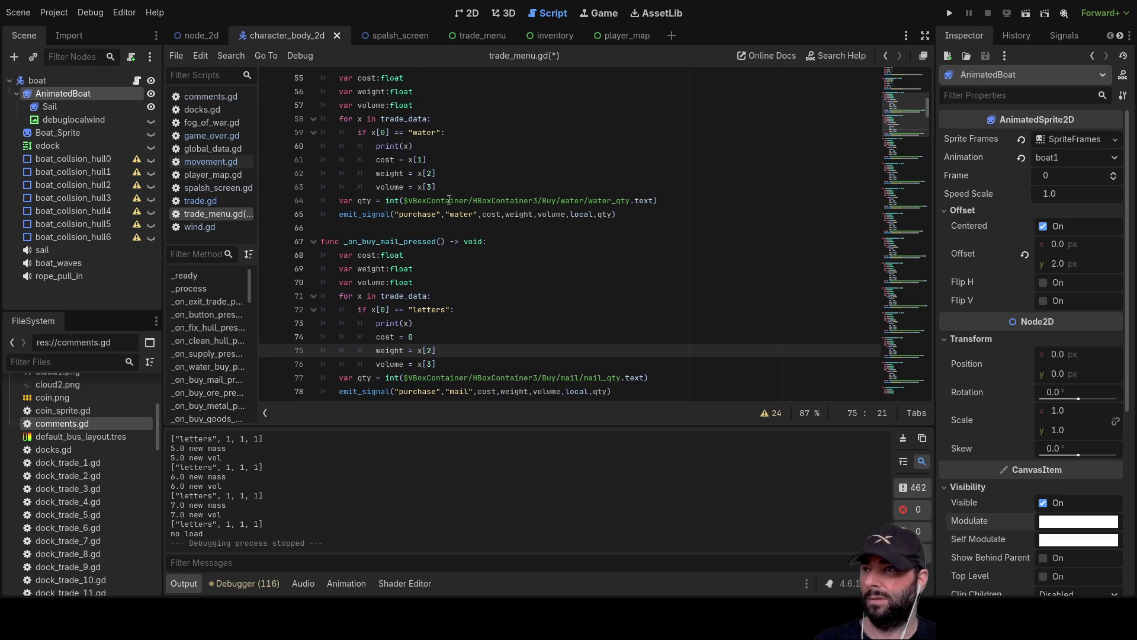
pyautogui.scroll(2, 451, 255)
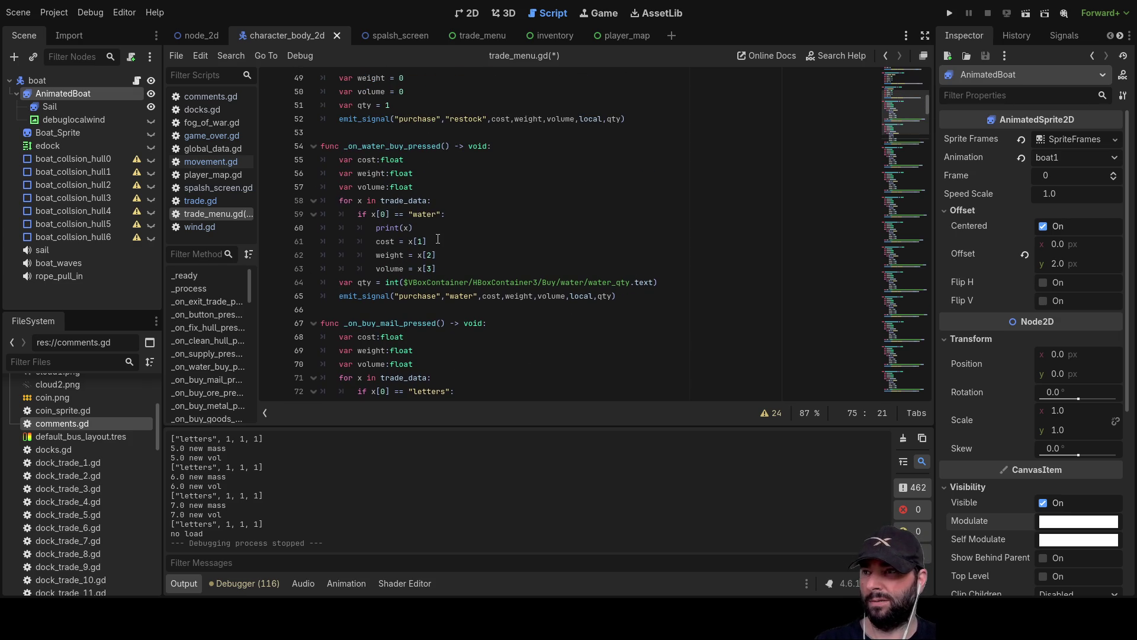
pyautogui.scroll(15, 474, 251)
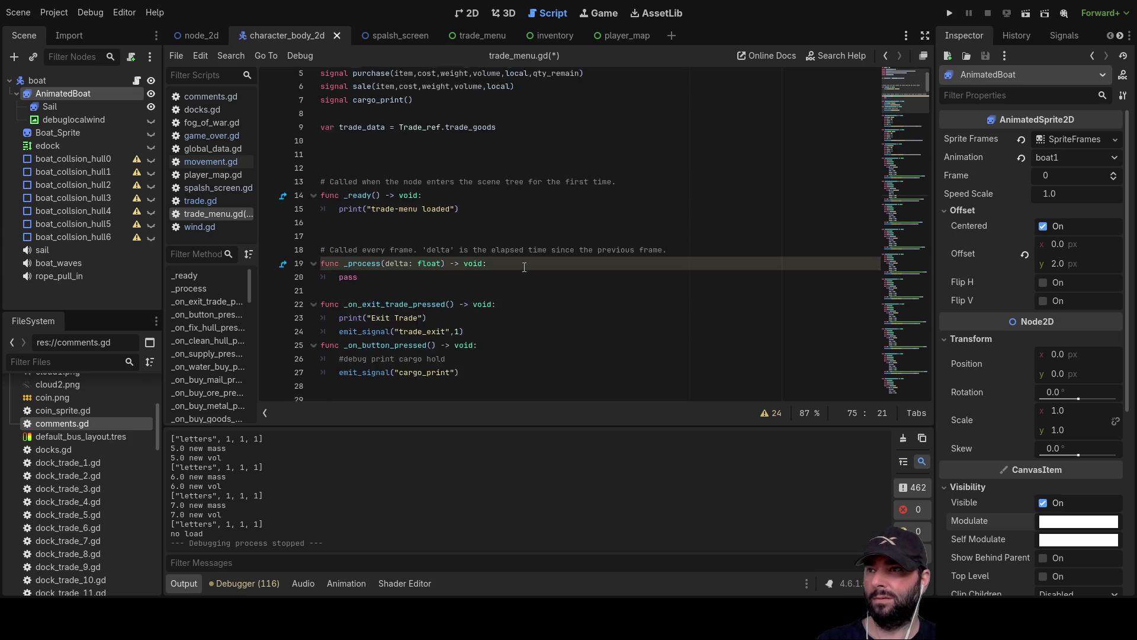
pyautogui.scroll(-5, 524, 259)
pyautogui.scroll(5, 473, 249)
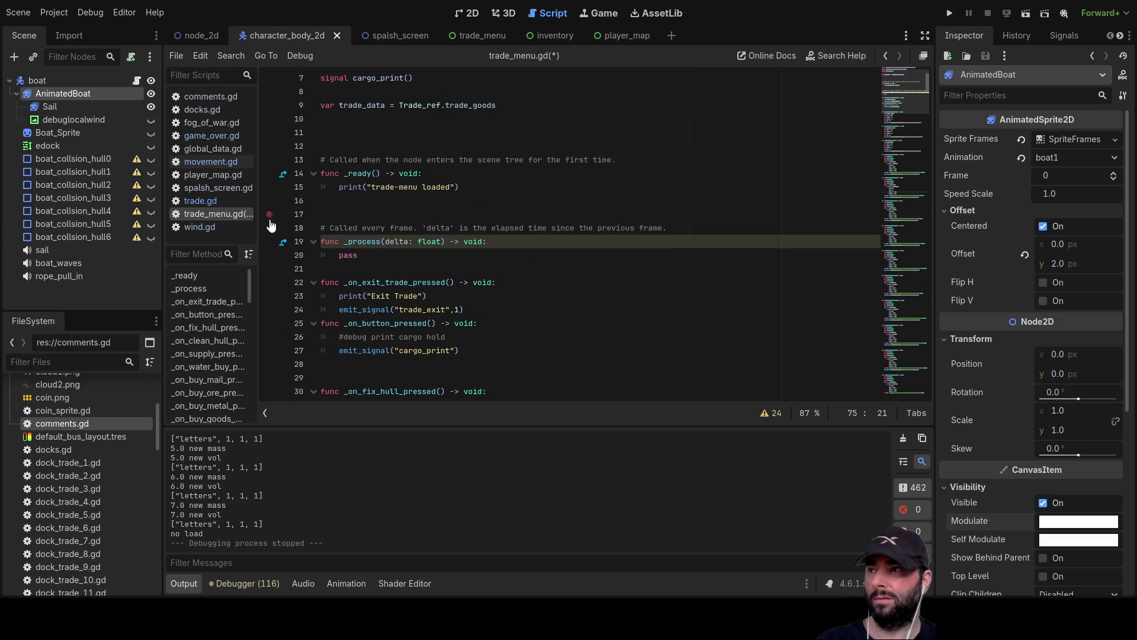
# Switch to trade.gd, scroll to line 85 and select the trade_goods variable name
pyautogui.click(200, 201)
pyautogui.scroll(20, 561, 251)
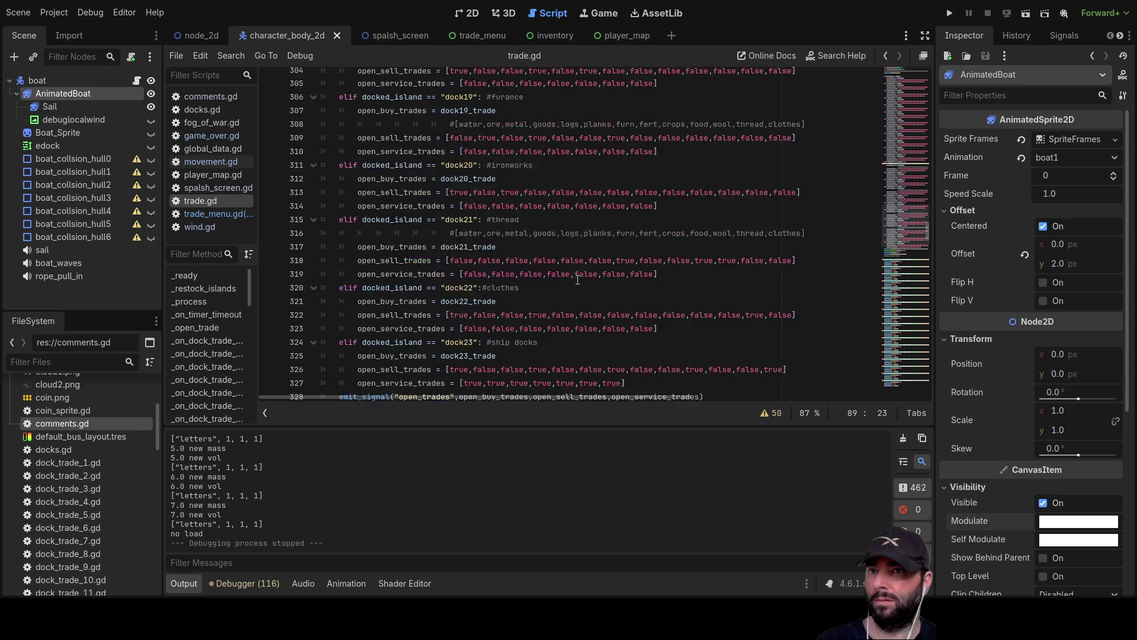
pyautogui.scroll(20, 572, 282)
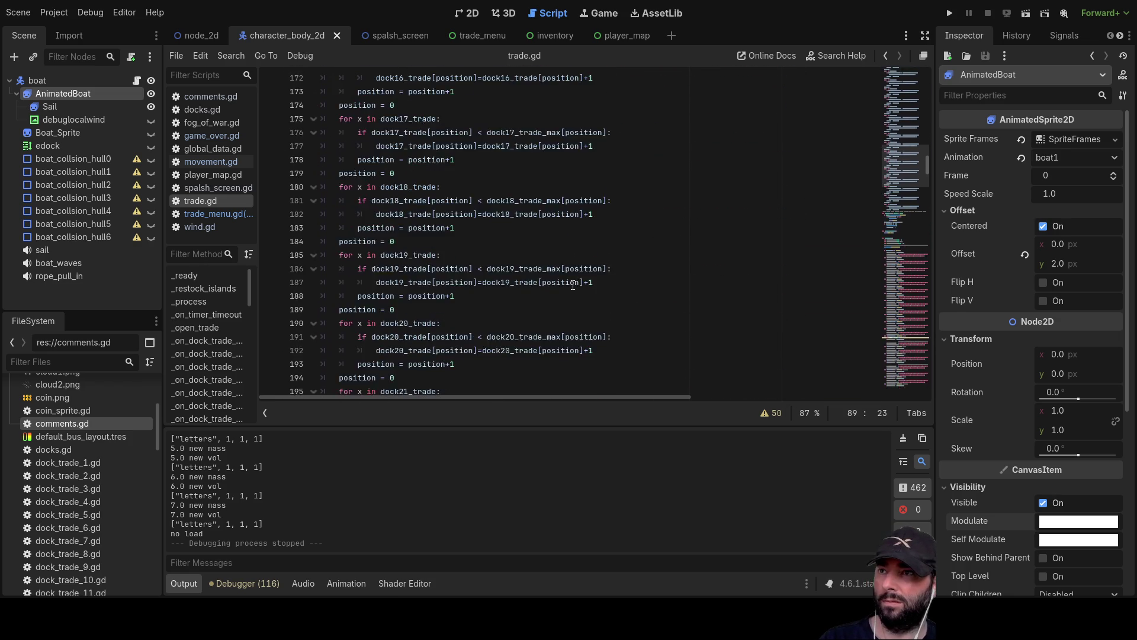
pyautogui.scroll(20, 571, 280)
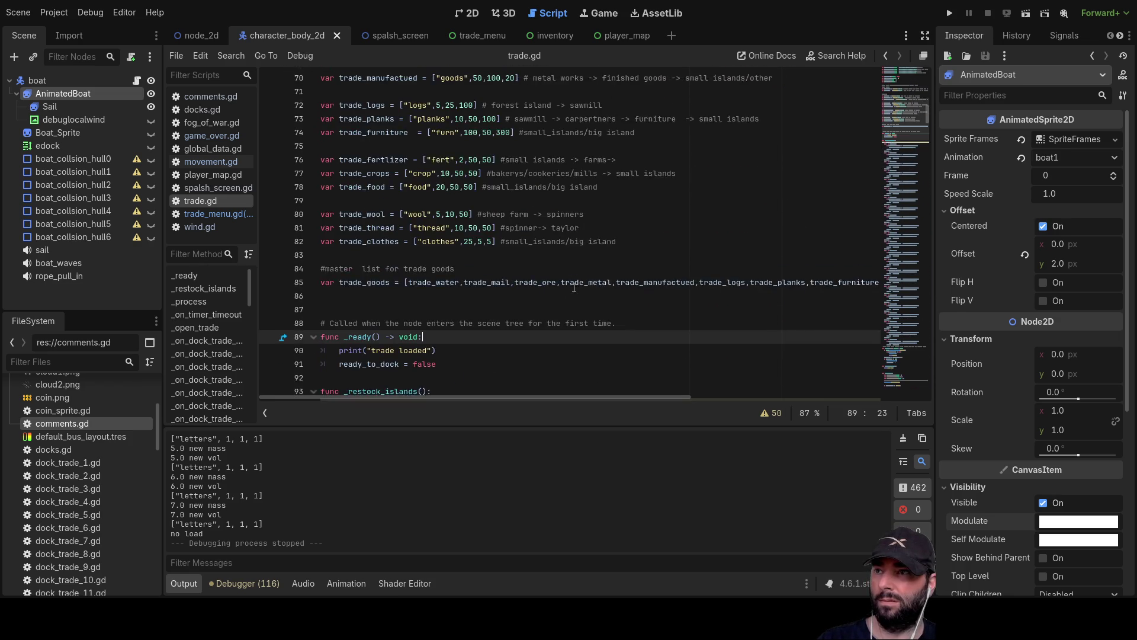
pyautogui.scroll(-3, 574, 287)
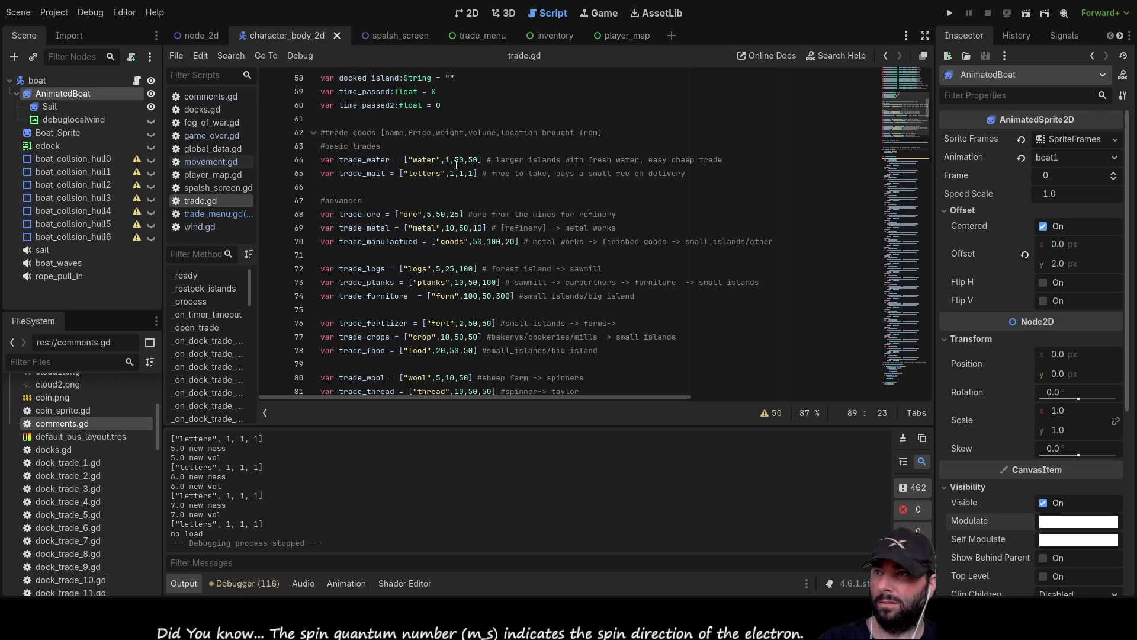
pyautogui.scroll(-4, 472, 278)
pyautogui.scroll(-3, 472, 279)
pyautogui.scroll(5, 313, 506)
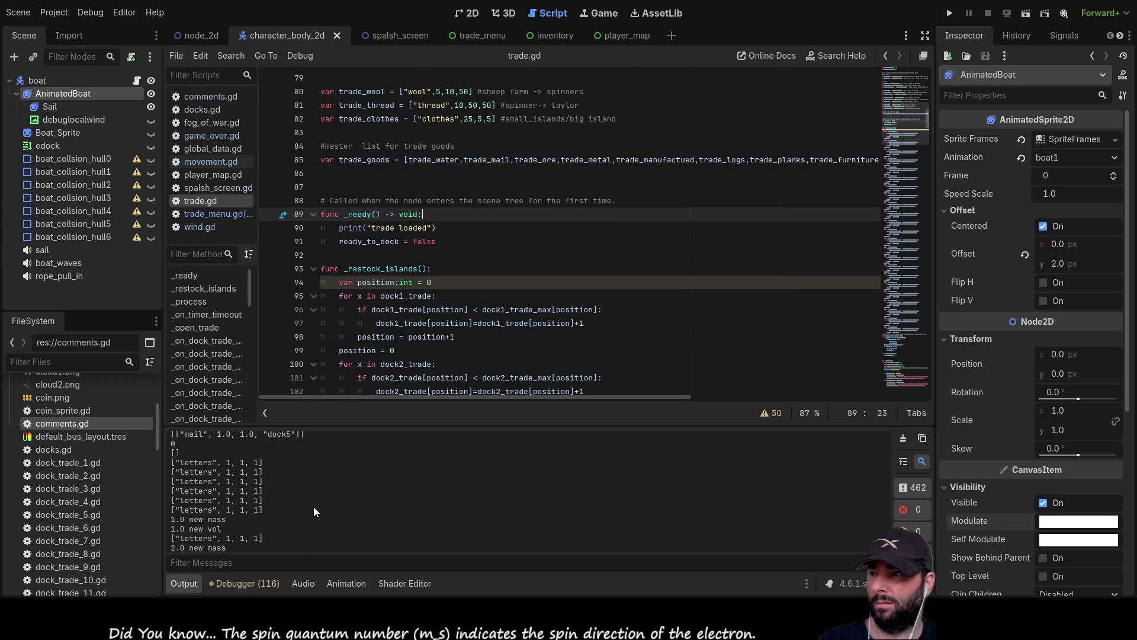
pyautogui.scroll(-10, 314, 499)
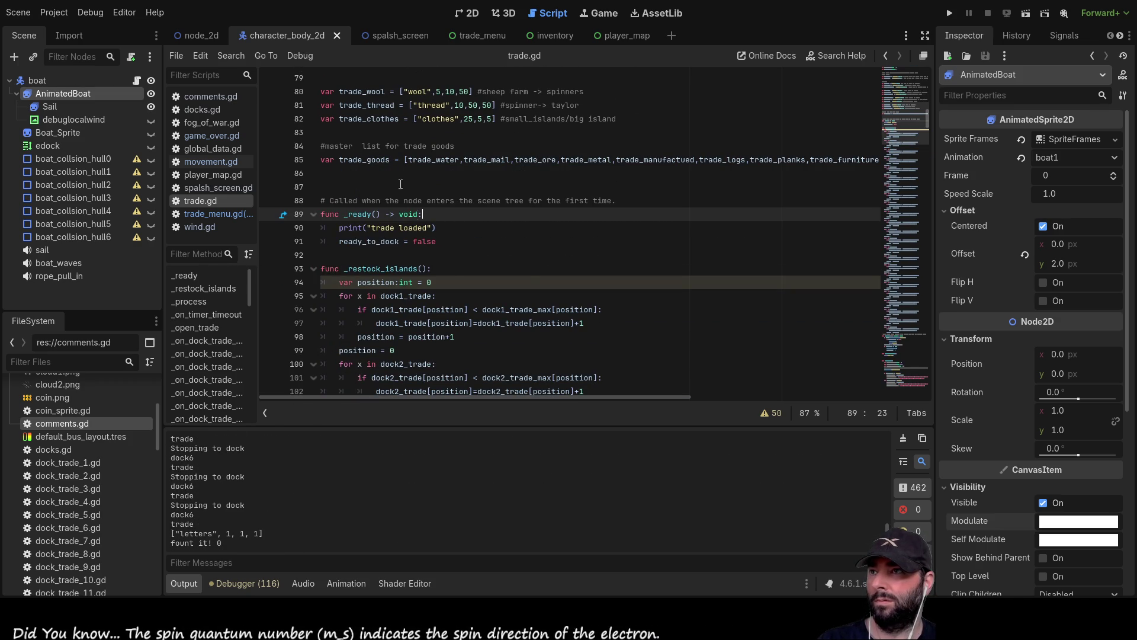
pyautogui.scroll(6, 392, 176)
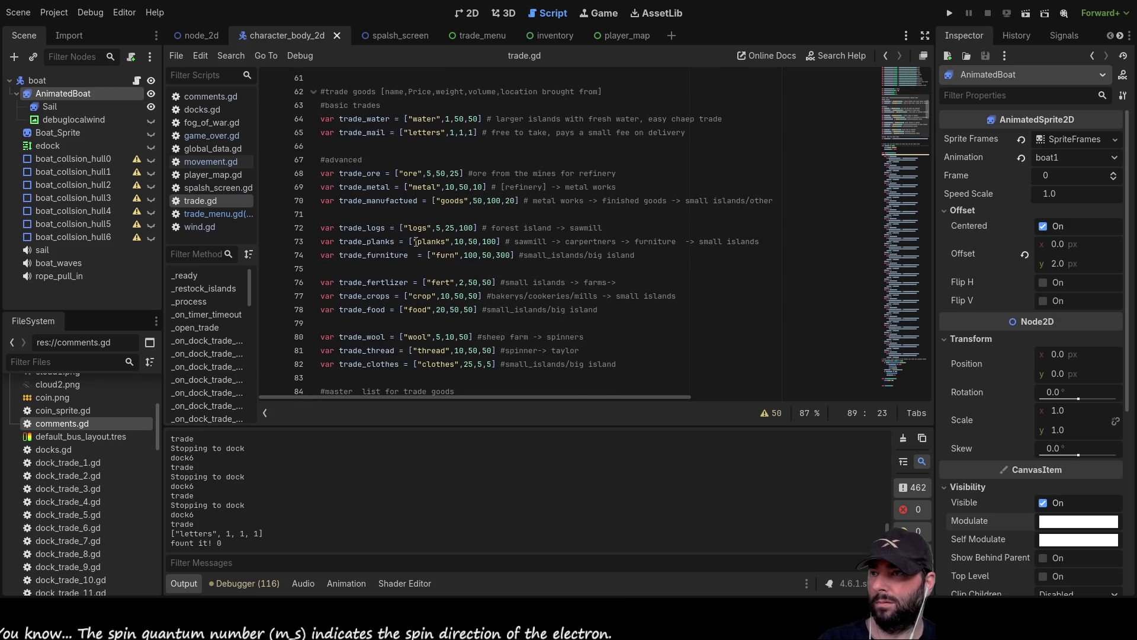
pyautogui.scroll(-4, 416, 241)
pyautogui.doubleClick(379, 241)
pyautogui.hotkey('ctrl', 'c')
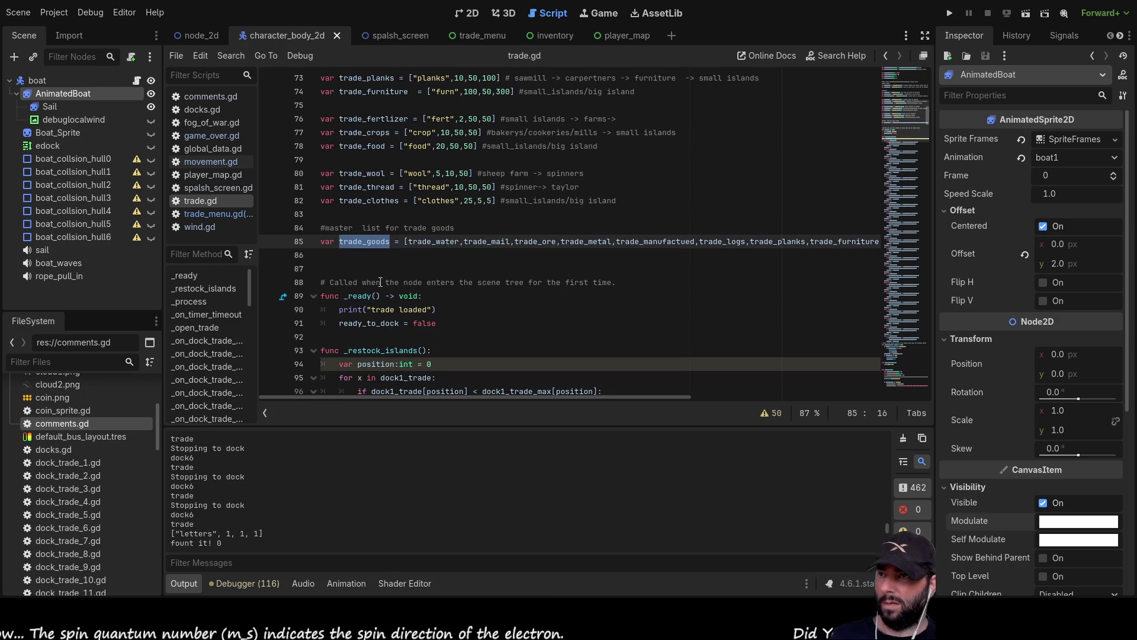
pyautogui.scroll(-6, 391, 284)
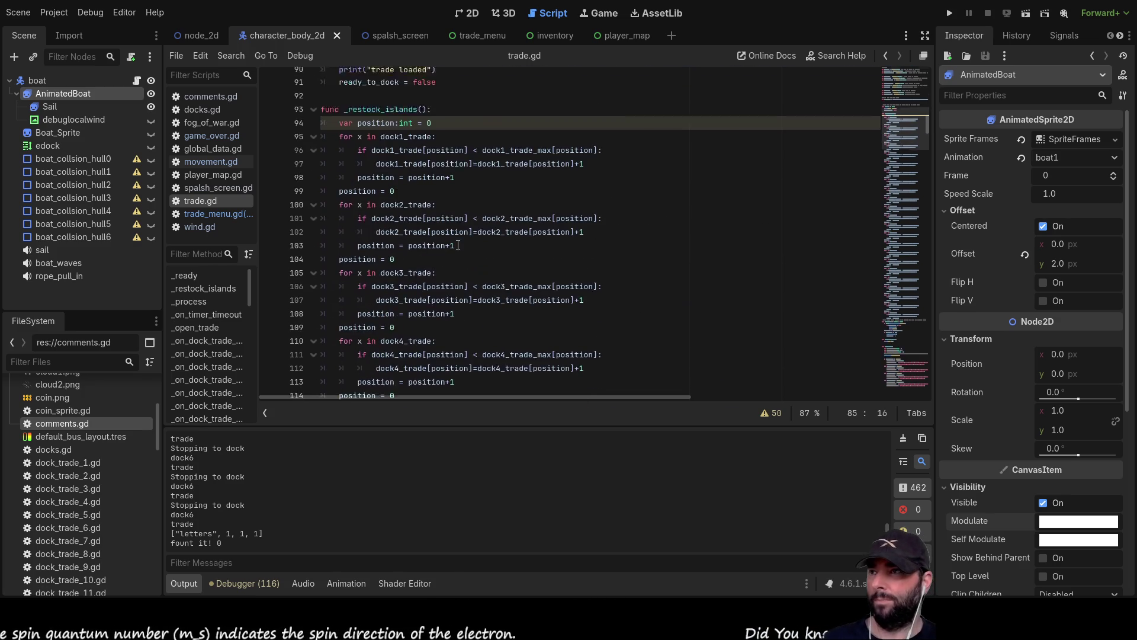
pyautogui.scroll(4, 414, 259)
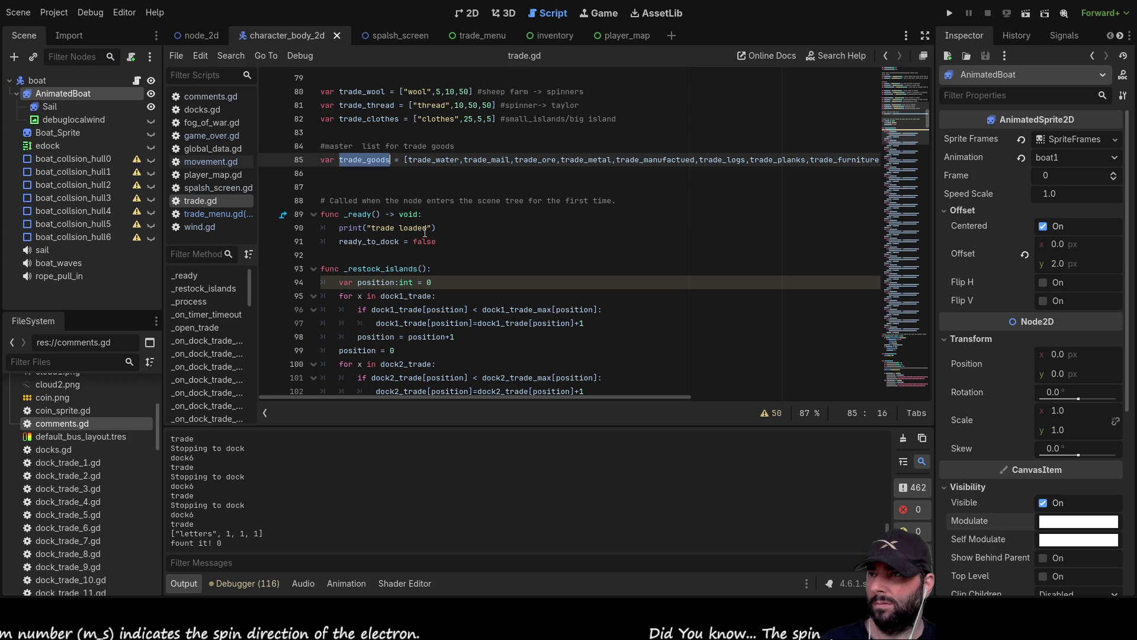
# Add print(trade_goods) on a new line in trade.gd's _ready function
pyautogui.click(339, 241)
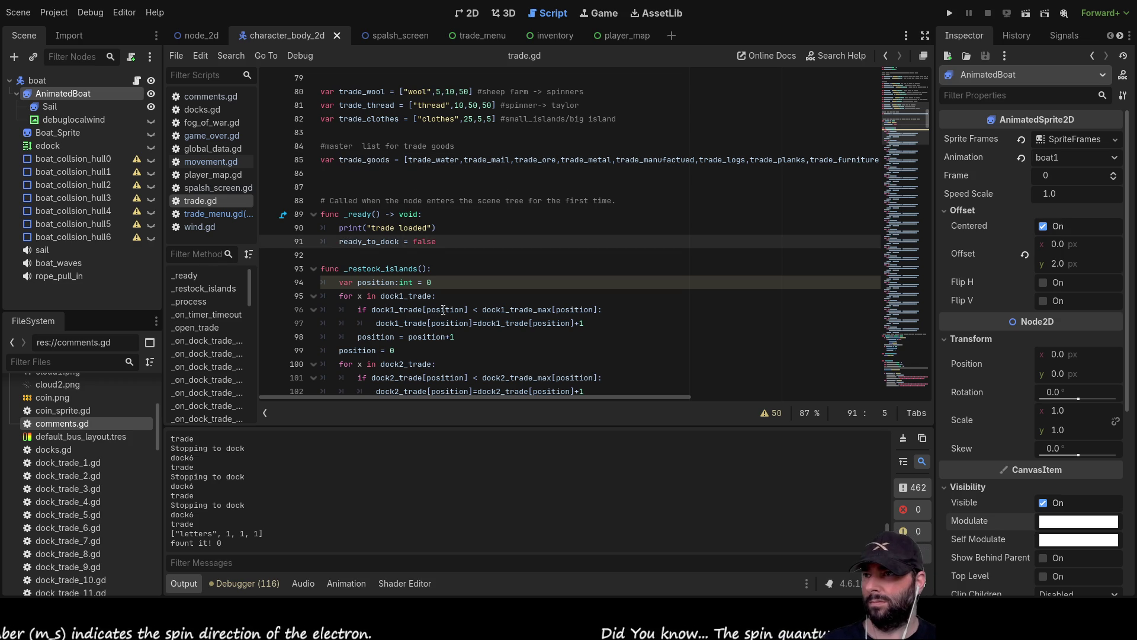
pyautogui.press('Return')
pyautogui.press('Up')
pyautogui.write('print(')
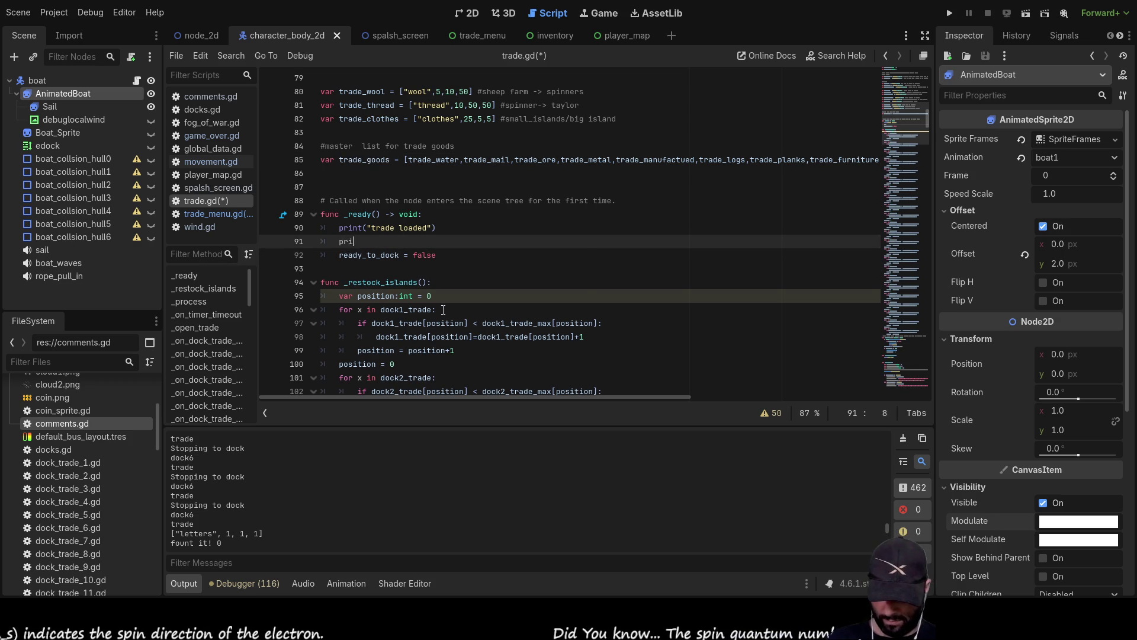
pyautogui.hotkey('ctrl', 'v')
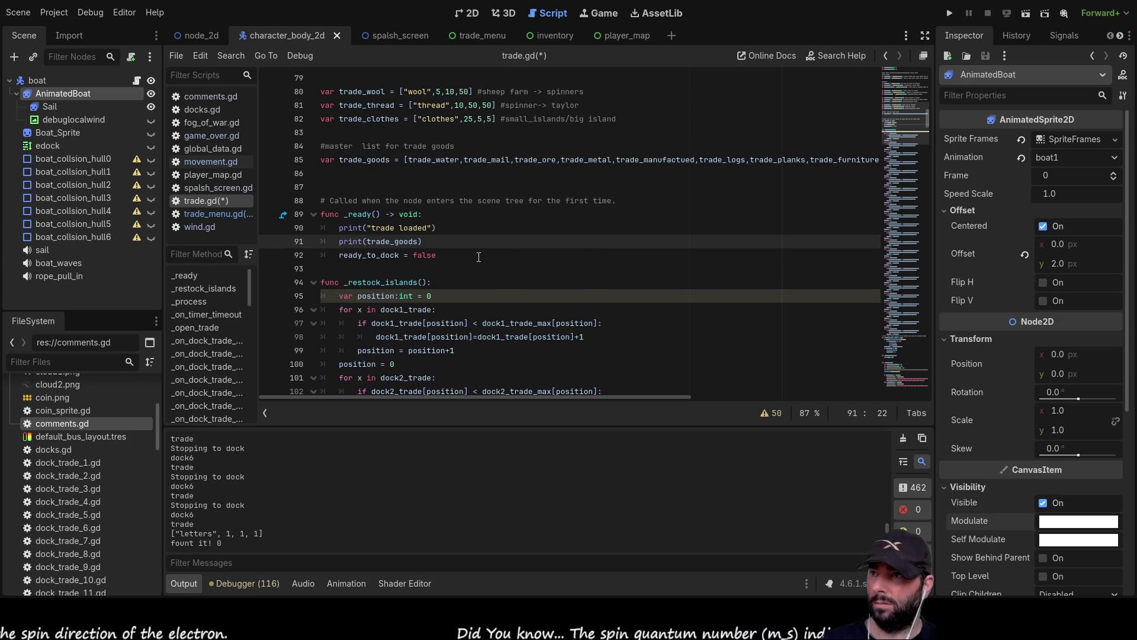
# Briefly run and stop the game, then reopen trade_menu.gd at the water cost line
pyautogui.click(948, 14)
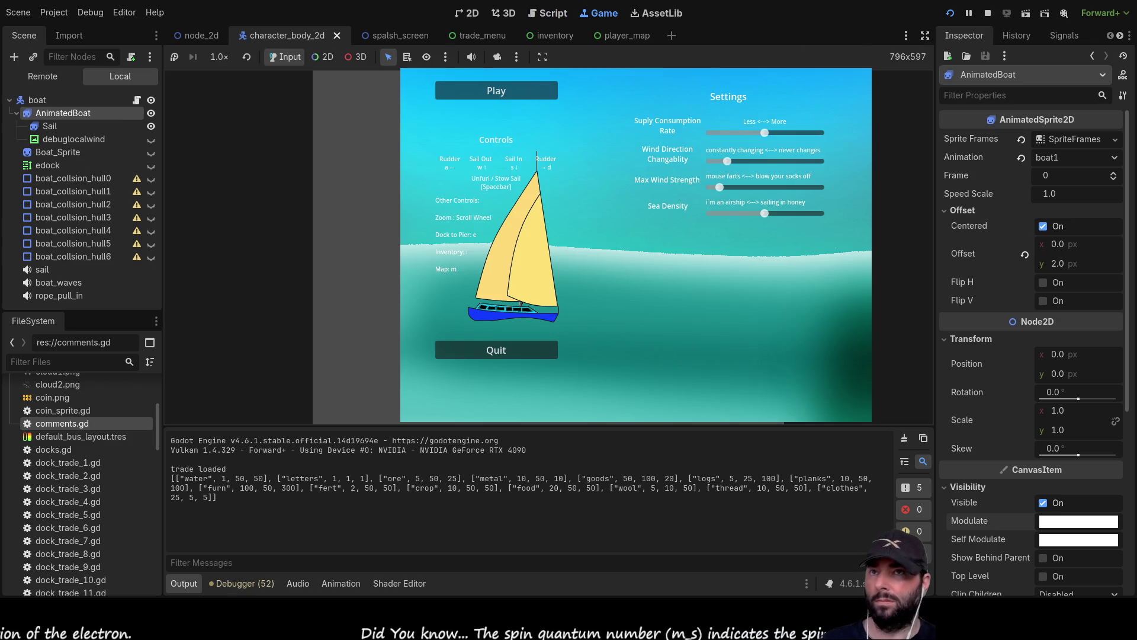
pyautogui.click(987, 13)
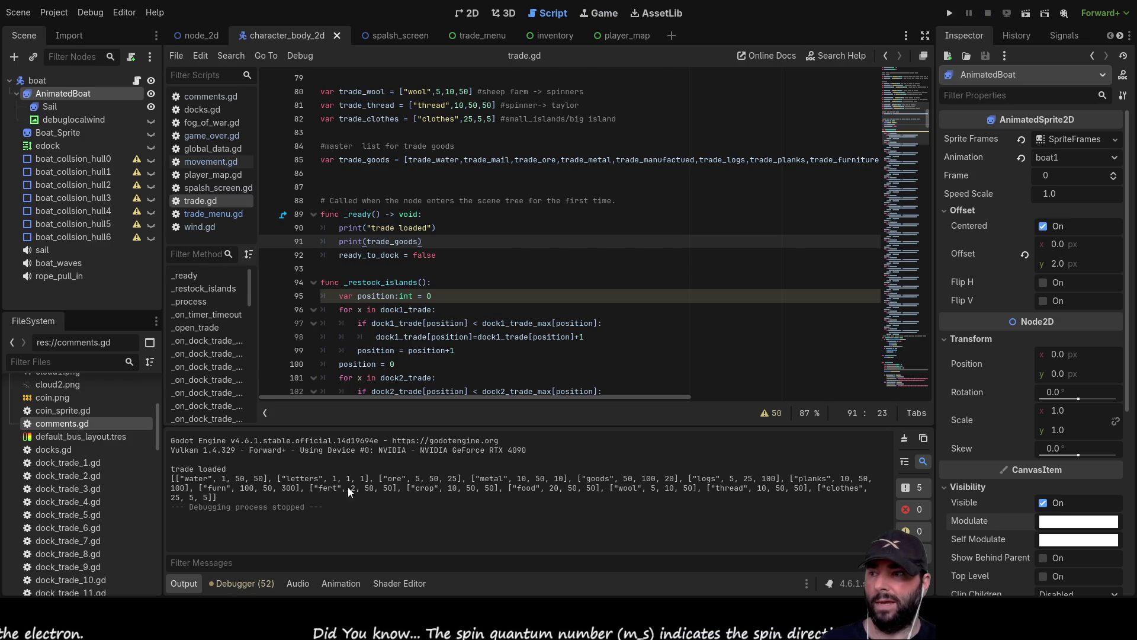
pyautogui.scroll(-3, 450, 259)
pyautogui.scroll(1, 451, 259)
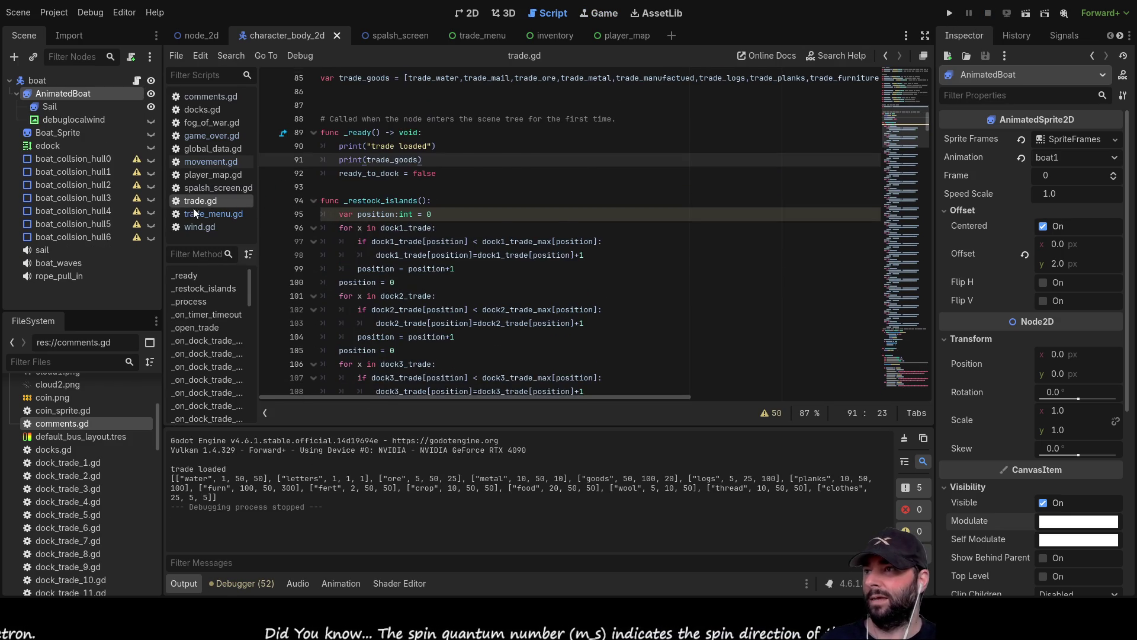
pyautogui.click(208, 213)
pyautogui.scroll(-6, 520, 282)
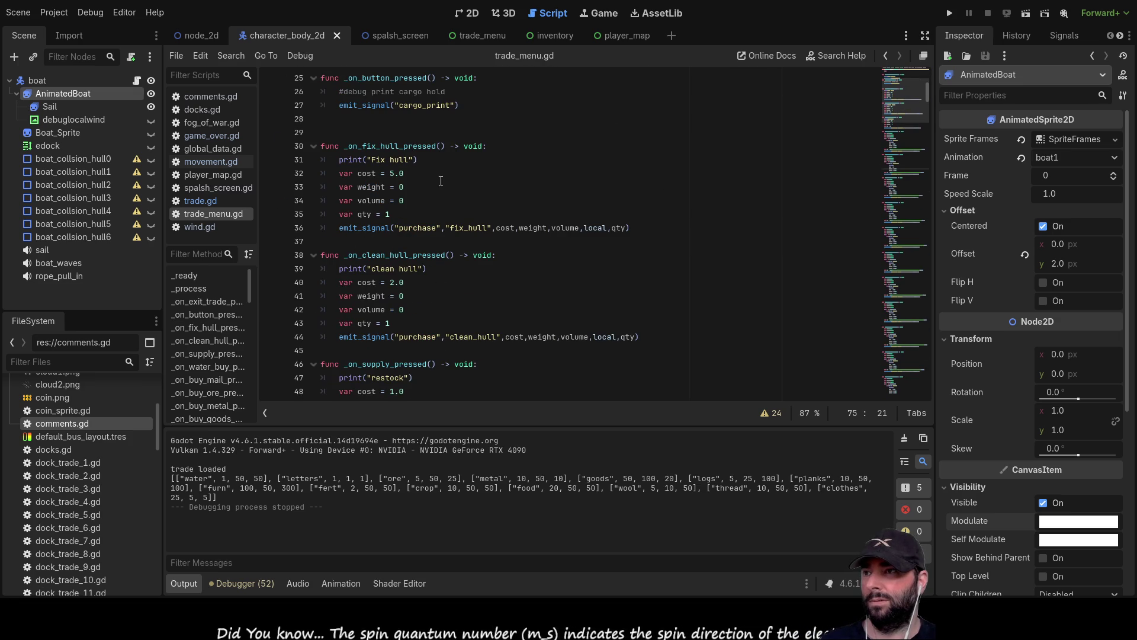
pyautogui.scroll(-6, 447, 207)
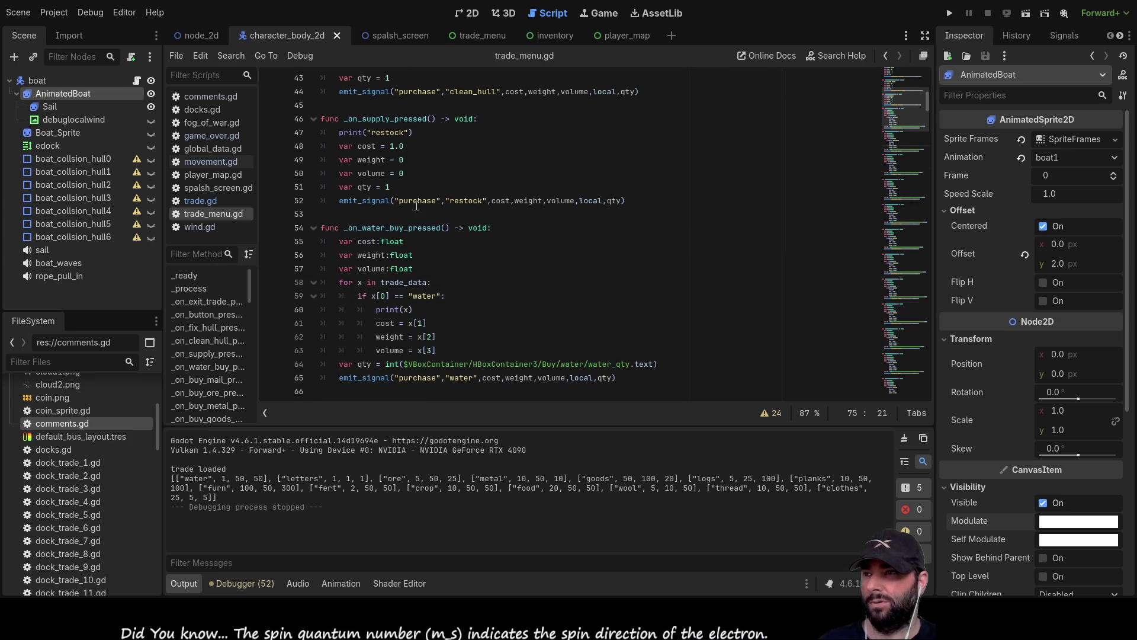
pyautogui.click(427, 323)
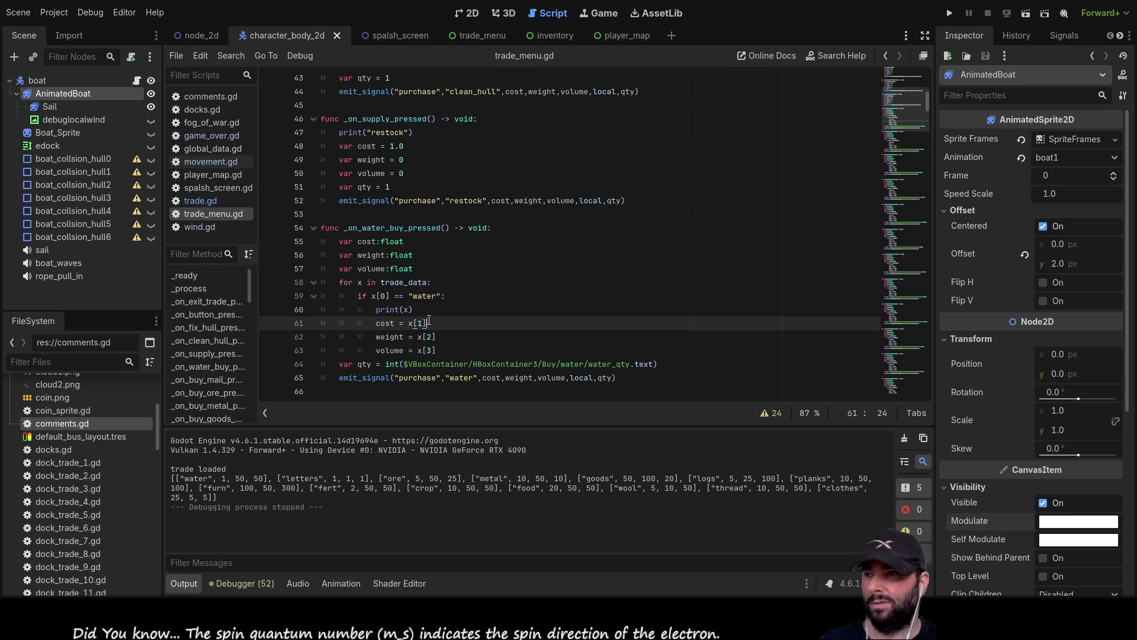
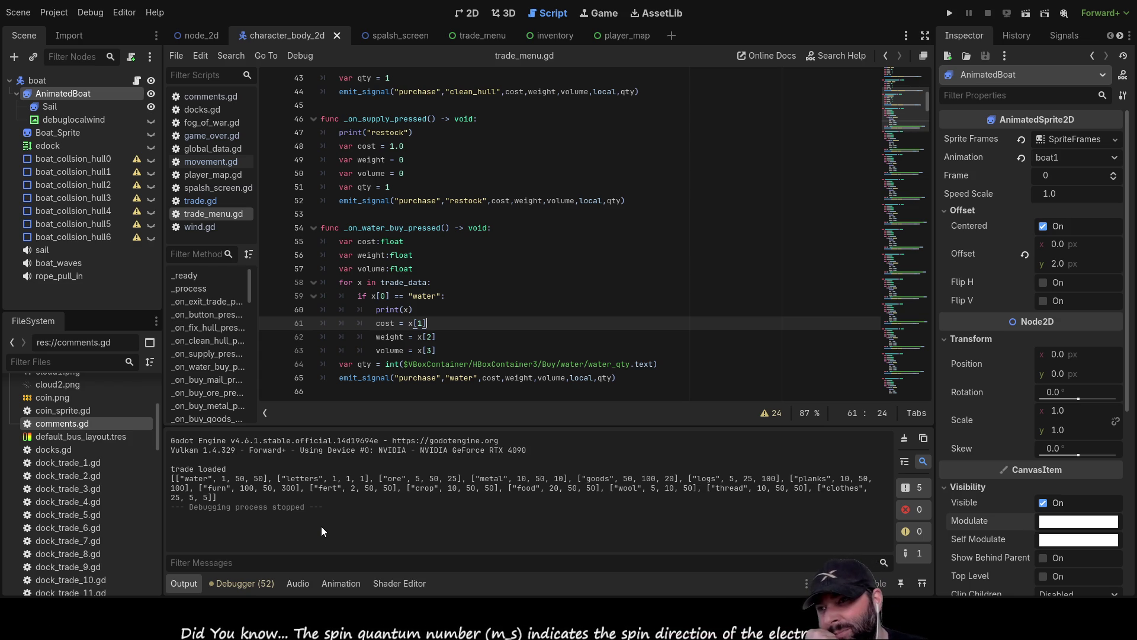
# Replace x[1] with a fixed cost of 1 on the water-buy line 61 of trade_menu.gd
pyautogui.press('BackSpace')
pyautogui.press('BackSpace')
pyautogui.press('BackSpace')
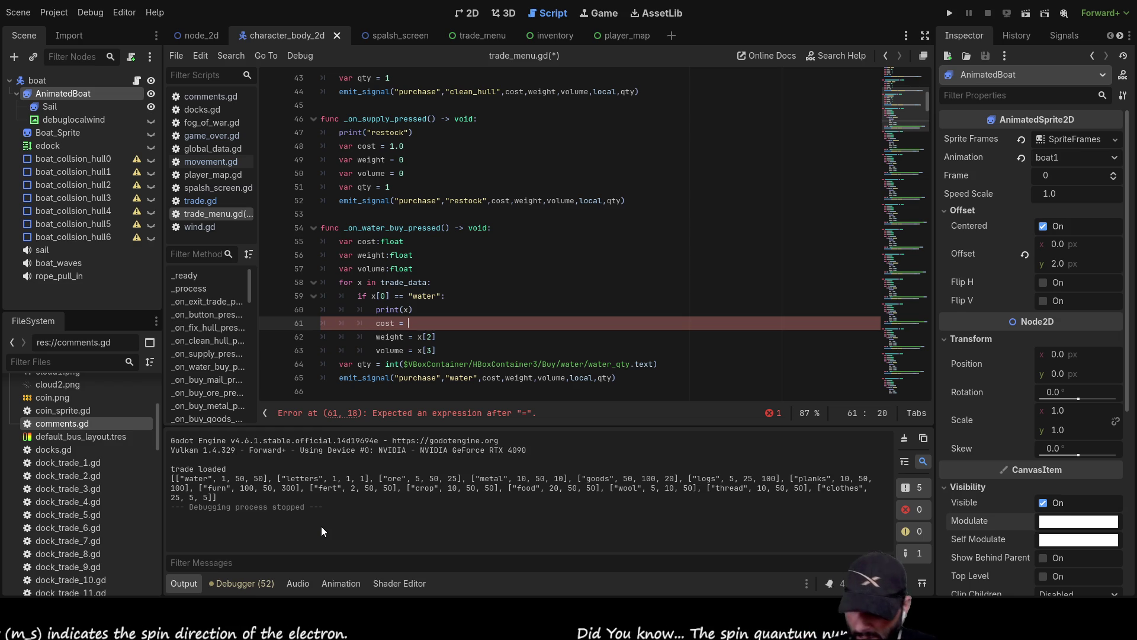
pyautogui.write('1')
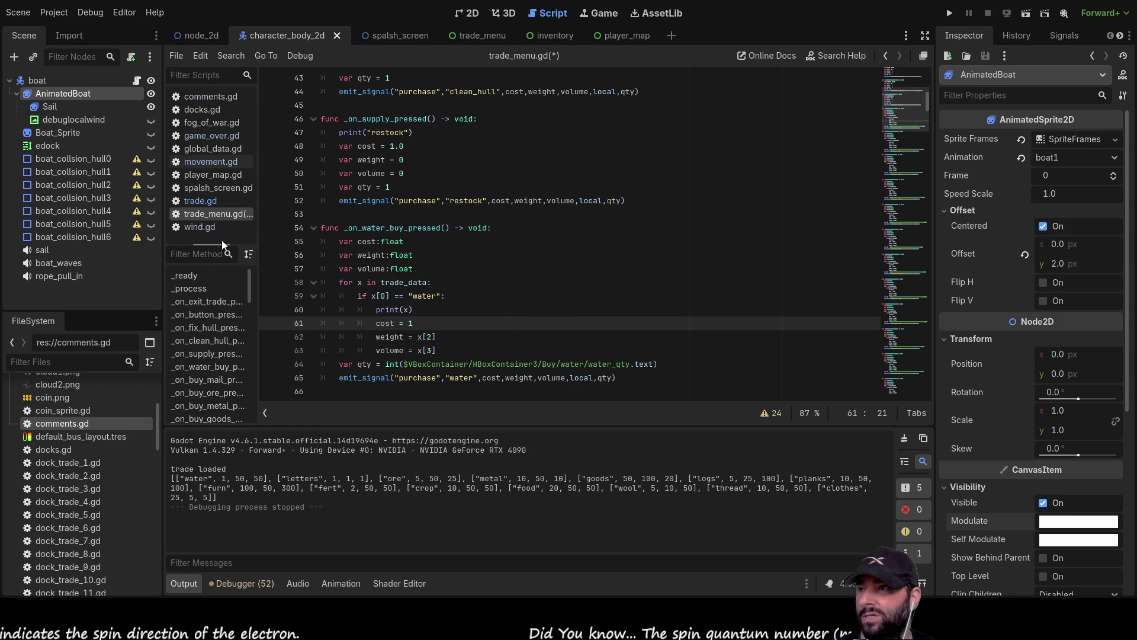
pyautogui.click(212, 200)
# In trade.gd, edit the trade_water price on line 64, typing 2 over the old 1
pyautogui.scroll(-20, 457, 321)
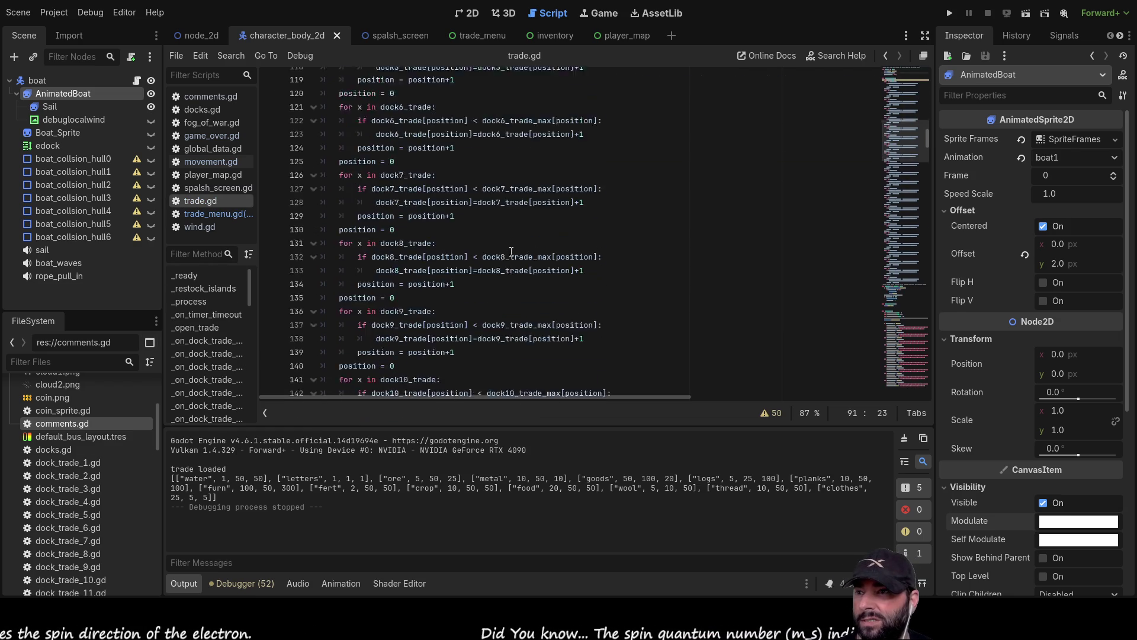
pyautogui.scroll(10, 506, 259)
pyautogui.scroll(-5, 504, 272)
pyautogui.scroll(20, 474, 274)
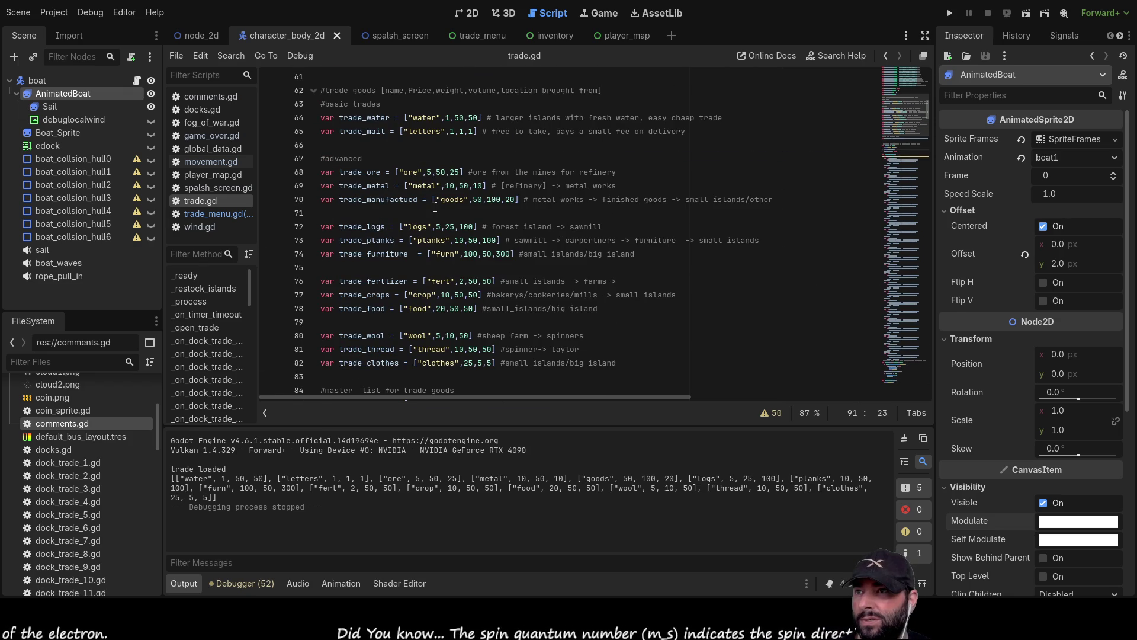
pyautogui.scroll(1, 435, 214)
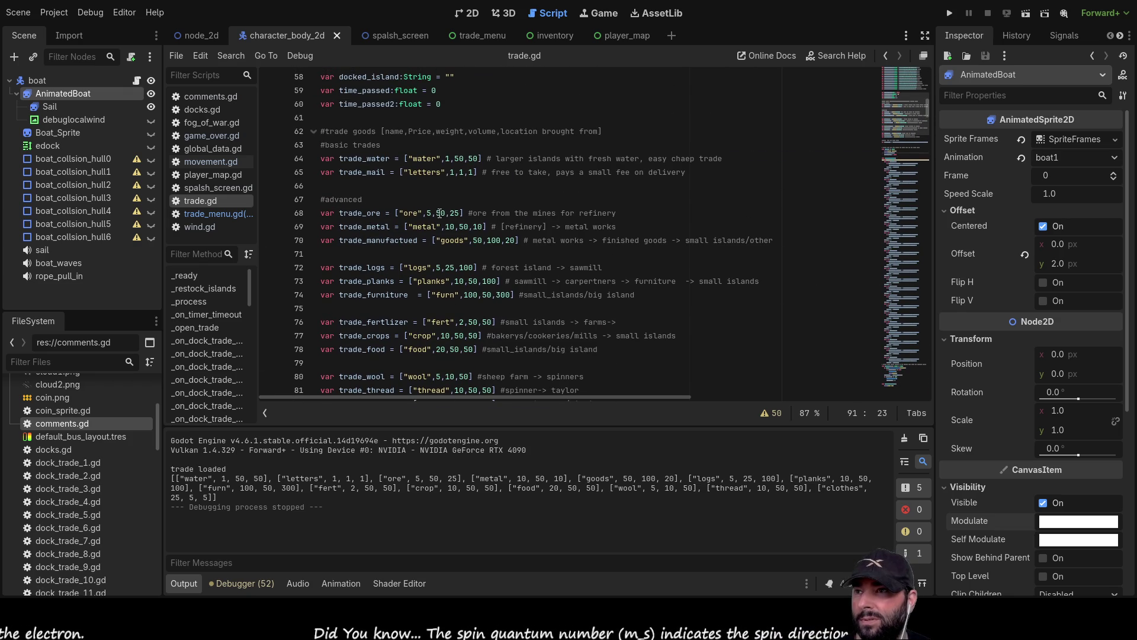
pyautogui.click(449, 158)
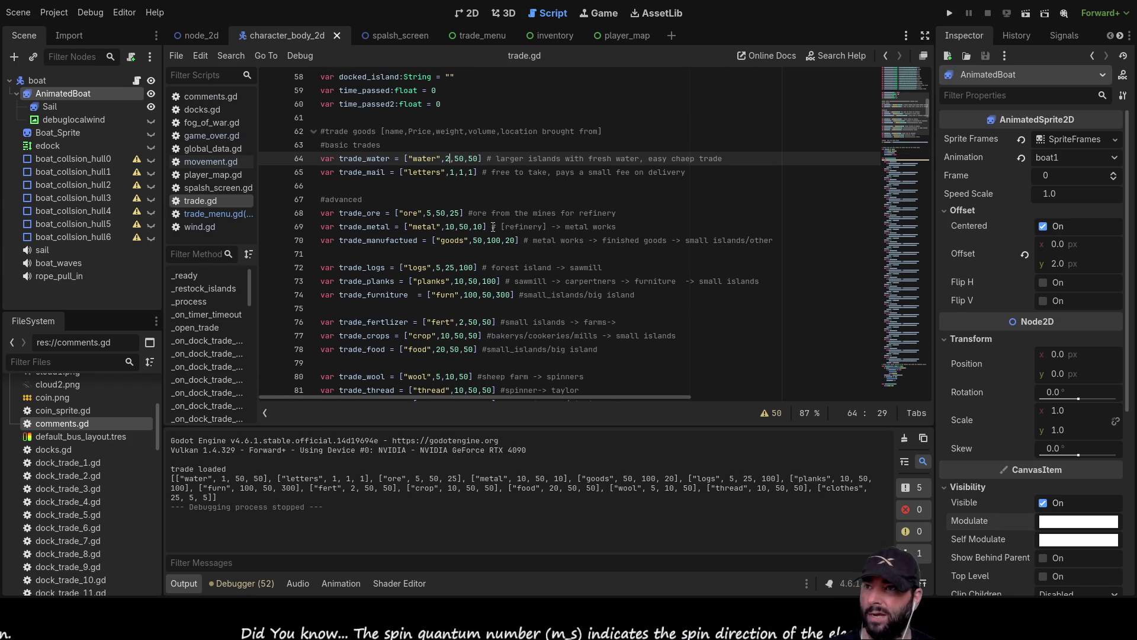
pyautogui.press('BackSpace')
pyautogui.write('2')
pyautogui.press('Down')
pyautogui.press('Down')
pyautogui.press('Up')
pyautogui.press('Up')
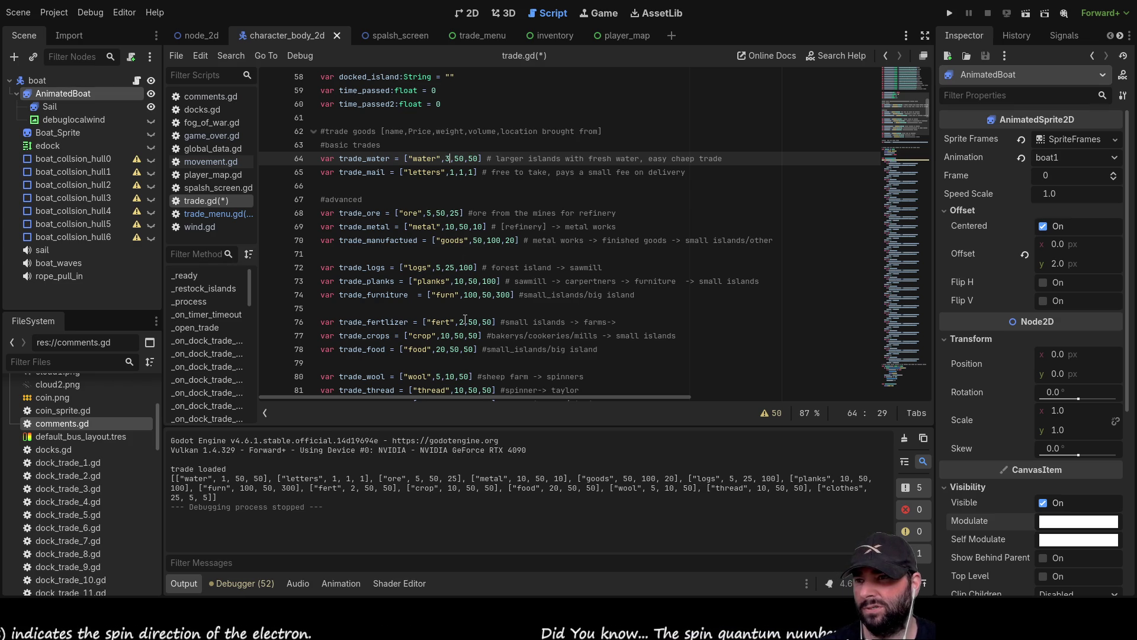
# Go back to the trade_menu.gd script
pyautogui.scroll(-4, 466, 320)
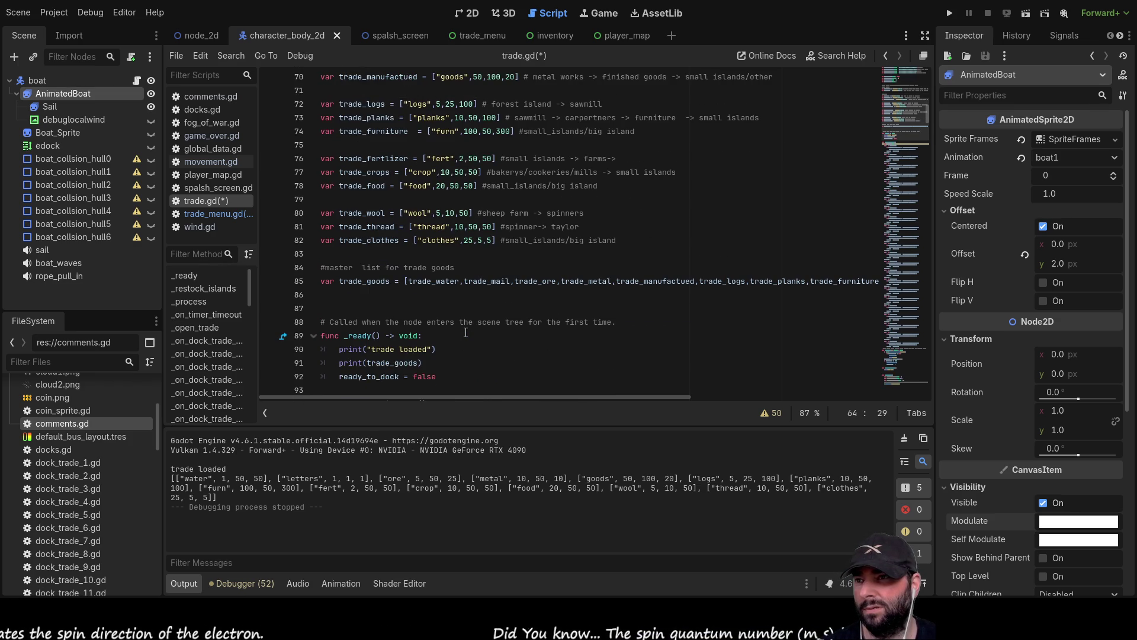
pyautogui.scroll(2, 465, 332)
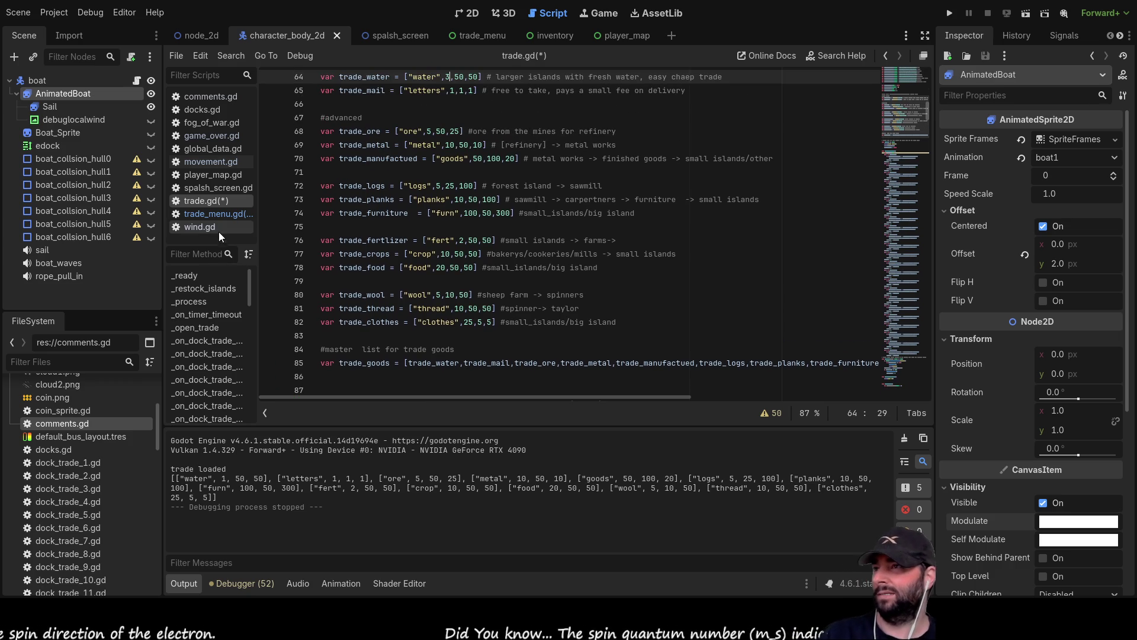
pyautogui.click(225, 213)
# Replace the ore cost lookup in trade_menu.gd with a fixed cost of 1
pyautogui.scroll(-6, 546, 246)
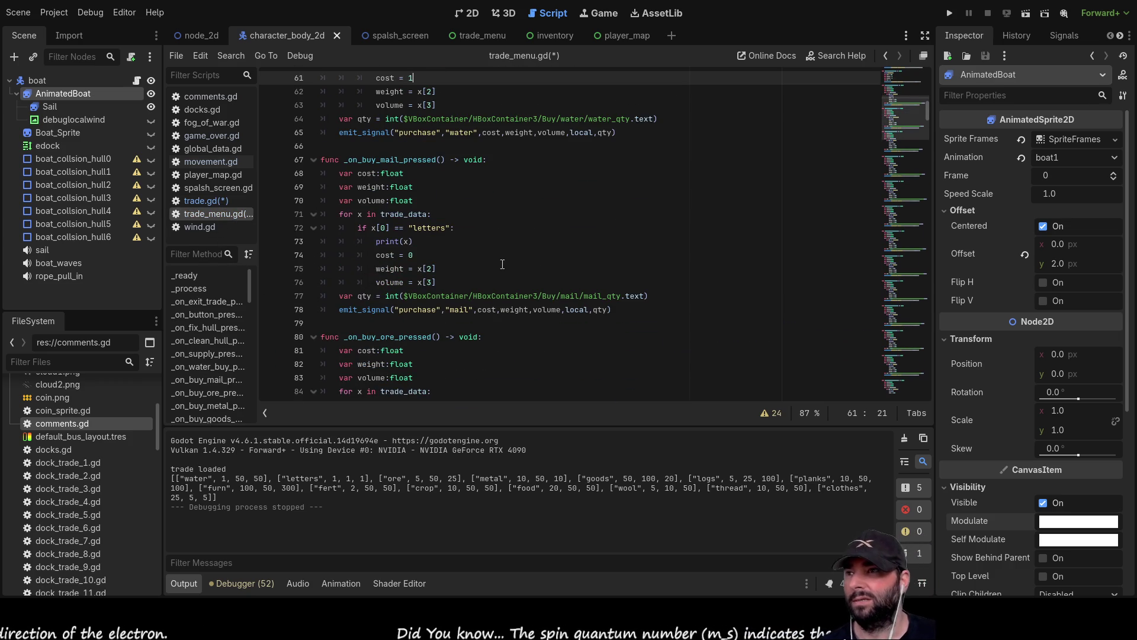
pyautogui.scroll(2, 458, 237)
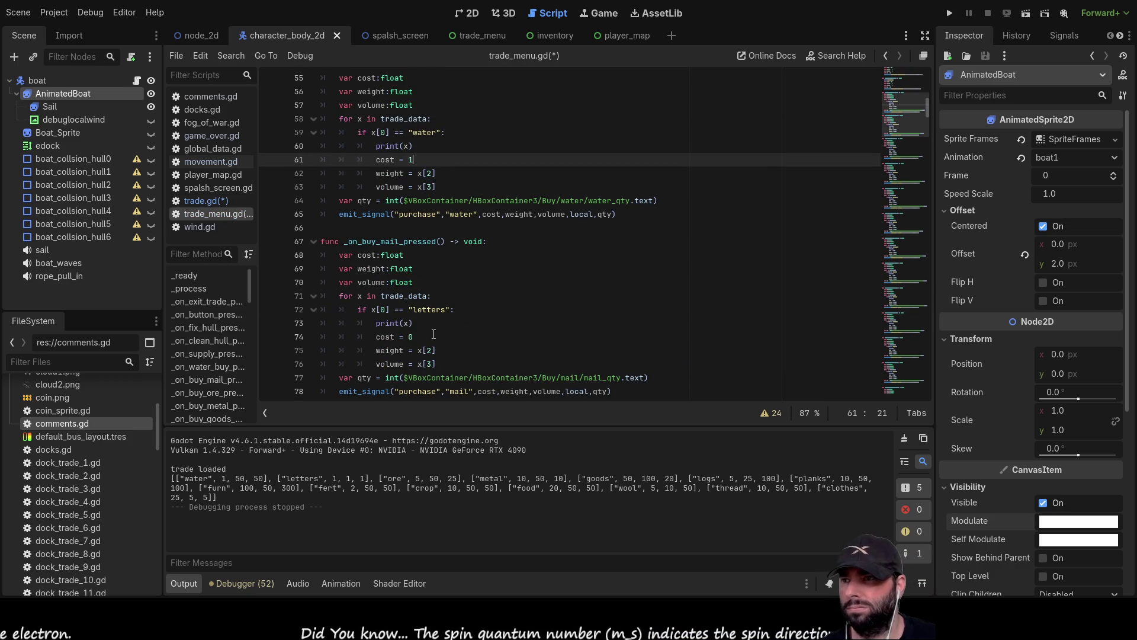
pyautogui.scroll(-5, 435, 334)
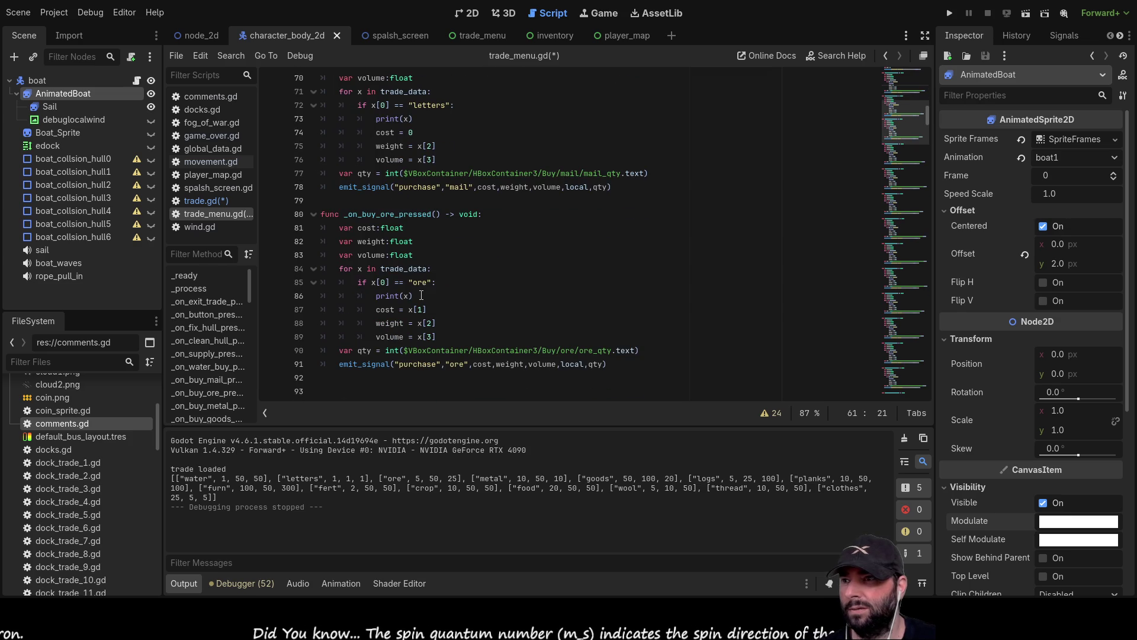
pyautogui.click(431, 307)
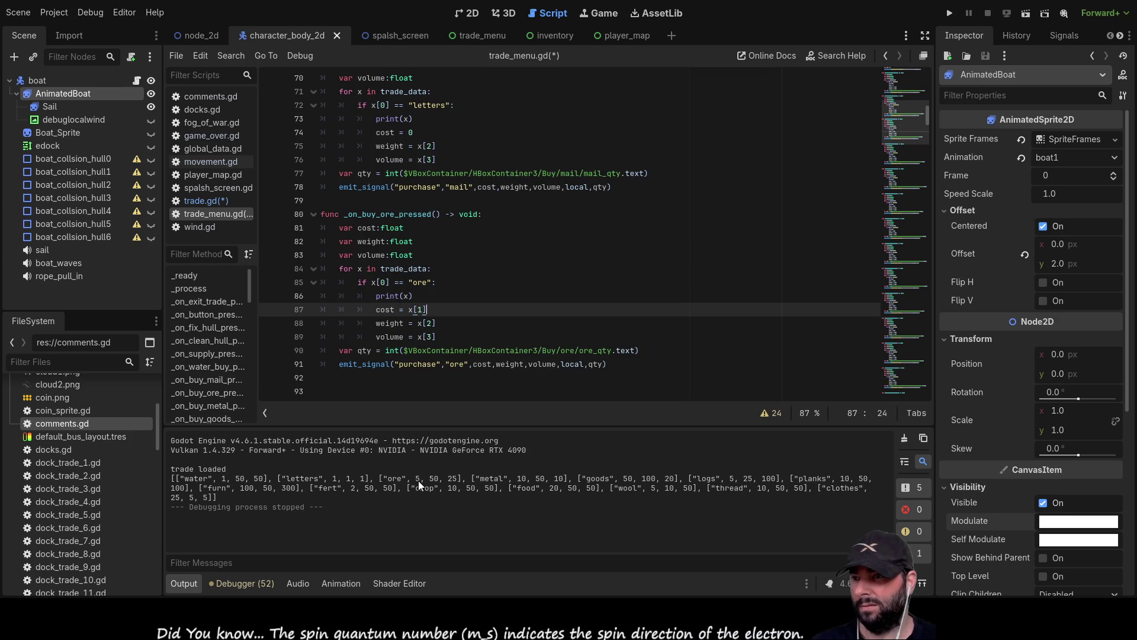
pyautogui.press('BackSpace')
pyautogui.press('BackSpace')
pyautogui.press('BackSpace')
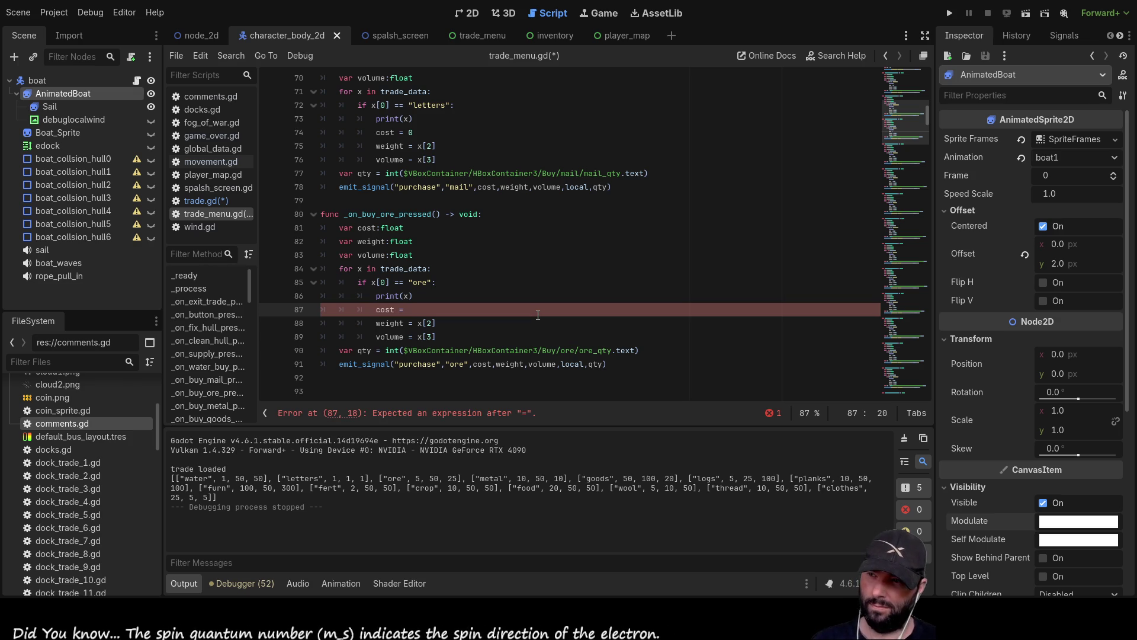
pyautogui.write('1')
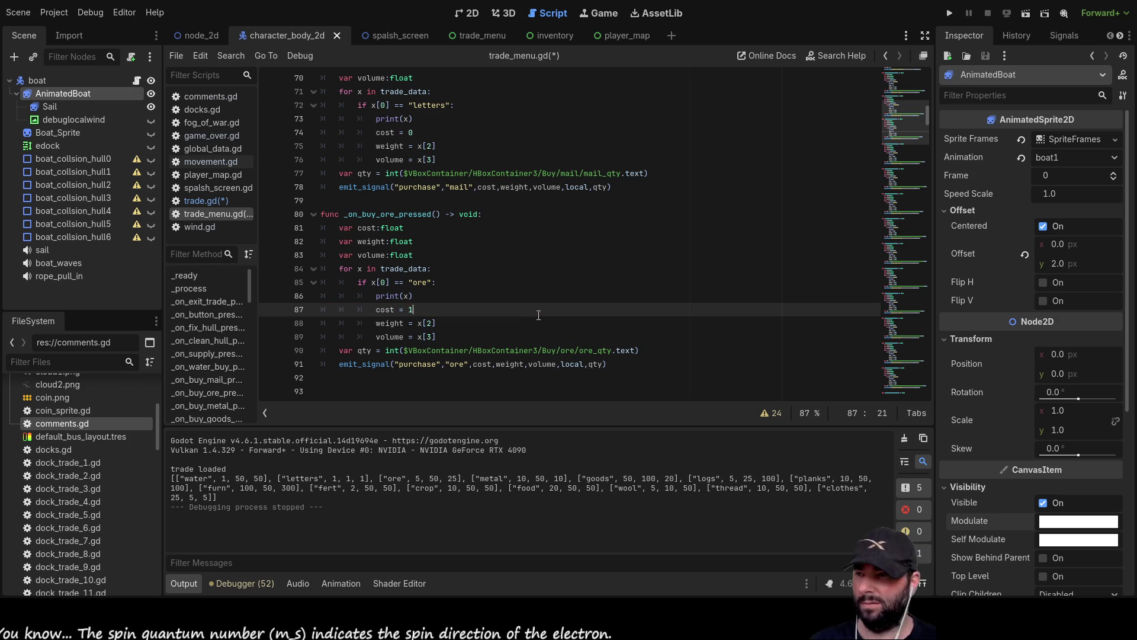
# Set the metal purchase cost to a fixed 4
pyautogui.scroll(-3, 485, 300)
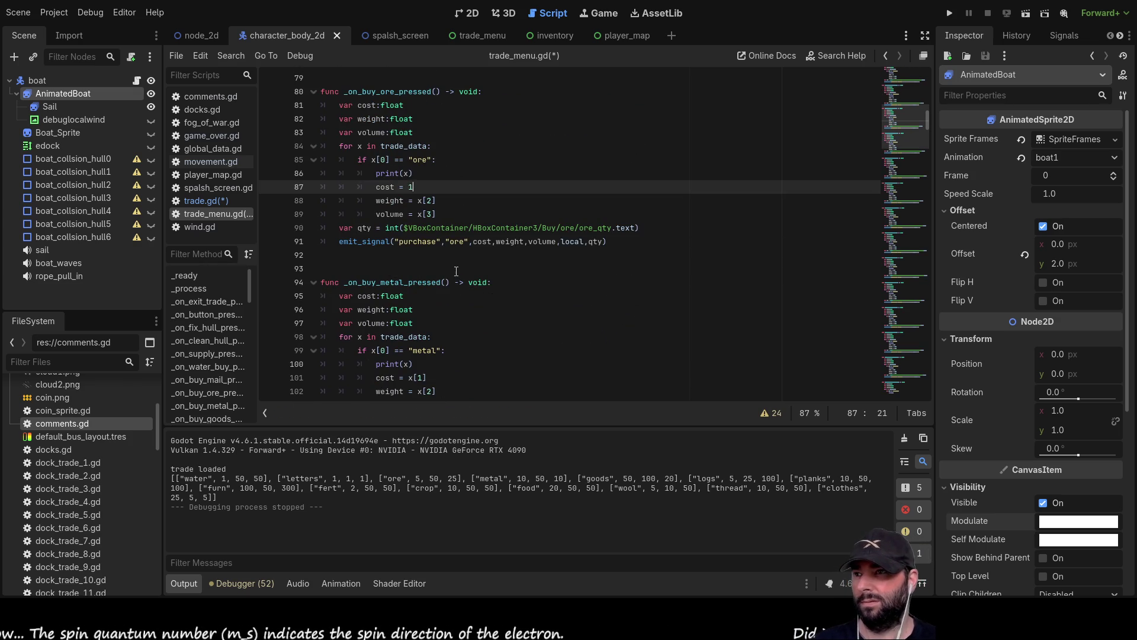
pyautogui.scroll(-2, 441, 296)
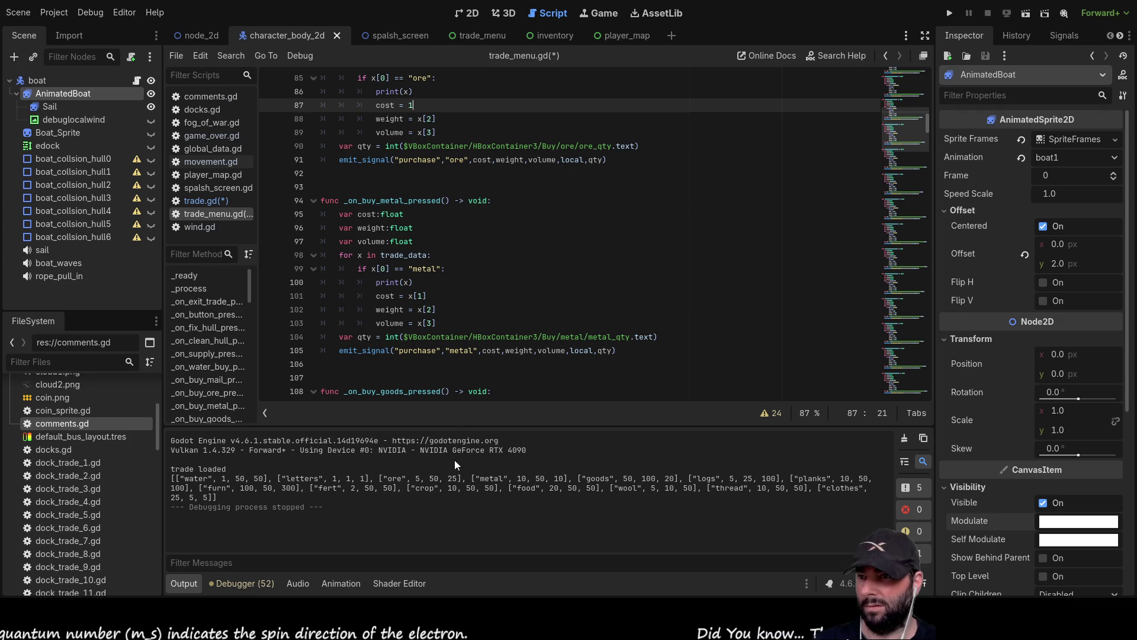
pyautogui.click(445, 302)
pyautogui.press('BackSpace')
pyautogui.press('BackSpace')
pyautogui.press('BackSpace')
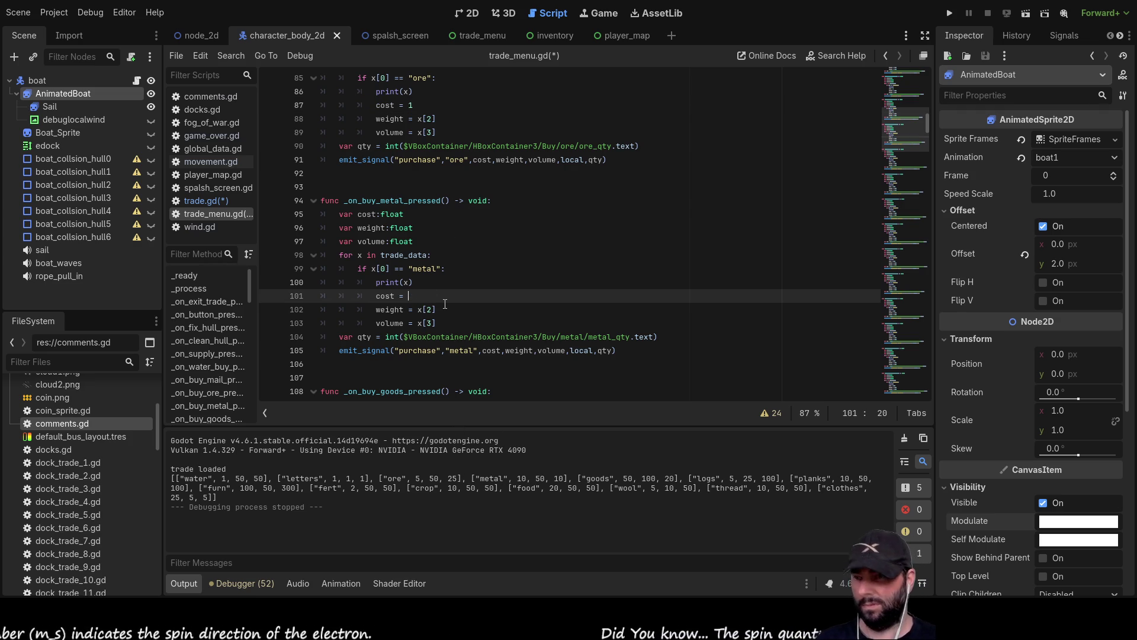
pyautogui.write('5')
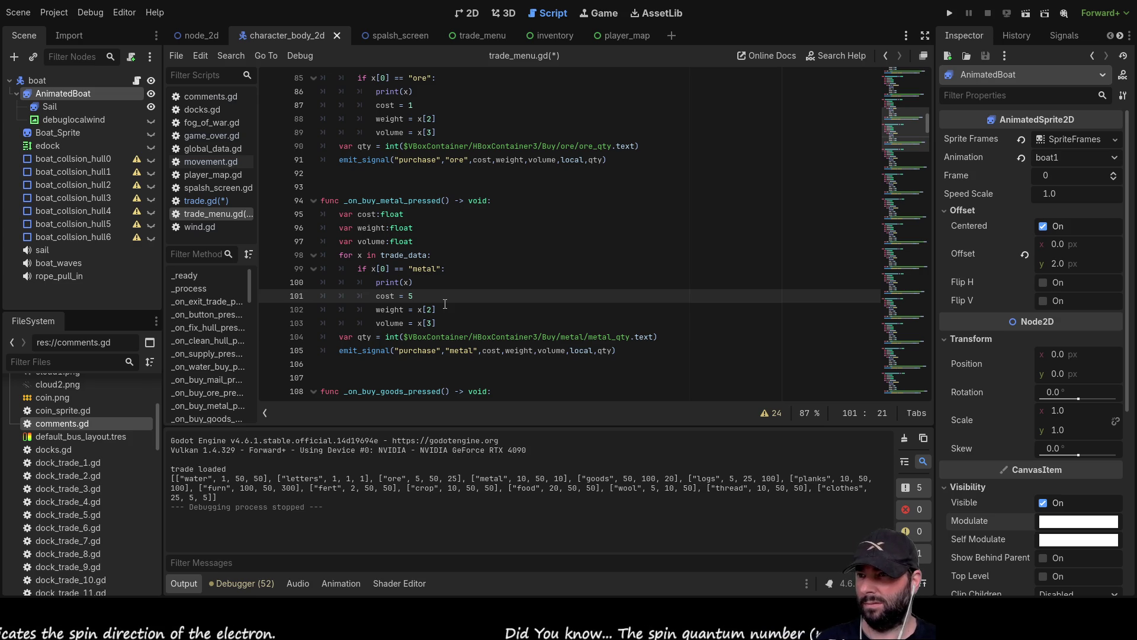
pyautogui.press('BackSpace')
pyautogui.write('4')
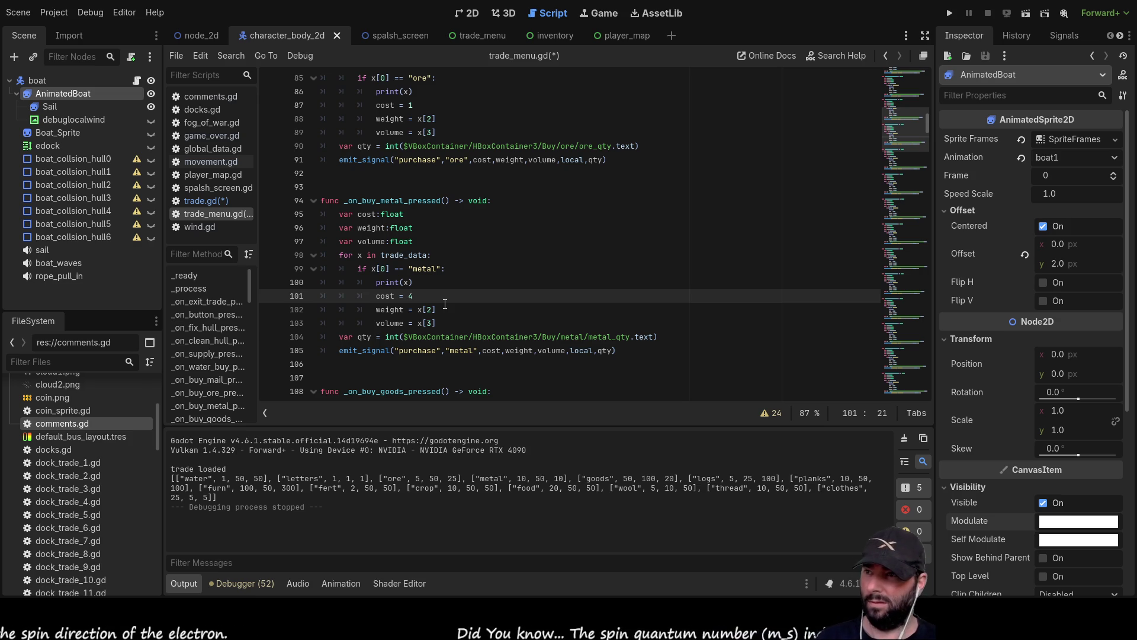
# Set the goods purchase cost to a fixed 14
pyautogui.scroll(-4, 445, 304)
pyautogui.click(434, 317)
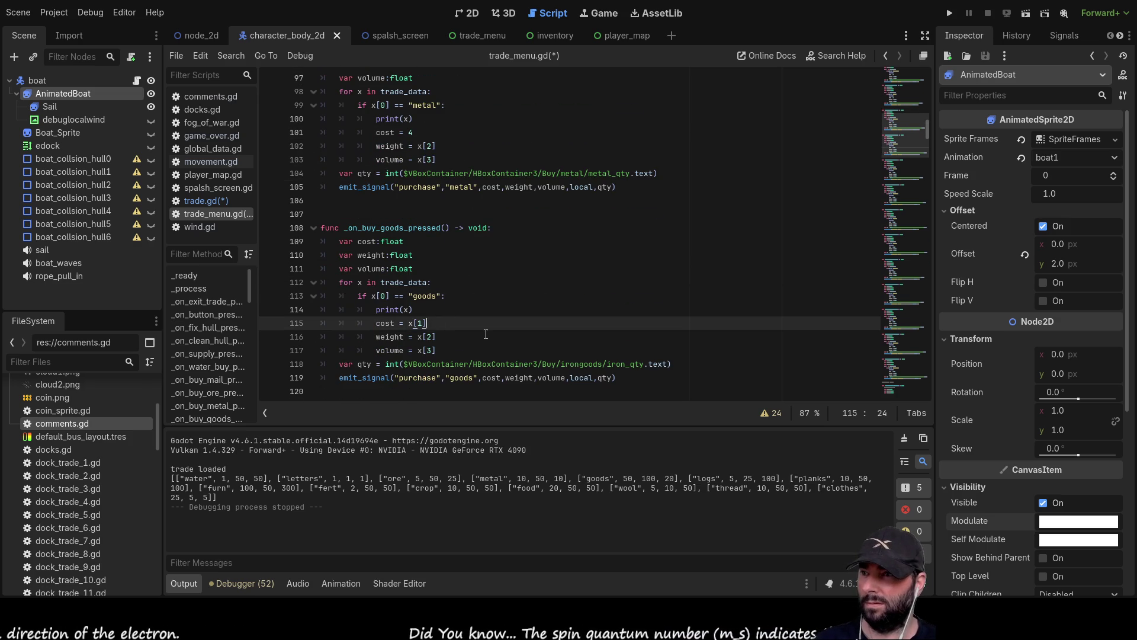
pyautogui.press('BackSpace')
pyautogui.press('BackSpace')
pyautogui.press('BackSpace')
pyautogui.press('BackSpace')
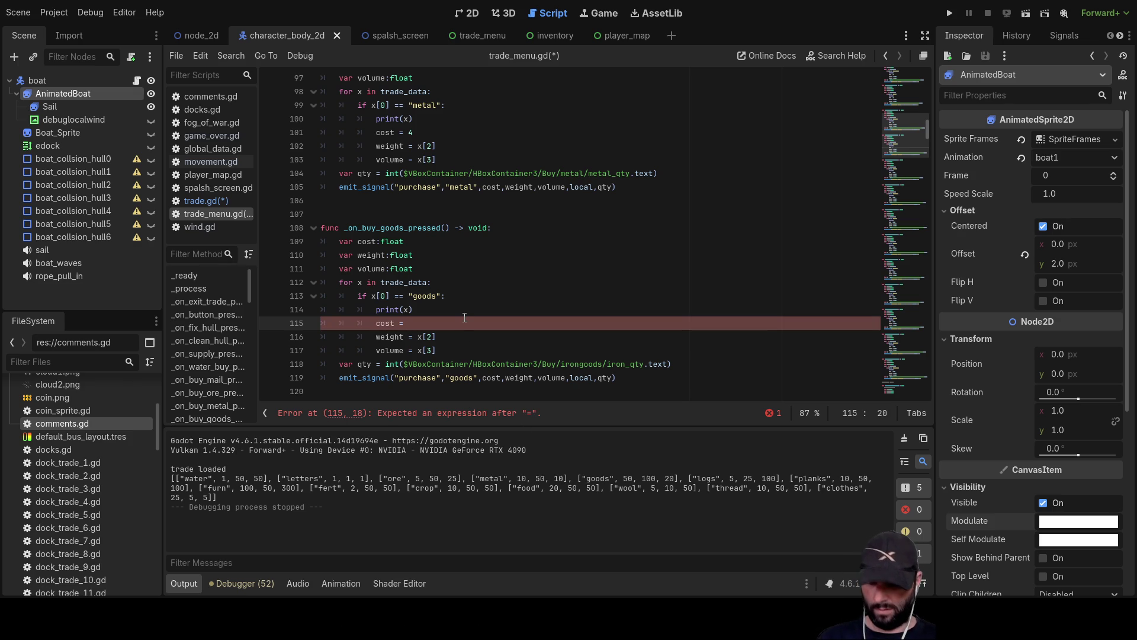
pyautogui.write('14')
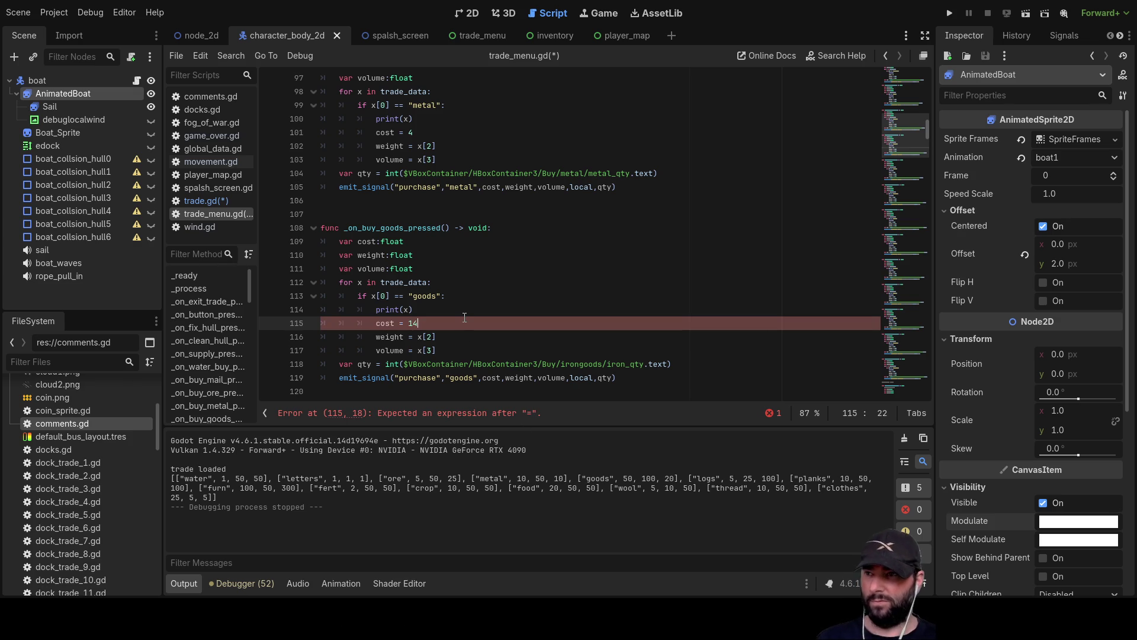
pyautogui.scroll(-4, 453, 299)
pyautogui.scroll(-2, 442, 317)
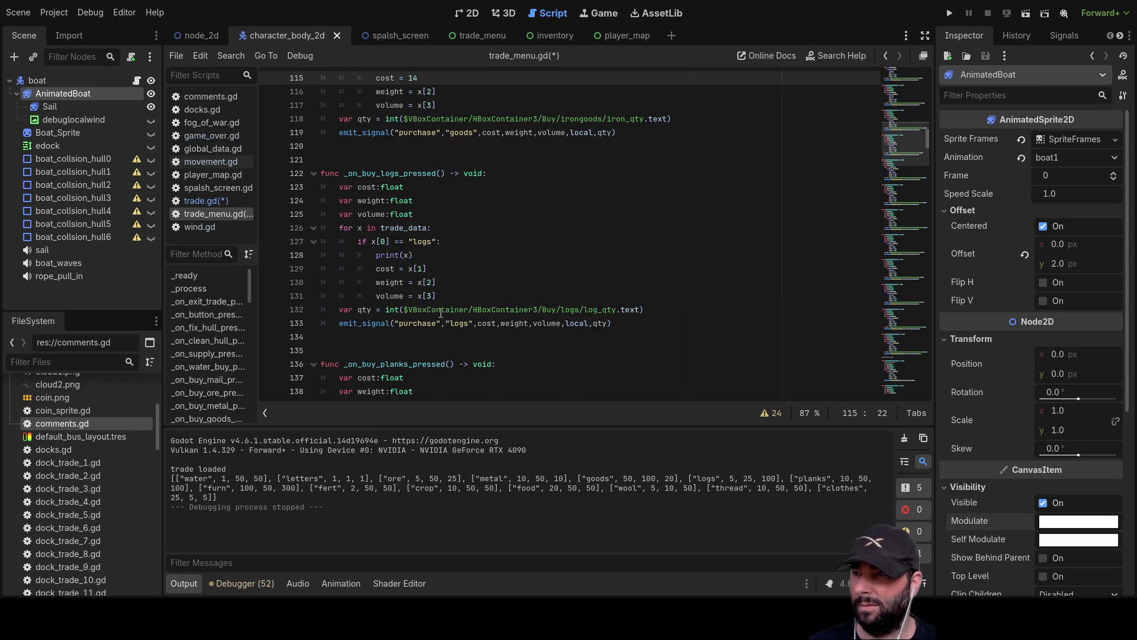
# Give logs a fixed cost of 1 and remove the planks price lookup
pyautogui.click(433, 268)
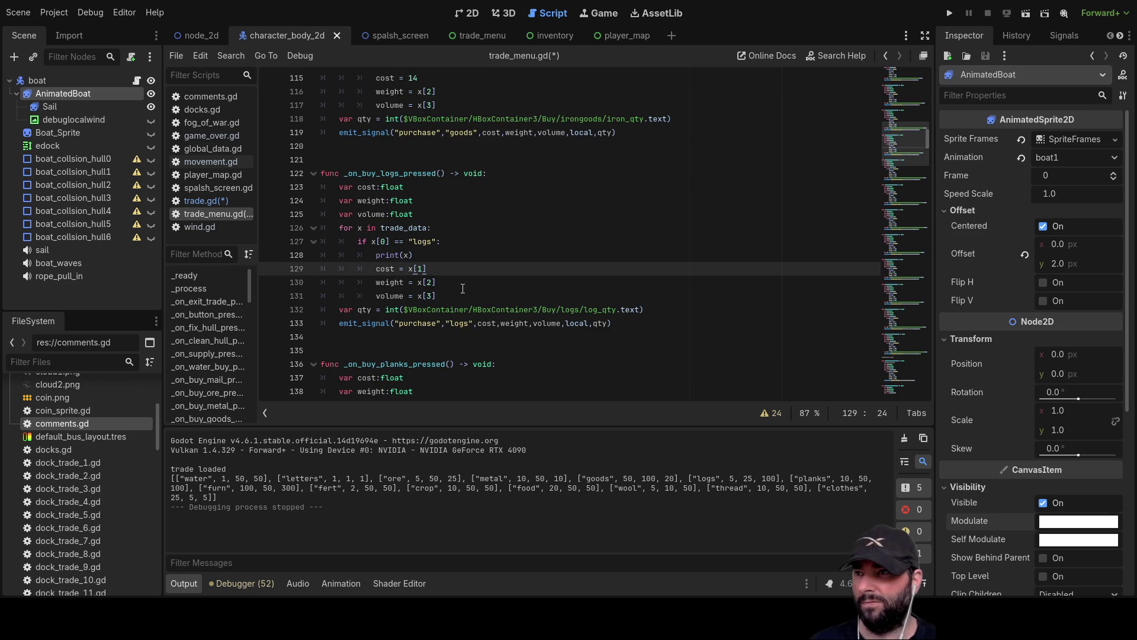
pyautogui.press('BackSpace')
pyautogui.press('BackSpace')
pyautogui.press('BackSpace')
pyautogui.write('1')
pyautogui.scroll(-4, 439, 265)
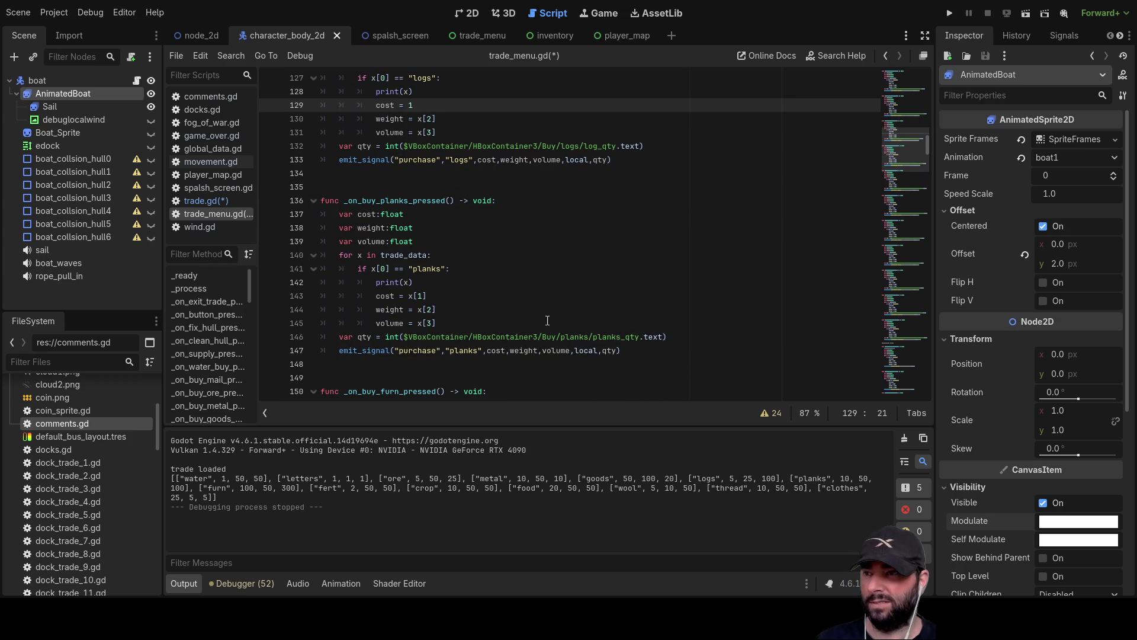
pyautogui.click(434, 295)
pyautogui.press('BackSpace')
pyautogui.press('BackSpace')
pyautogui.press('BackSpace')
pyautogui.write('3')
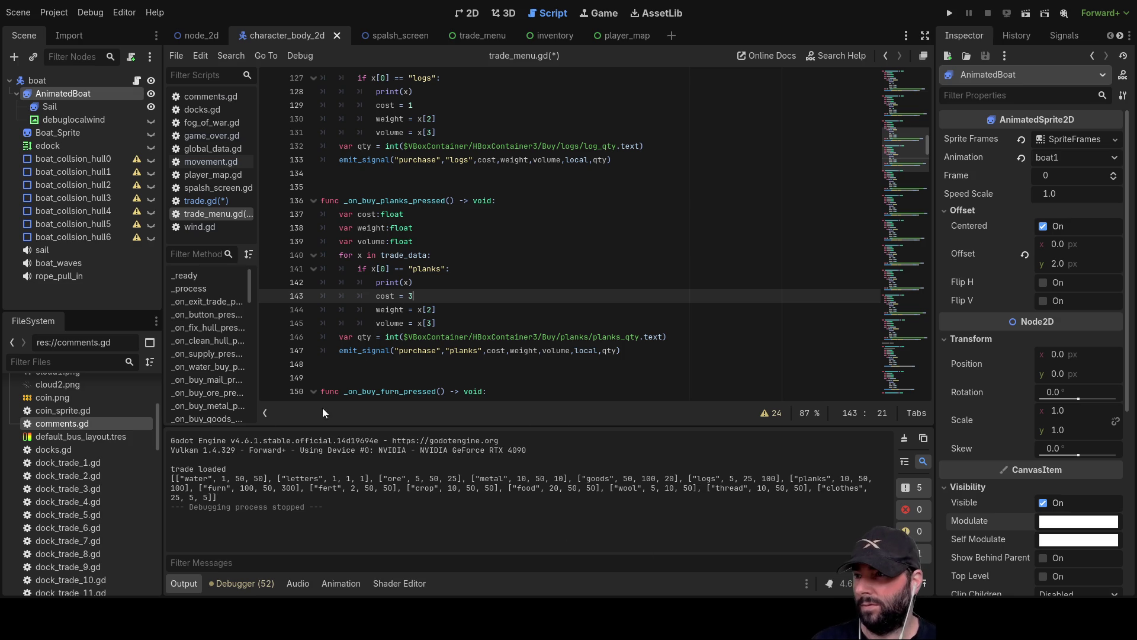
# Replace the furniture cost lookup on line 157 with a fixed 30
pyautogui.scroll(-2, 417, 324)
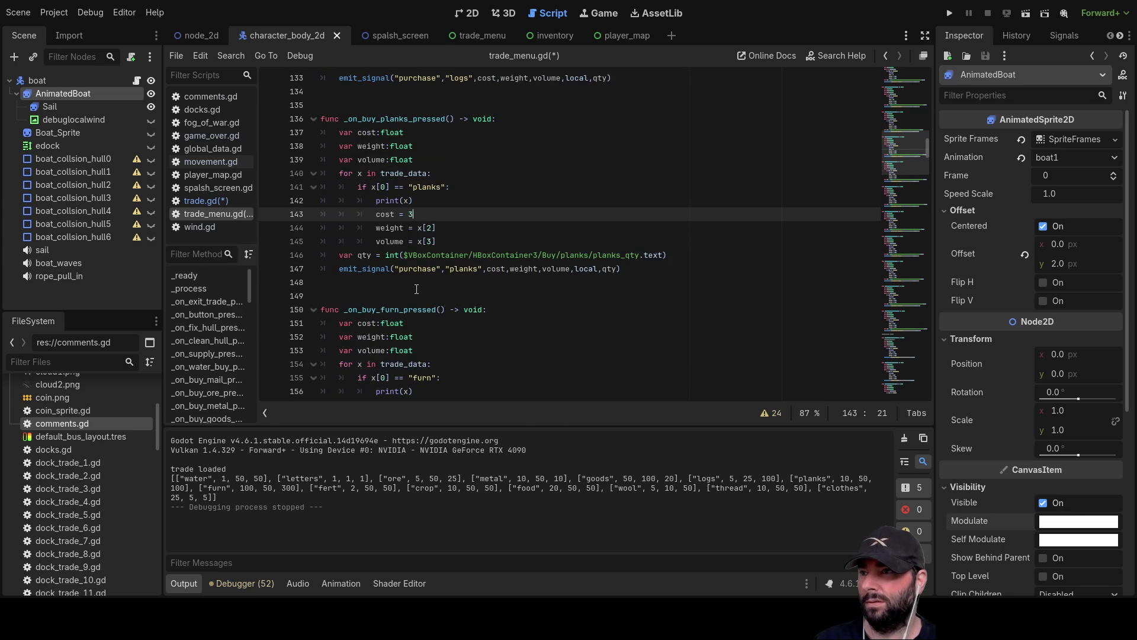
pyautogui.scroll(-2, 416, 289)
pyautogui.click(432, 323)
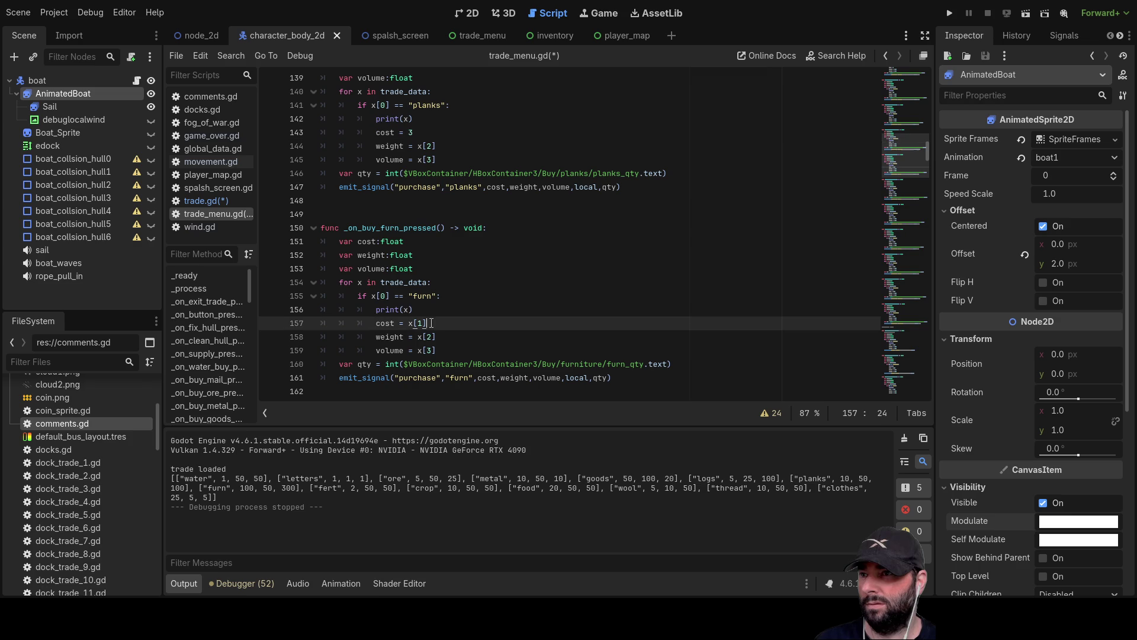
pyautogui.press('BackSpace')
pyautogui.press('BackSpace')
pyautogui.press('BackSpace')
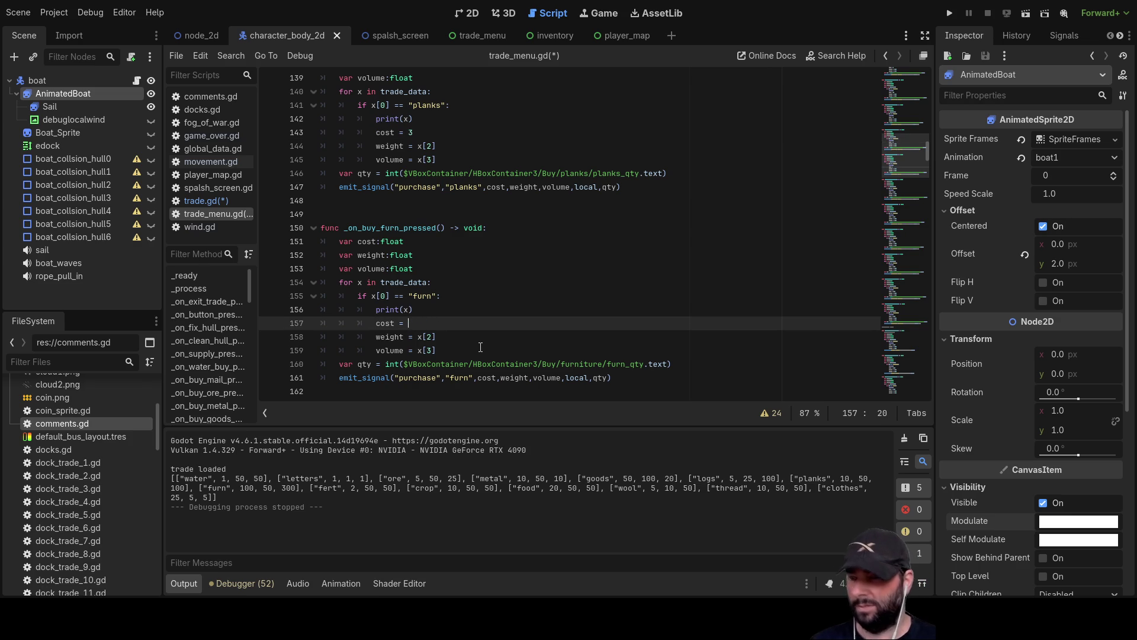
pyautogui.write('30')
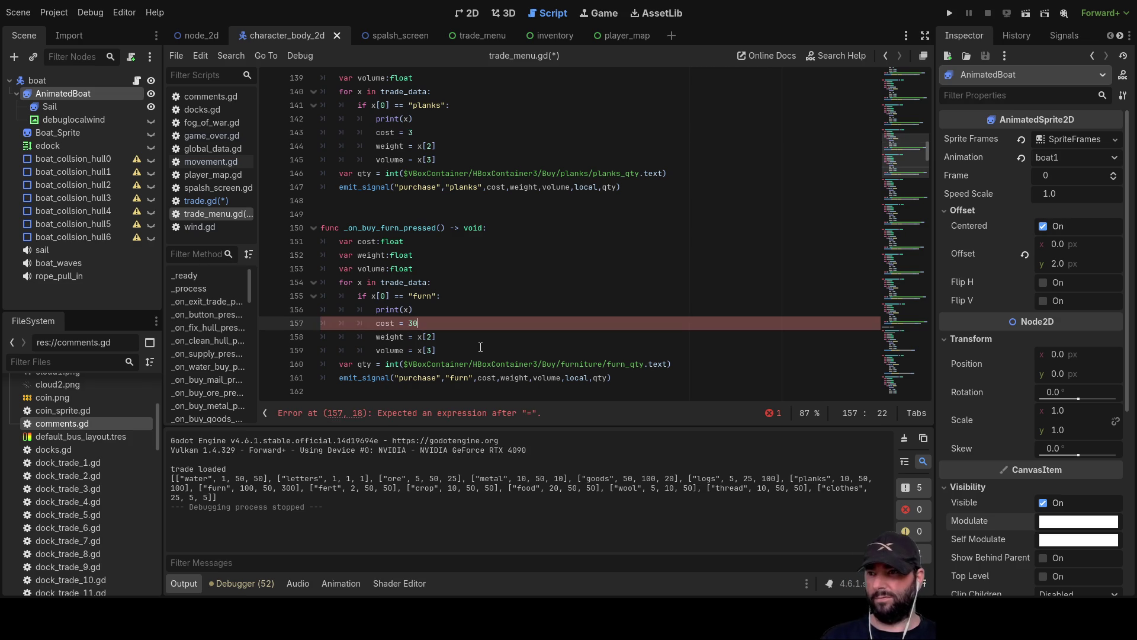
pyautogui.scroll(-5, 480, 347)
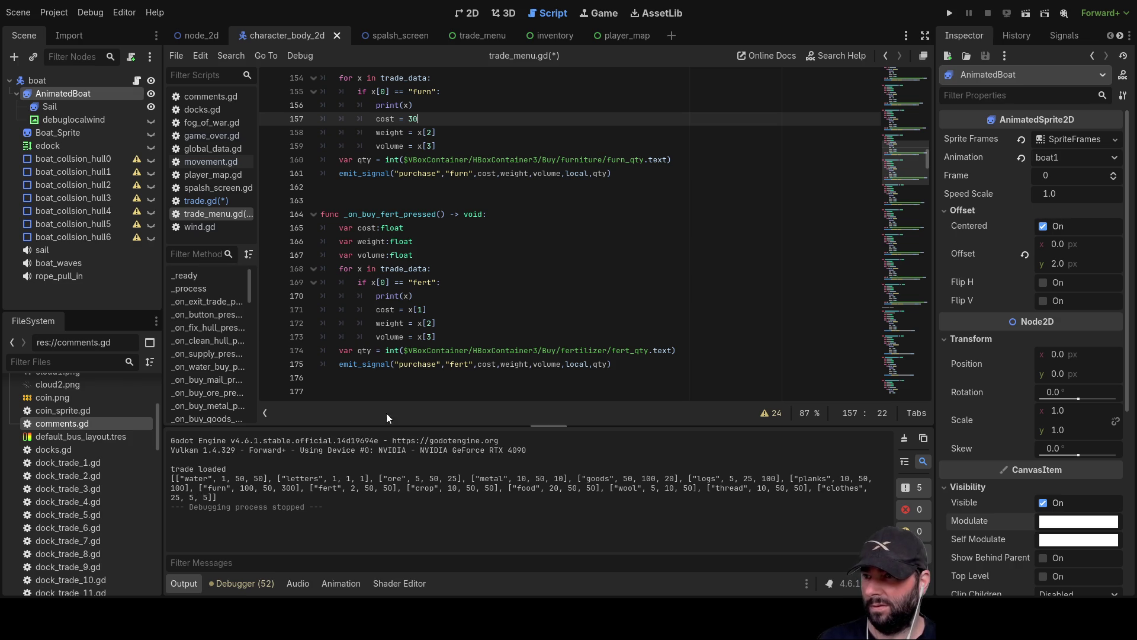
pyautogui.click(432, 309)
# Give fertilizer, crops and food fixed buy costs of 1, 4 and 14
pyautogui.press('BackSpace')
pyautogui.press('BackSpace')
pyautogui.press('BackSpace')
pyautogui.write('1')
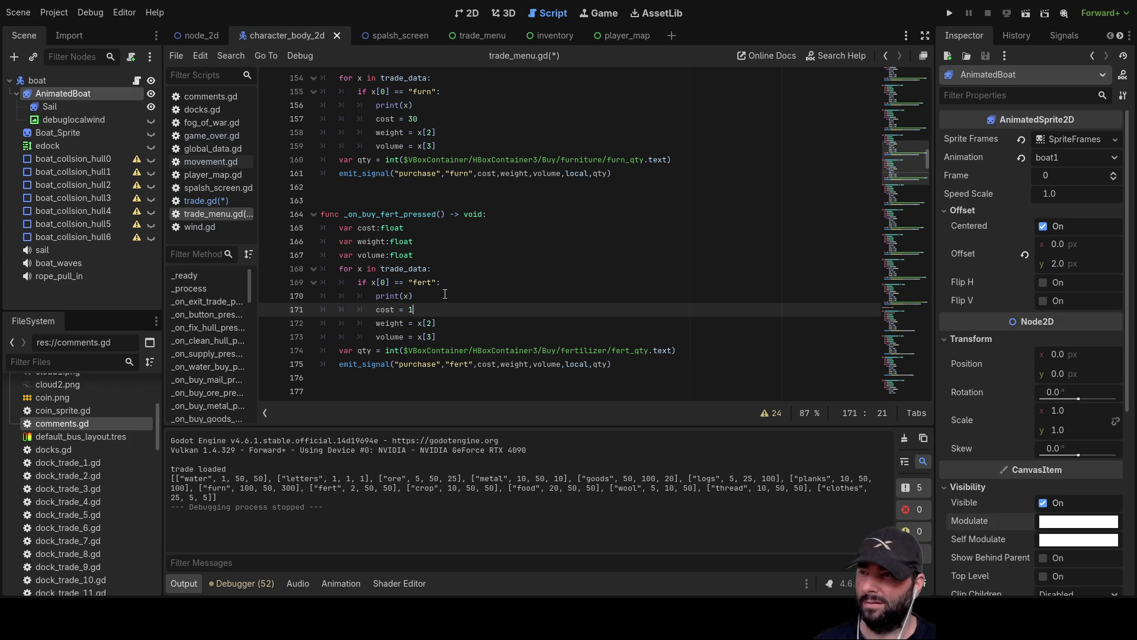
pyautogui.scroll(-3, 445, 294)
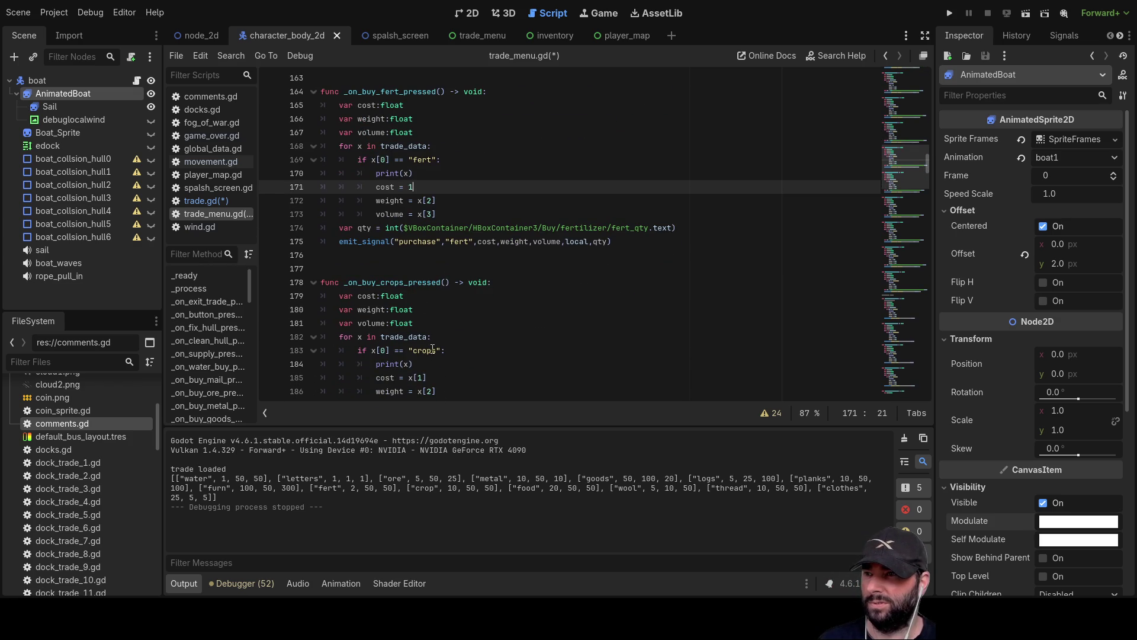
pyautogui.scroll(-2, 433, 350)
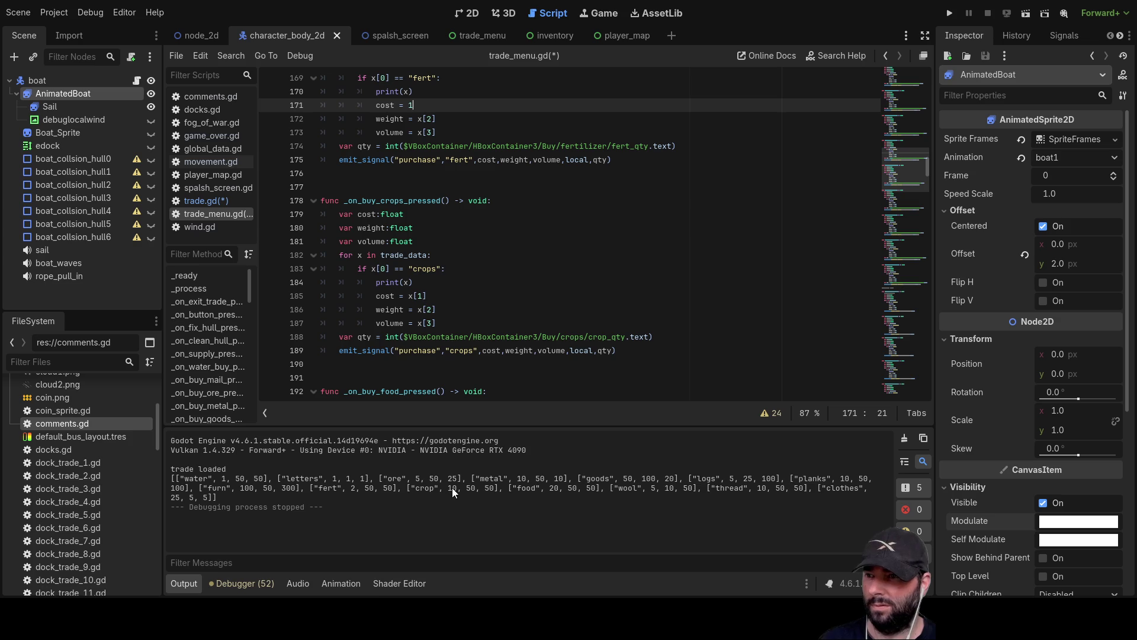
pyautogui.click(438, 295)
pyautogui.press('BackSpace')
pyautogui.press('BackSpace')
pyautogui.press('BackSpace')
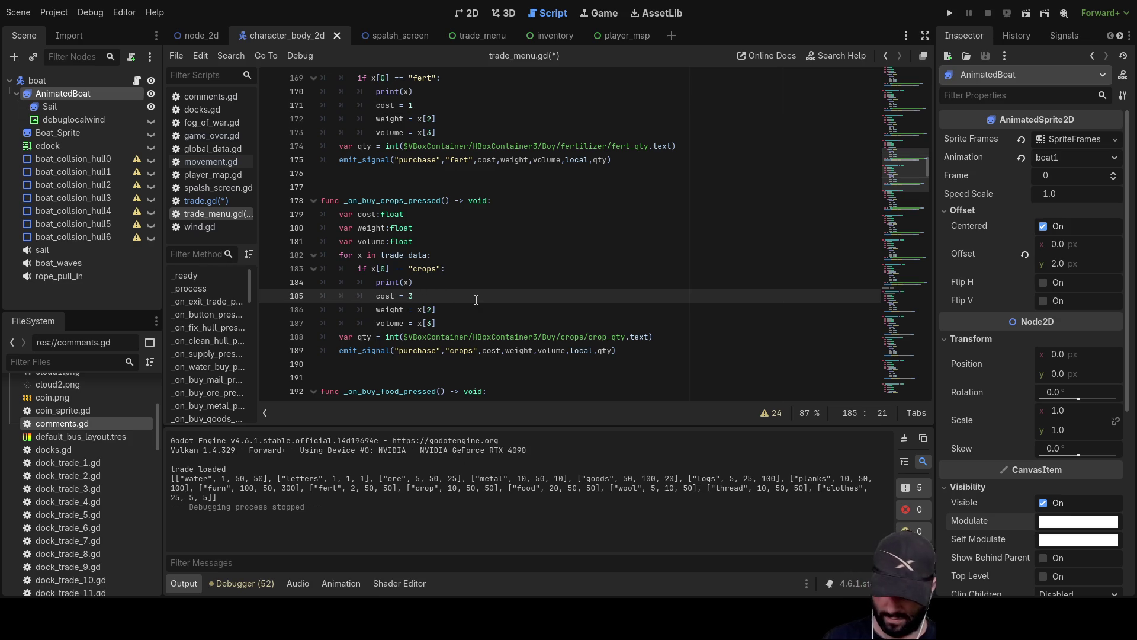
pyautogui.write('4')
pyautogui.scroll(-5, 476, 300)
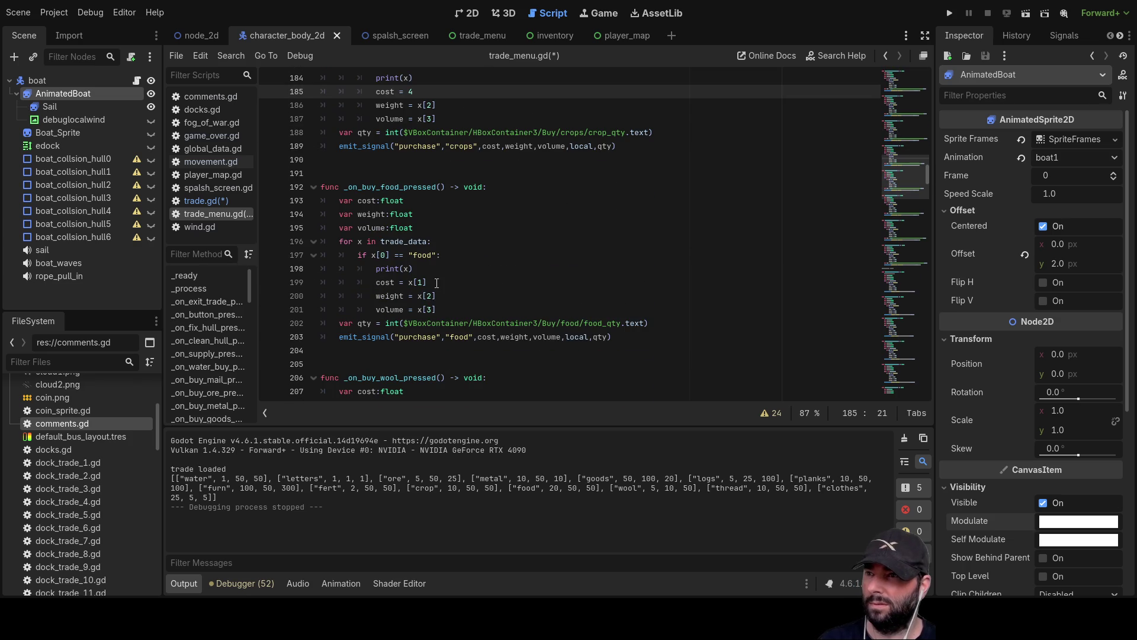
pyautogui.click(436, 282)
pyautogui.press('BackSpace')
pyautogui.press('BackSpace')
pyautogui.press('BackSpace')
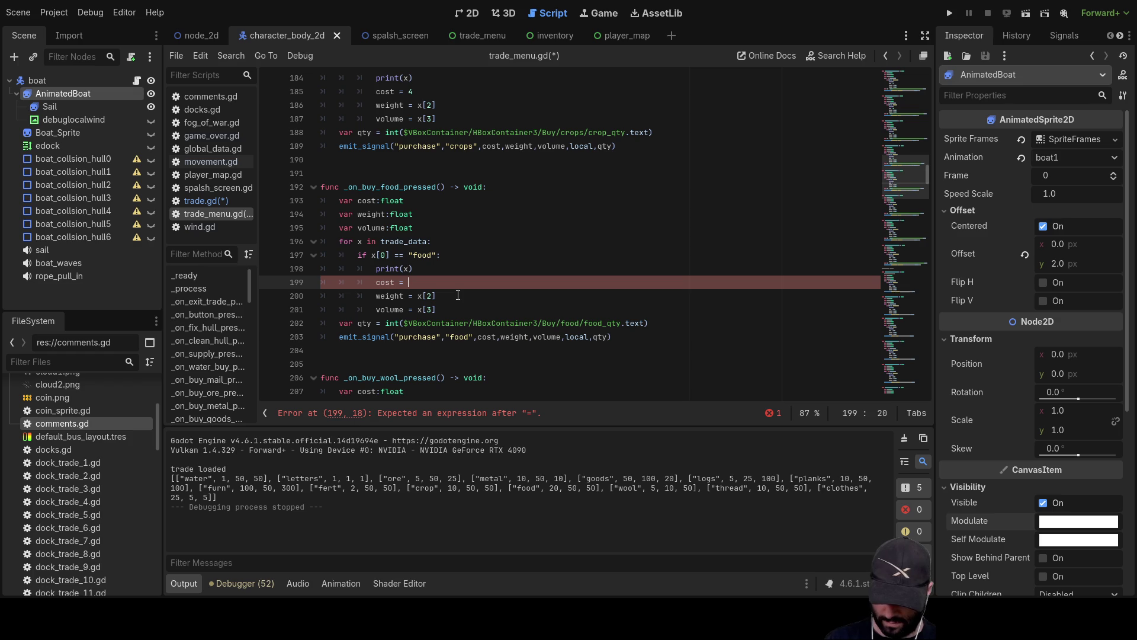
pyautogui.write('14')
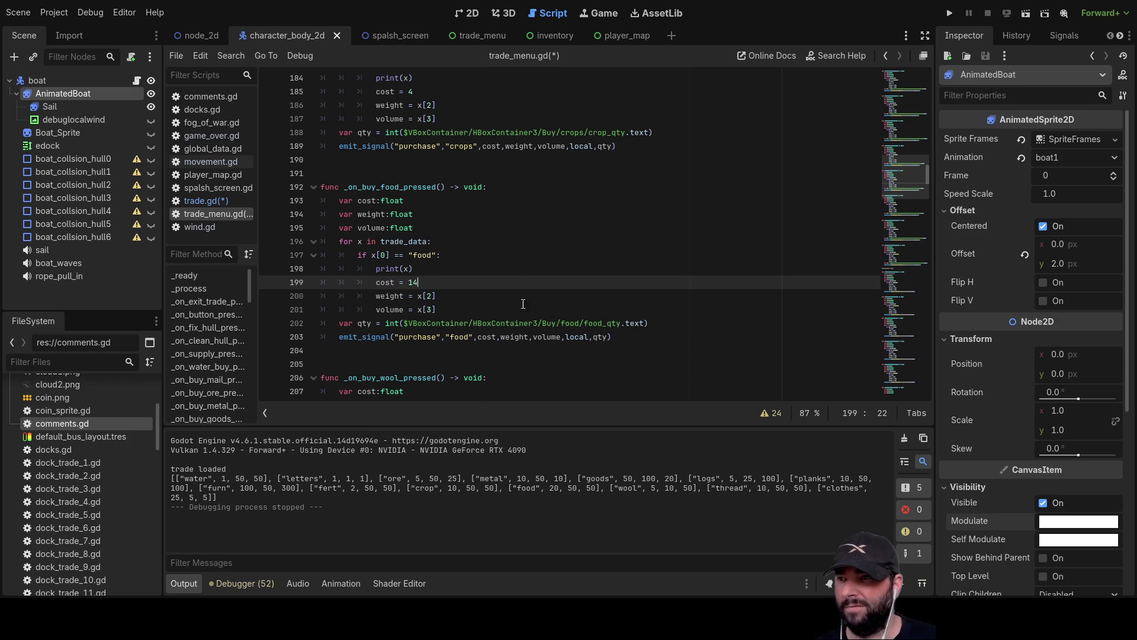
# Set the wool and thread buy costs to fixed values 2 and 3
pyautogui.scroll(-3, 440, 329)
pyautogui.scroll(-2, 440, 329)
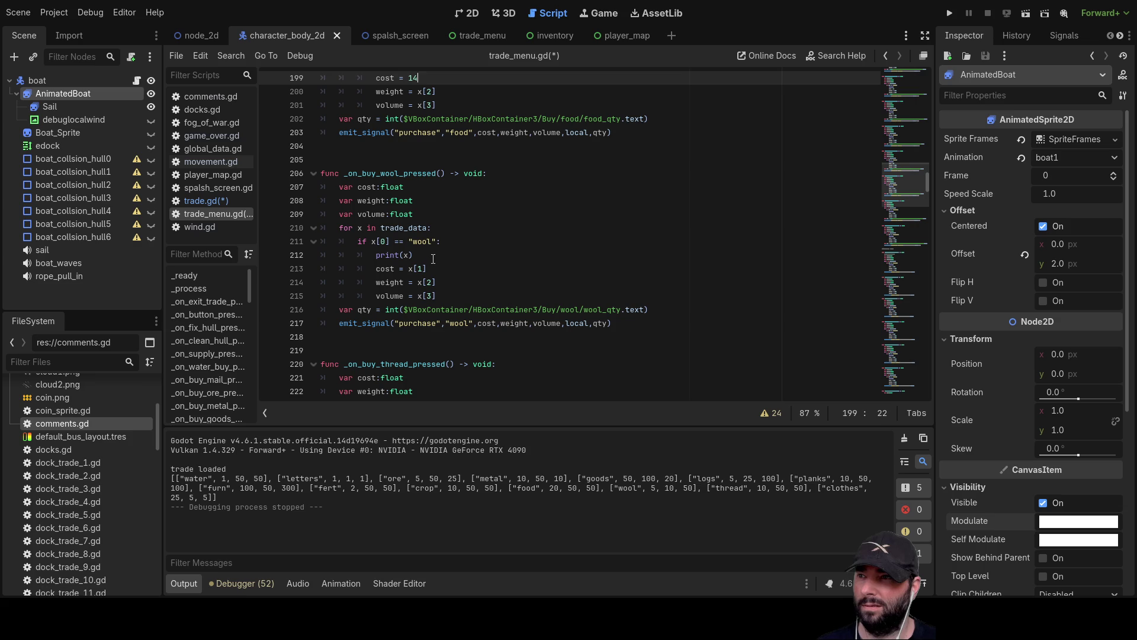
pyautogui.click(437, 268)
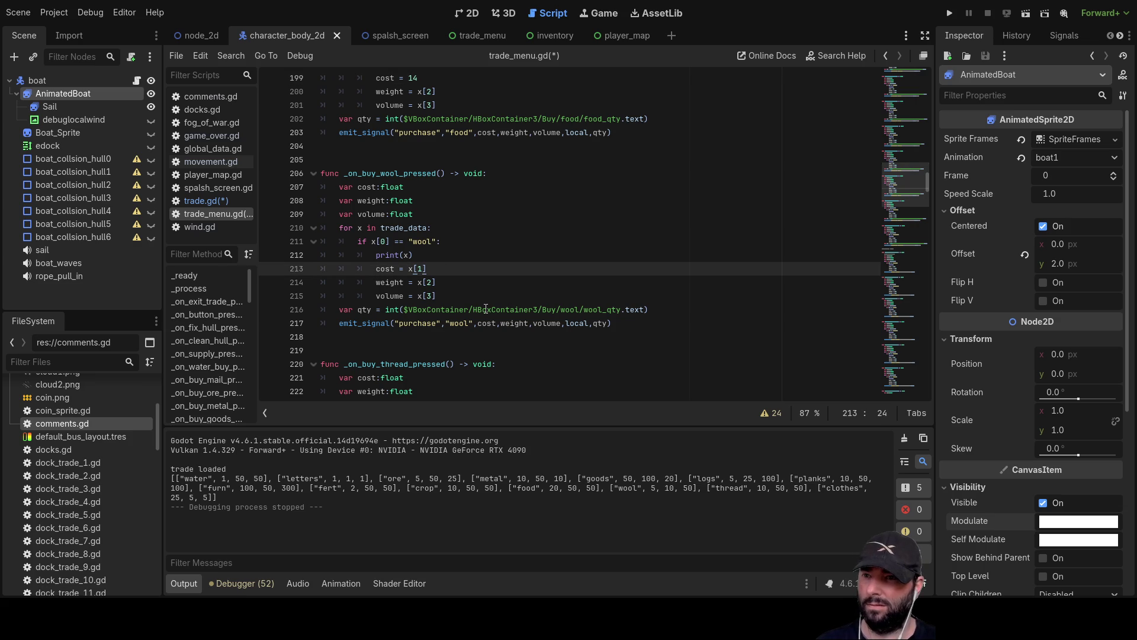
pyautogui.press('BackSpace')
pyautogui.press('BackSpace')
pyautogui.press('BackSpace')
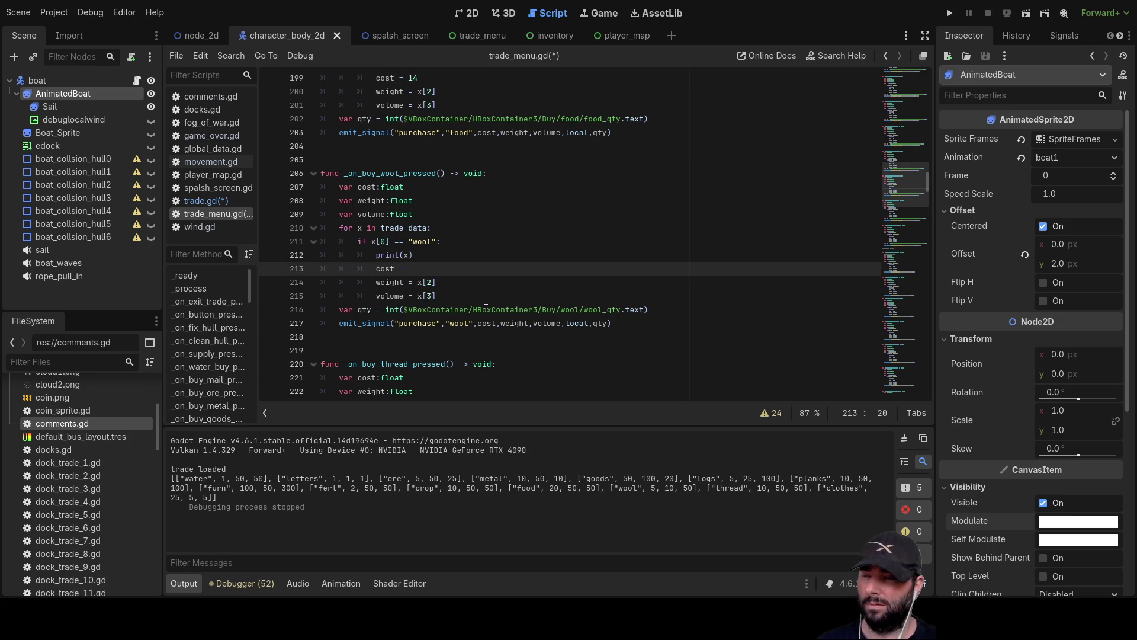
pyautogui.write('2')
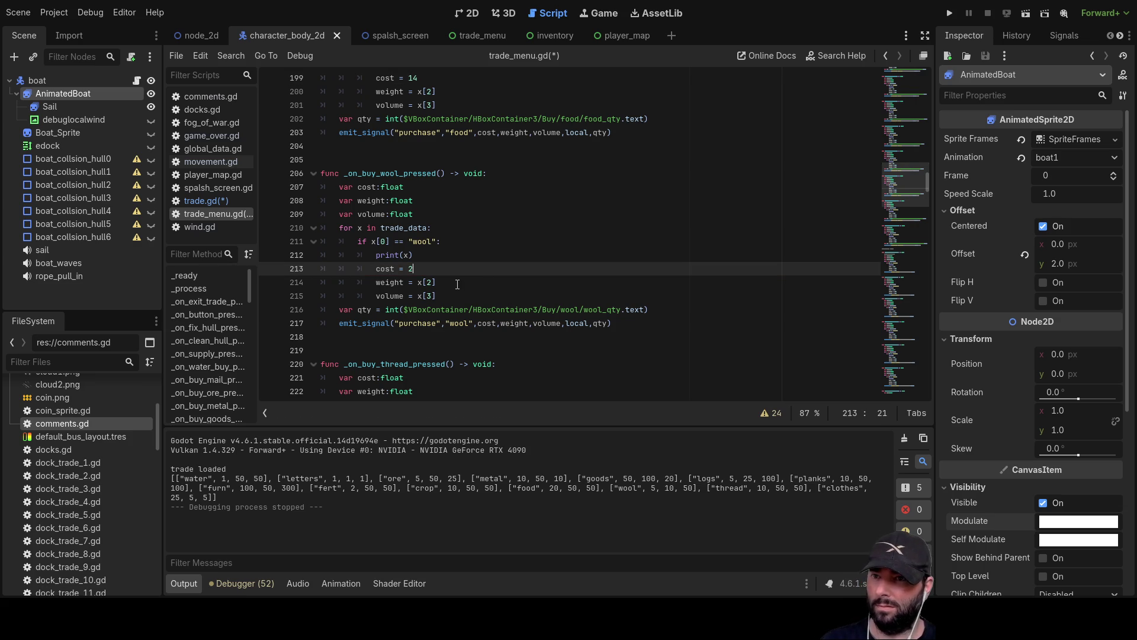
pyautogui.scroll(-2, 458, 285)
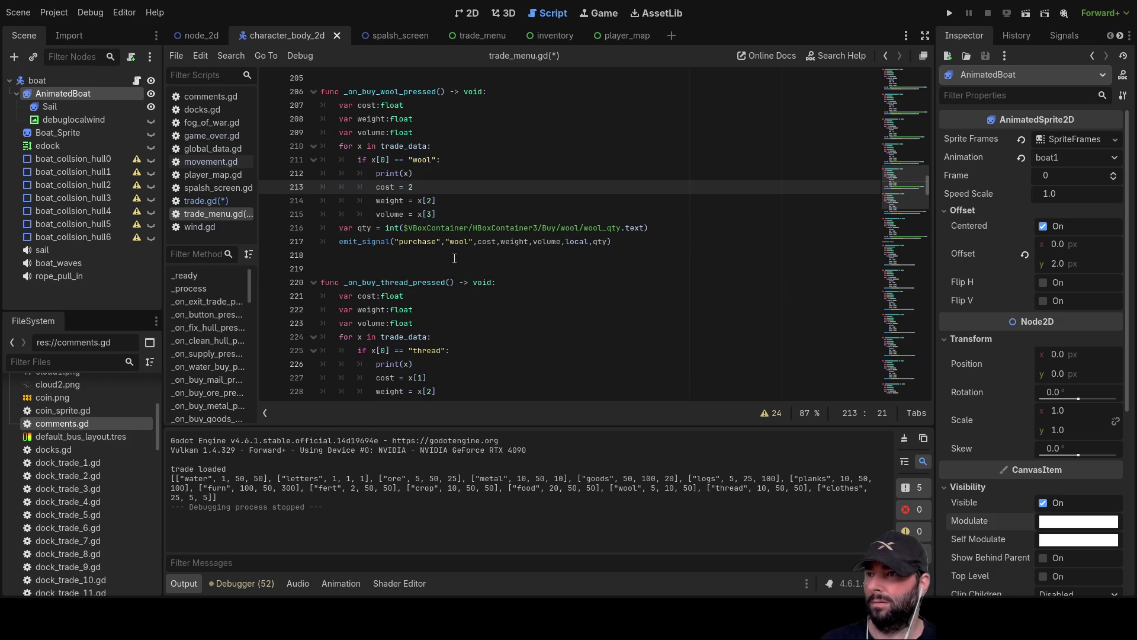
pyautogui.scroll(-2, 455, 259)
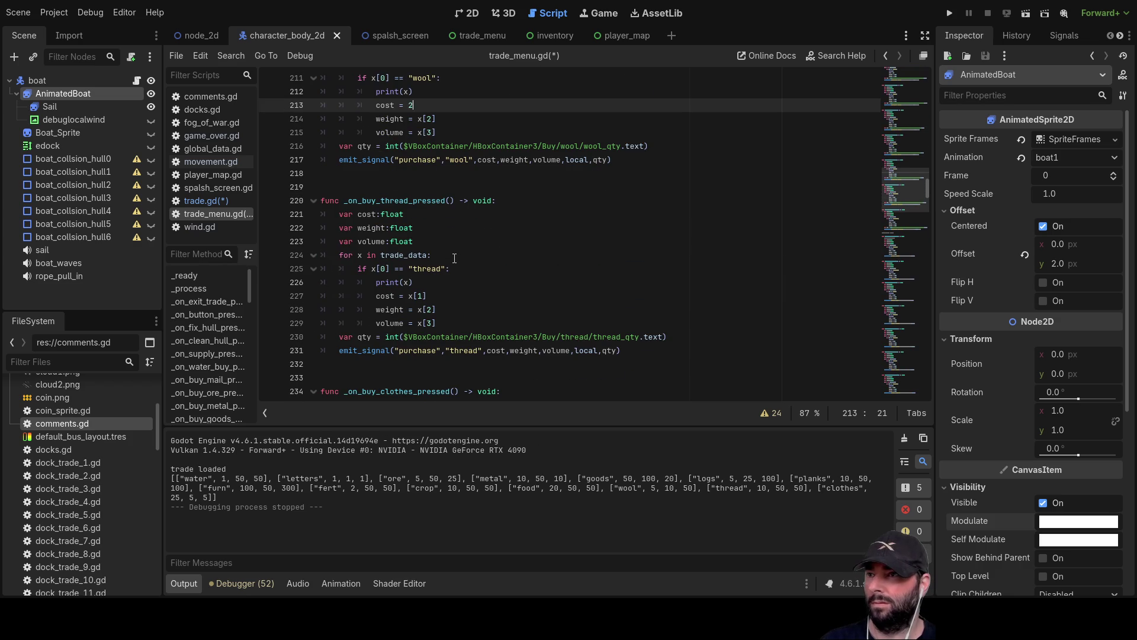
pyautogui.click(437, 295)
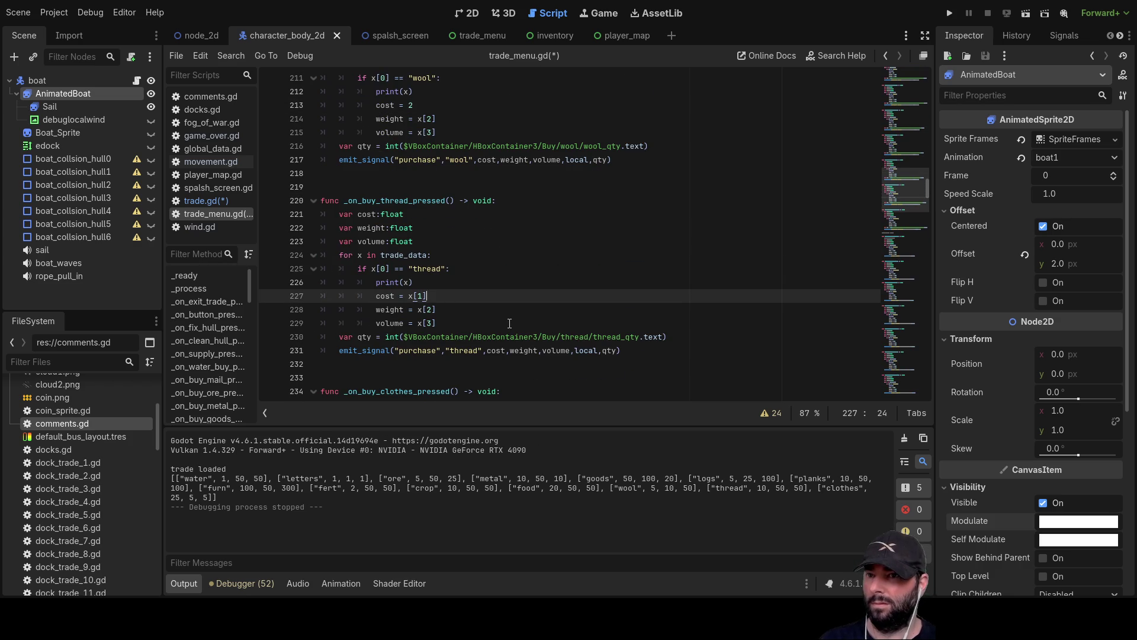
pyautogui.press('BackSpace')
pyautogui.press('BackSpace')
pyautogui.press('BackSpace')
pyautogui.write('3')
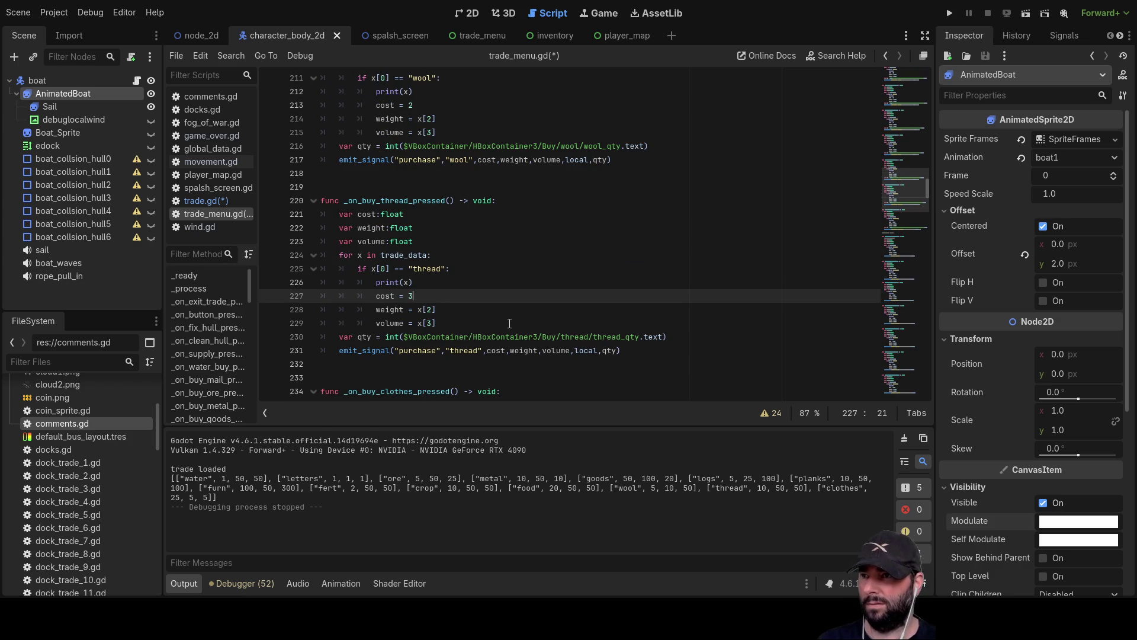
# Set the clothes buy cost to 10 and run the project
pyautogui.scroll(-4, 510, 323)
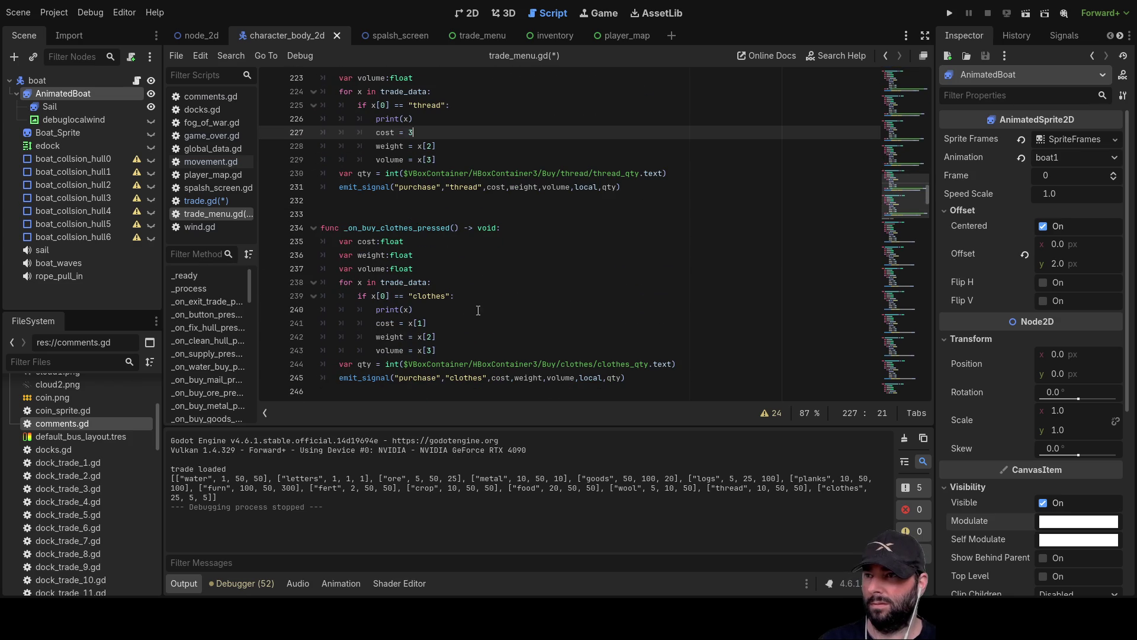
pyautogui.click(463, 321)
pyautogui.press('BackSpace')
pyautogui.press('BackSpace')
pyautogui.press('BackSpace')
pyautogui.write('10')
pyautogui.scroll(4, 480, 346)
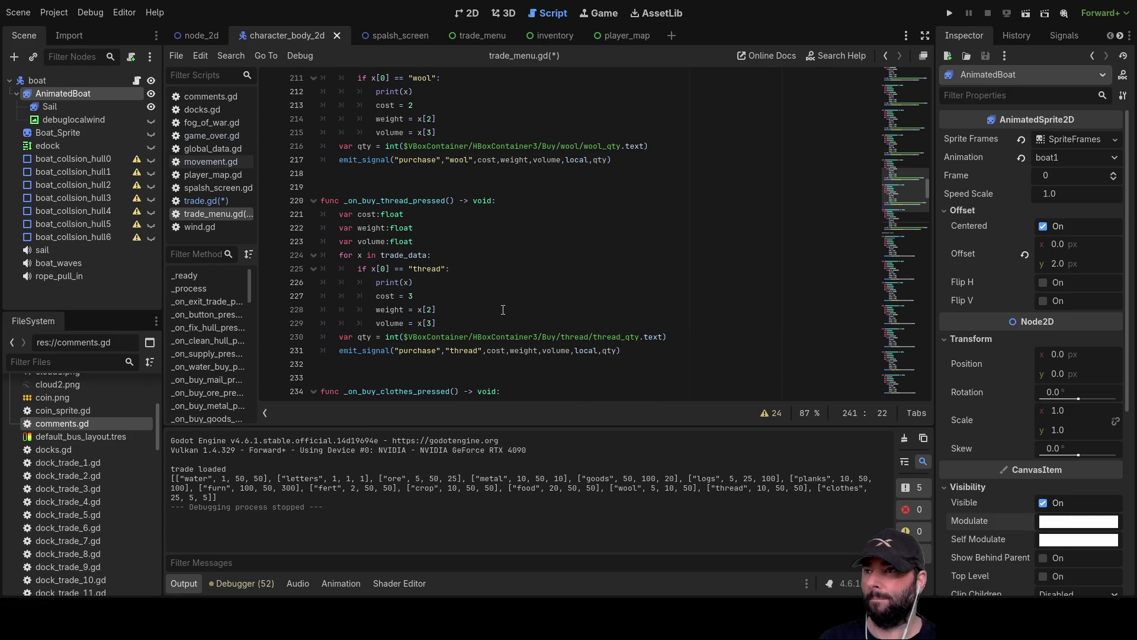
pyautogui.click(947, 14)
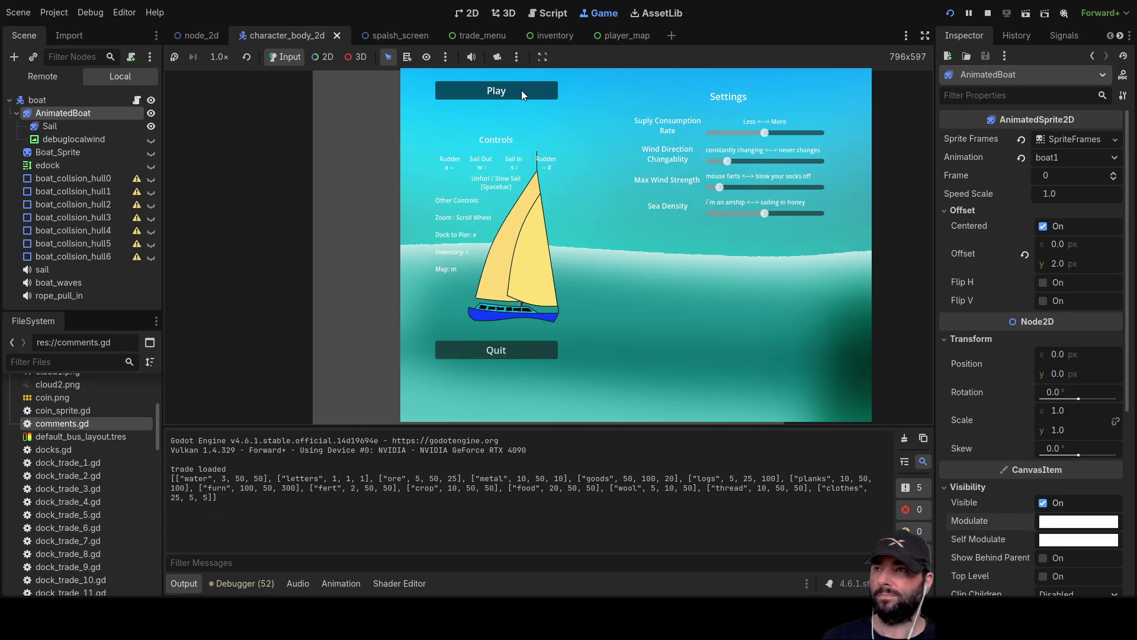
# Start the game, buy all the mail and fertilizer at the first dock, and leave
pyautogui.click(521, 90)
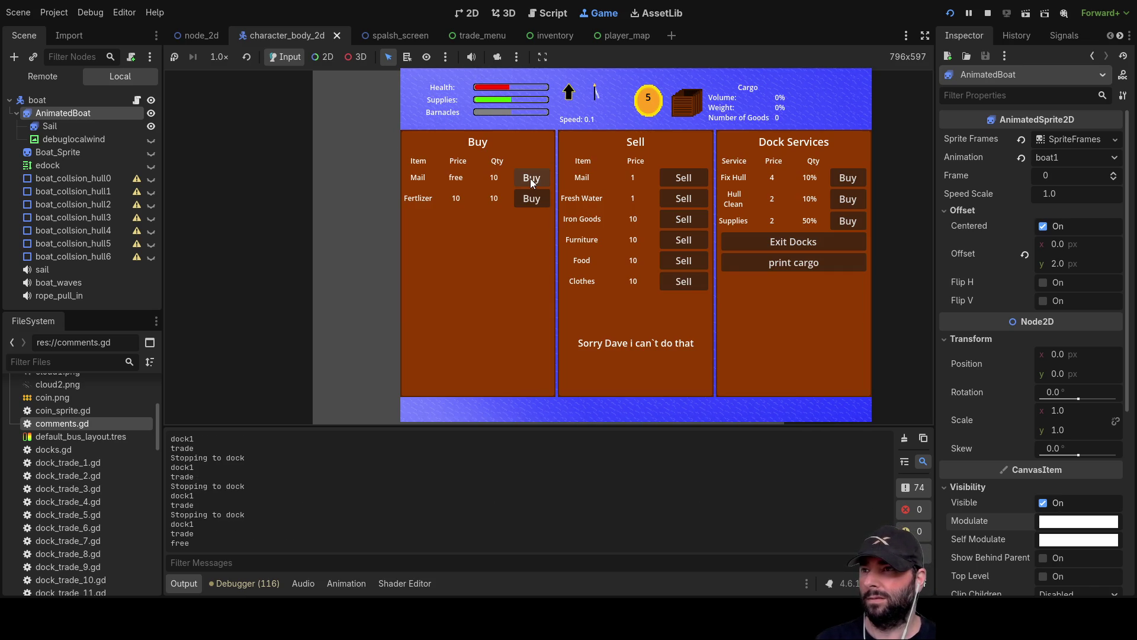
pyautogui.click(531, 178)
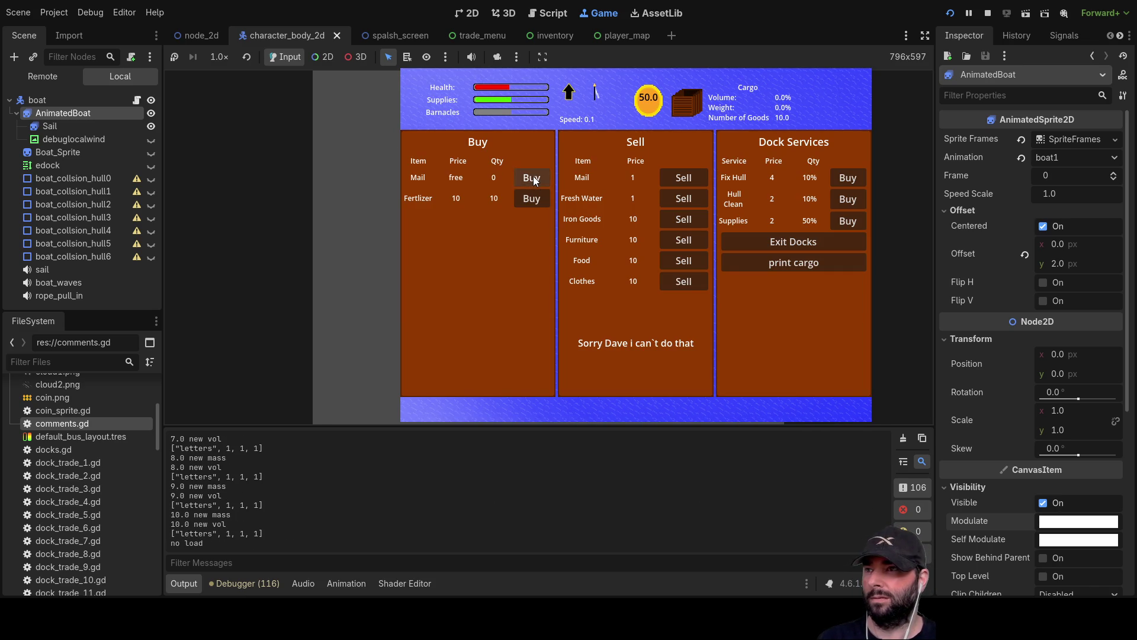
pyautogui.click(532, 198)
pyautogui.click(532, 198)
pyautogui.click(532, 198)
pyautogui.click(532, 198)
pyautogui.click(532, 198)
pyautogui.click(532, 198)
pyautogui.click(534, 198)
pyautogui.click(533, 198)
pyautogui.click(533, 197)
pyautogui.click(533, 197)
pyautogui.click(534, 198)
pyautogui.click(534, 198)
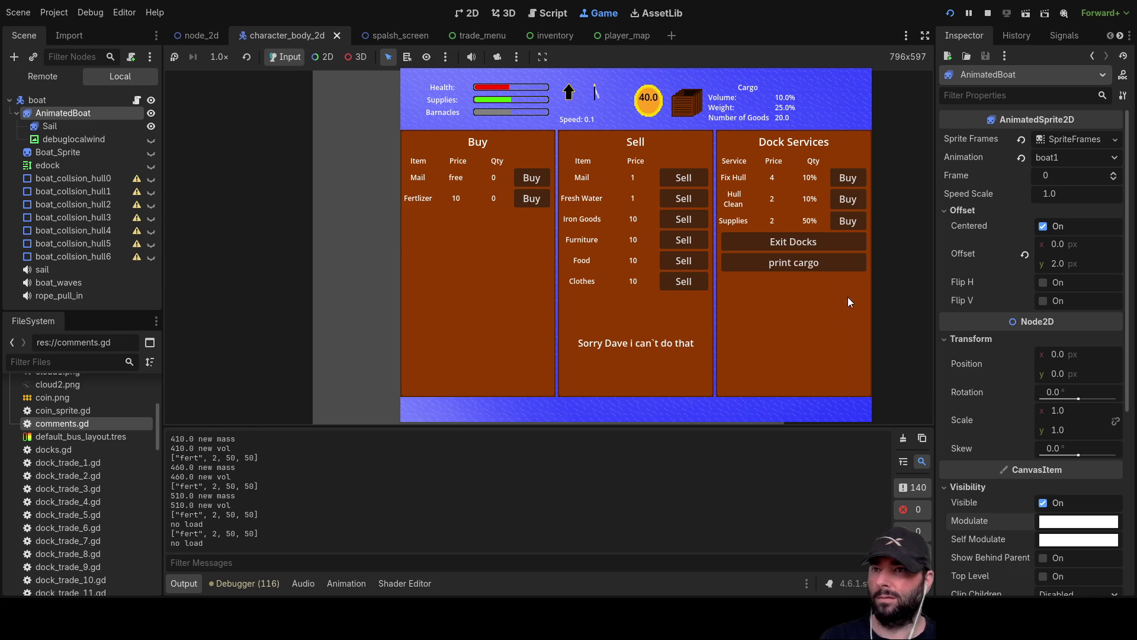
pyautogui.click(821, 241)
# At dock2, buy and sell mail, then buy all fresh water and fertilizer and leave
pyautogui.scroll(-5, 681, 305)
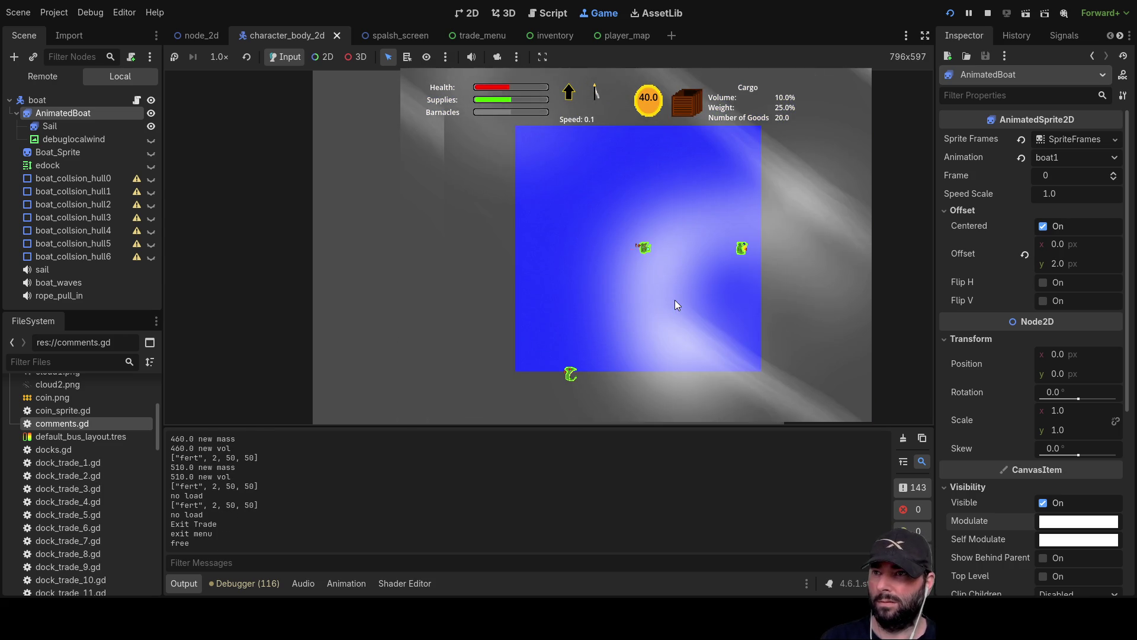
pyautogui.scroll(5, 680, 303)
pyautogui.scroll(5, 682, 302)
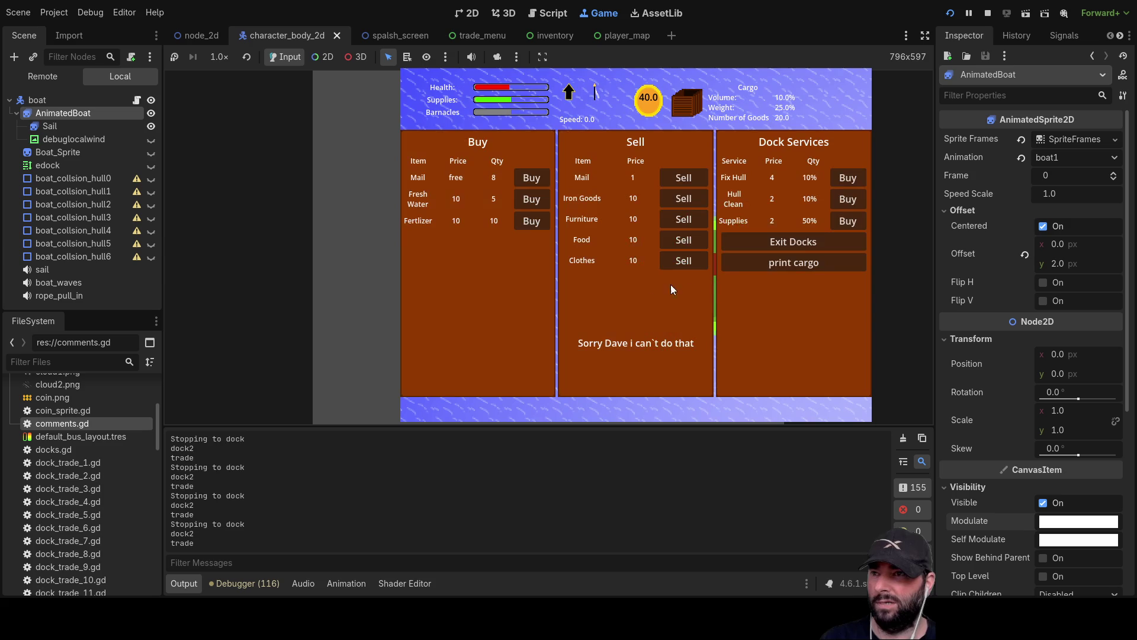
pyautogui.click(539, 176)
pyautogui.click(539, 177)
pyautogui.click(539, 176)
pyautogui.click(538, 175)
pyautogui.click(538, 176)
pyautogui.click(538, 175)
pyautogui.click(538, 176)
pyautogui.click(538, 176)
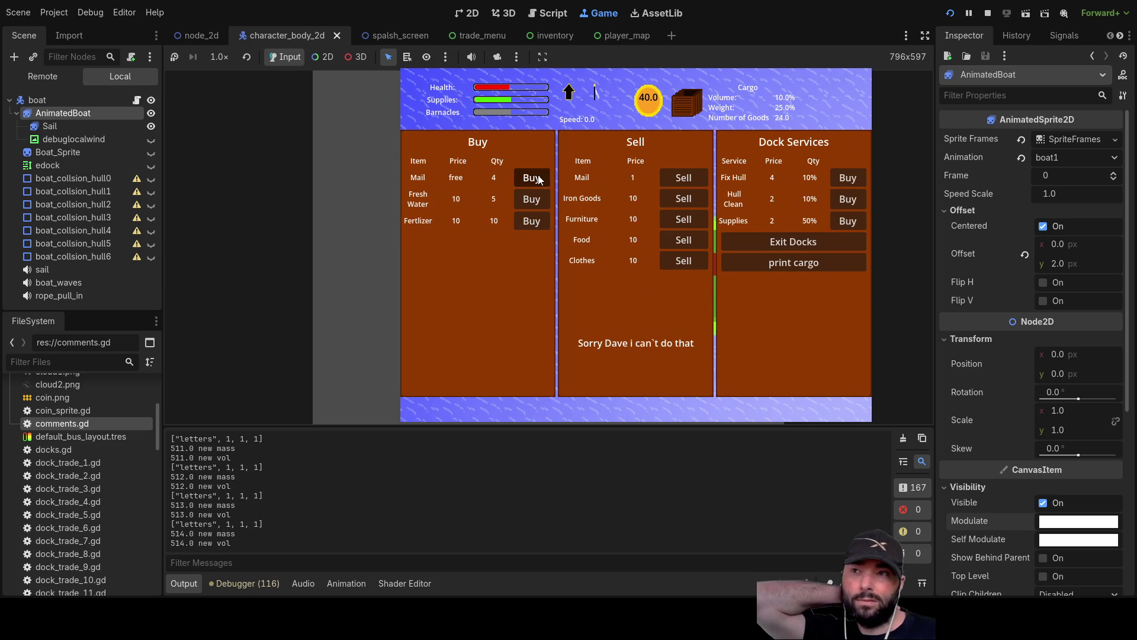
pyautogui.click(681, 175)
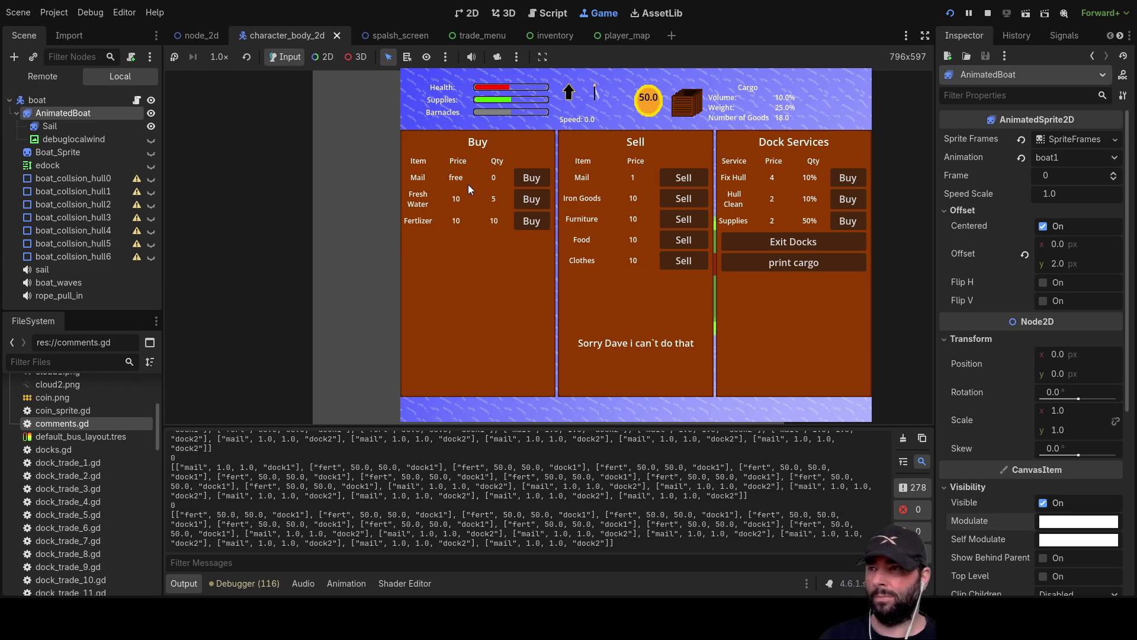
pyautogui.click(531, 201)
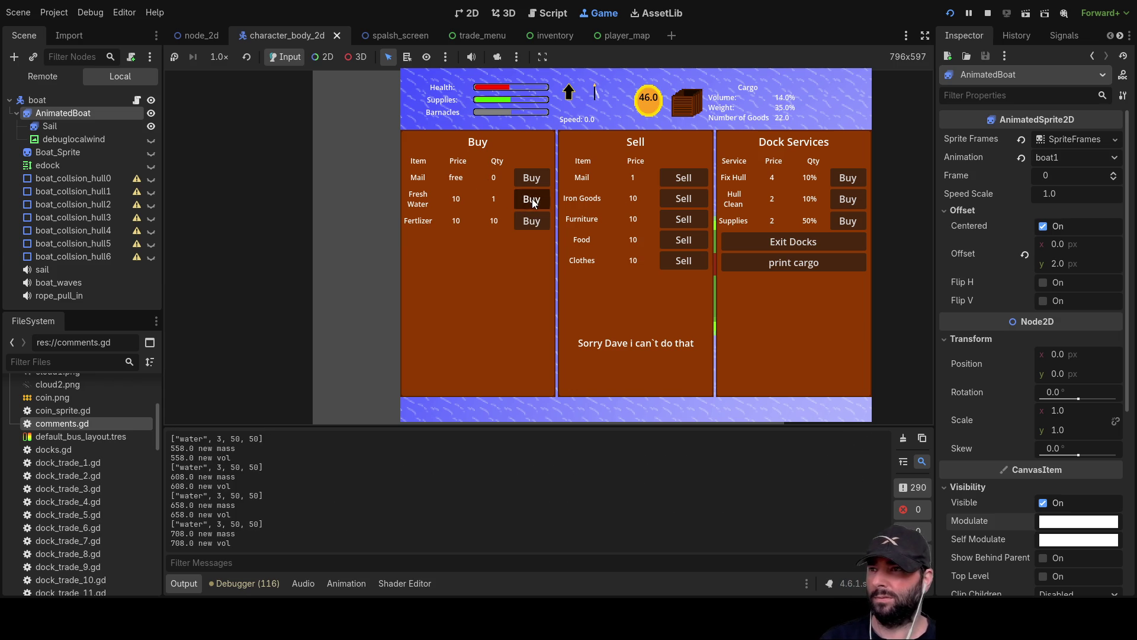
pyautogui.click(535, 224)
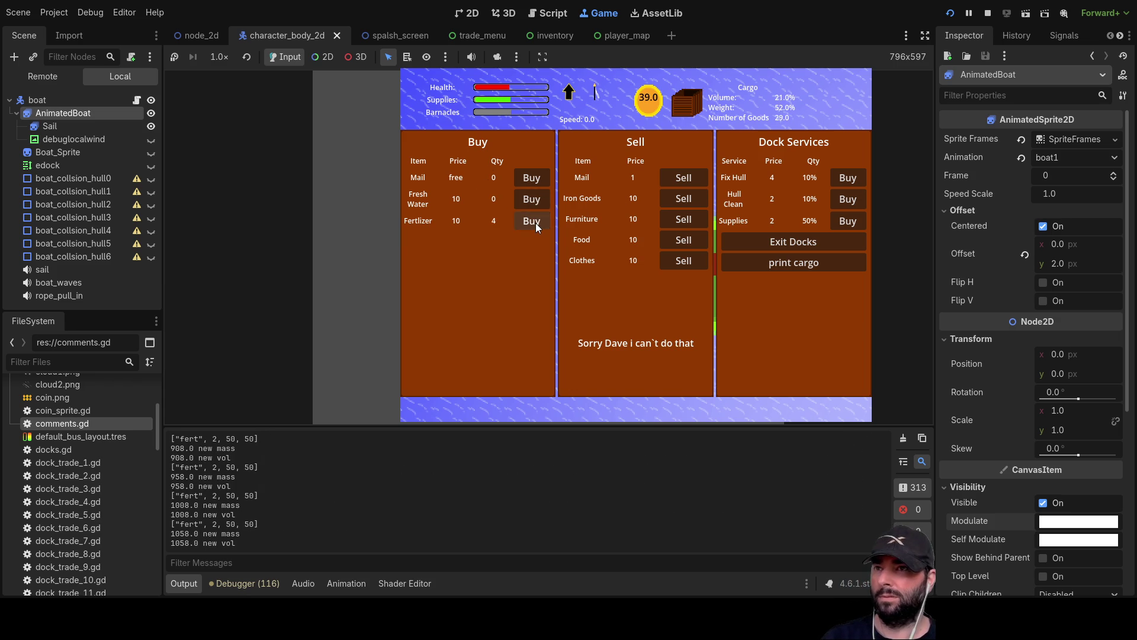
pyautogui.click(794, 243)
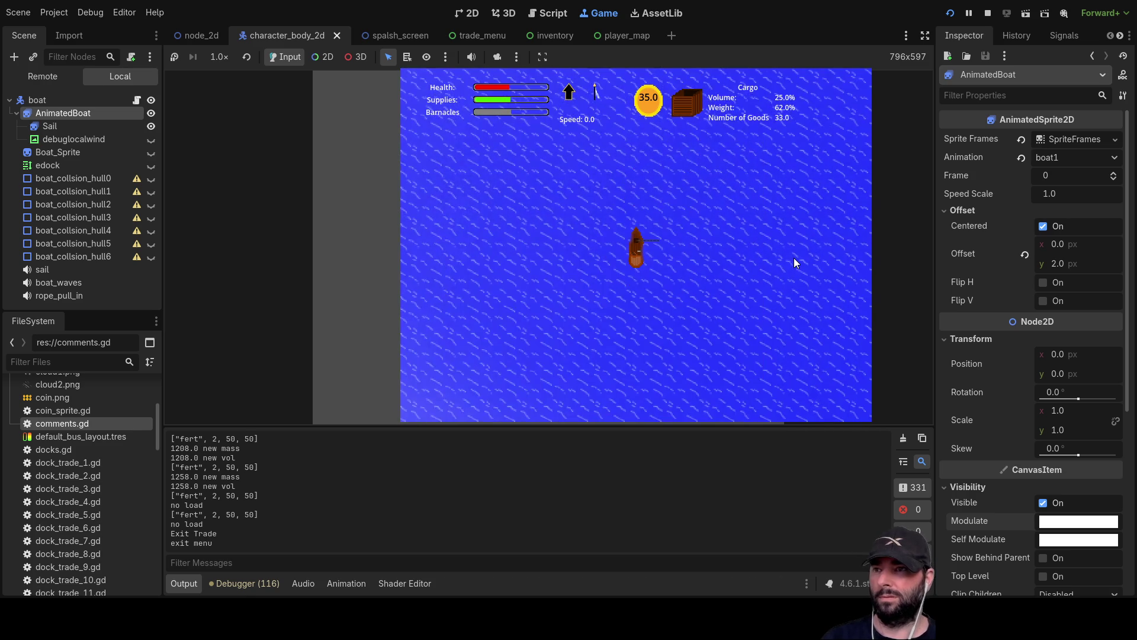
# Dock the boat and sell the fresh water and mail cargo
pyautogui.press('m')
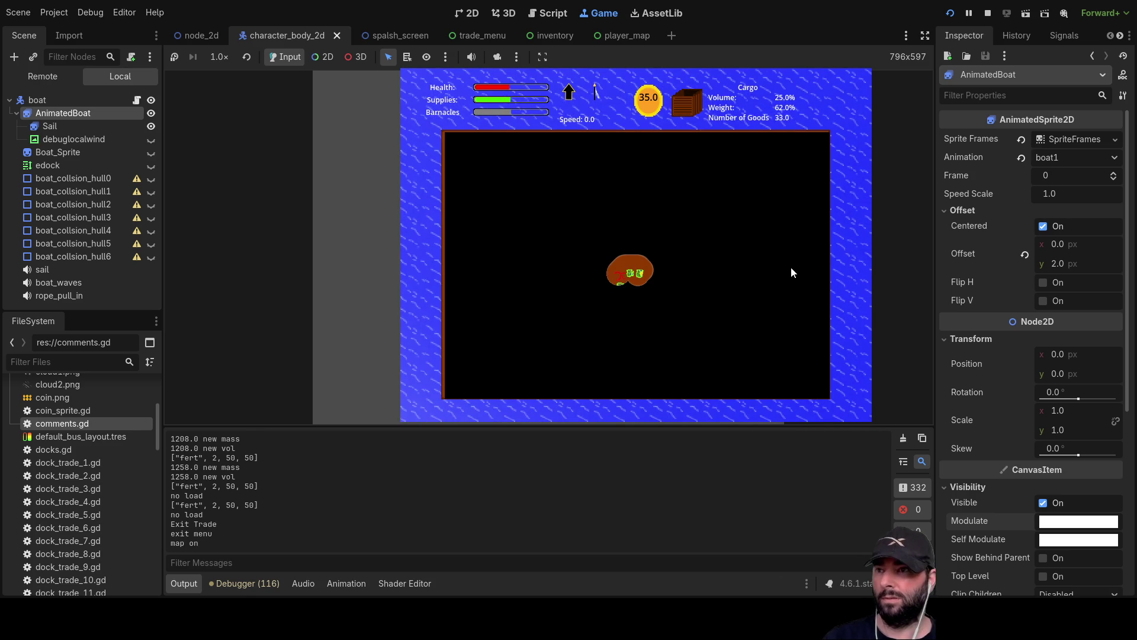
pyautogui.press('m')
pyautogui.scroll(-3, 805, 236)
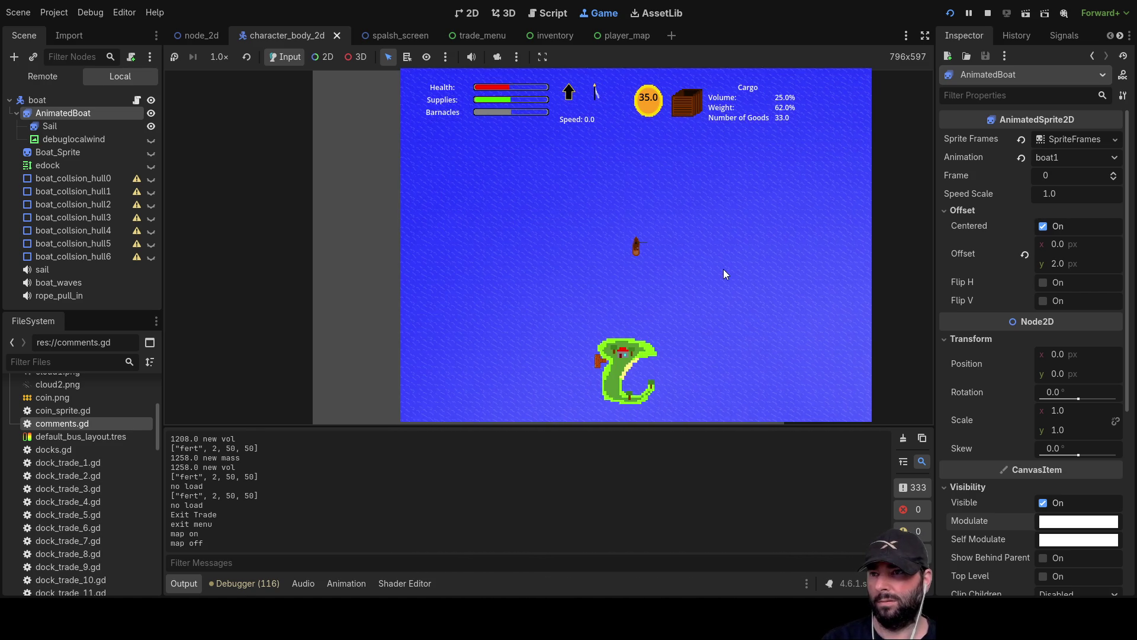
pyautogui.press('e')
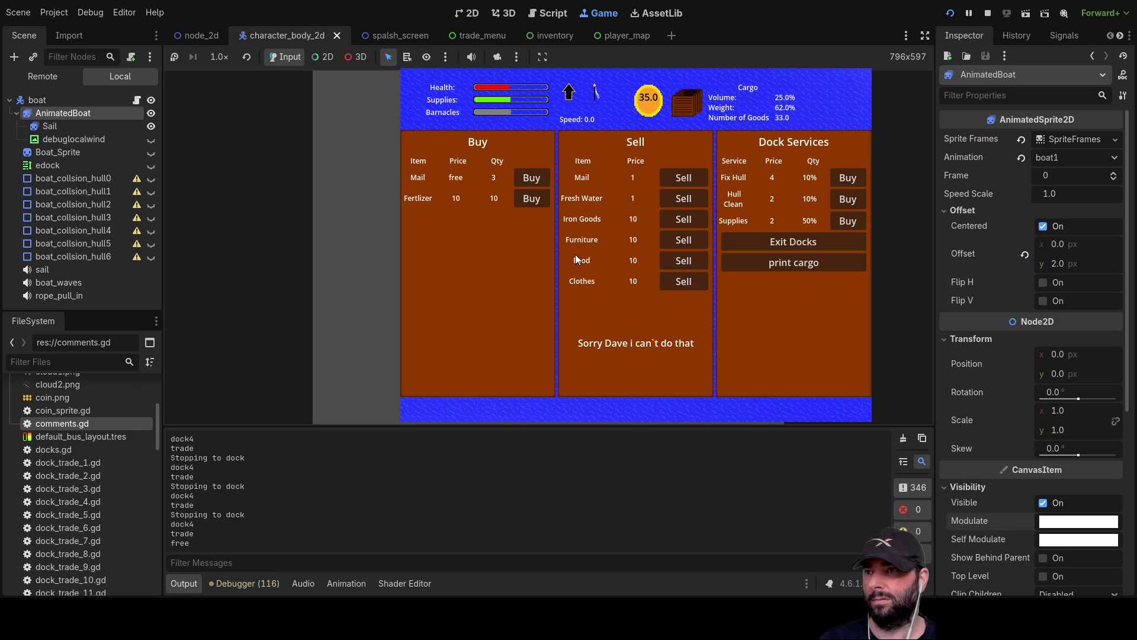
pyautogui.click(685, 201)
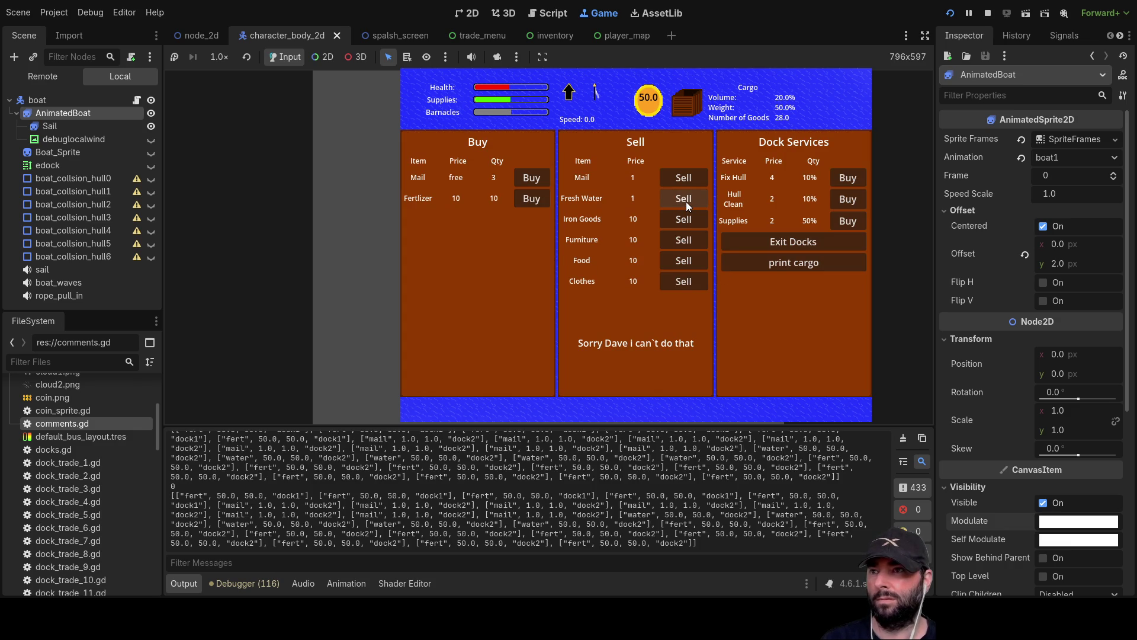
pyautogui.click(687, 179)
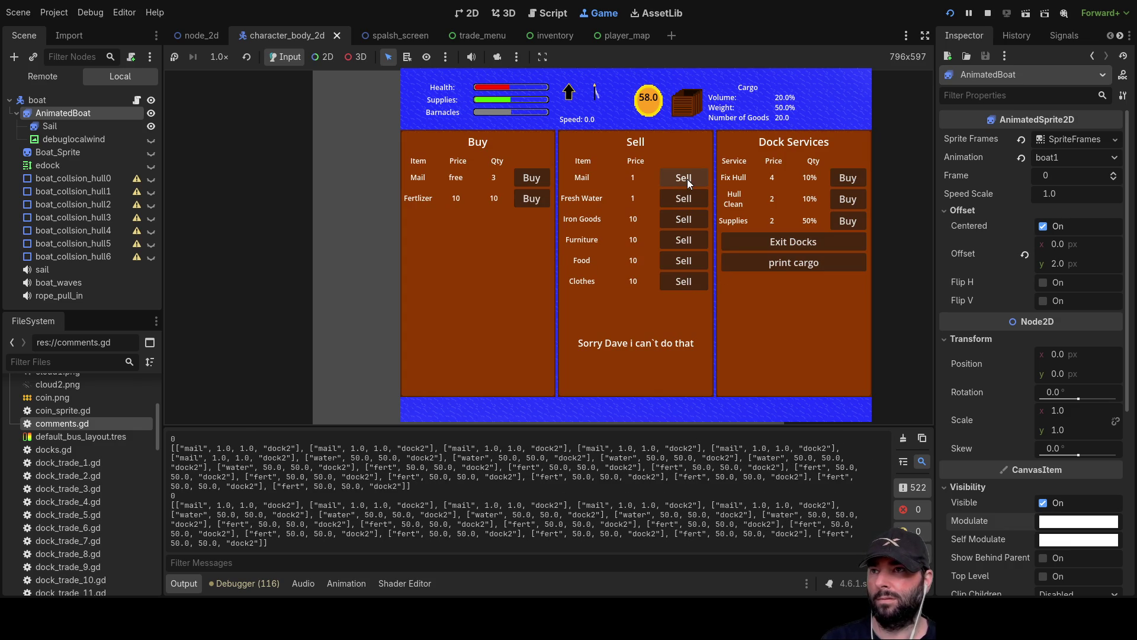
# Buy all the dock's mail and fertilizer, then stop the game
pyautogui.click(538, 176)
pyautogui.click(538, 176)
pyautogui.click(538, 177)
pyautogui.click(537, 176)
pyautogui.click(538, 176)
pyautogui.click(526, 197)
pyautogui.click(526, 197)
pyautogui.click(528, 198)
pyautogui.click(527, 197)
pyautogui.click(528, 197)
pyautogui.click(529, 198)
pyautogui.click(528, 198)
pyautogui.click(529, 198)
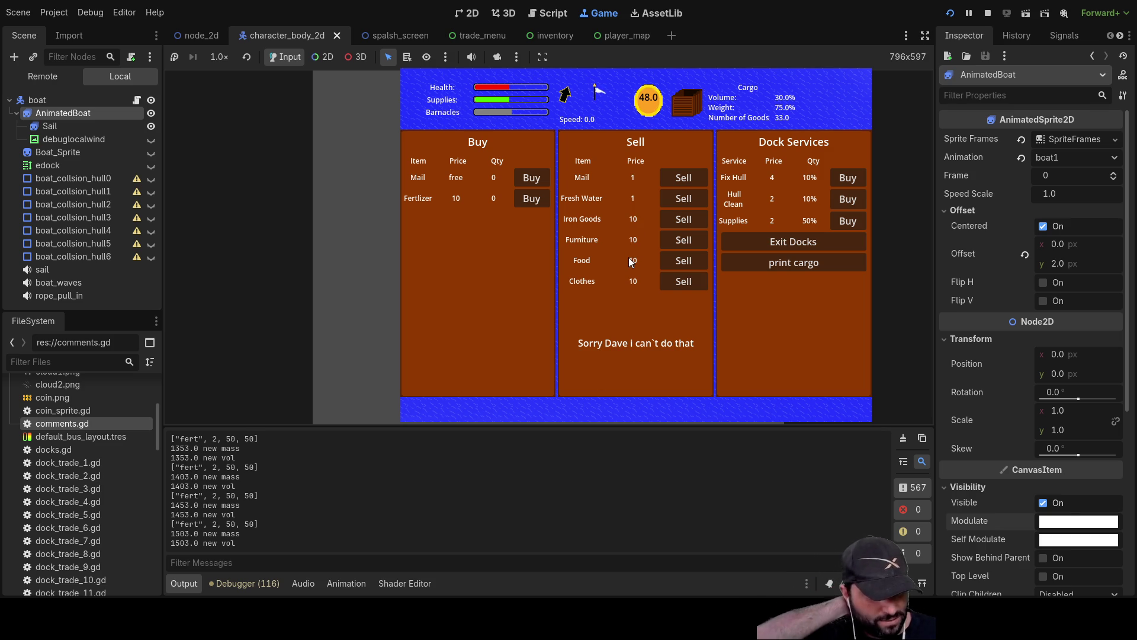
pyautogui.click(987, 12)
pyautogui.scroll(-1, 506, 270)
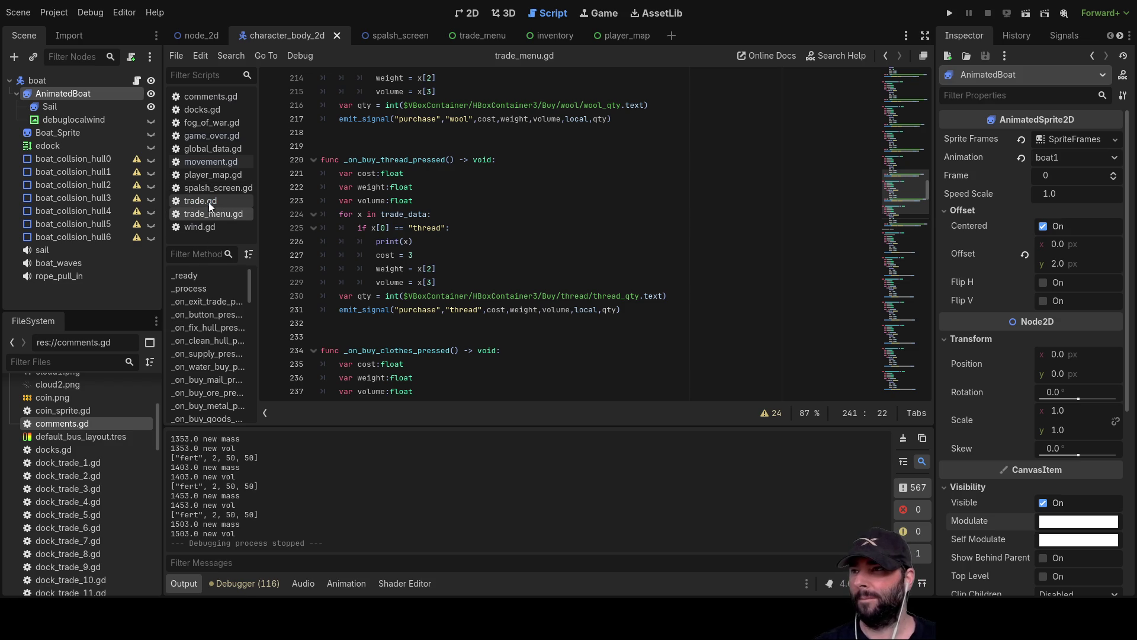
pyautogui.scroll(-4, 607, 278)
pyautogui.scroll(-20, 605, 290)
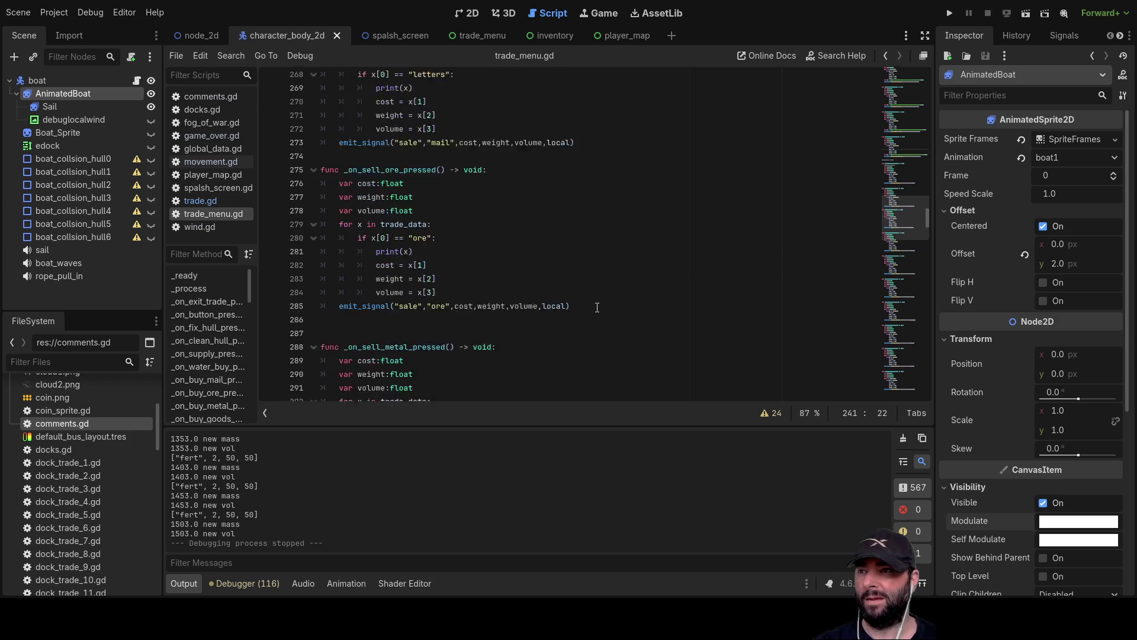
pyautogui.scroll(-20, 599, 309)
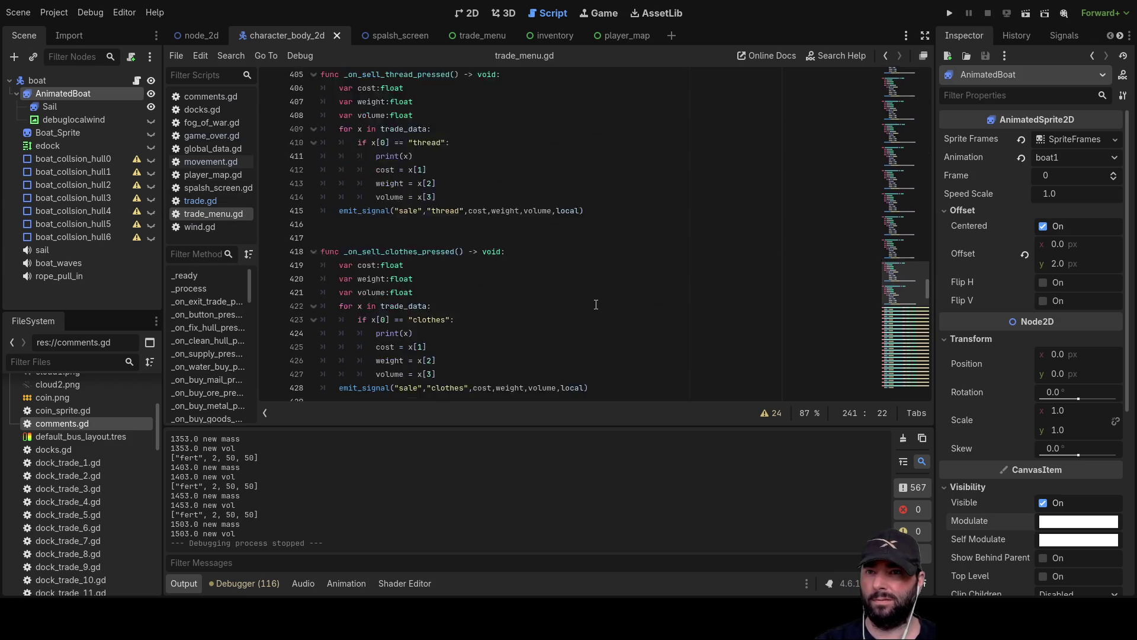
pyautogui.scroll(-16, 535, 299)
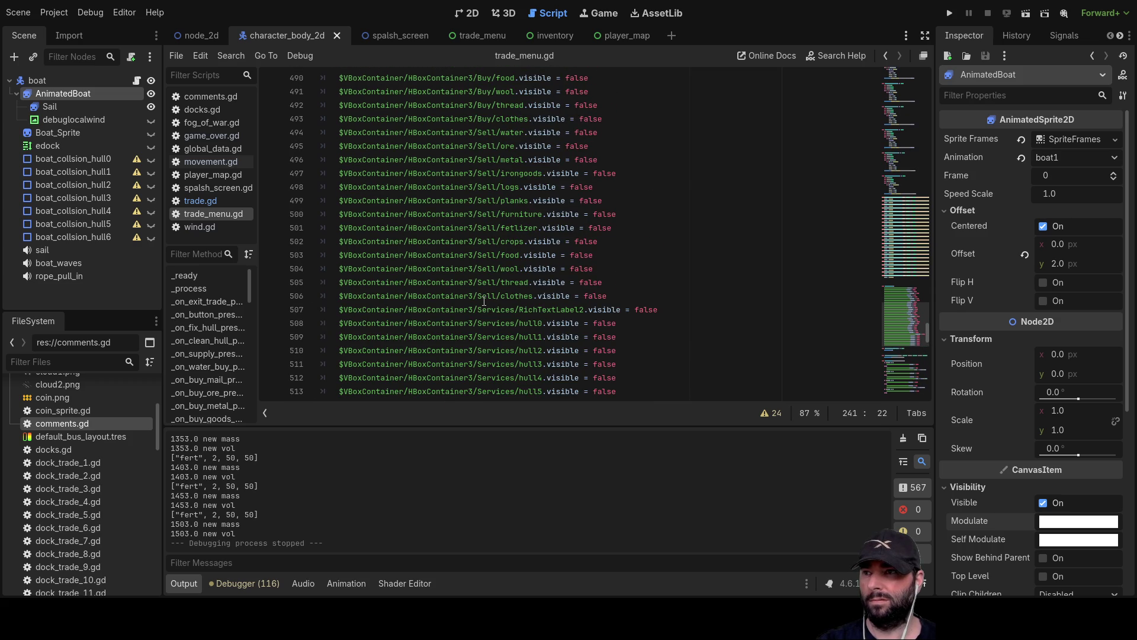
pyautogui.scroll(-6, 487, 296)
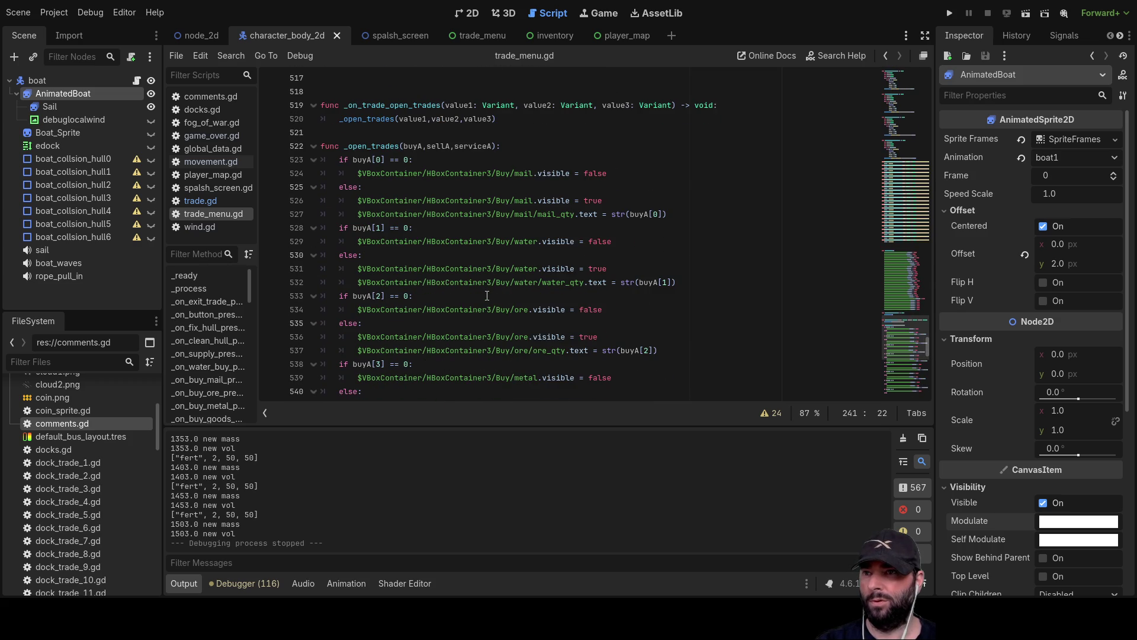
pyautogui.scroll(-1, 486, 295)
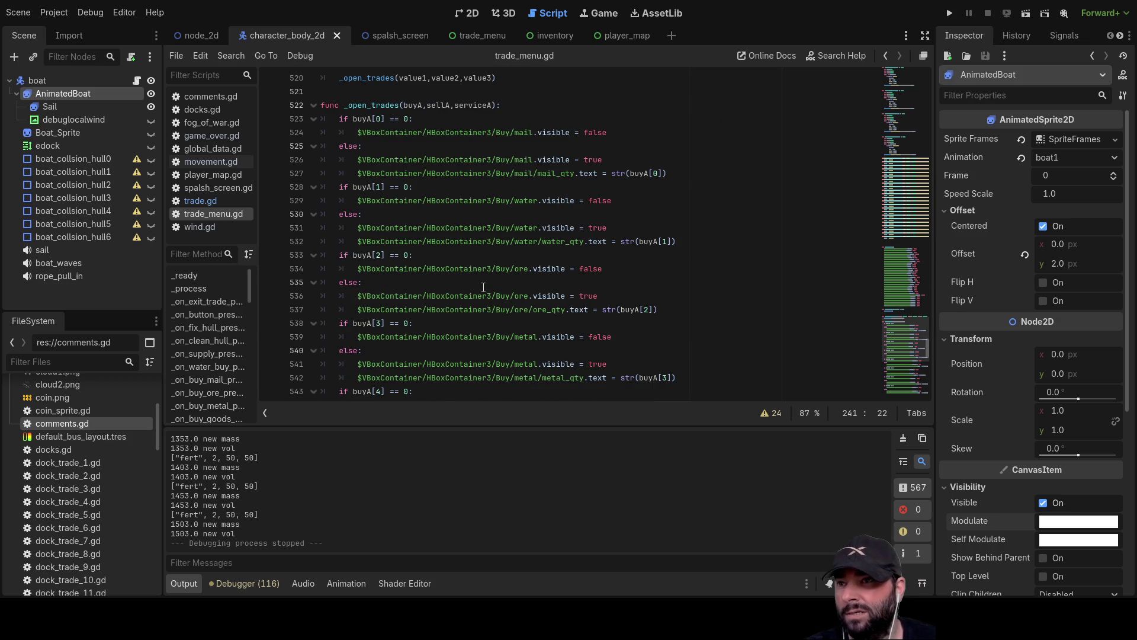
pyautogui.scroll(-2, 506, 271)
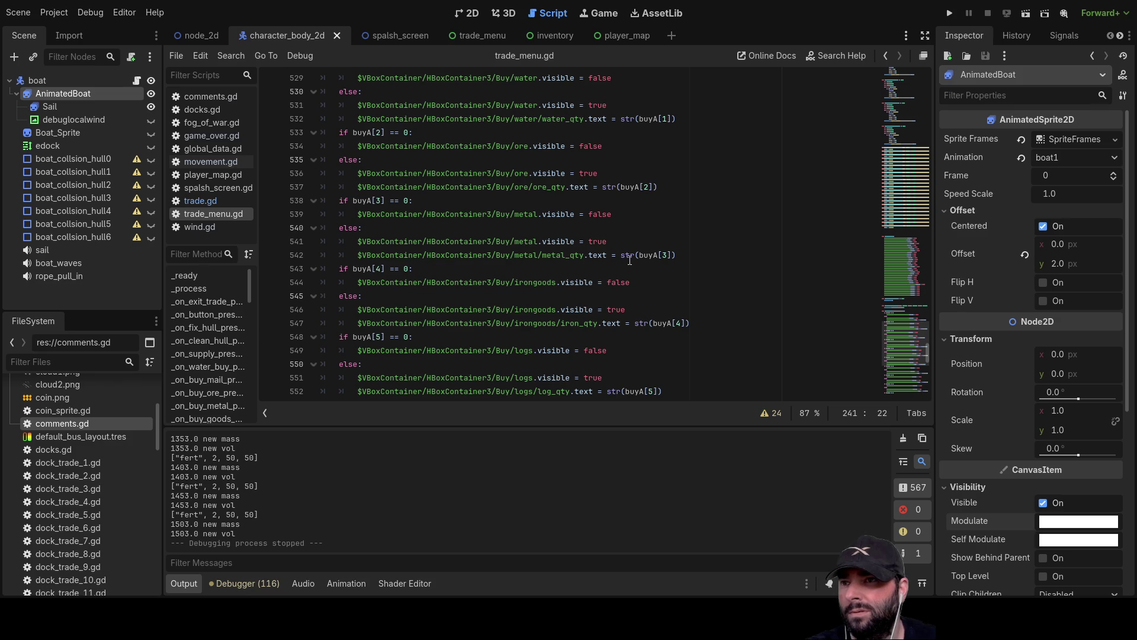
pyautogui.moveTo(685, 255); pyautogui.dragTo(546, 256)
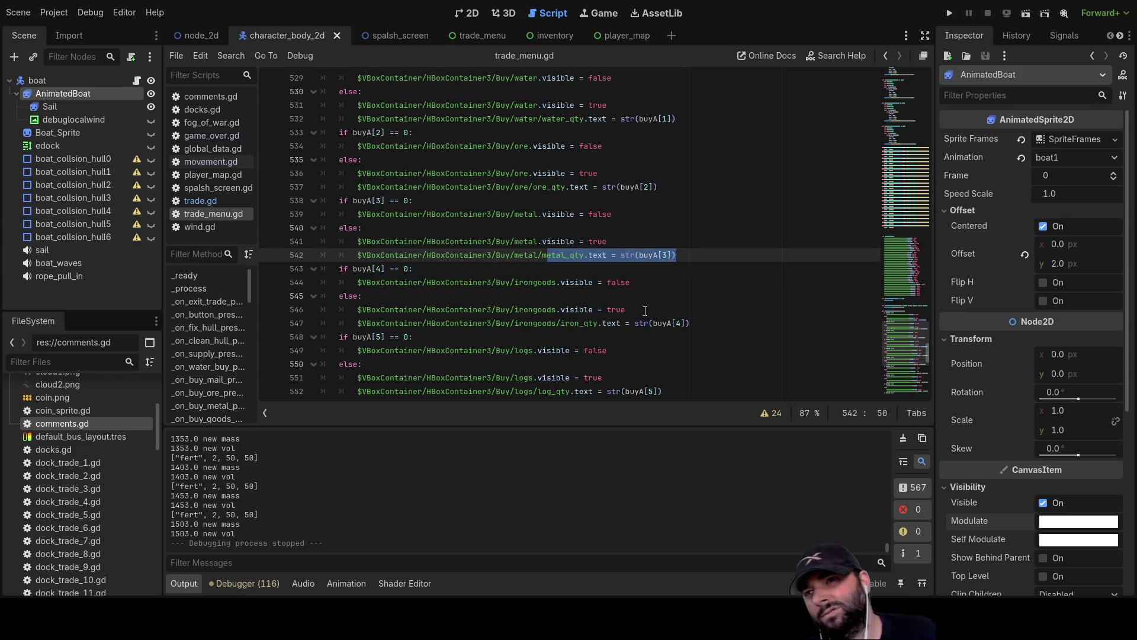
pyautogui.scroll(-20, 645, 311)
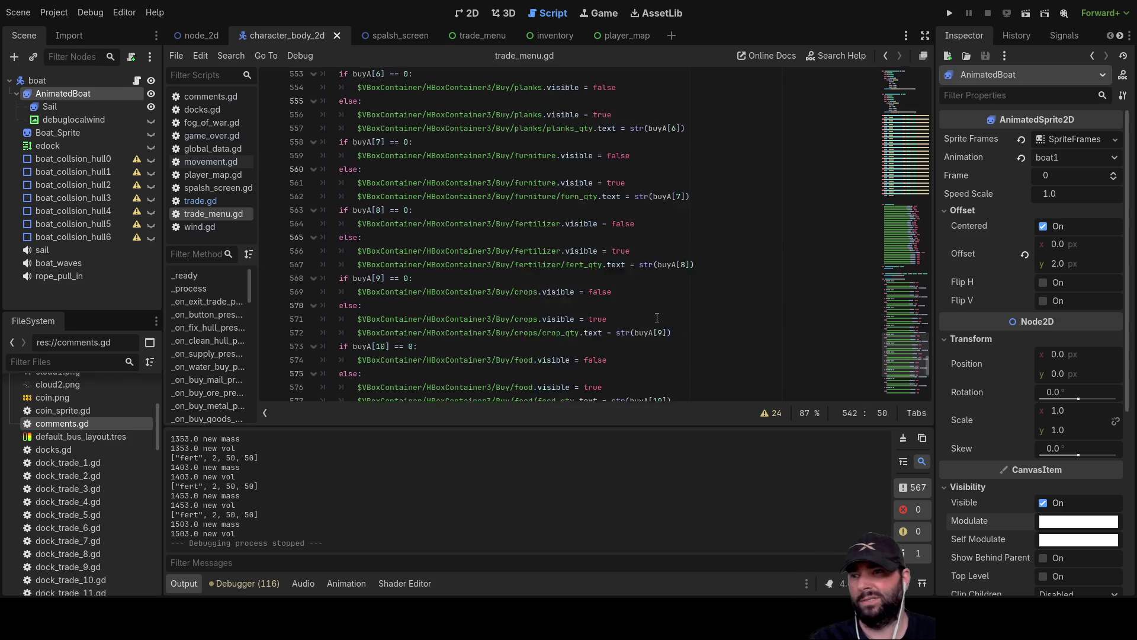
pyautogui.scroll(2, 524, 326)
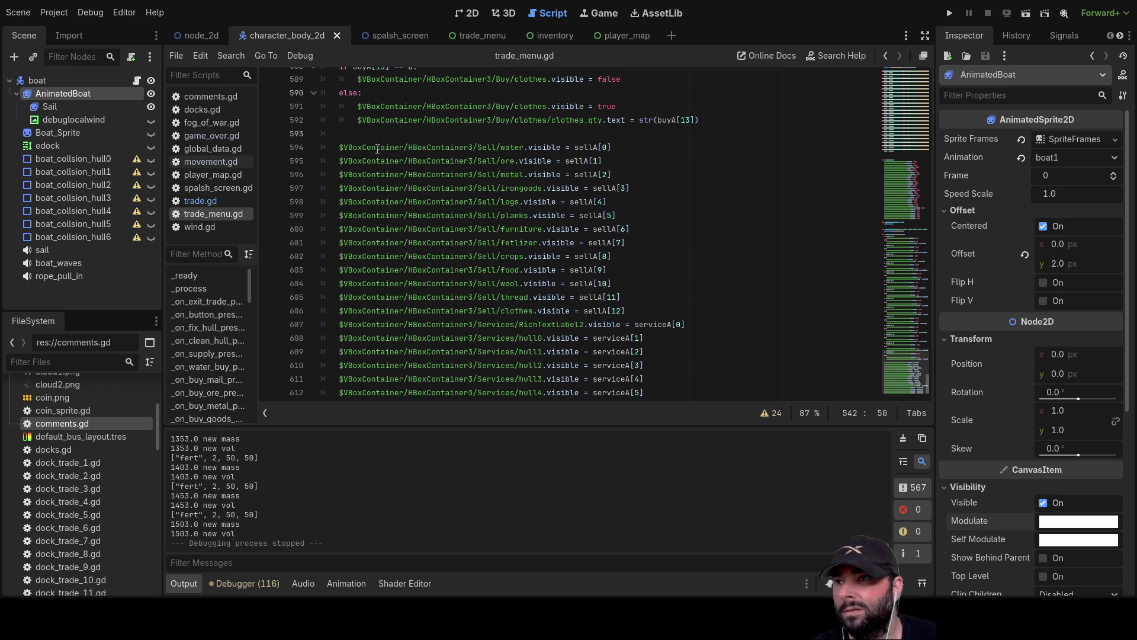
pyautogui.scroll(15, 576, 197)
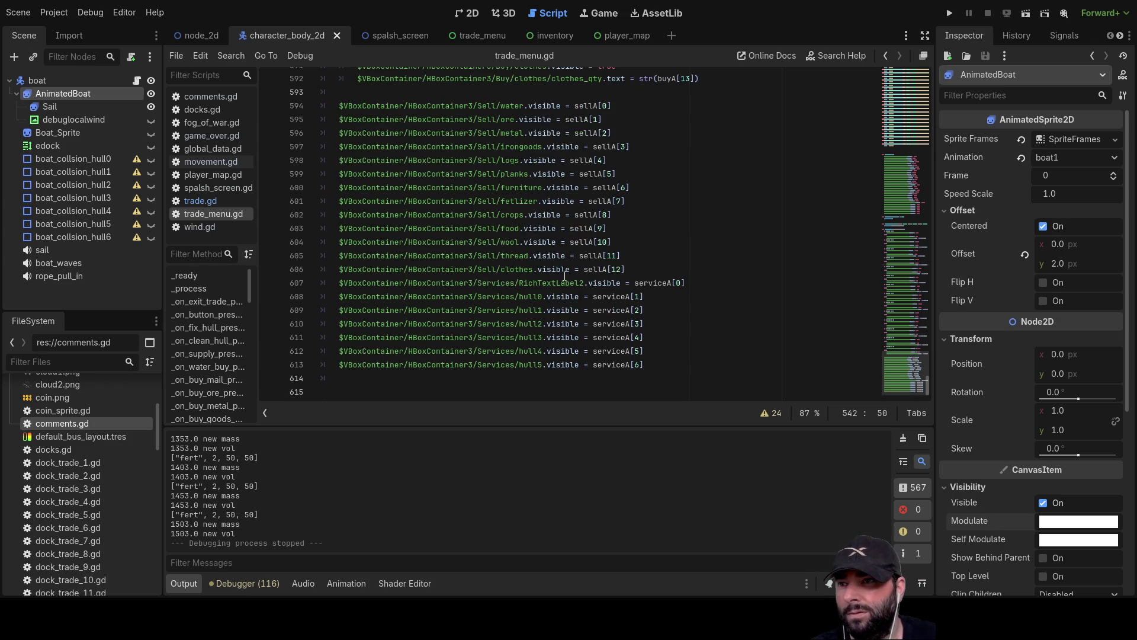
pyautogui.scroll(15, 562, 297)
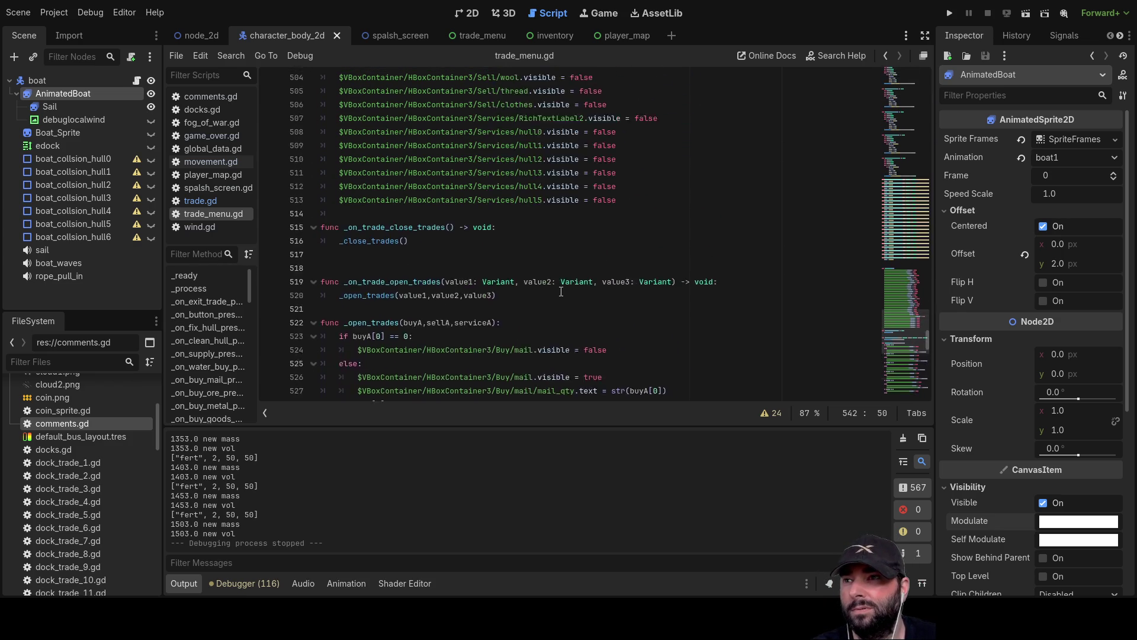
pyautogui.scroll(16, 561, 290)
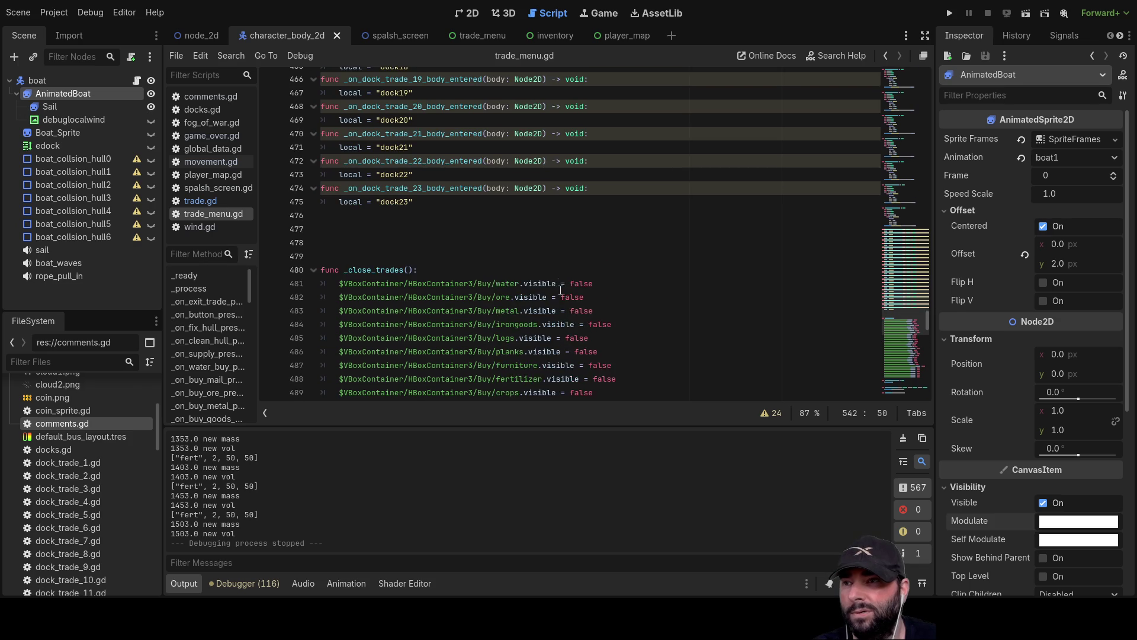
pyautogui.scroll(20, 560, 285)
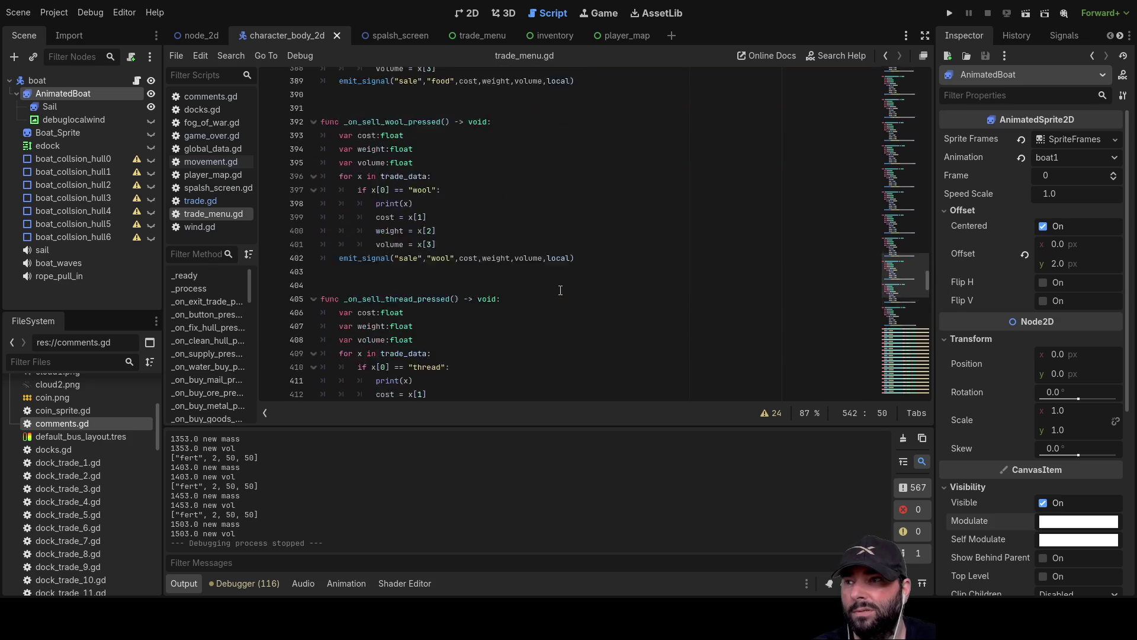
pyautogui.scroll(18, 554, 275)
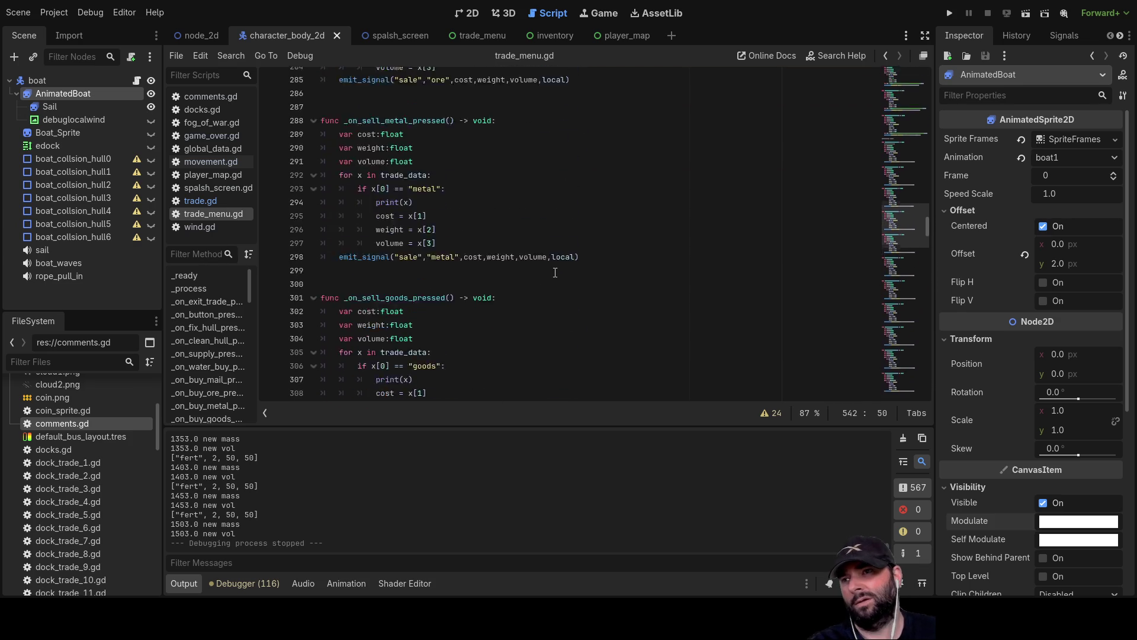
pyautogui.scroll(3, 394, 467)
pyautogui.scroll(8, 393, 472)
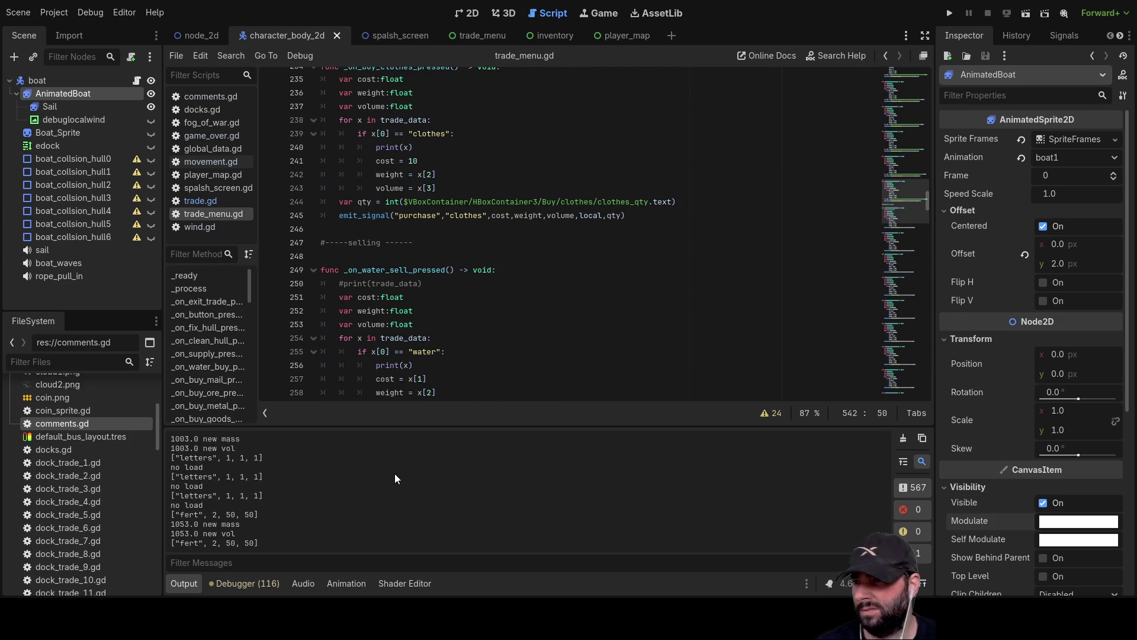
pyautogui.click(951, 13)
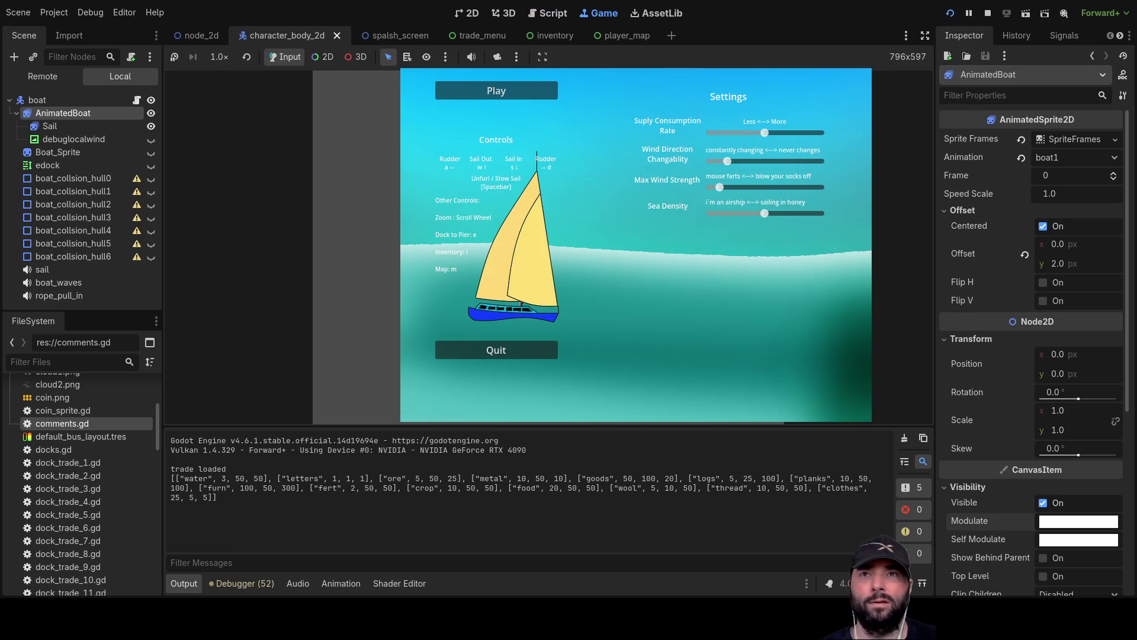
pyautogui.click(988, 13)
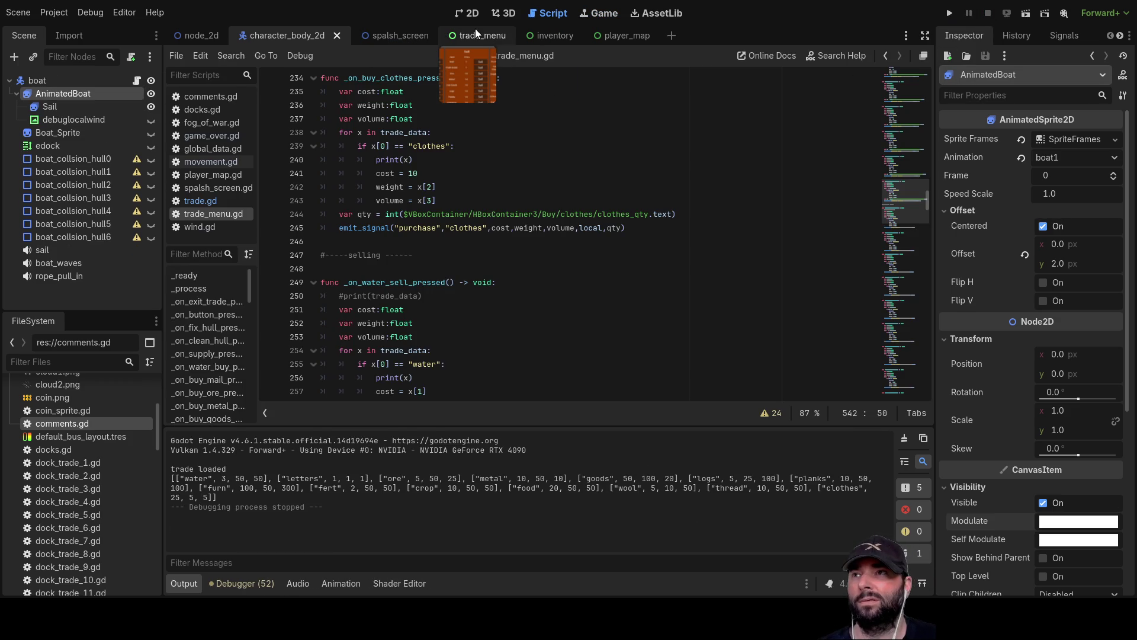
# Bring up the trade_menu scene layout and set the Fresh Water sell price to 3
pyautogui.click(465, 36)
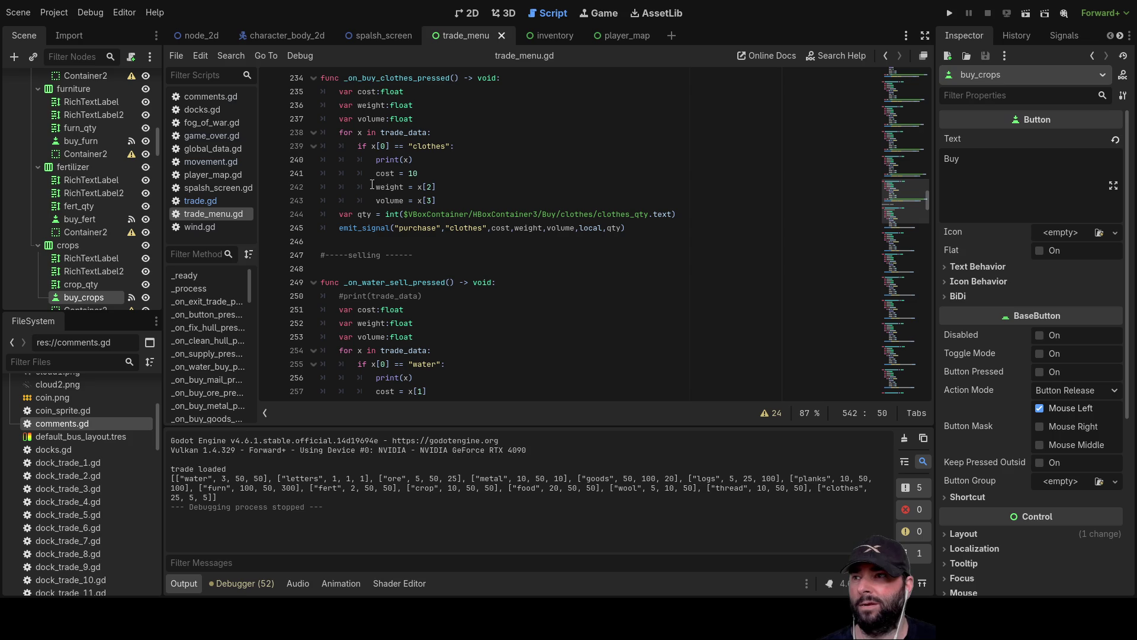
pyautogui.click(471, 13)
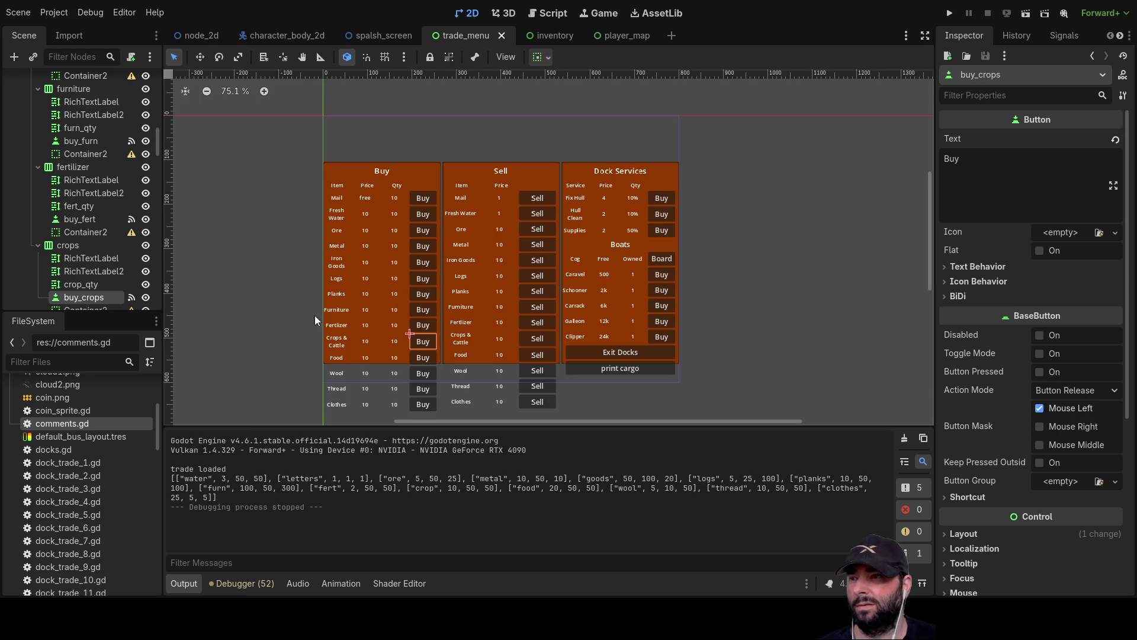
pyautogui.click(498, 215)
pyautogui.moveTo(1062, 188); pyautogui.dragTo(890, 180)
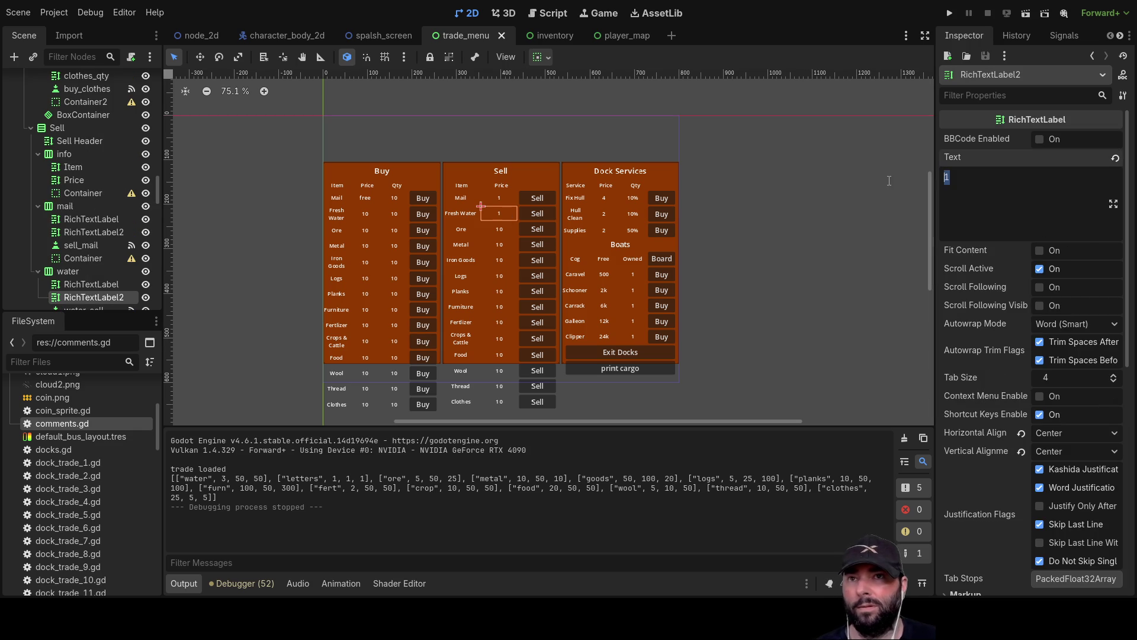
pyautogui.write('3')
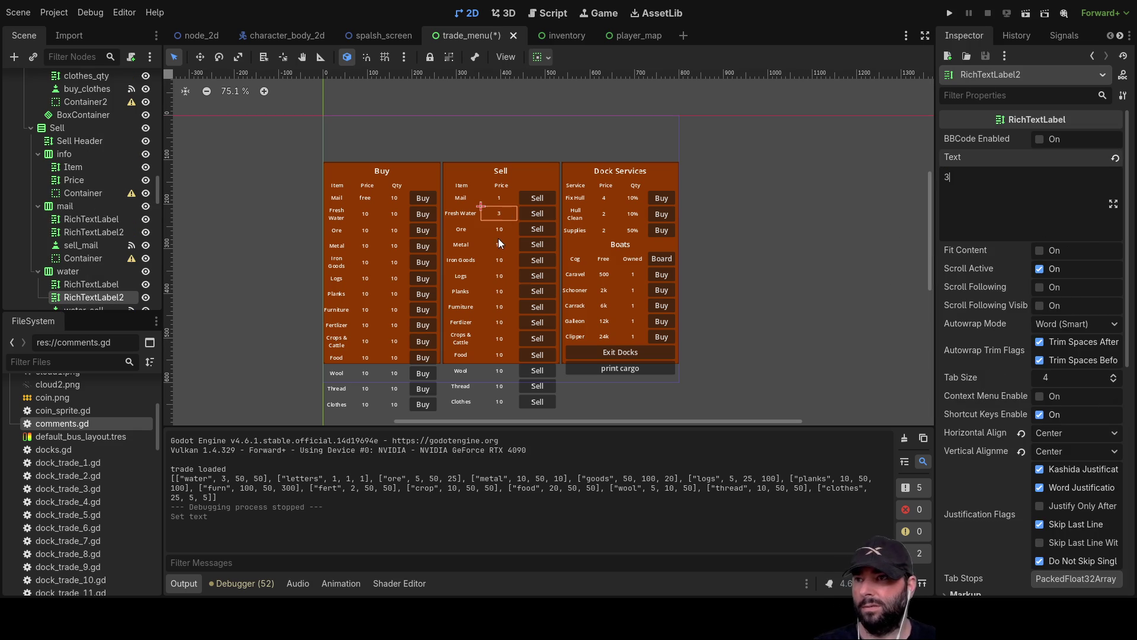
# Set the Ore sell price to 5 and the Iron Goods sell price to 50
pyautogui.click(499, 230)
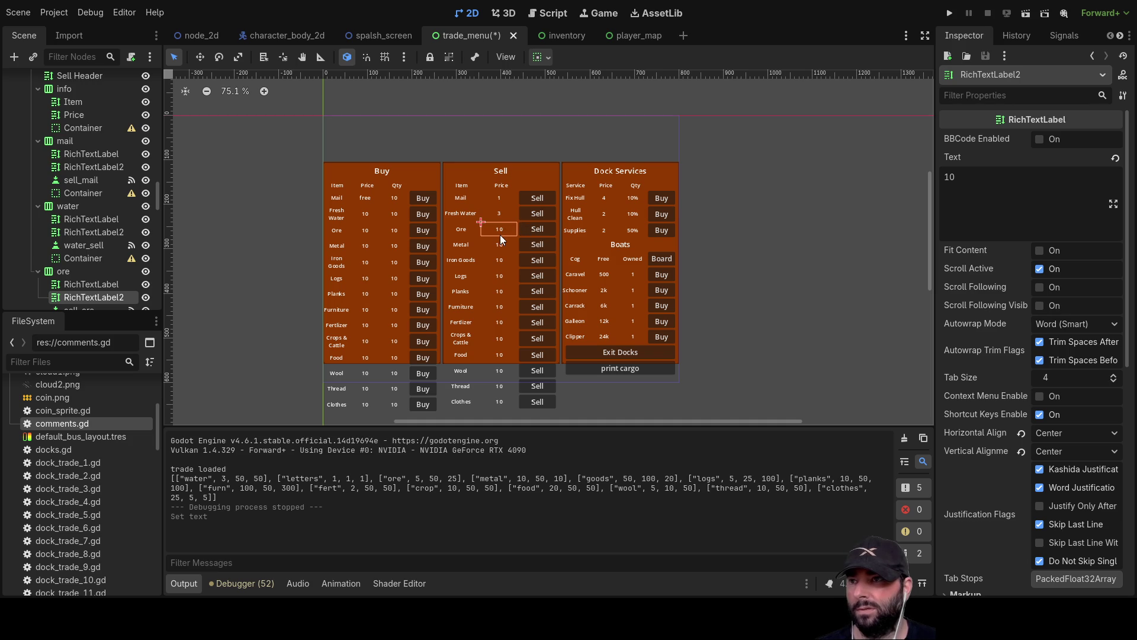
pyautogui.doubleClick(950, 177)
pyautogui.write('5')
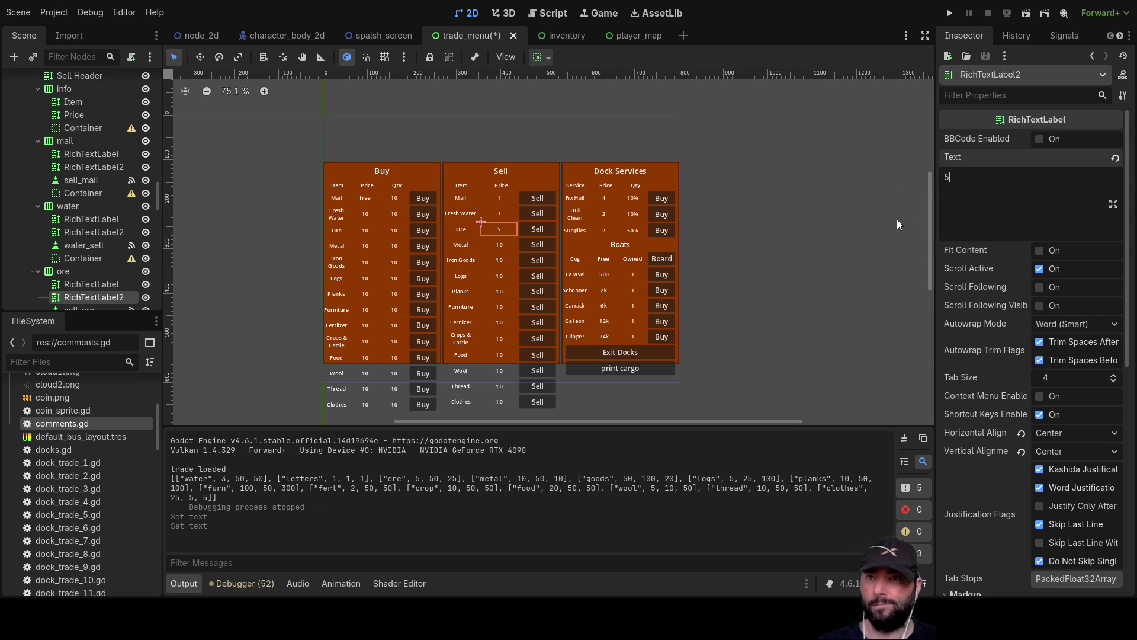
pyautogui.click(501, 243)
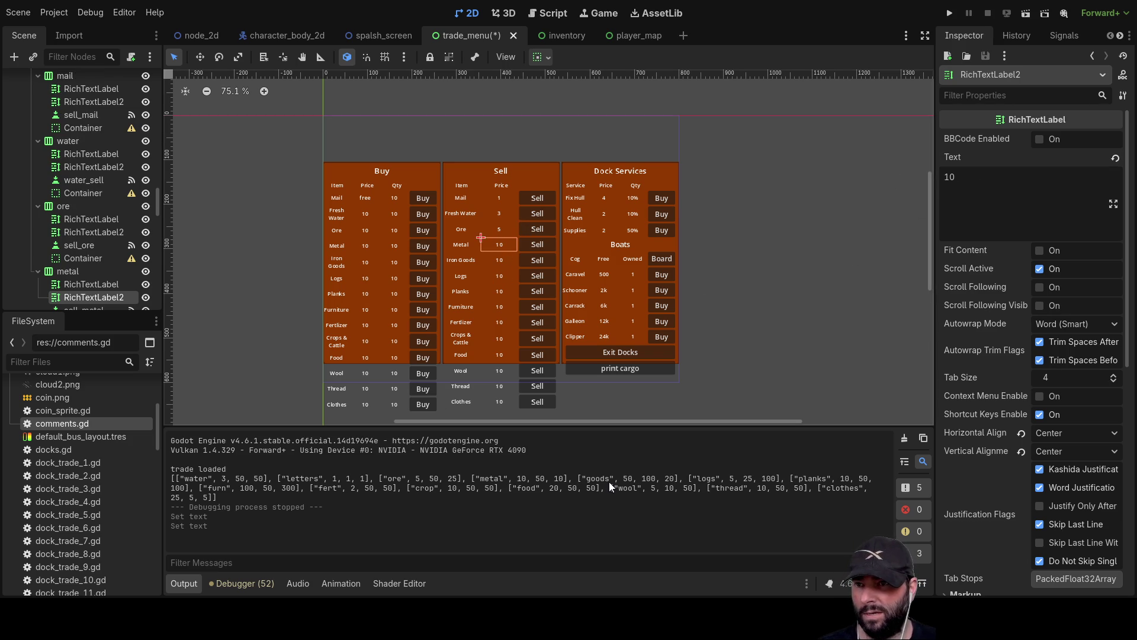
pyautogui.click(496, 258)
pyautogui.doubleClick(949, 177)
pyautogui.write('50')
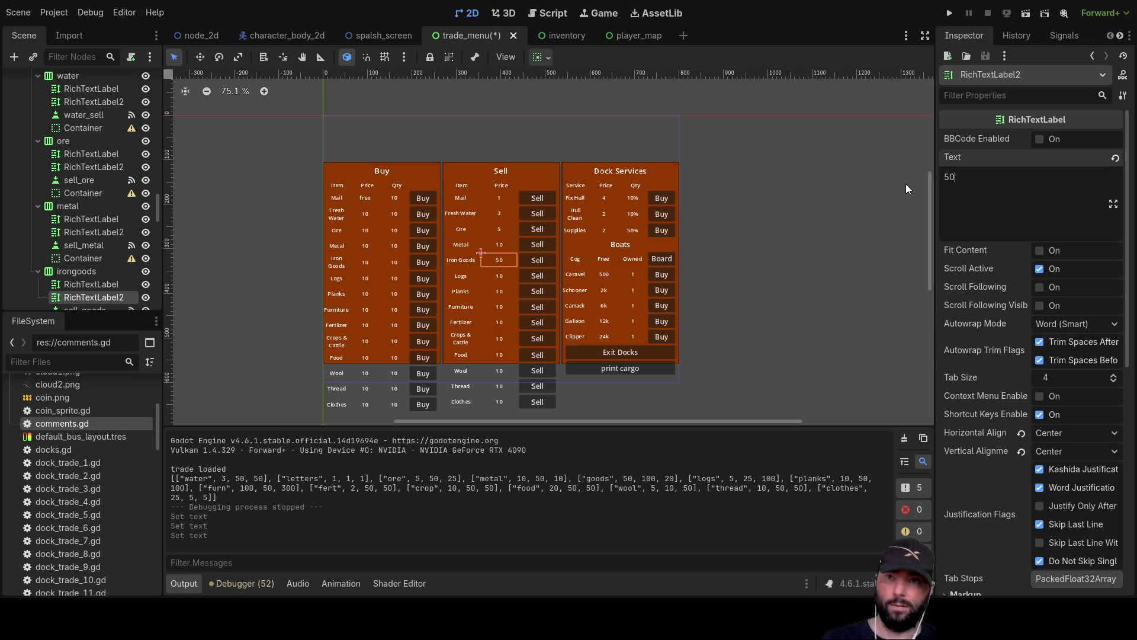
# Set the Logs sell price to 5 and the Furniture sell price to 100
pyautogui.click(504, 275)
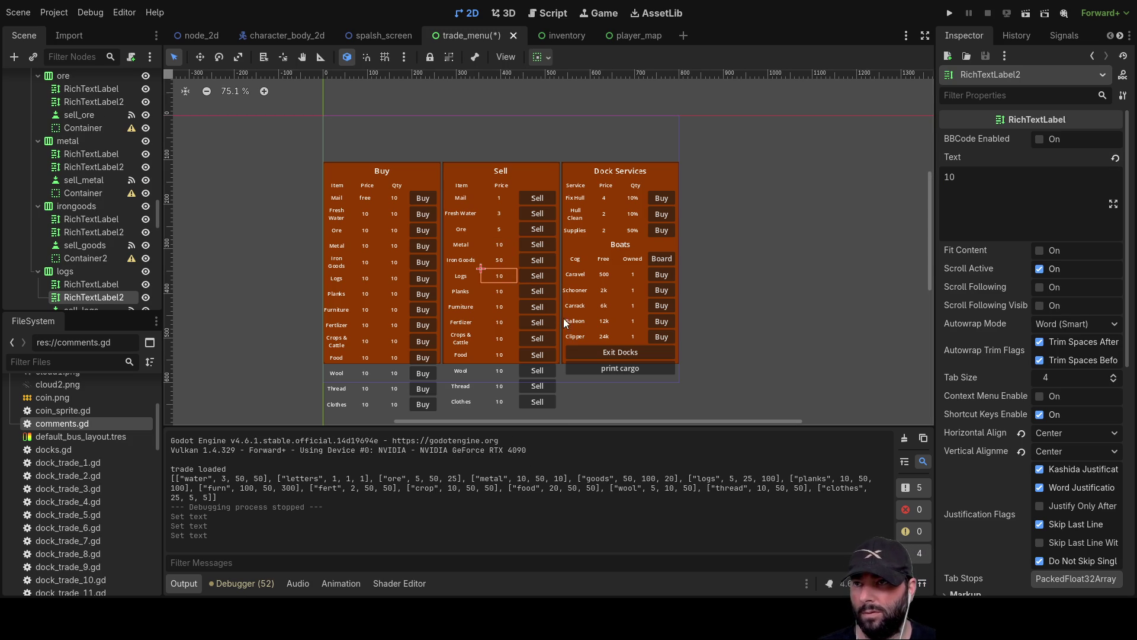
pyautogui.doubleClick(965, 185)
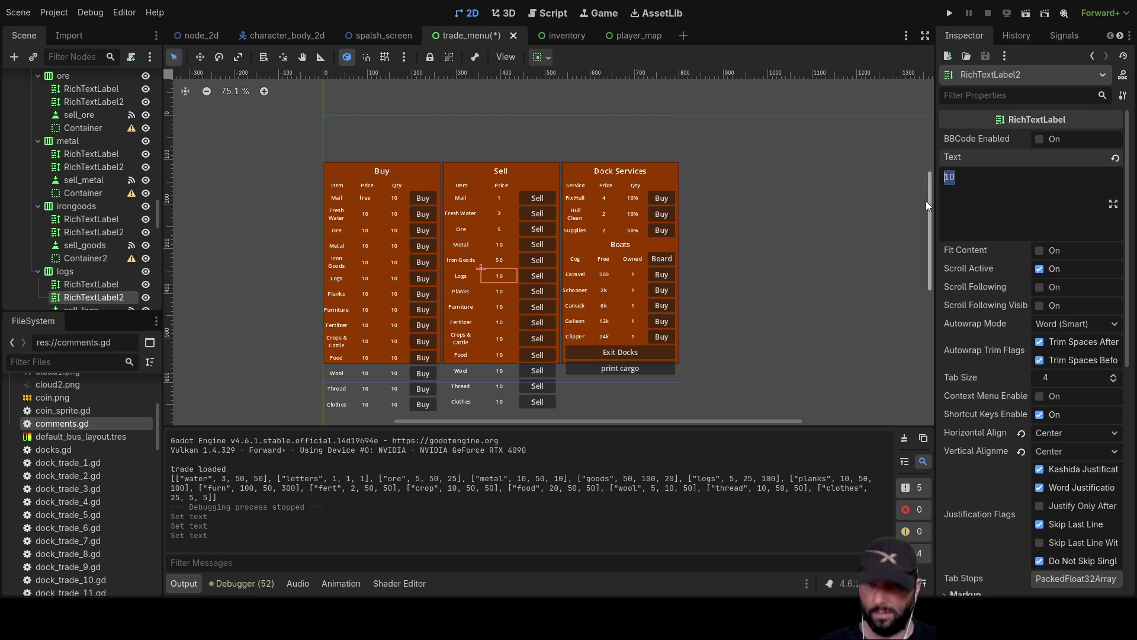
pyautogui.write('5')
pyautogui.click(496, 293)
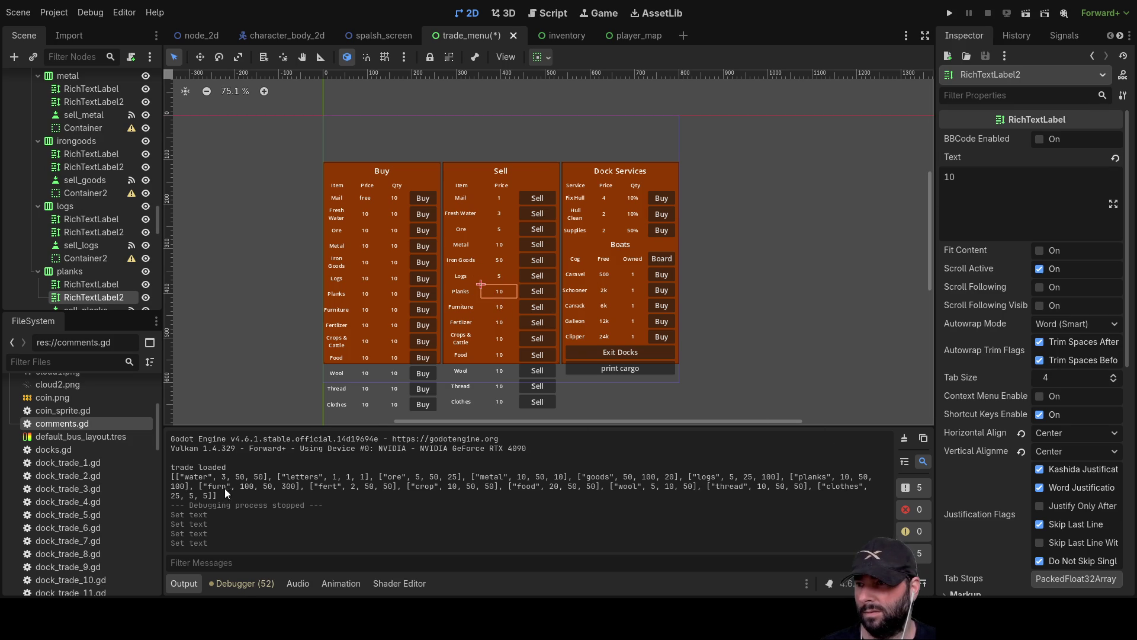
pyautogui.click(497, 307)
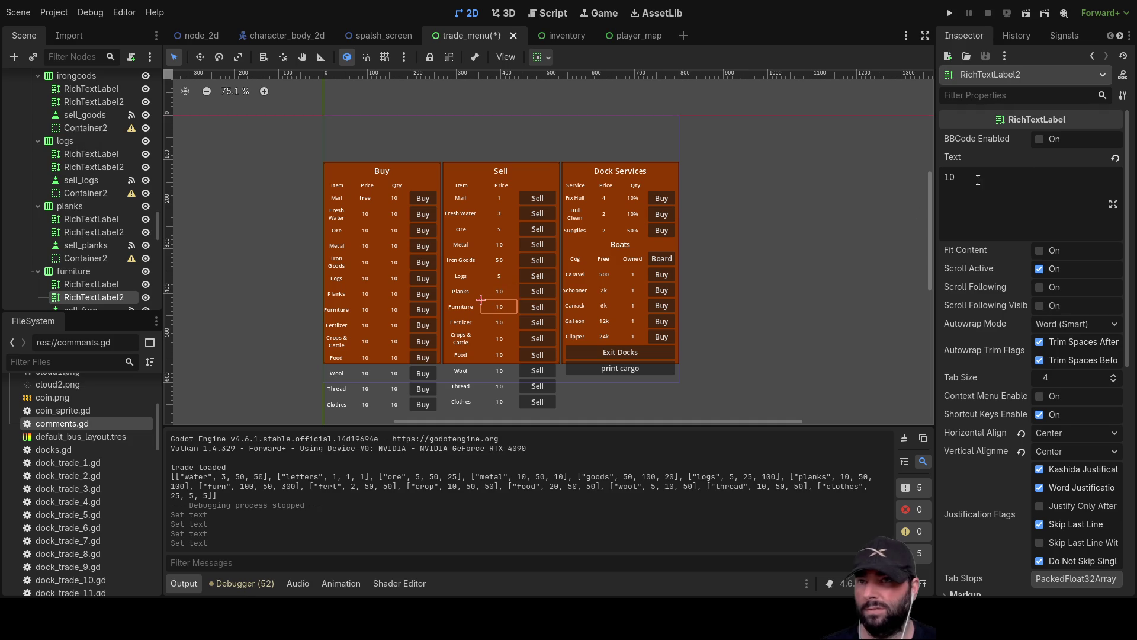
pyautogui.click(978, 182)
pyautogui.write('0')
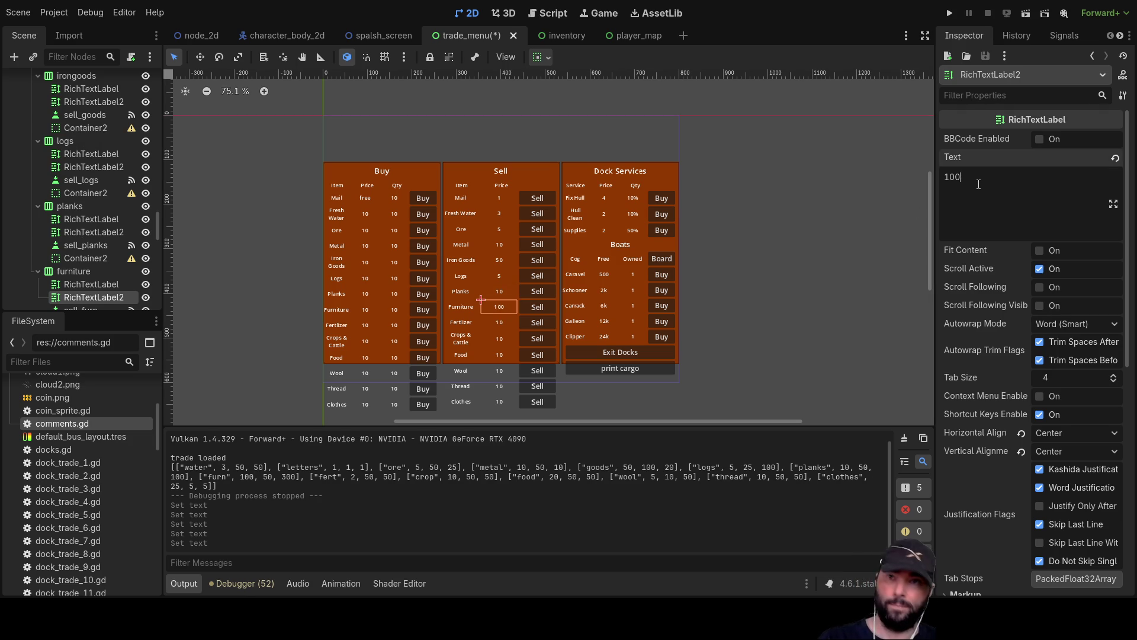
# Set the Fertilizer sell price to 2 and the Food sell price to 20
pyautogui.click(503, 322)
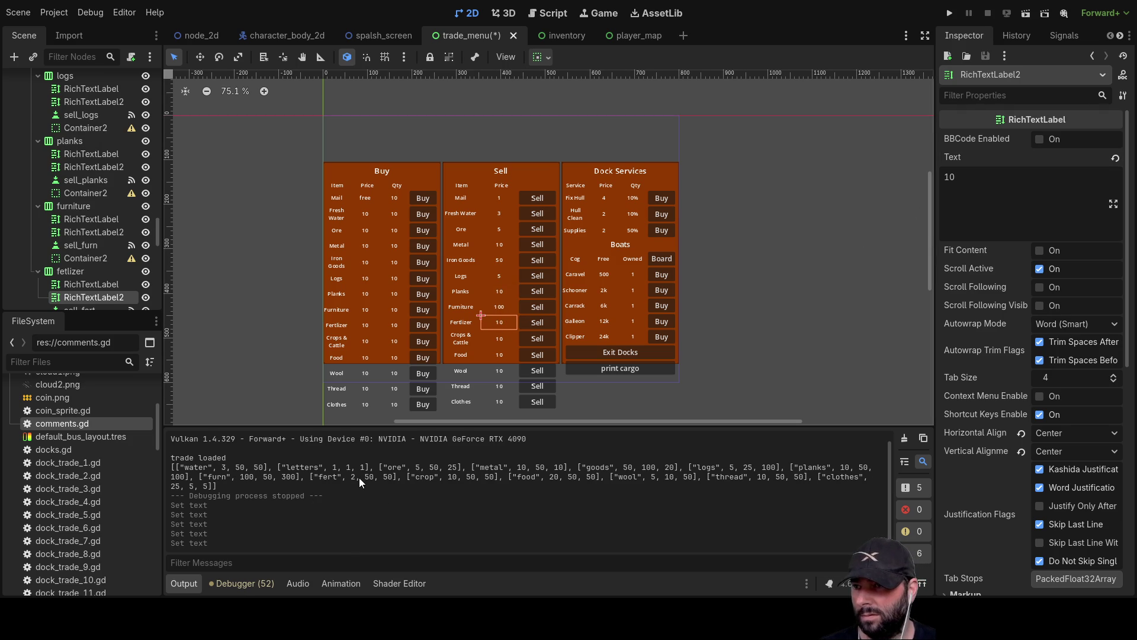
pyautogui.doubleClick(949, 177)
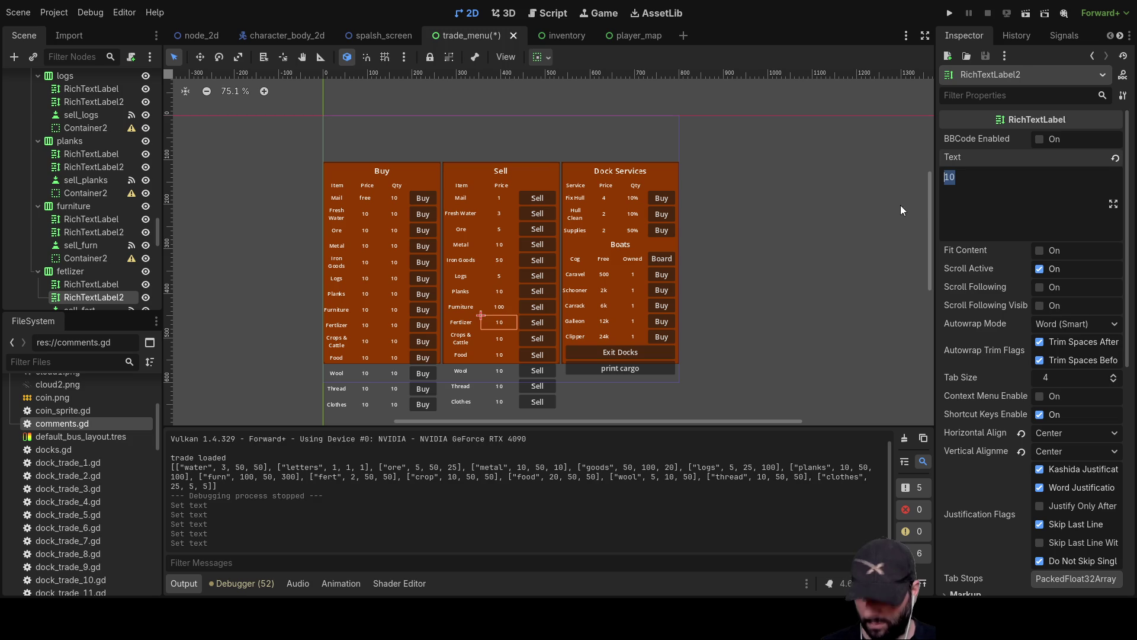
pyautogui.write('2')
pyautogui.click(500, 340)
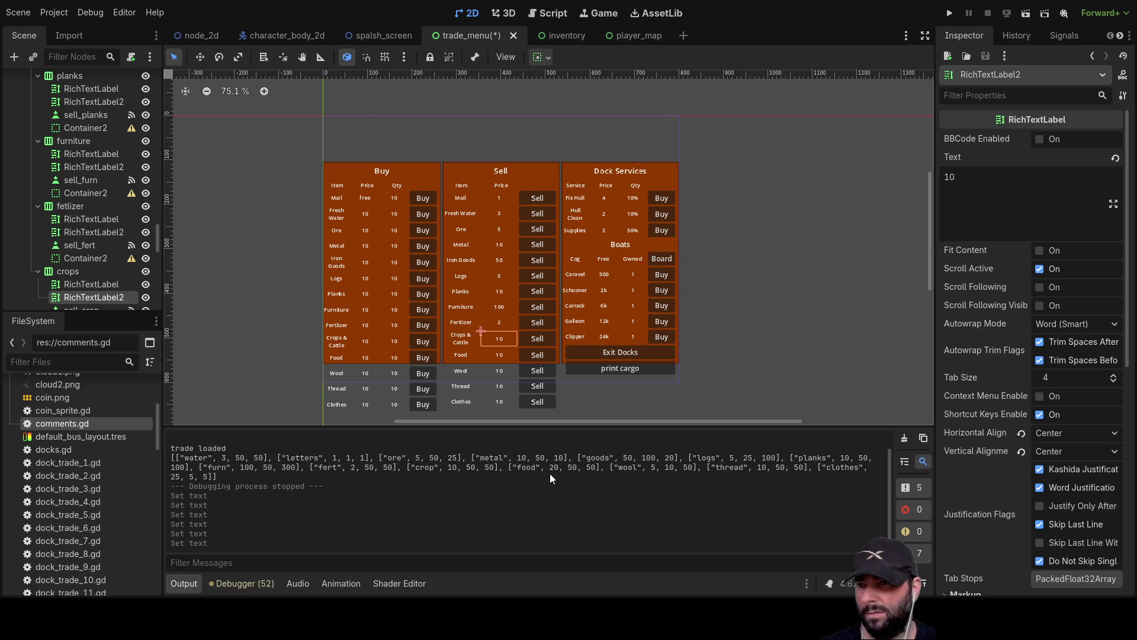
pyautogui.click(494, 358)
pyautogui.doubleClick(1018, 171)
pyautogui.write('20')
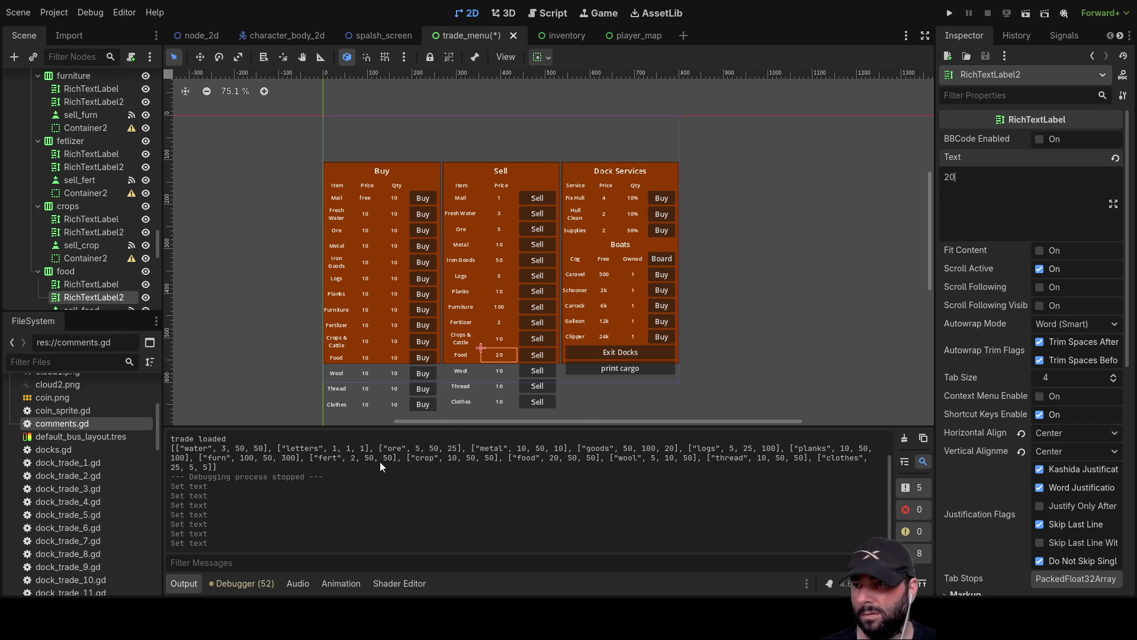
# Set the Wool sell price to 5 and the Clothes sell price to 25
pyautogui.click(497, 369)
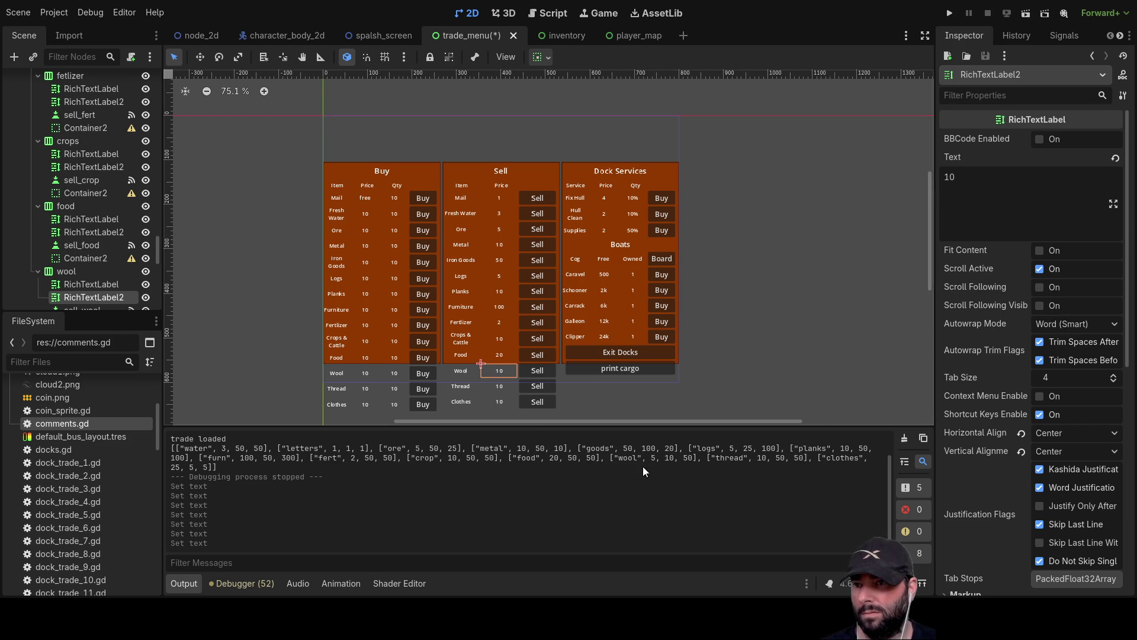
pyautogui.doubleClick(993, 189)
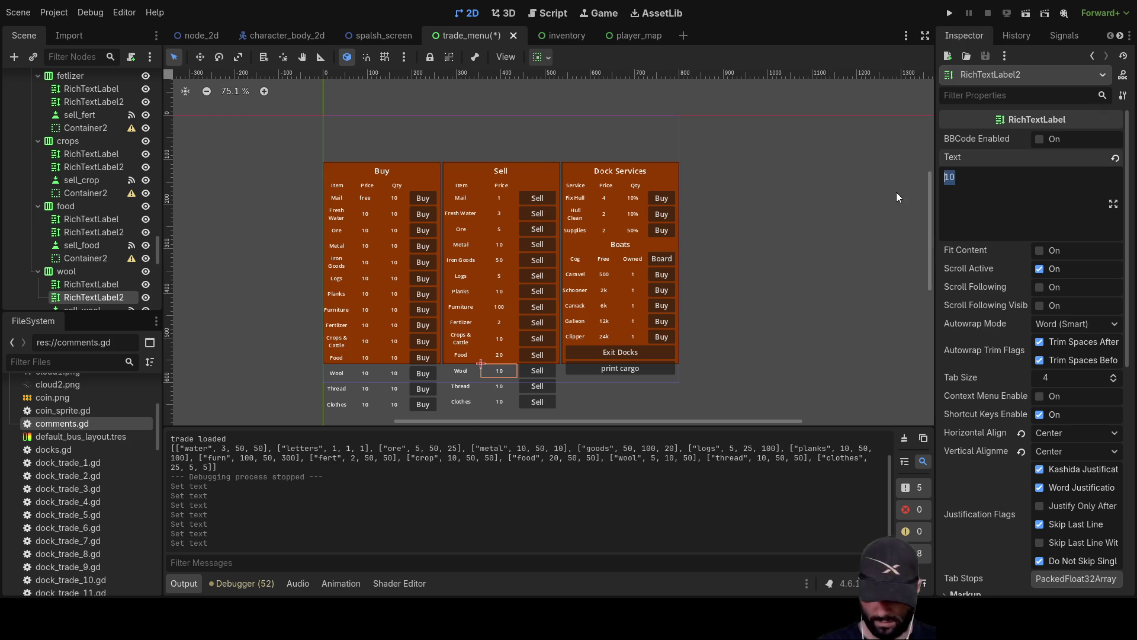
pyautogui.write('5')
pyautogui.click(499, 386)
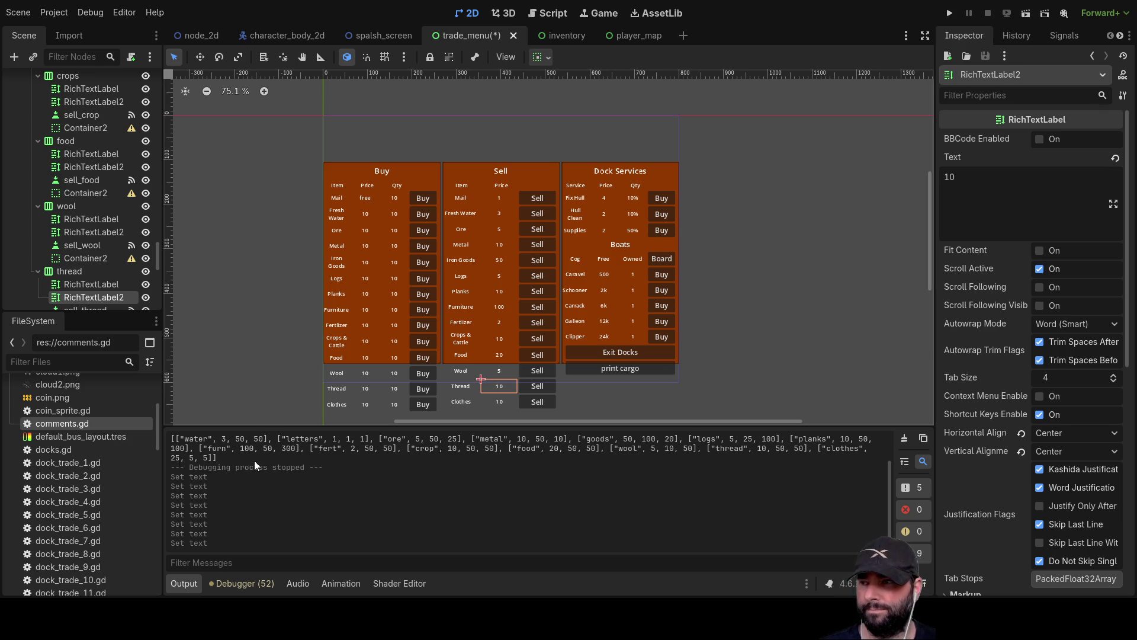
pyautogui.click(499, 402)
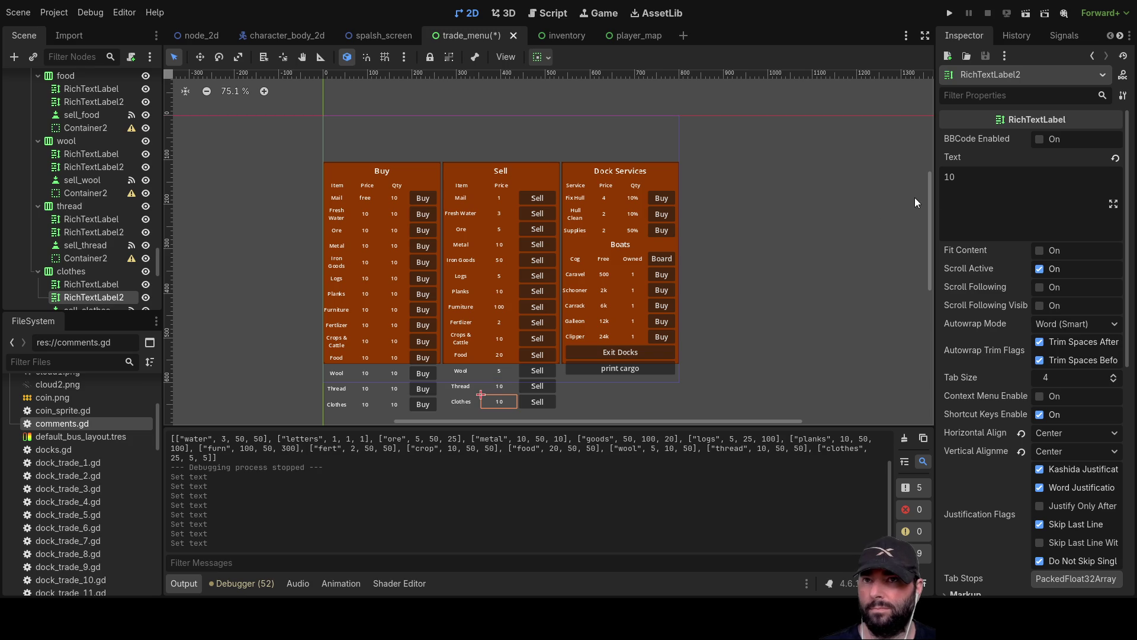
pyautogui.moveTo(961, 183); pyautogui.dragTo(929, 185)
pyautogui.write('25')
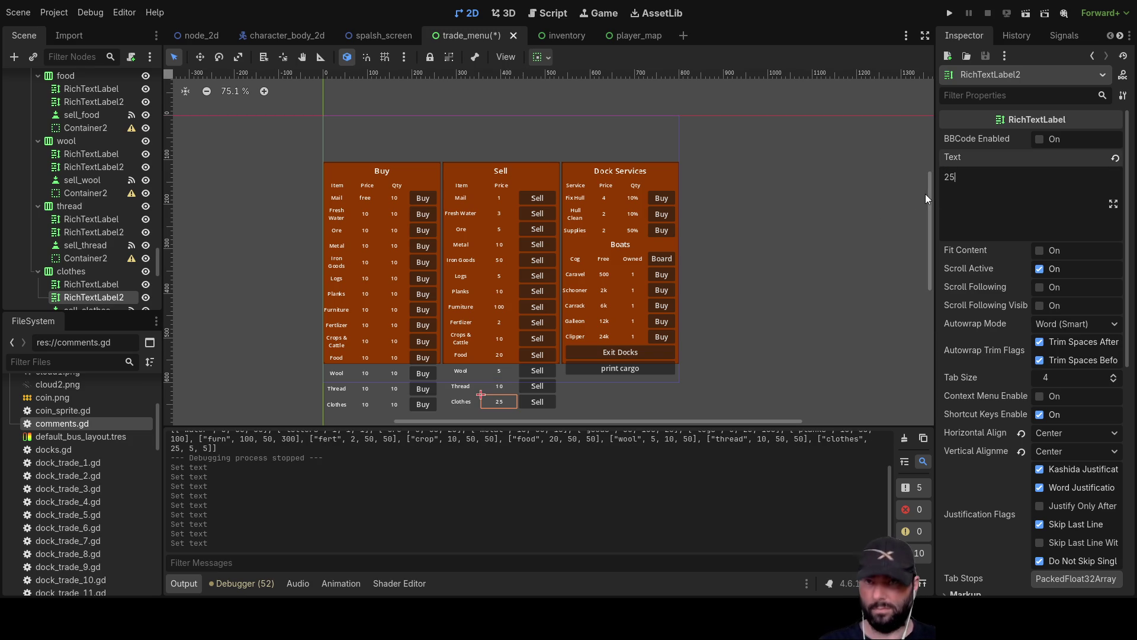
# Recheck the Thread sell price, then save the trade menu and run the game
pyautogui.click(499, 387)
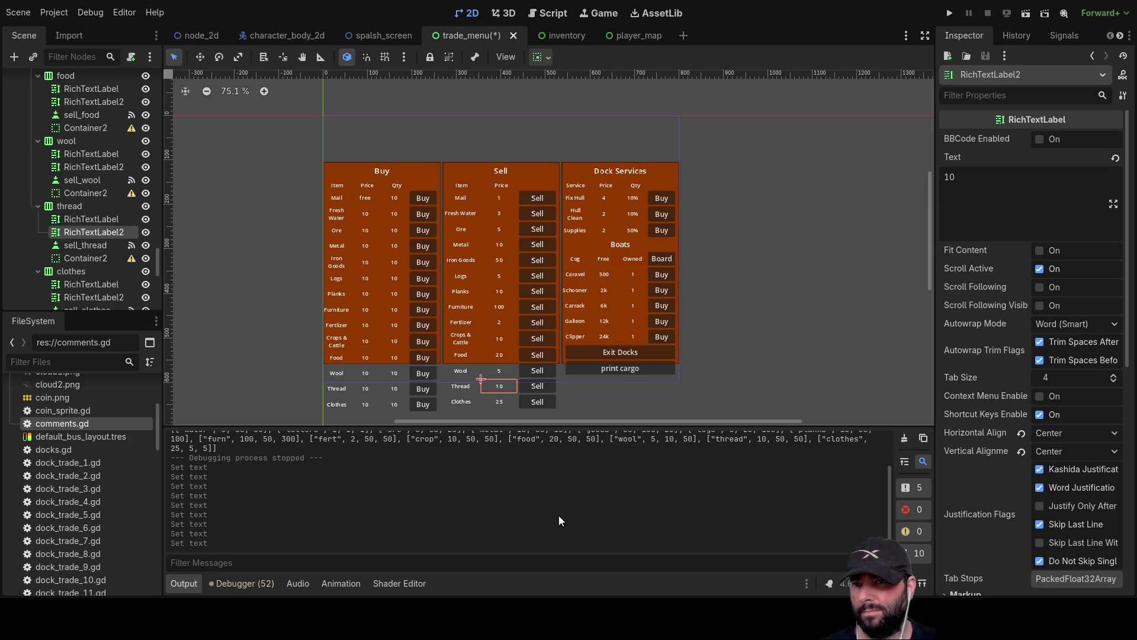
pyautogui.scroll(1, 546, 515)
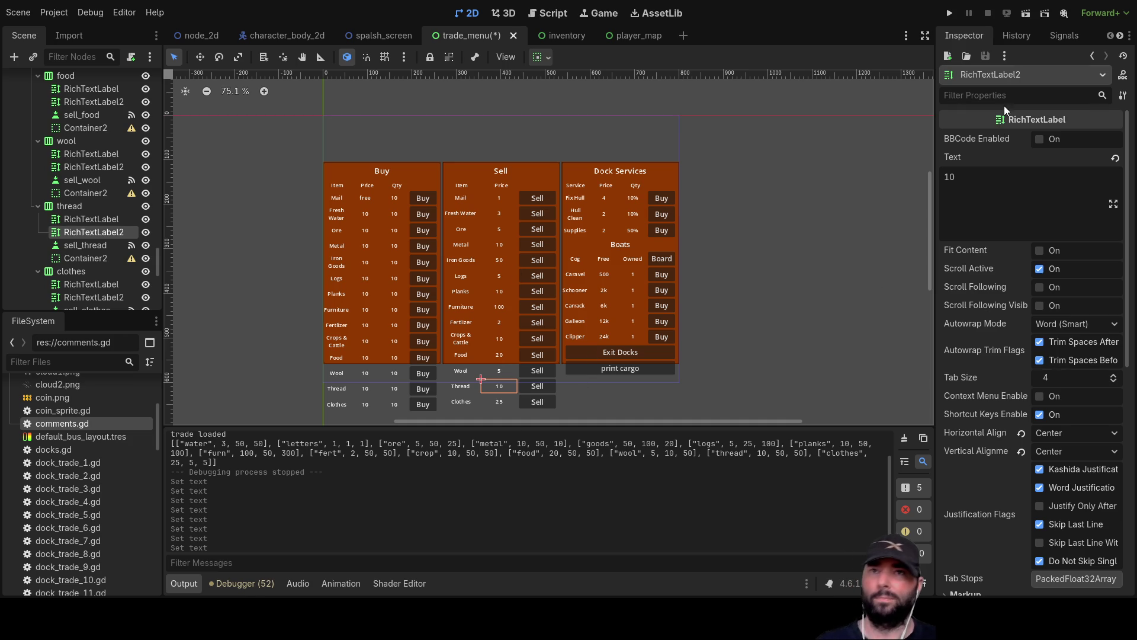
pyautogui.click(948, 13)
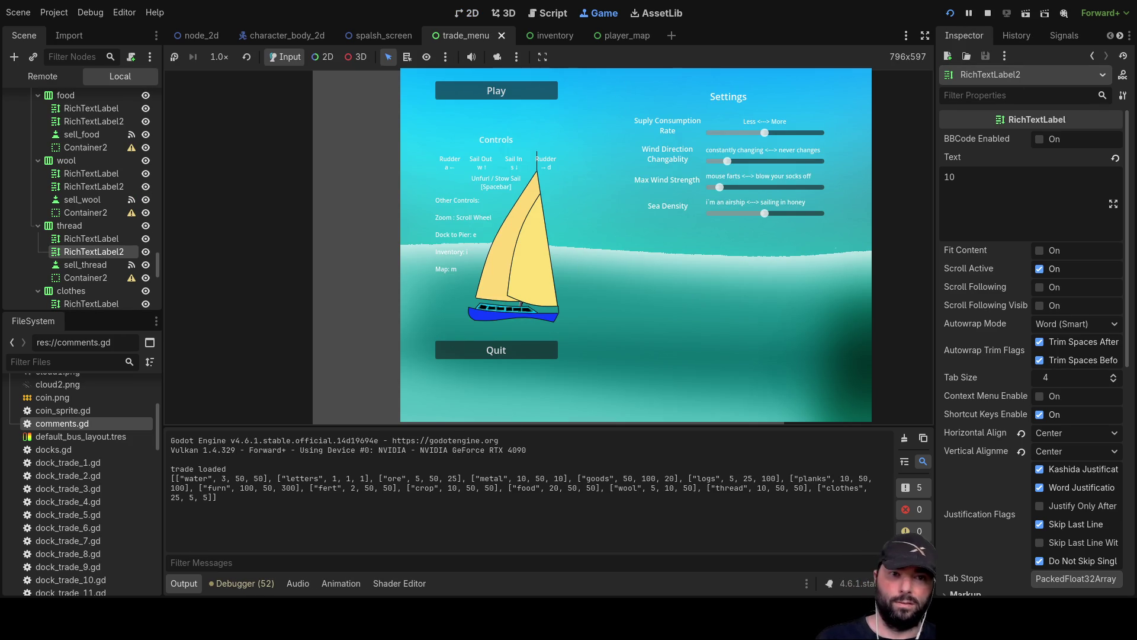
# Start a voyage, dock at the island pier, and buy all the Mail
pyautogui.click(521, 93)
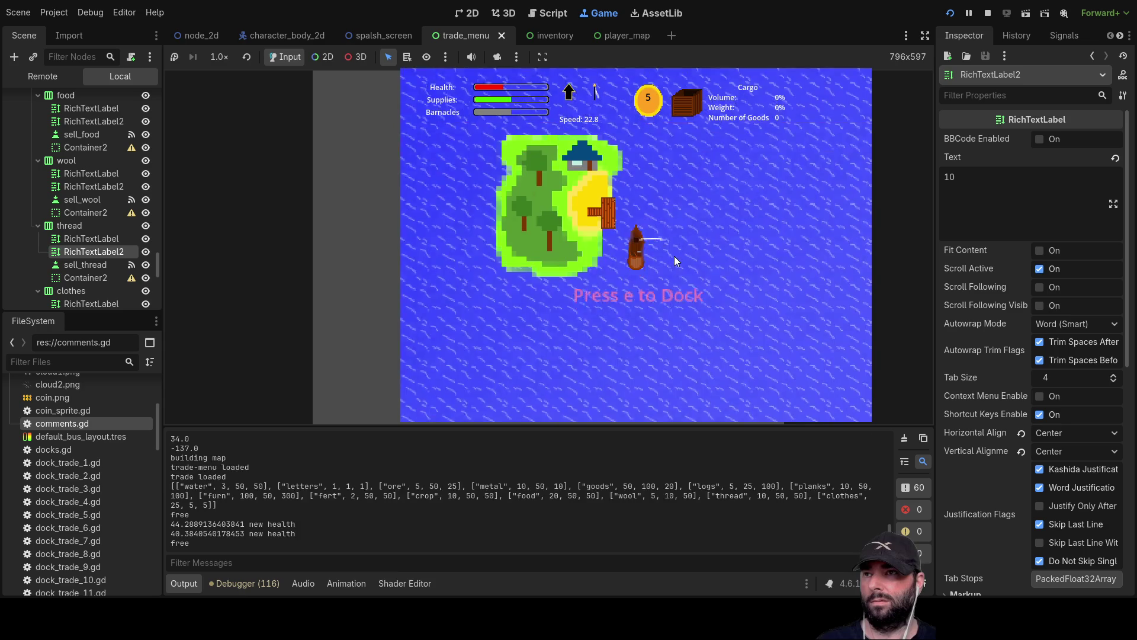
pyautogui.press('e')
pyautogui.click(532, 173)
pyautogui.click(531, 174)
pyautogui.click(530, 176)
pyautogui.click(530, 178)
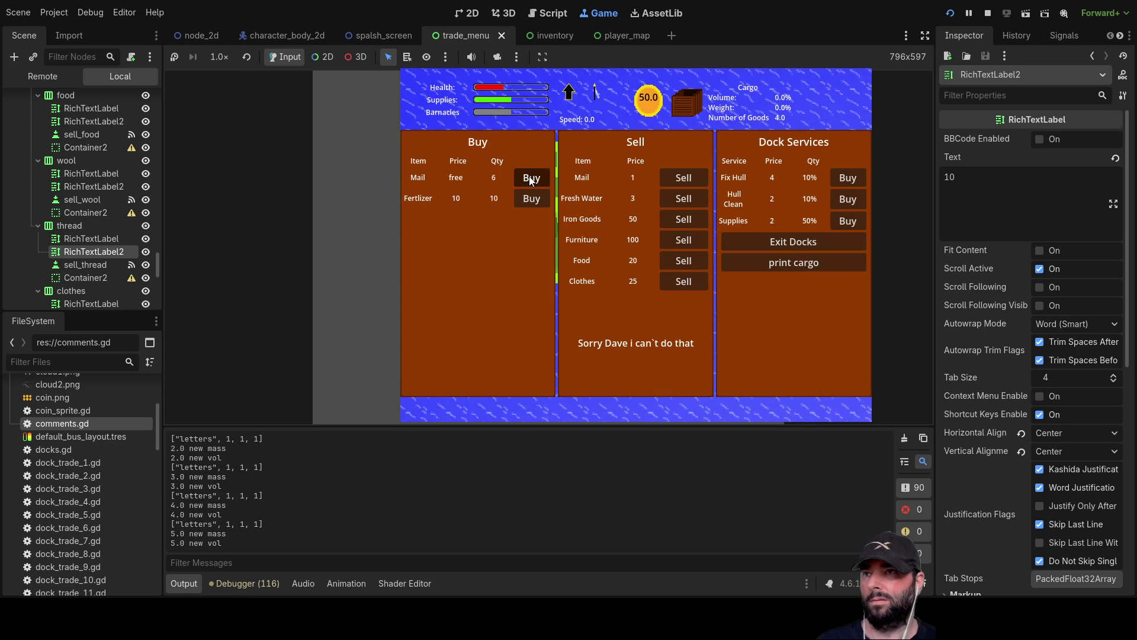
pyautogui.click(529, 177)
pyautogui.click(530, 177)
pyautogui.click(529, 176)
pyautogui.click(530, 177)
pyautogui.click(530, 177)
# Buy out all the Fertilizer, leaving 40 coins, and stop the running game
pyautogui.click(524, 202)
pyautogui.click(525, 202)
pyautogui.click(524, 203)
pyautogui.click(525, 202)
pyautogui.click(524, 201)
pyautogui.click(524, 202)
pyautogui.click(525, 202)
pyautogui.click(524, 201)
pyautogui.click(524, 202)
pyautogui.click(525, 201)
pyautogui.click(524, 202)
pyautogui.click(524, 201)
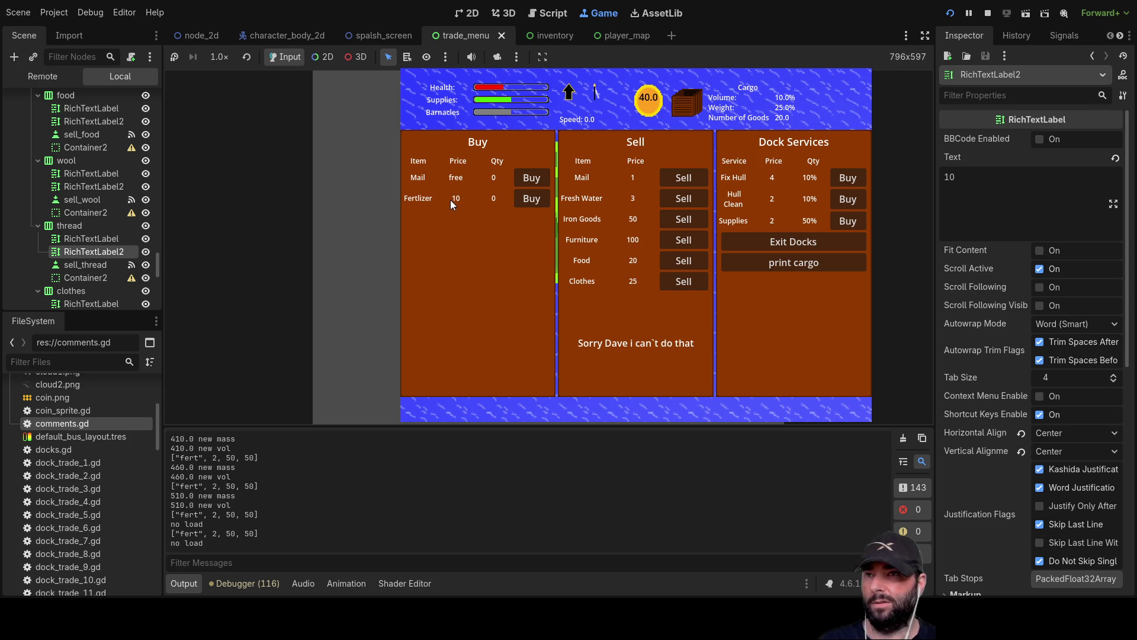
pyautogui.press('F8')
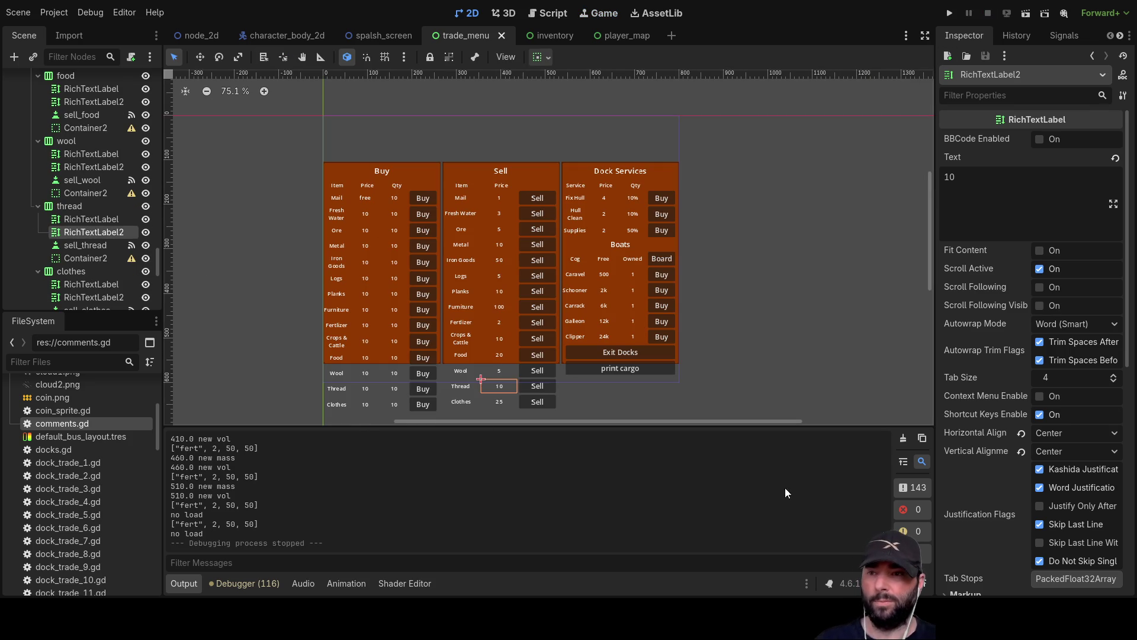
# Scroll through the cost values in trade_menu.gd, then return to the trade_menu 2D layout
pyautogui.scroll(5, 741, 495)
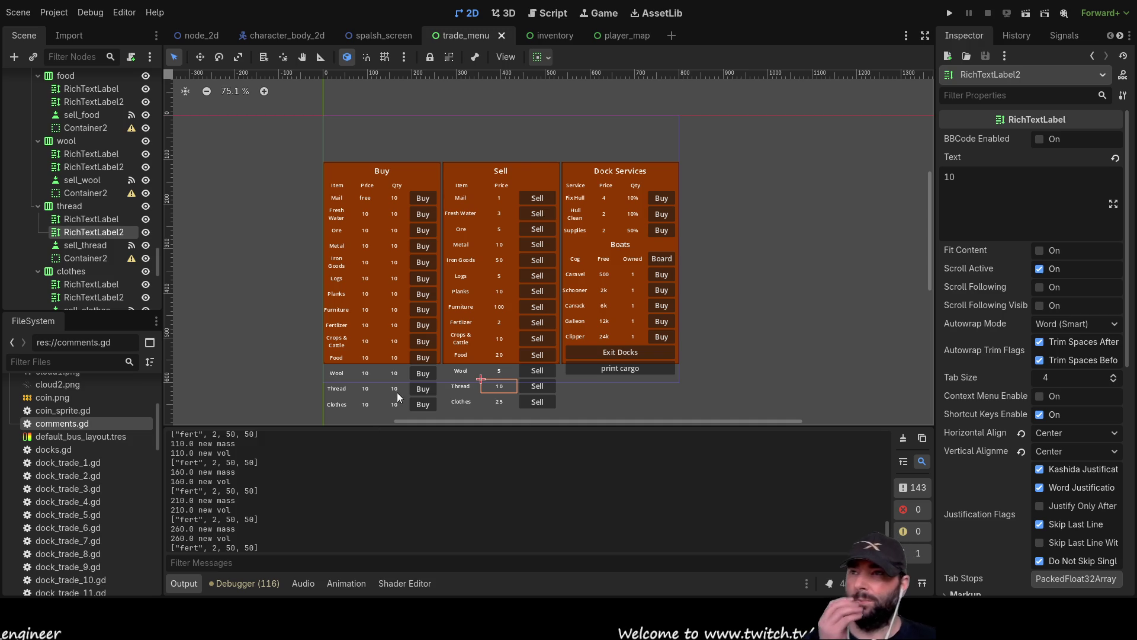
pyautogui.click(546, 14)
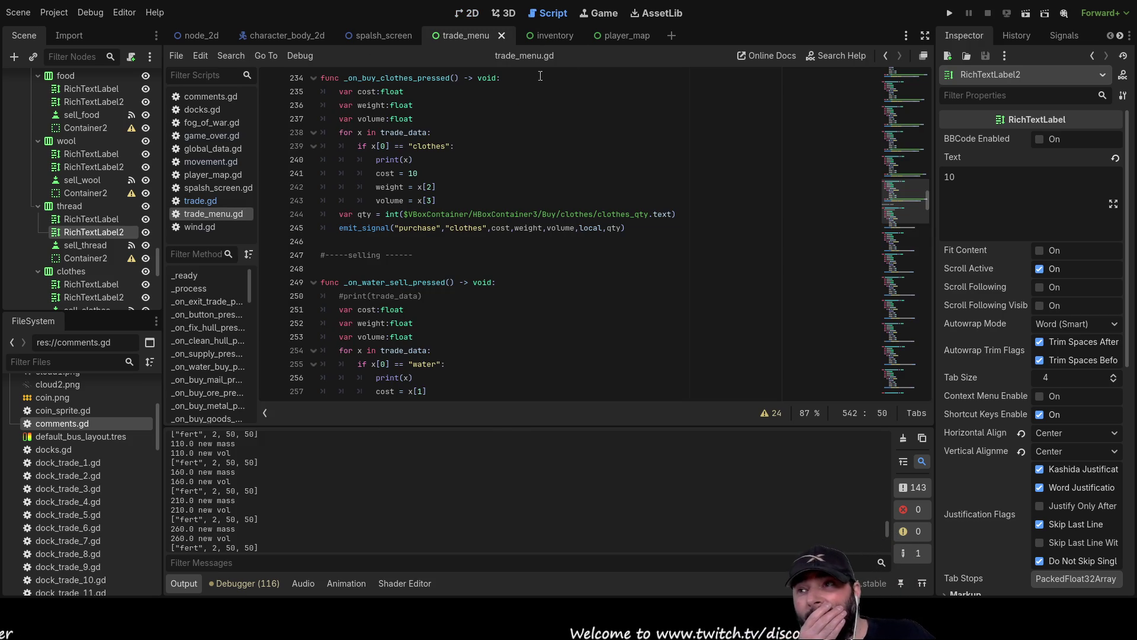
pyautogui.scroll(-7, 492, 315)
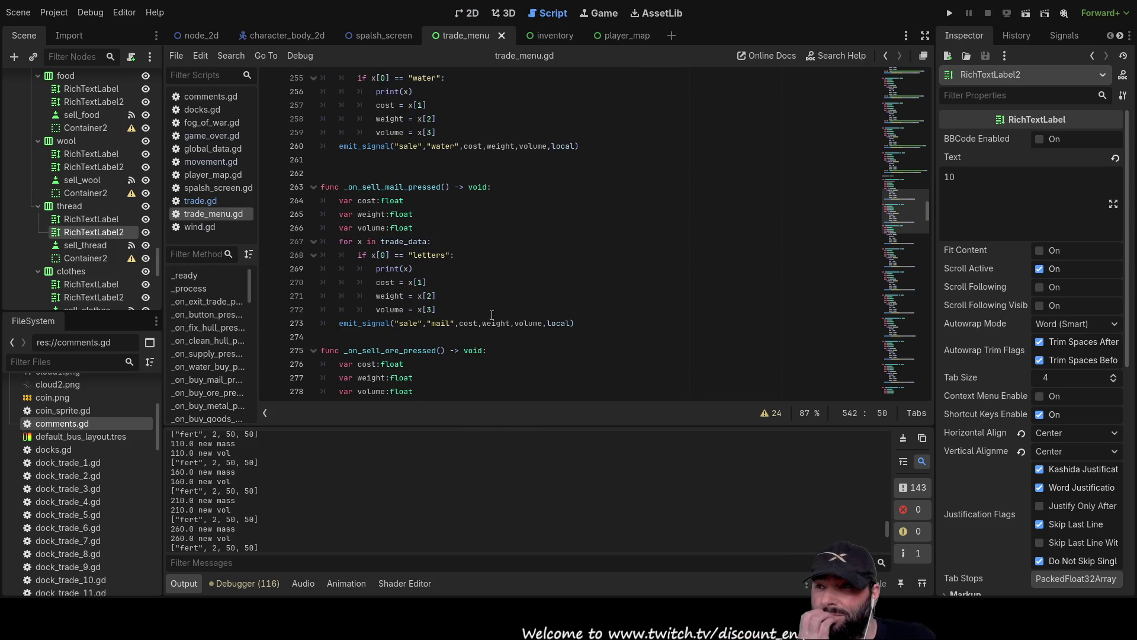
pyautogui.scroll(13, 491, 315)
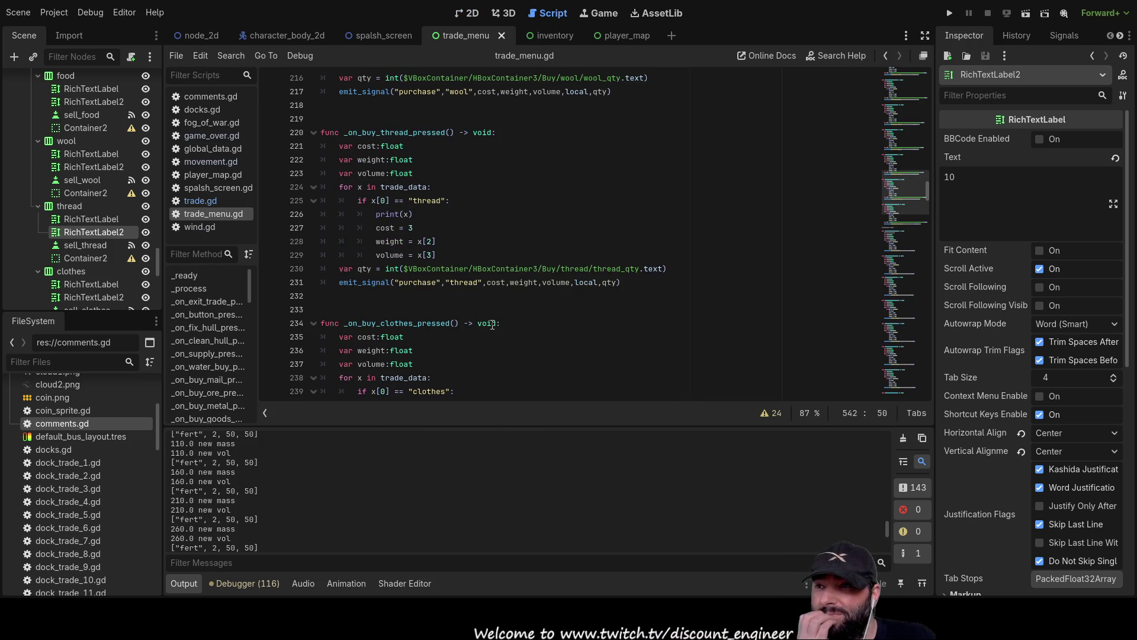
pyautogui.scroll(1, 468, 302)
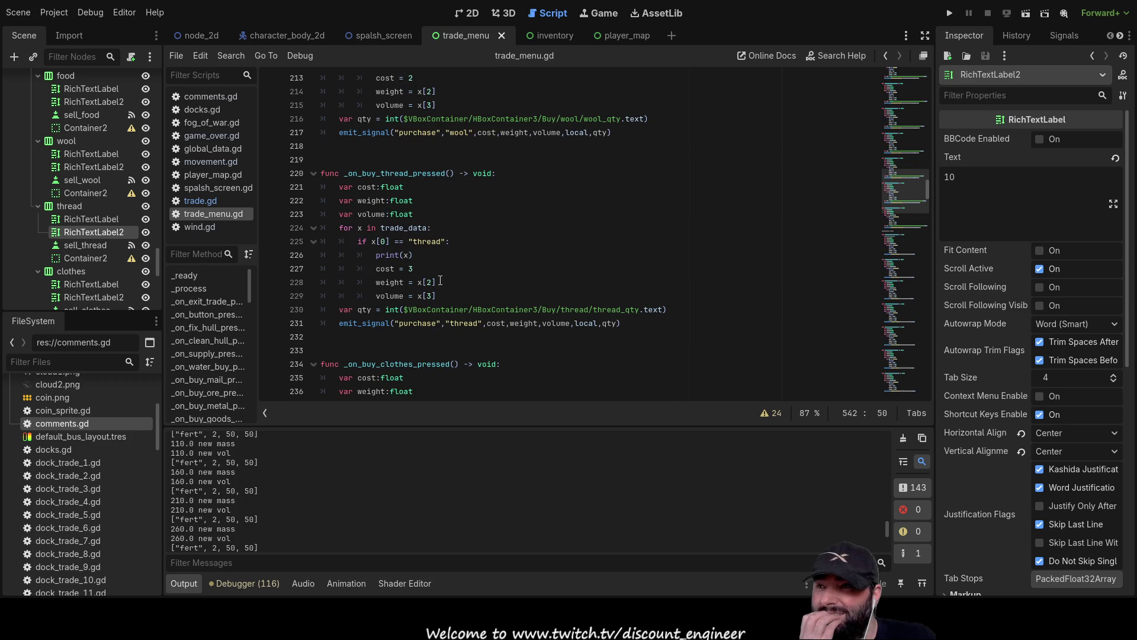
pyautogui.scroll(4, 438, 273)
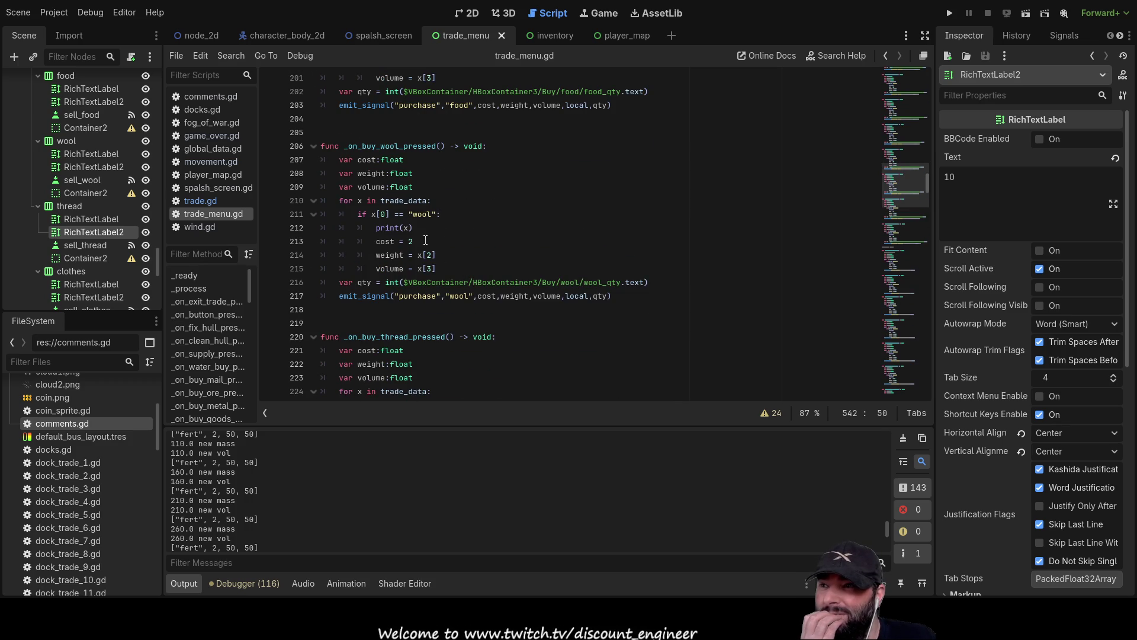
pyautogui.scroll(14, 426, 241)
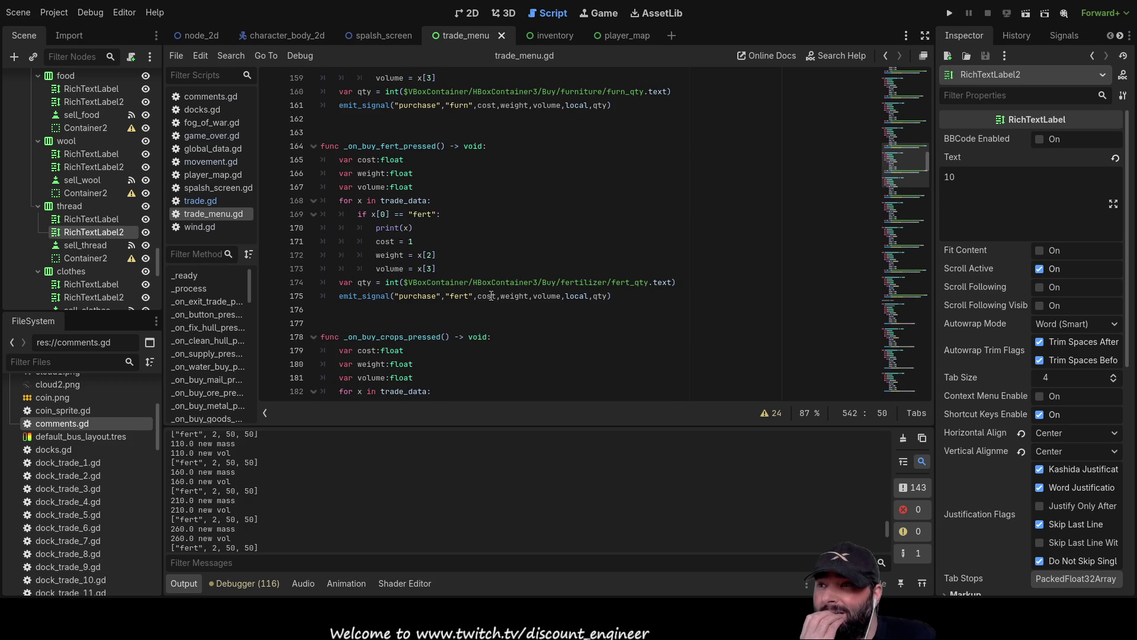
pyautogui.scroll(7, 491, 296)
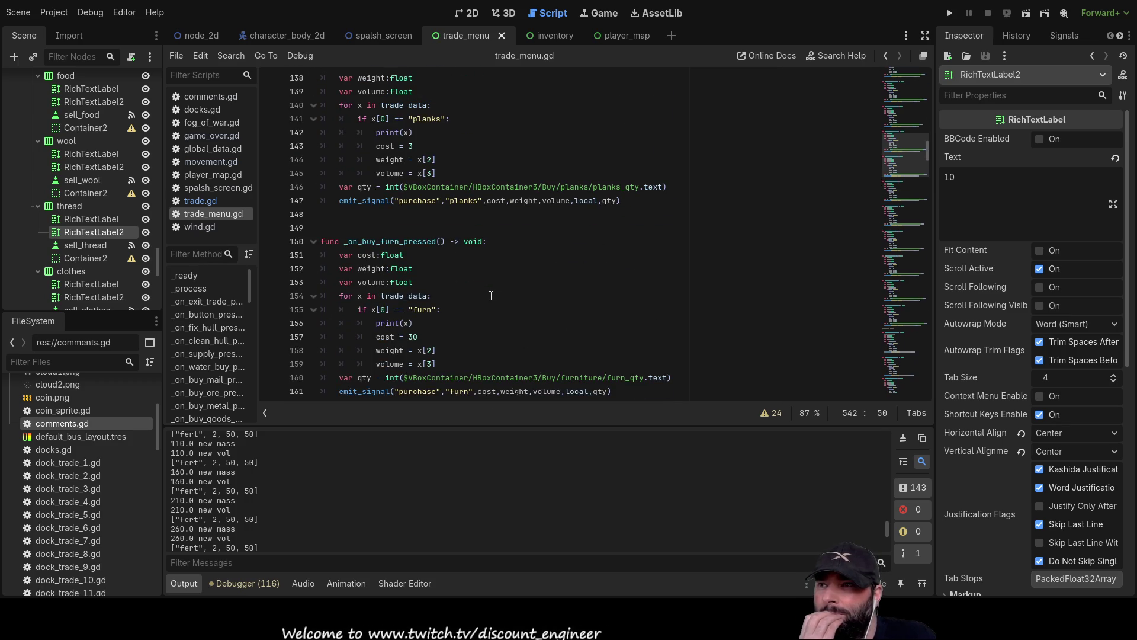
pyautogui.scroll(7, 491, 295)
pyautogui.scroll(6, 491, 296)
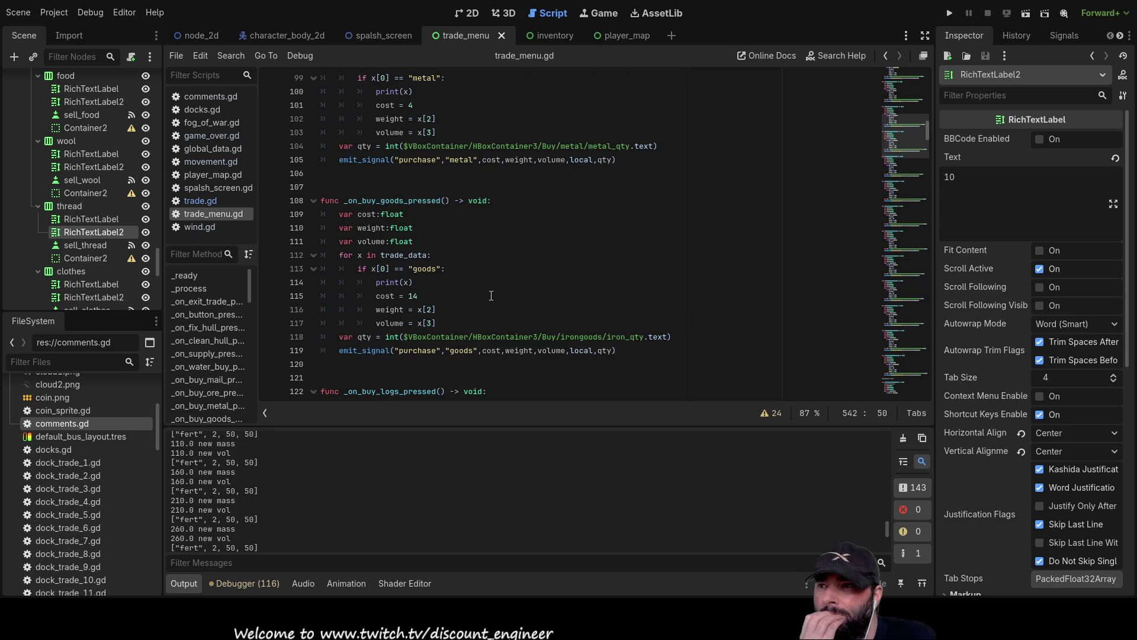
pyautogui.scroll(3, 491, 296)
pyautogui.scroll(20, 491, 296)
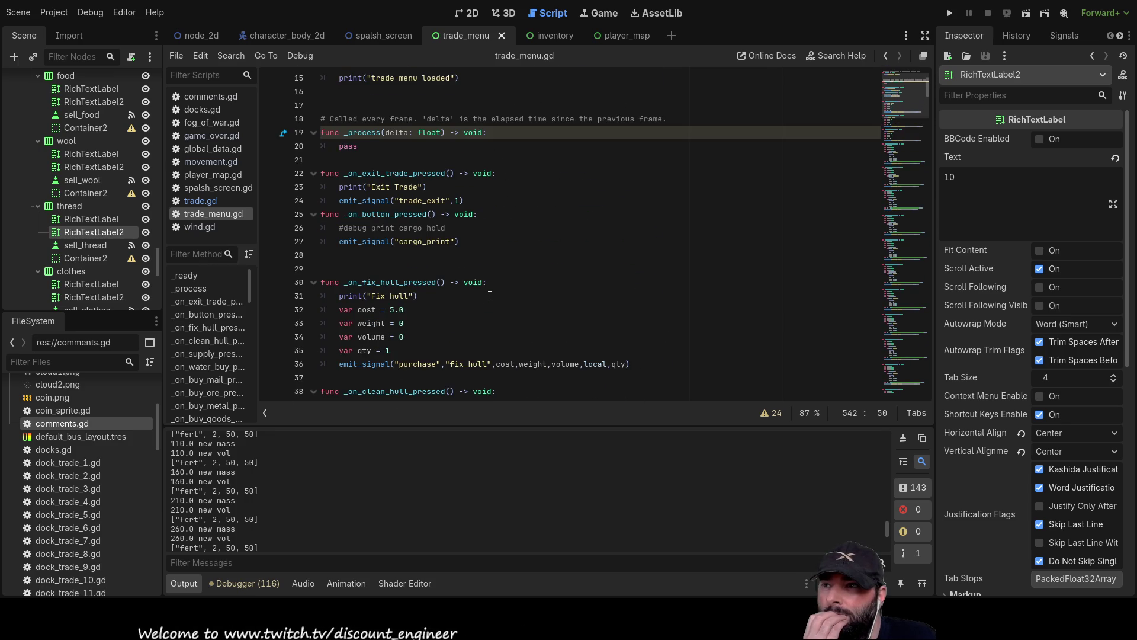
pyautogui.scroll(-3, 512, 283)
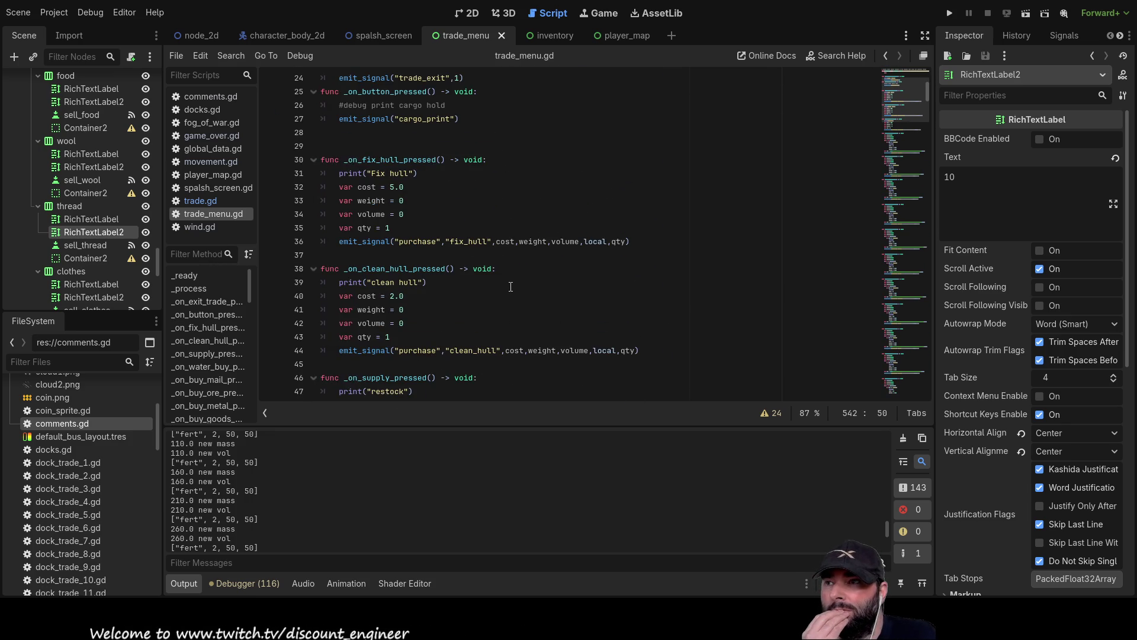
pyautogui.scroll(-7, 481, 296)
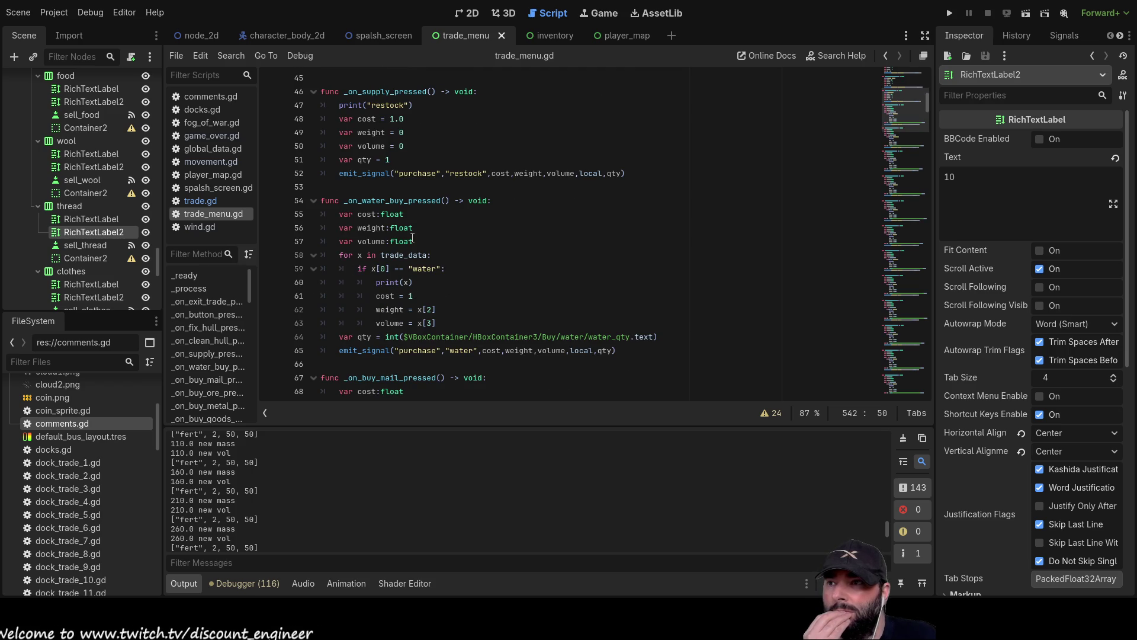
pyautogui.click(461, 17)
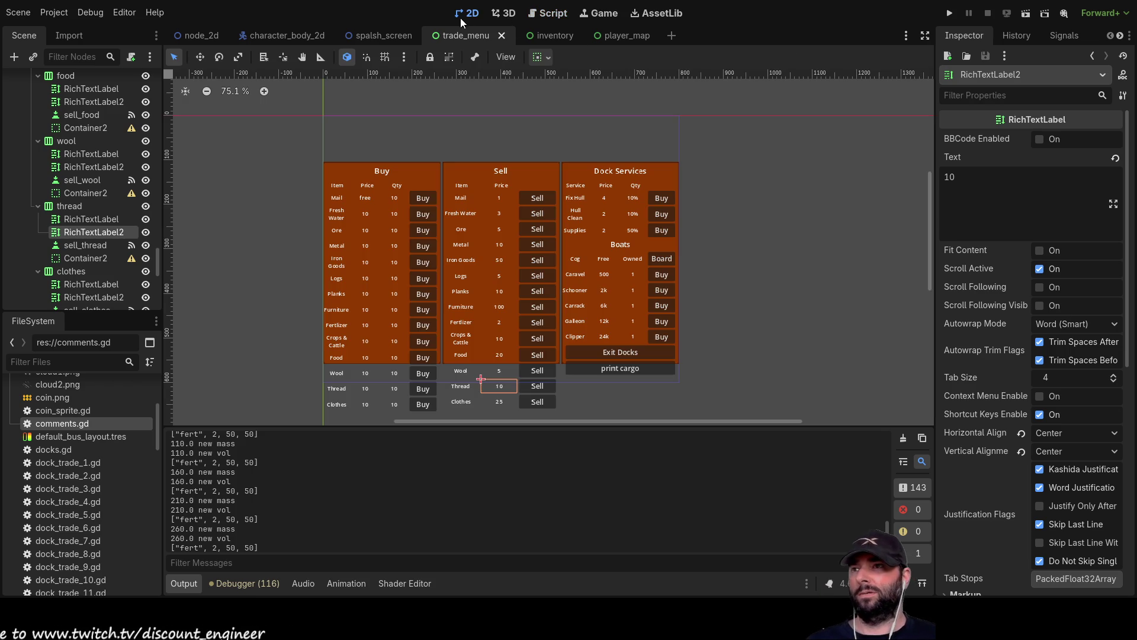
# Trim the Fresh Water buy price to 1 and look up the Ore cost in trade_menu.gd
pyautogui.click(366, 216)
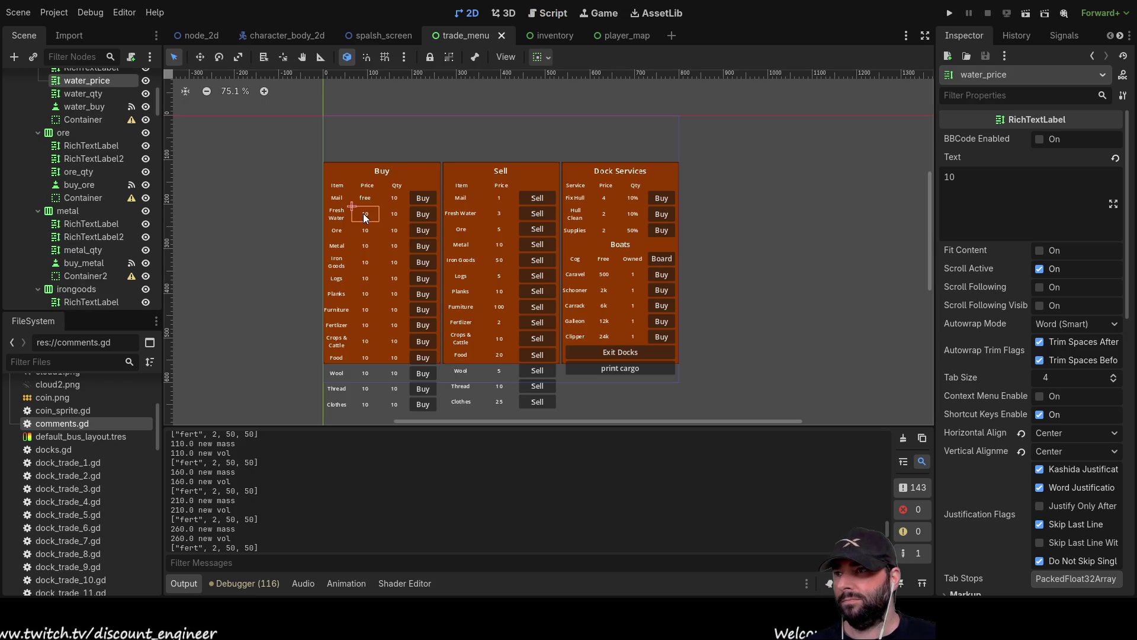
pyautogui.click(972, 184)
pyautogui.press('BackSpace')
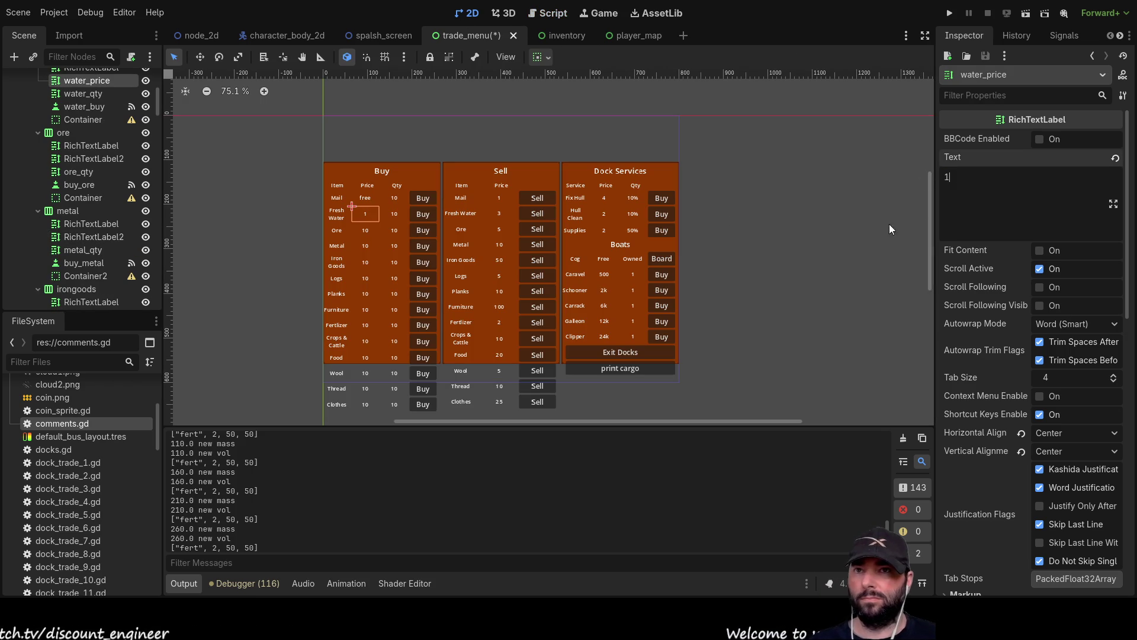
pyautogui.click(359, 230)
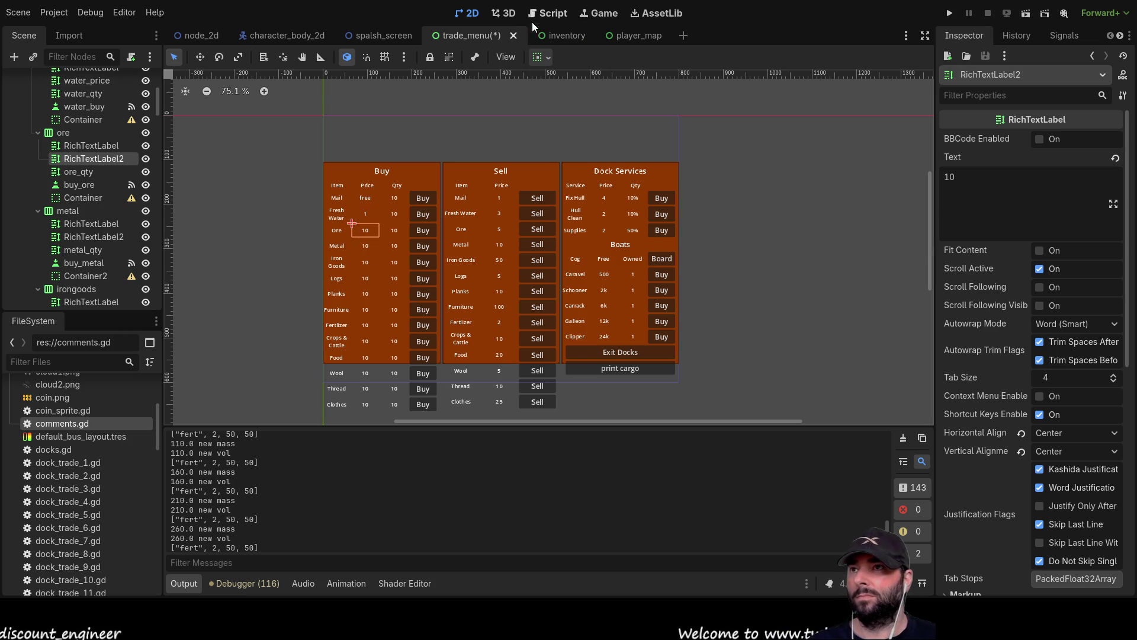
pyautogui.click(546, 13)
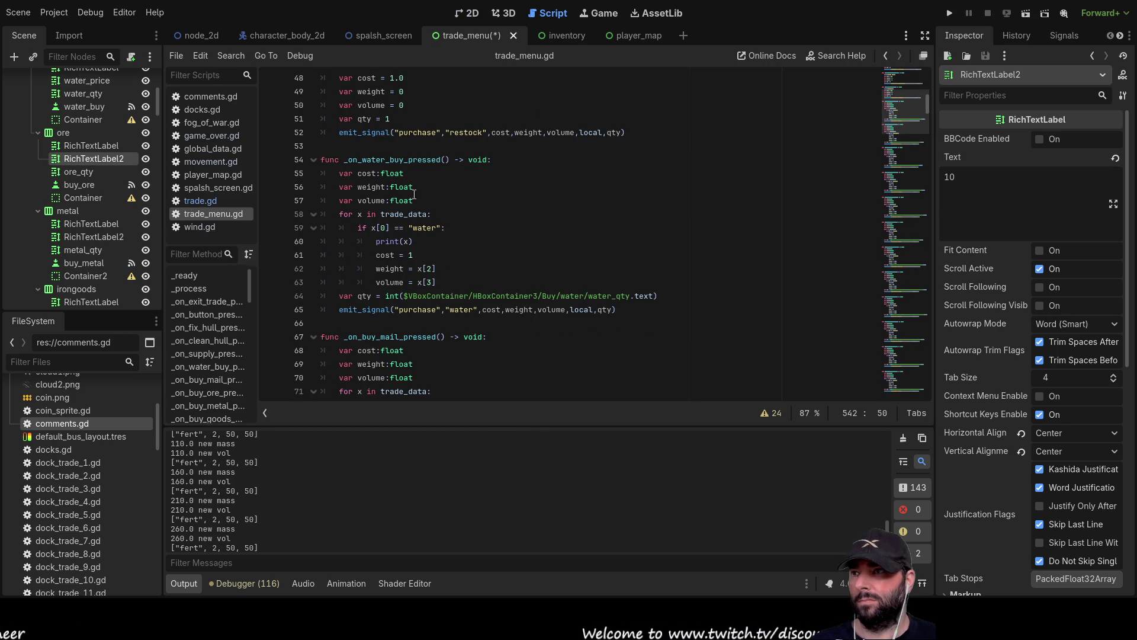
pyautogui.scroll(-3, 413, 268)
pyautogui.scroll(-2, 406, 311)
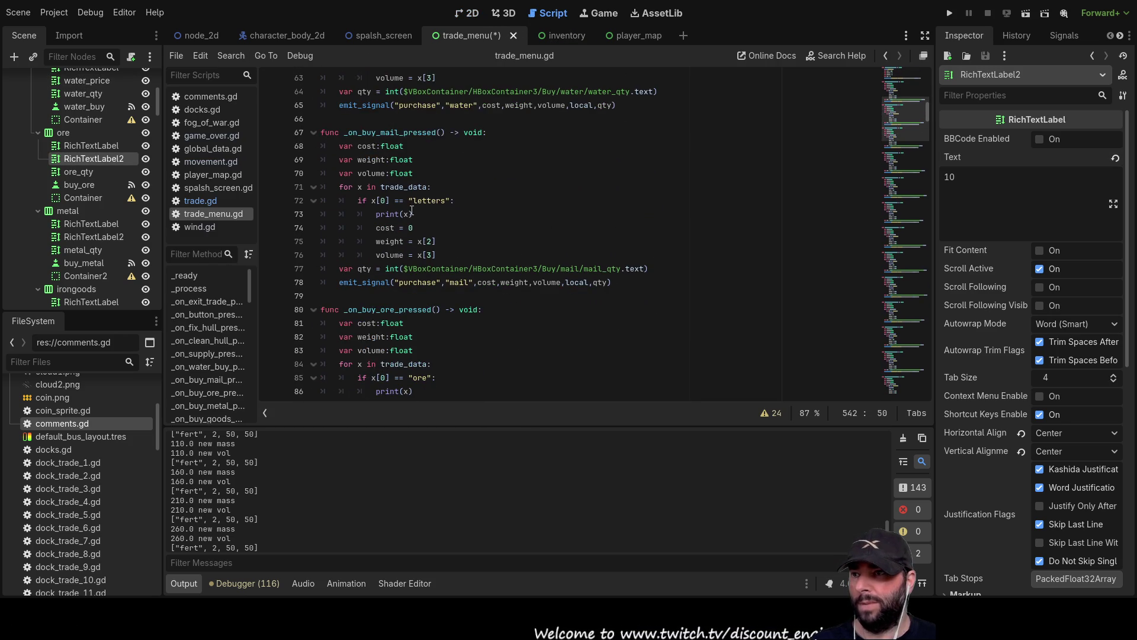
pyautogui.scroll(-1, 403, 285)
pyautogui.scroll(-3, 402, 280)
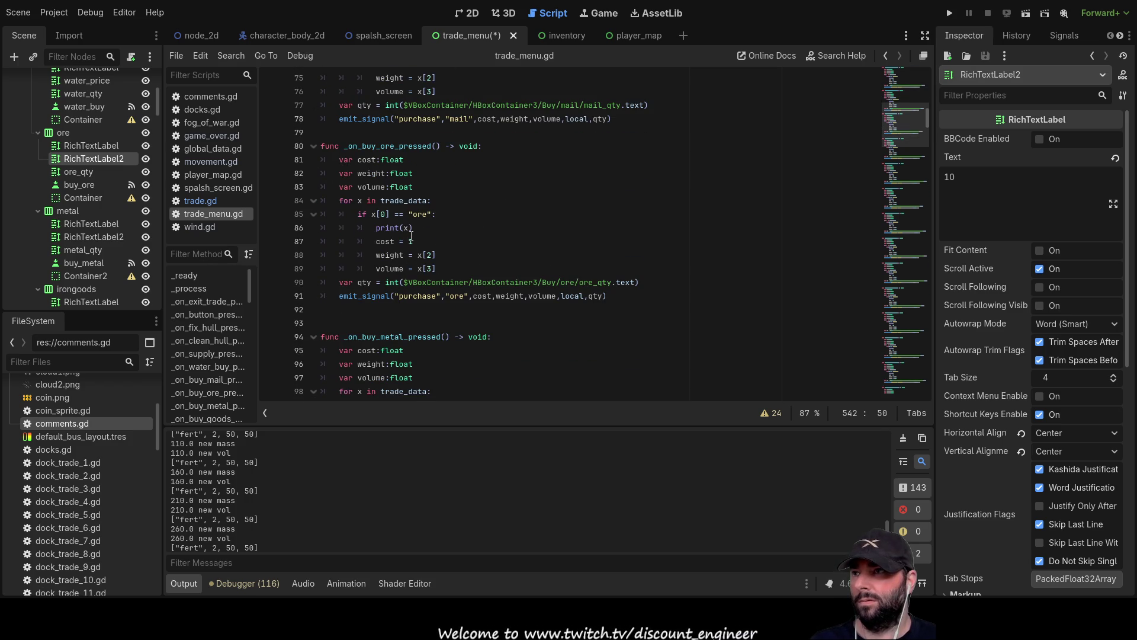
pyautogui.scroll(-2, 413, 237)
pyautogui.scroll(-1, 414, 239)
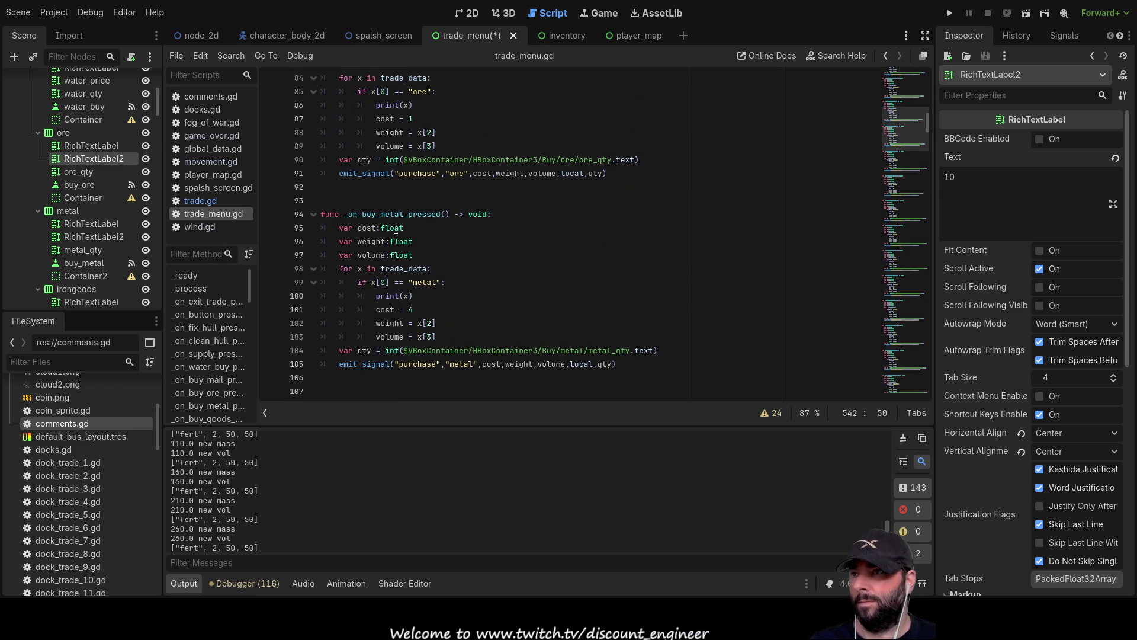
pyautogui.click(470, 14)
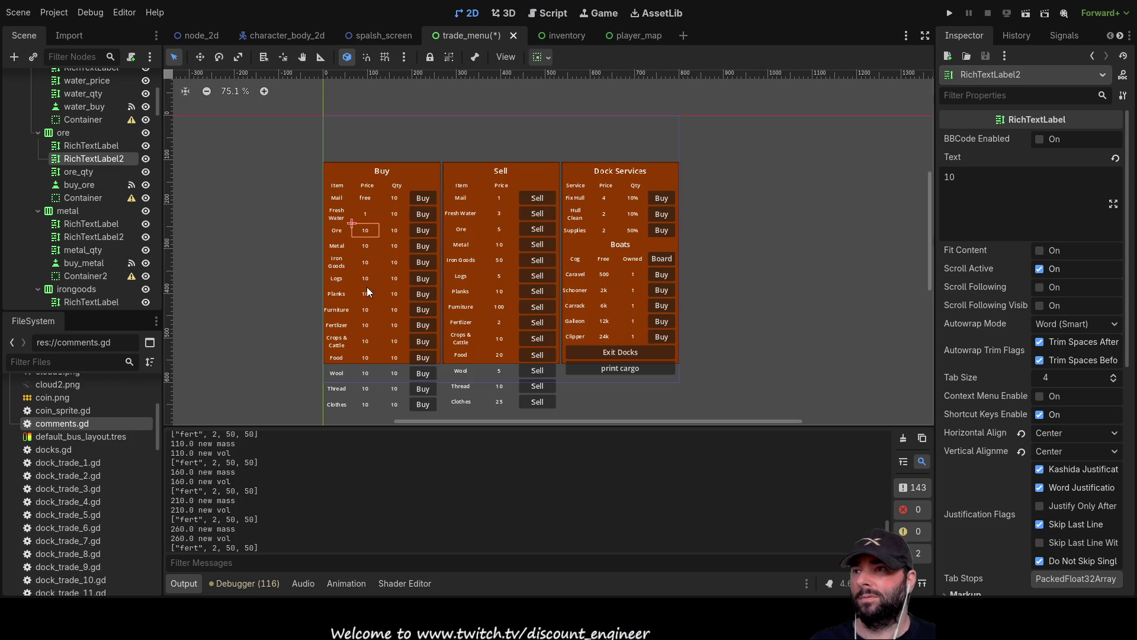
# Set the Metal buy price to 4 and correct the Iron Goods buy price per the script
pyautogui.click(364, 244)
pyautogui.doubleClick(950, 177)
pyautogui.write('4')
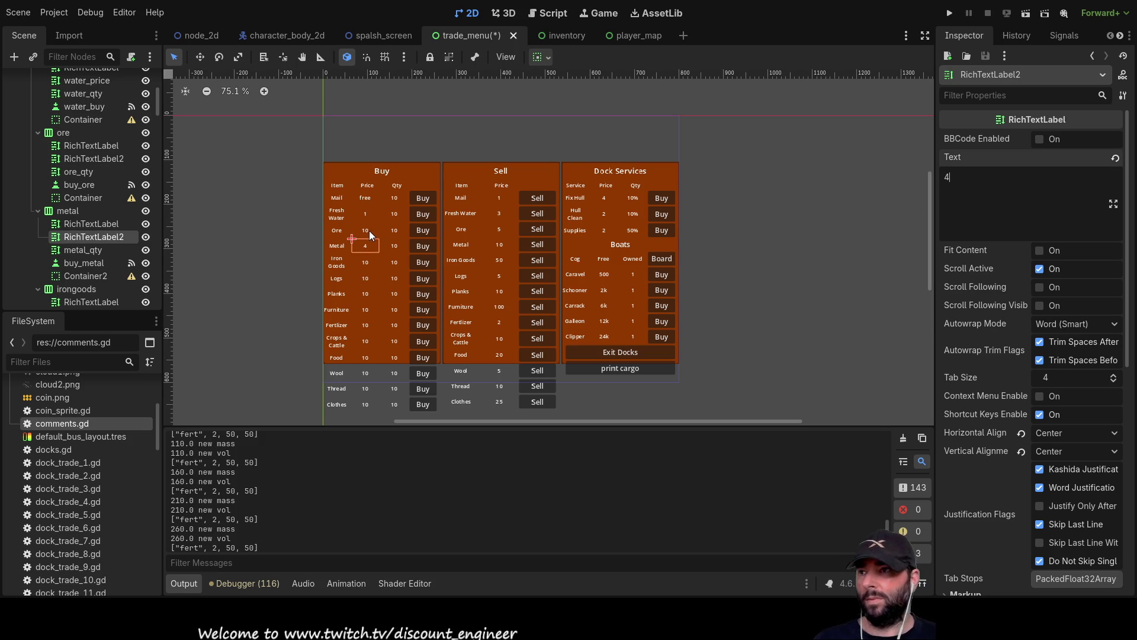
pyautogui.click(367, 231)
pyautogui.click(546, 14)
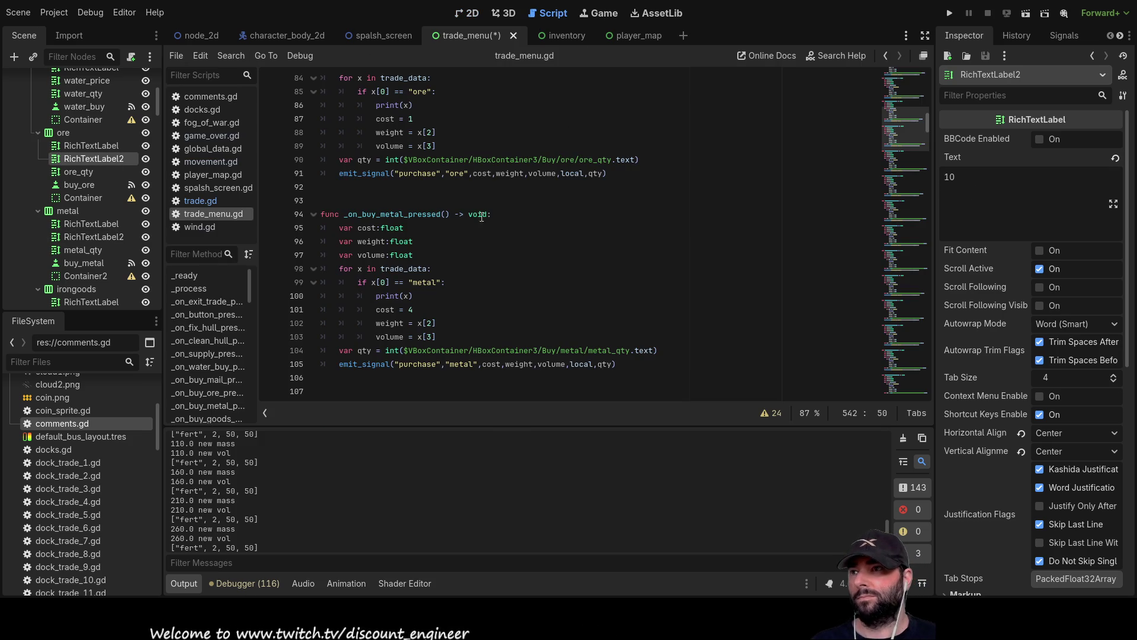
pyautogui.scroll(-5, 447, 274)
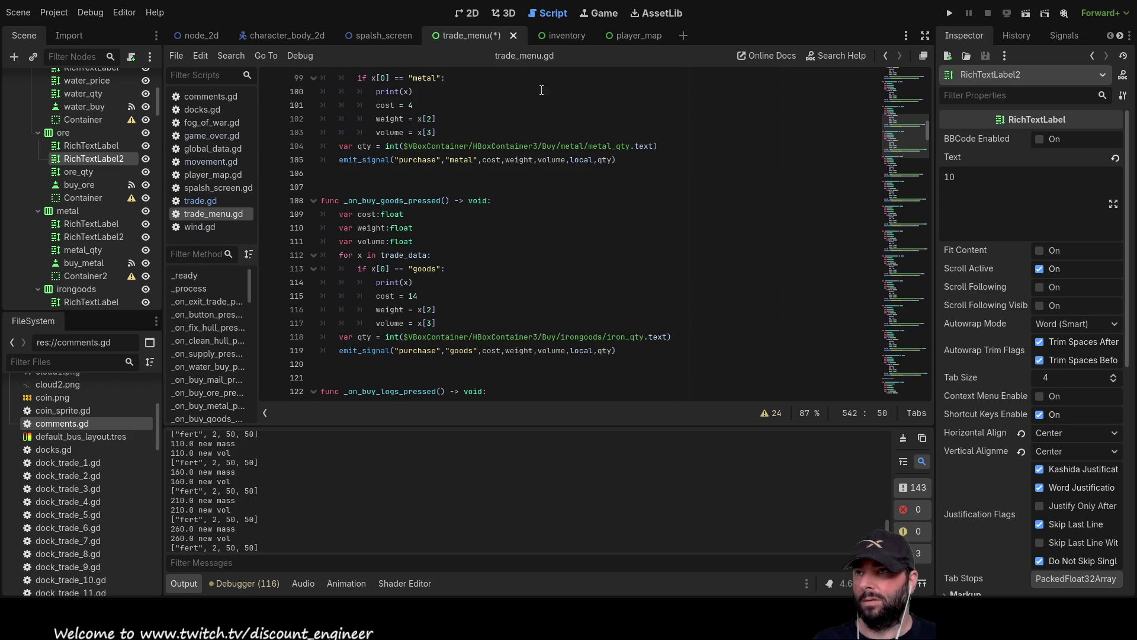
pyautogui.click(467, 15)
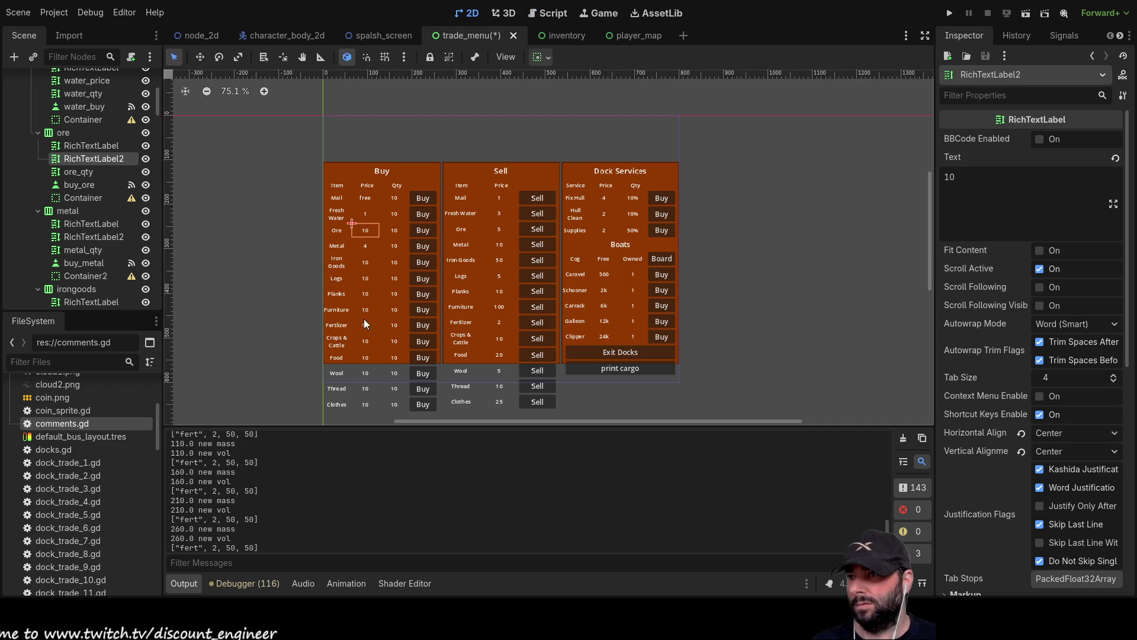
pyautogui.click(365, 263)
pyautogui.click(977, 179)
pyautogui.press('BackSpace')
pyautogui.write('4')
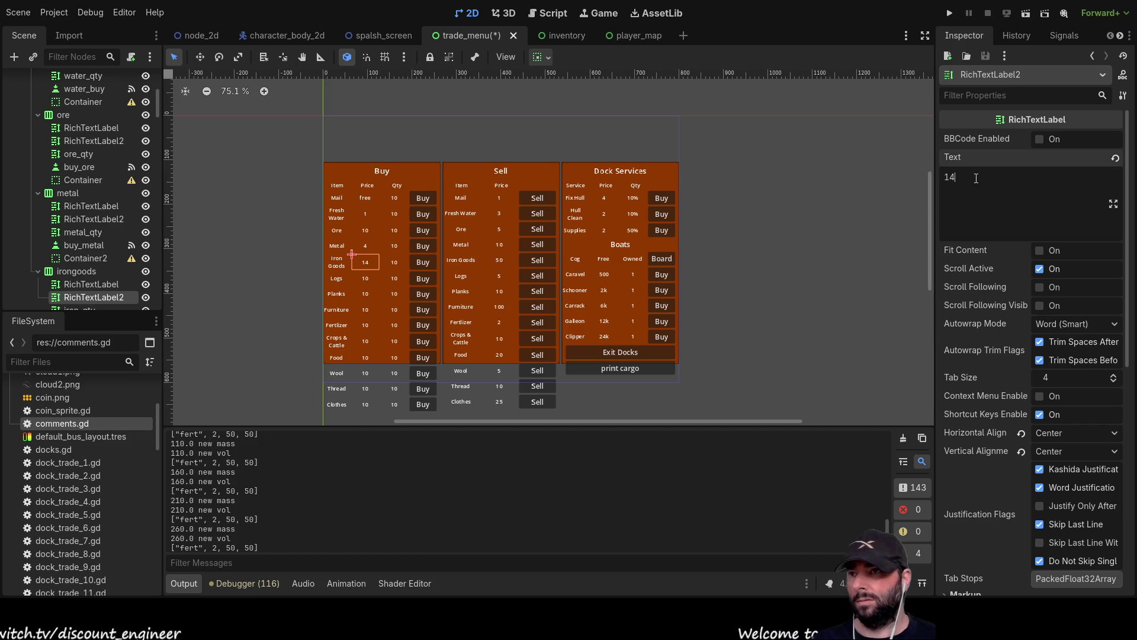
# Set the Logs buy price to 1 and the Planks buy price to 3
pyautogui.click(549, 15)
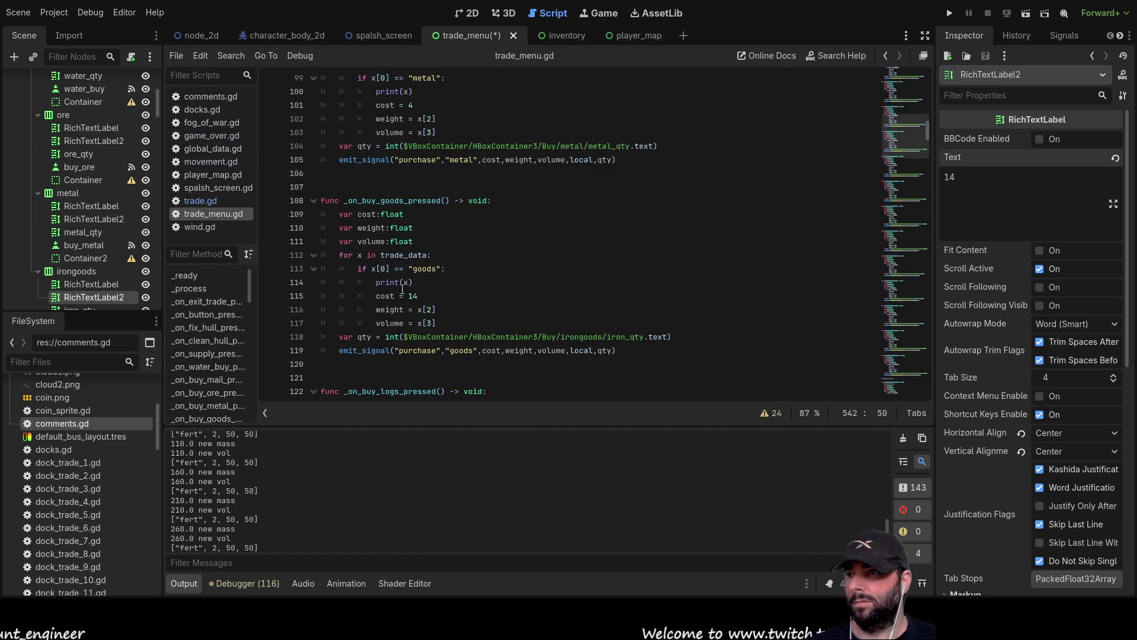
pyautogui.scroll(-3, 437, 306)
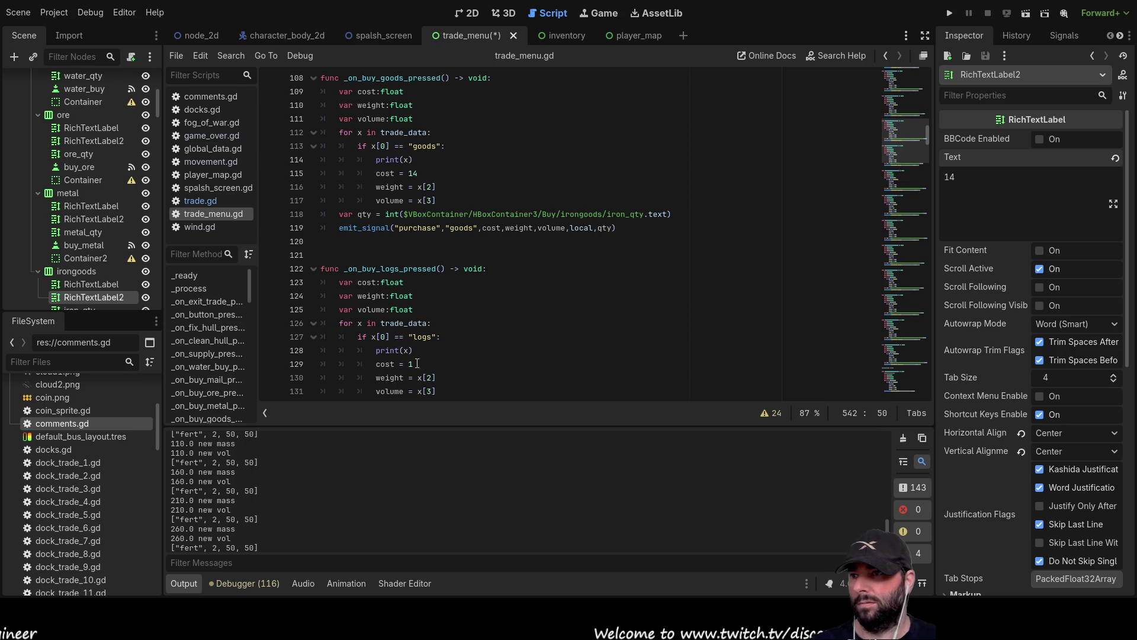
pyautogui.click(463, 12)
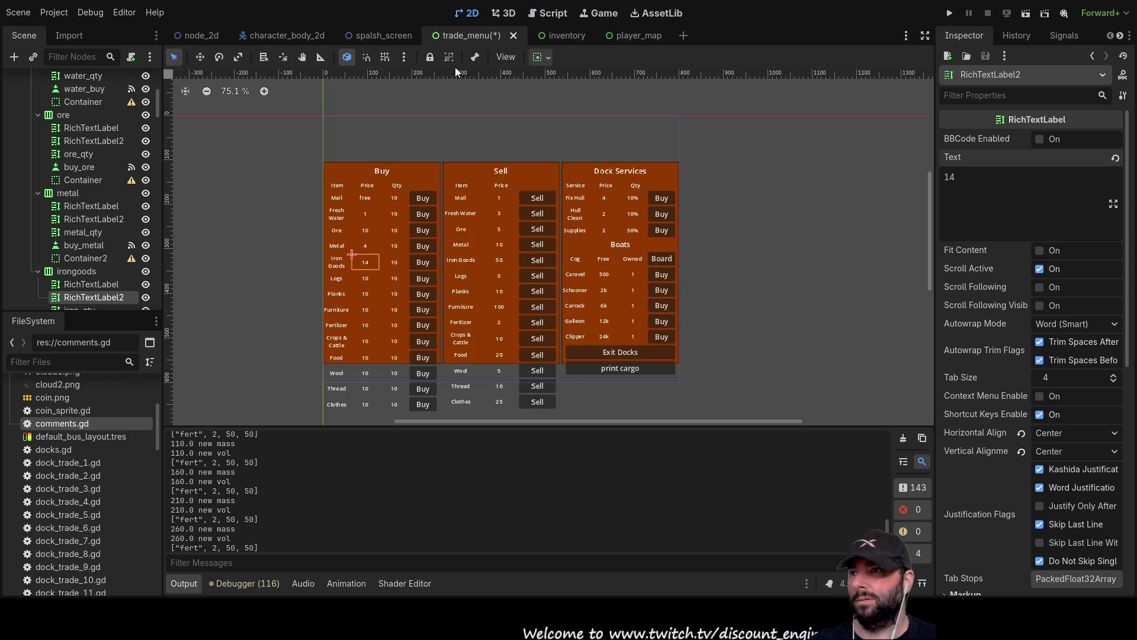
pyautogui.click(365, 276)
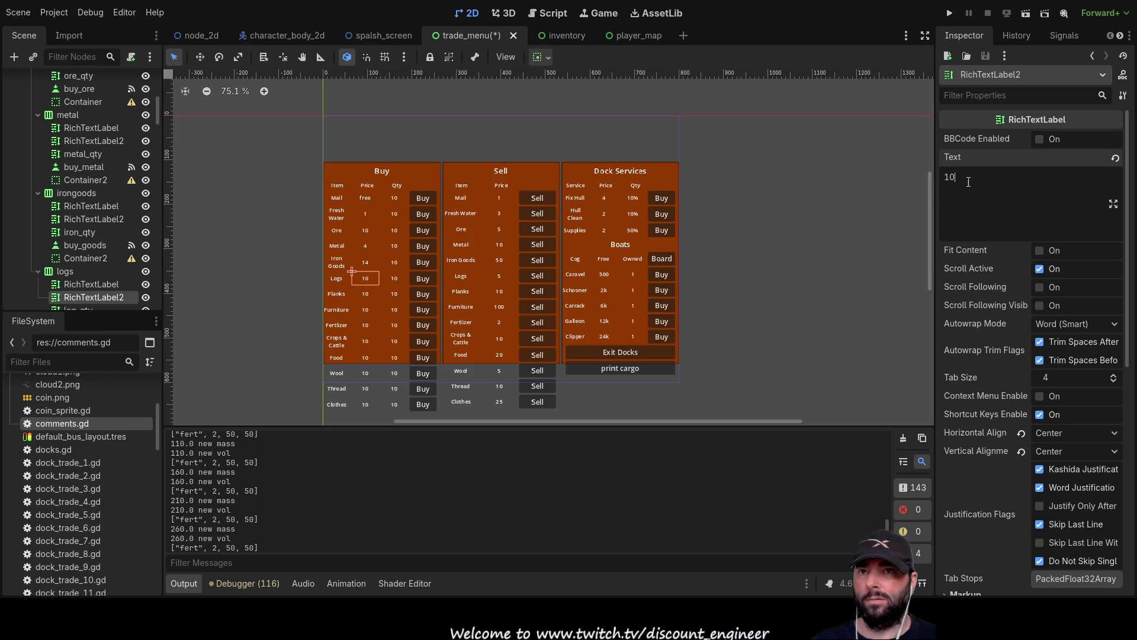
pyautogui.write('1')
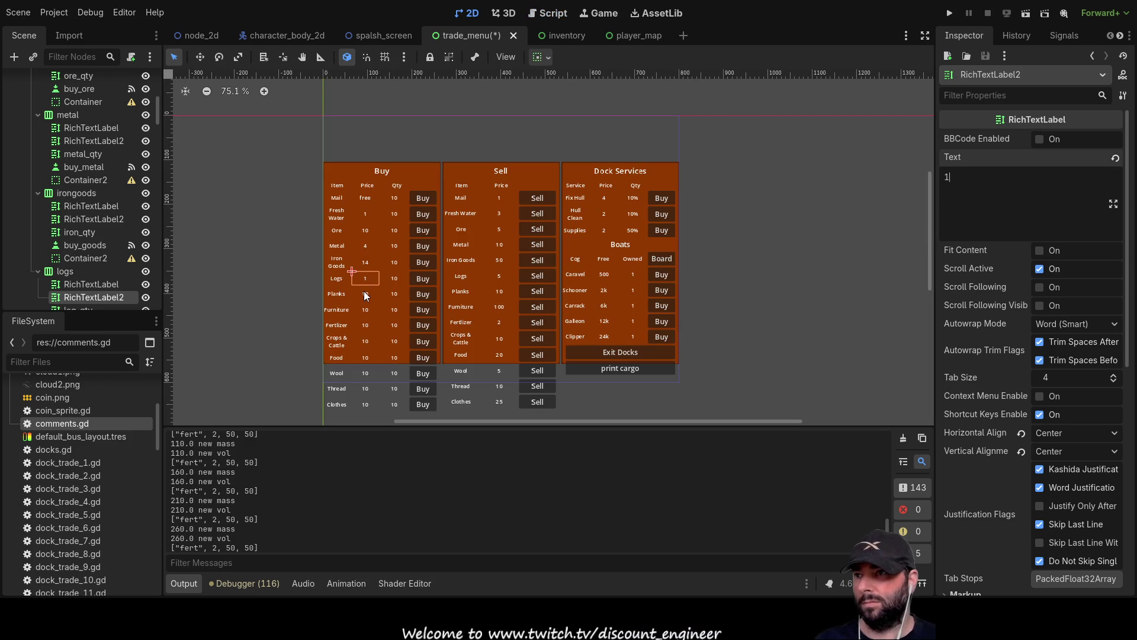
pyautogui.click(364, 292)
pyautogui.click(545, 18)
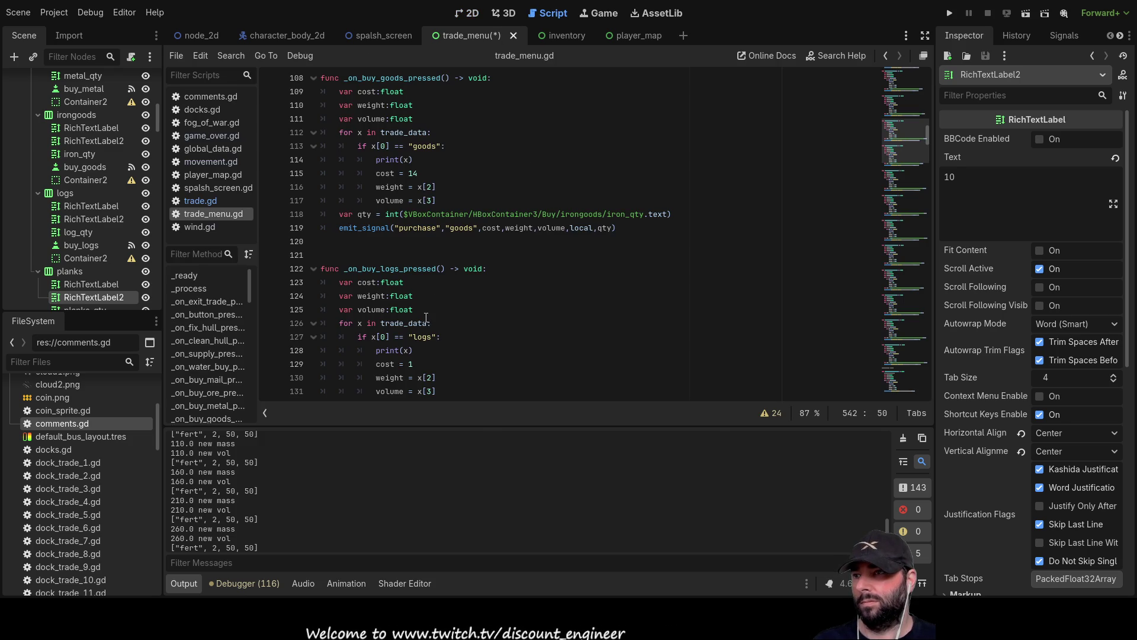
pyautogui.scroll(-5, 426, 299)
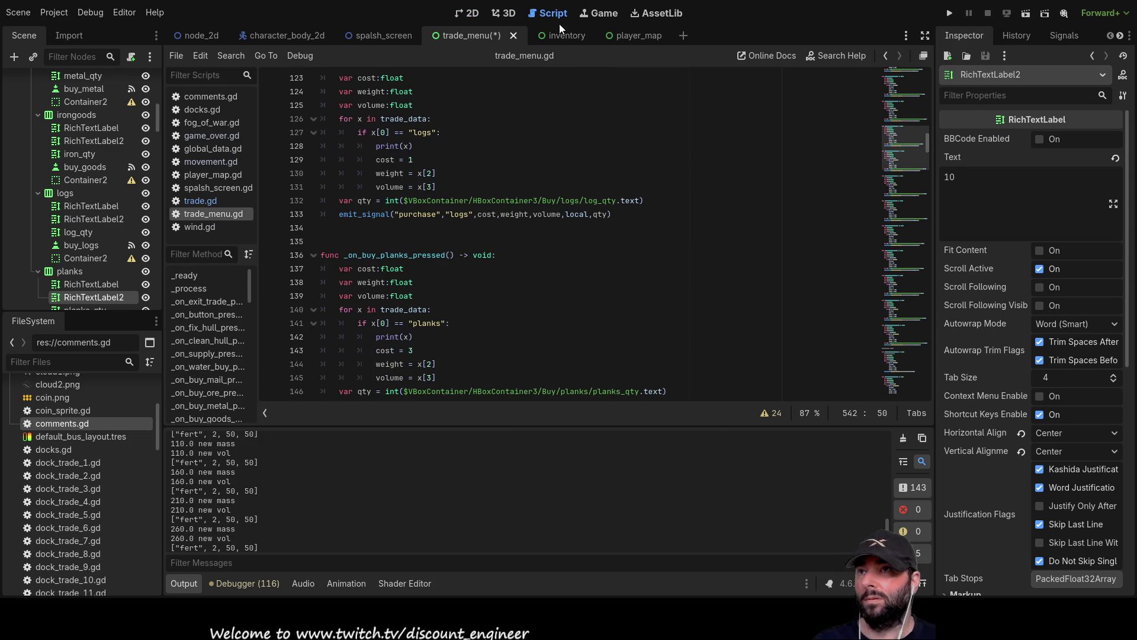
pyautogui.click(471, 15)
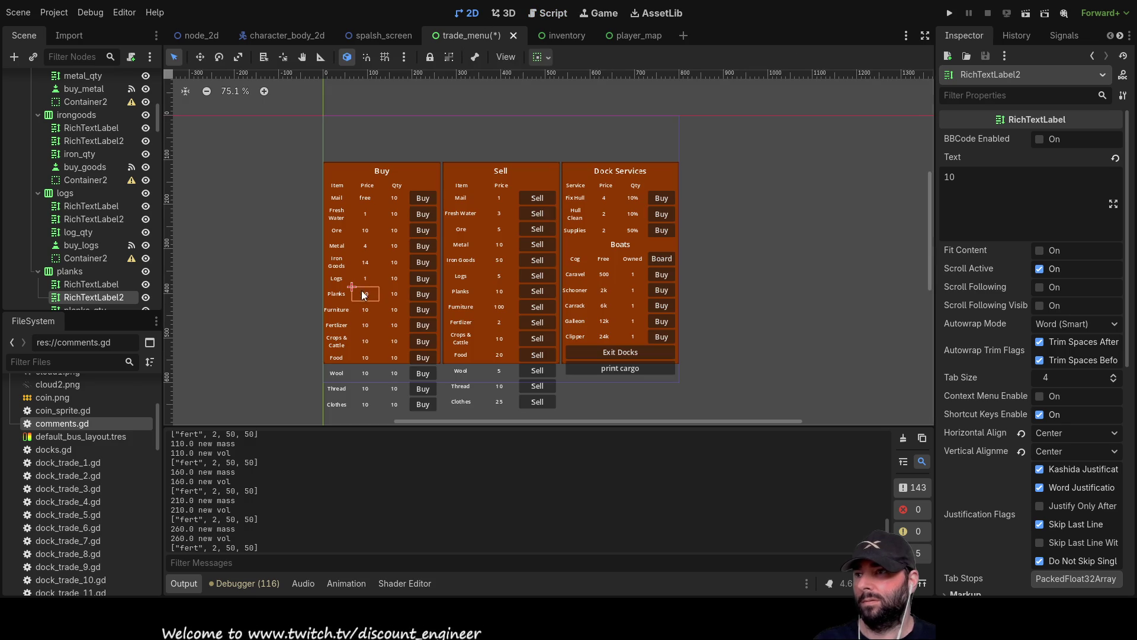
pyautogui.doubleClick(950, 179)
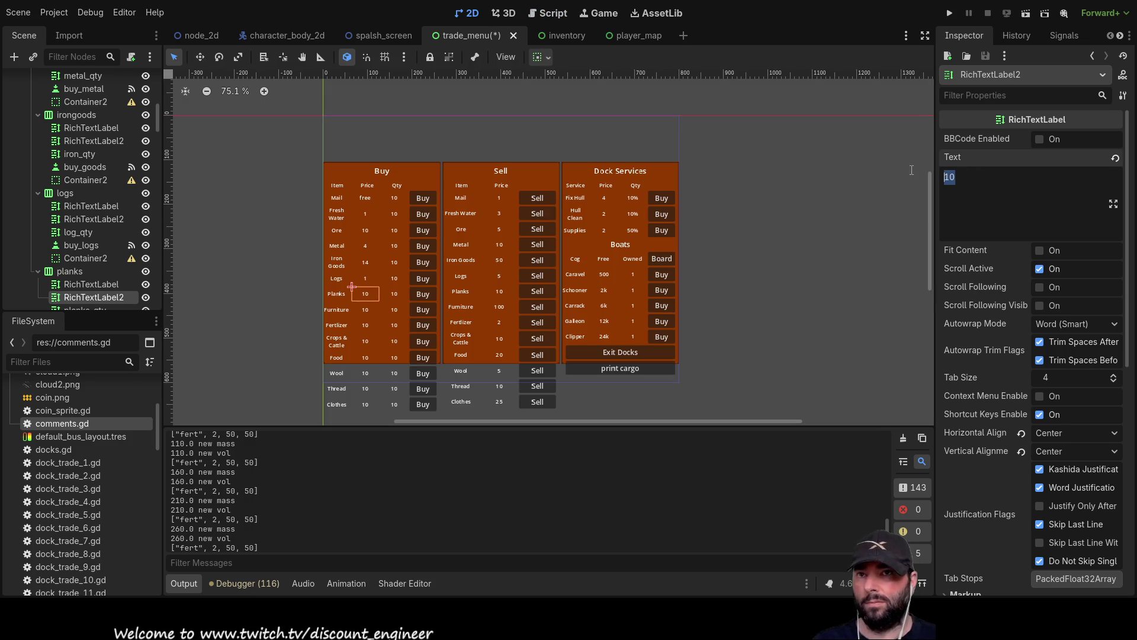
pyautogui.write('3')
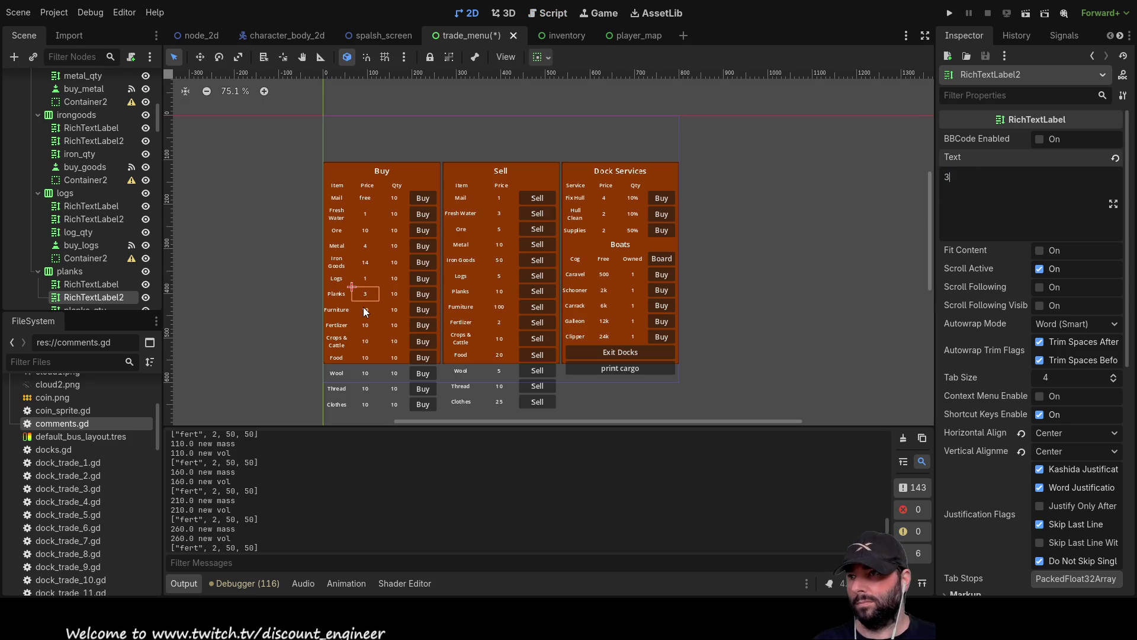
# Check the Furniture buy price against its script cost of 30
pyautogui.click(364, 307)
pyautogui.click(553, 18)
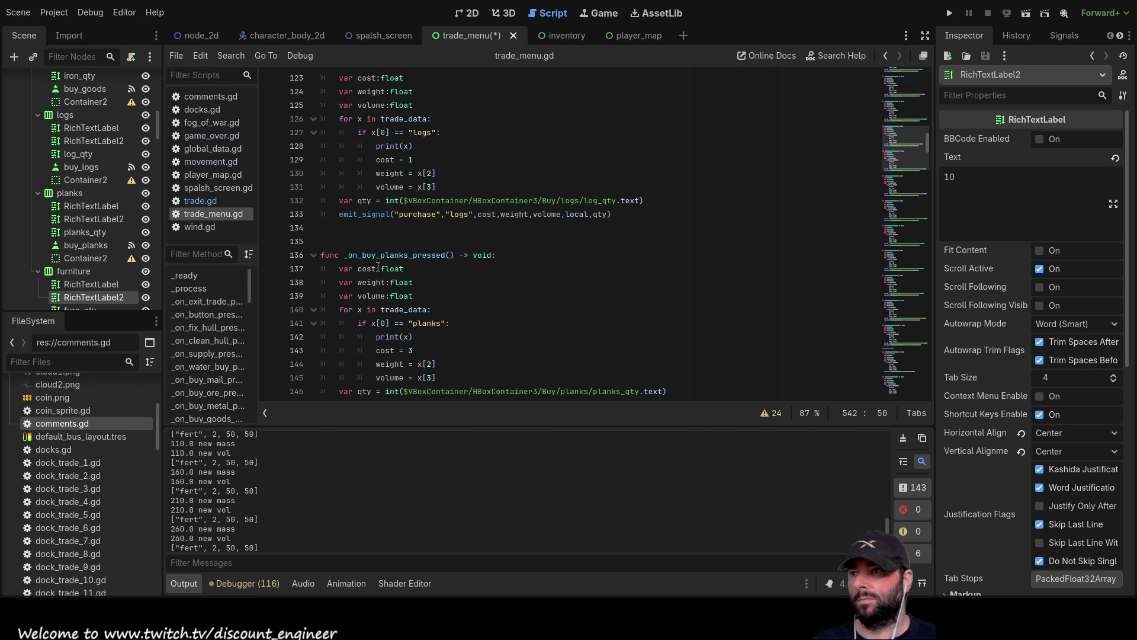
pyautogui.scroll(-6, 415, 259)
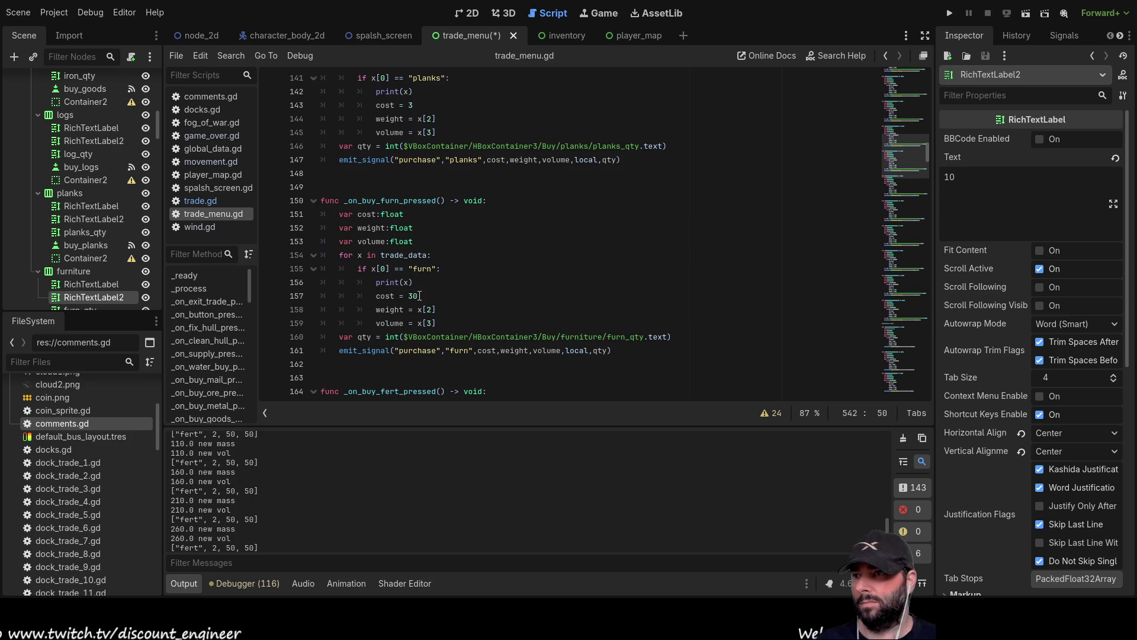
pyautogui.click(472, 17)
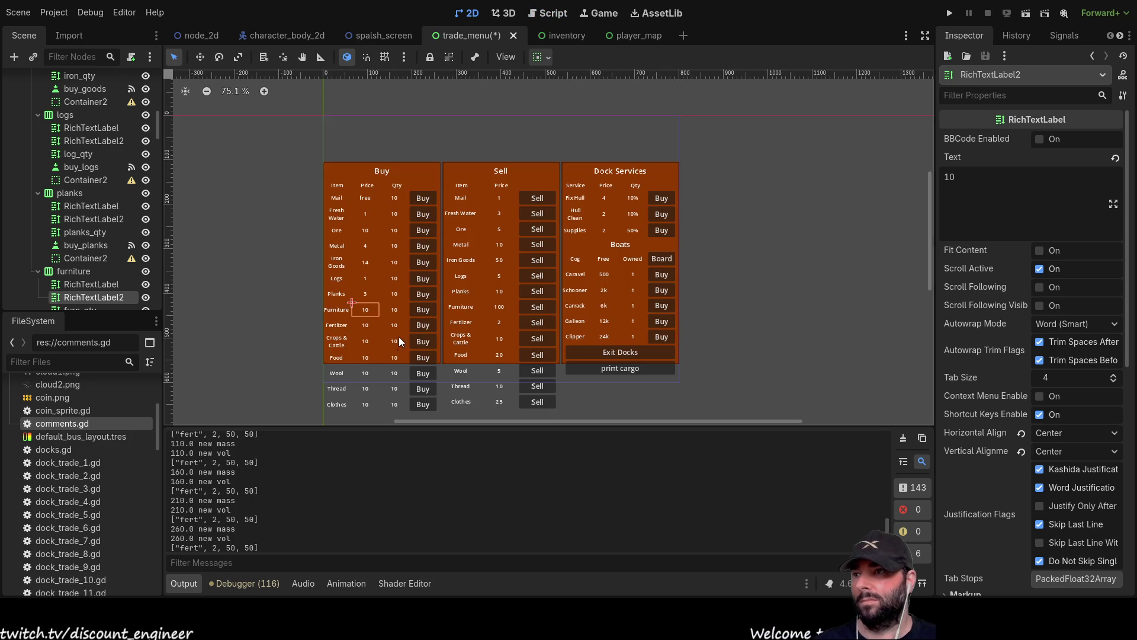
pyautogui.doubleClick(948, 177)
pyautogui.write('30')
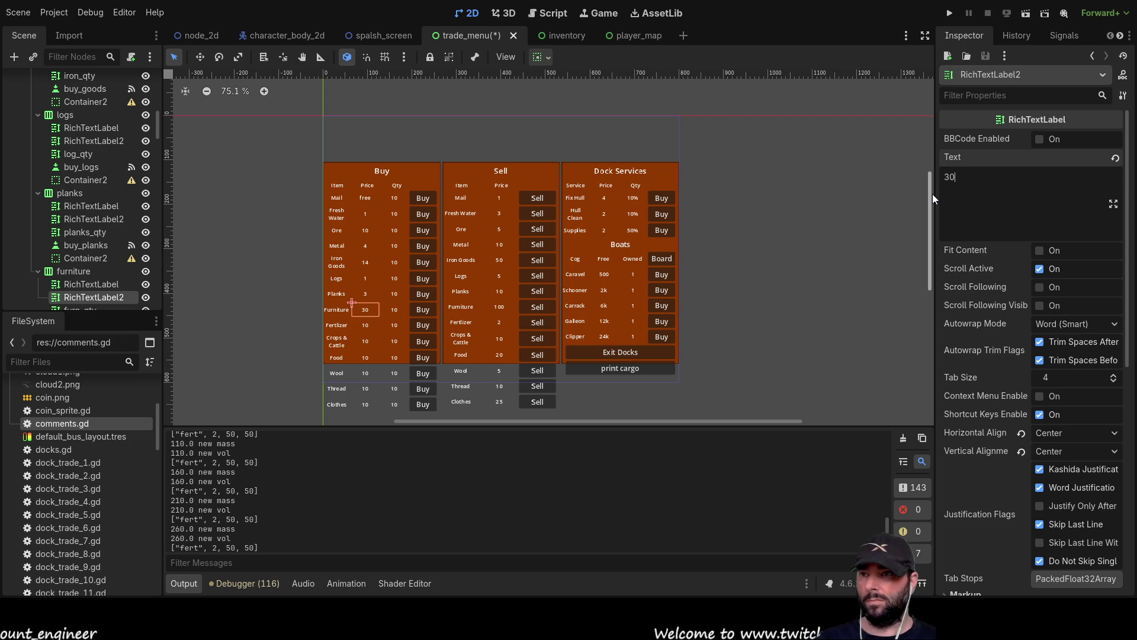
# Set the Fertilizer buy price to 1 and verify Crops & Cattle costs 4
pyautogui.click(364, 325)
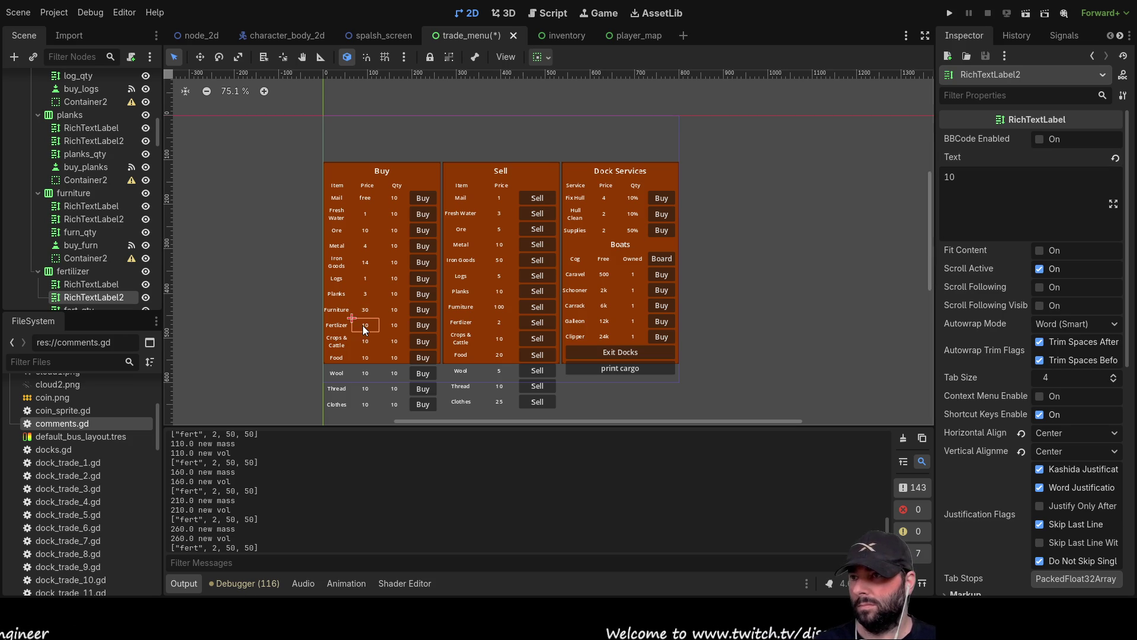
pyautogui.click(545, 13)
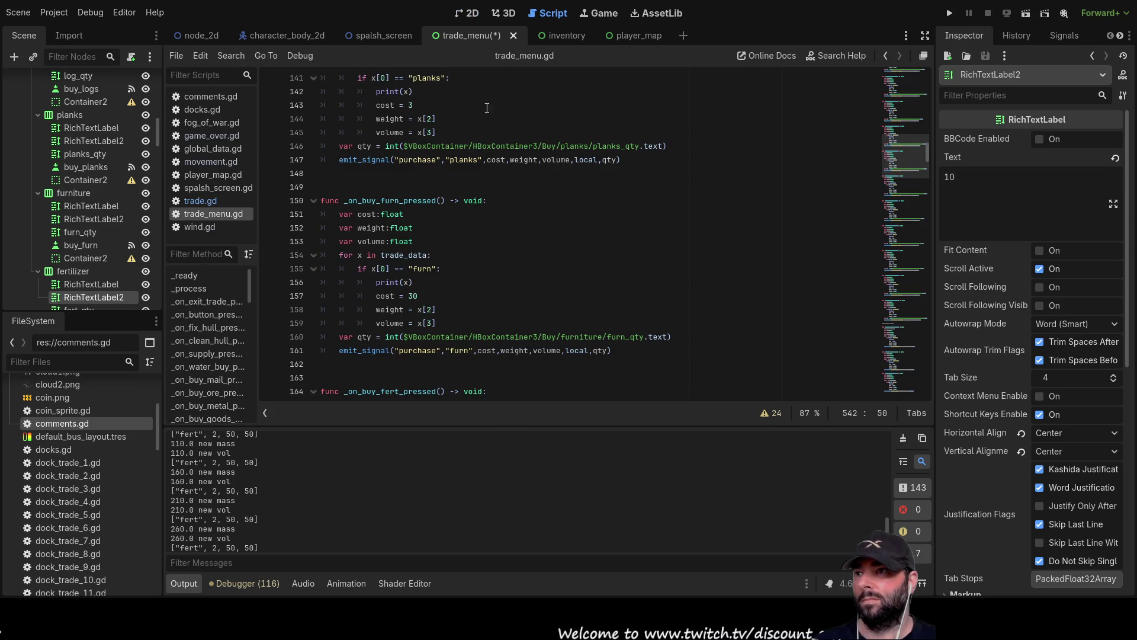
pyautogui.scroll(1, 403, 220)
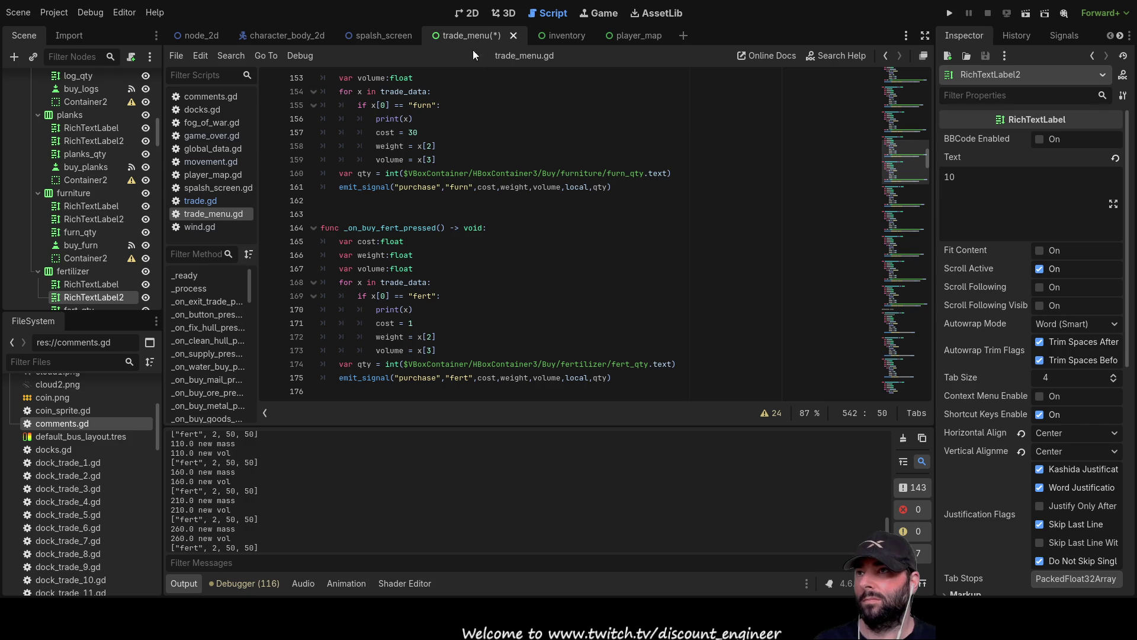
pyautogui.click(472, 13)
pyautogui.click(959, 178)
pyautogui.press('BackSpace')
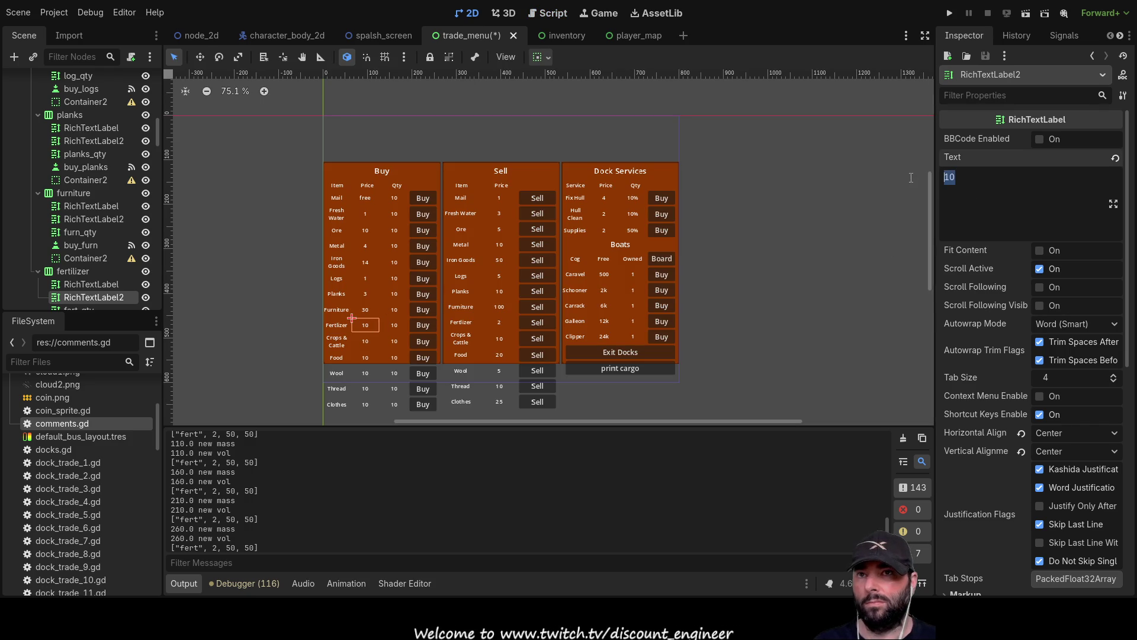
pyautogui.click(365, 346)
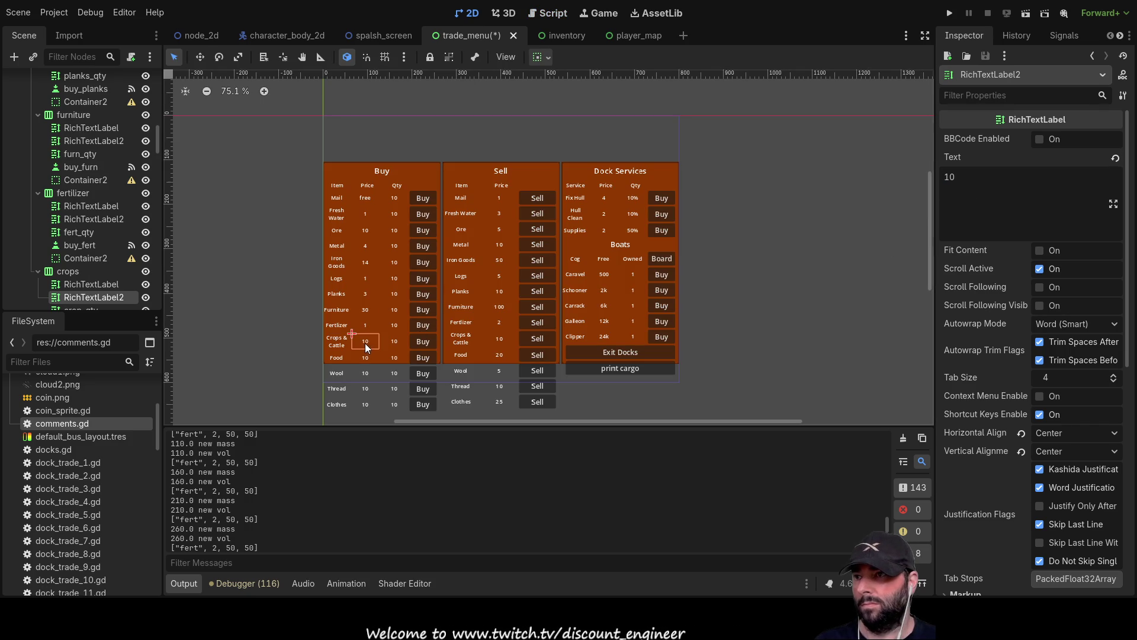
pyautogui.click(545, 14)
pyautogui.scroll(-5, 428, 228)
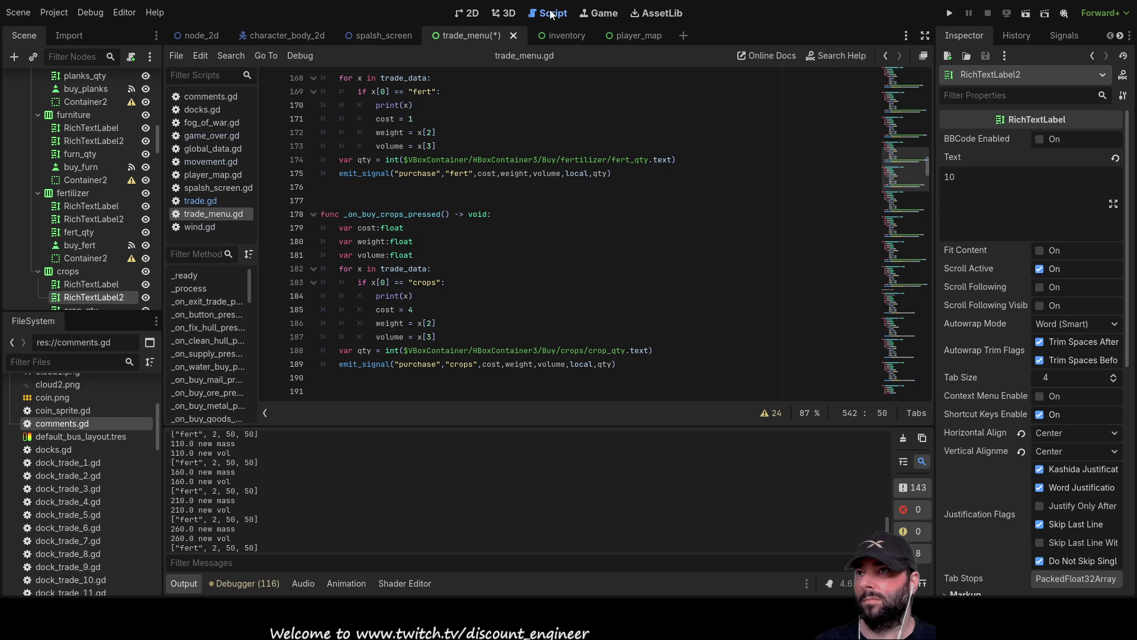
pyautogui.click(478, 15)
# Set the Crops & Cattle Buy price to 4 and, after checking the script, Food to 14
pyautogui.moveTo(972, 187); pyautogui.dragTo(927, 186)
pyautogui.write('4')
pyautogui.click(365, 357)
pyautogui.click(548, 13)
pyautogui.scroll(-3, 425, 305)
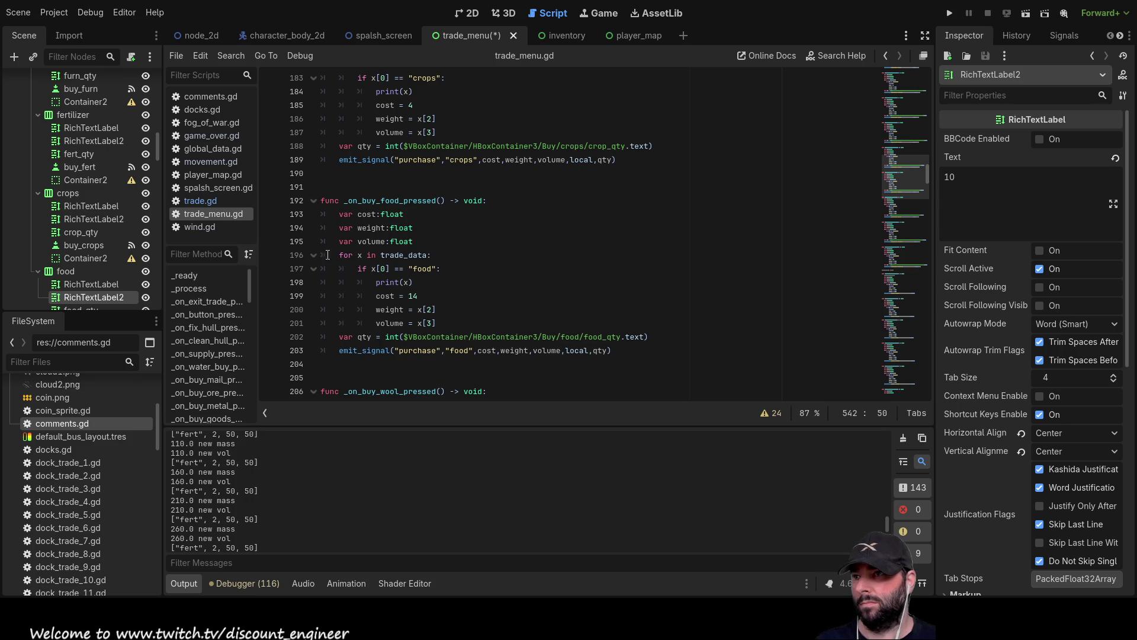
pyautogui.click(466, 13)
pyautogui.moveTo(961, 177); pyautogui.dragTo(916, 175)
pyautogui.write('14')
# Look up the wool cost in trade_menu.gd and set the Wool Buy price to 2
pyautogui.click(364, 374)
pyautogui.click(553, 13)
pyautogui.scroll(-4, 406, 204)
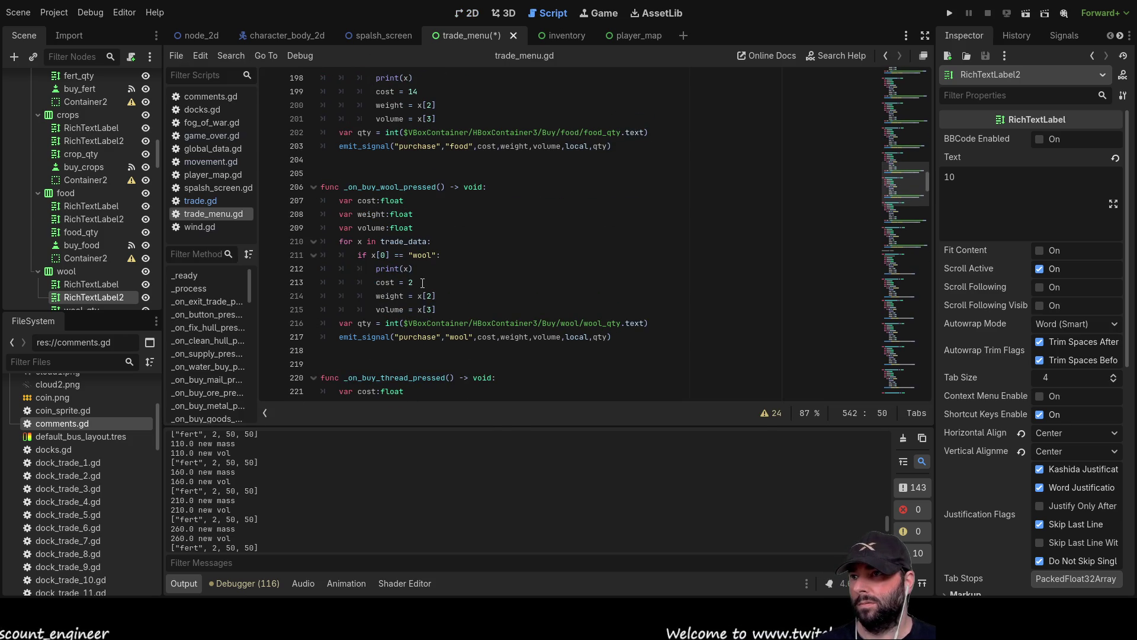
pyautogui.click(467, 13)
pyautogui.doubleClick(951, 176)
pyautogui.write('2')
# Set the Thread Buy price to 3 and check the Clothes cost of 10 in the script
pyautogui.click(364, 388)
pyautogui.click(548, 13)
pyautogui.scroll(-4, 385, 305)
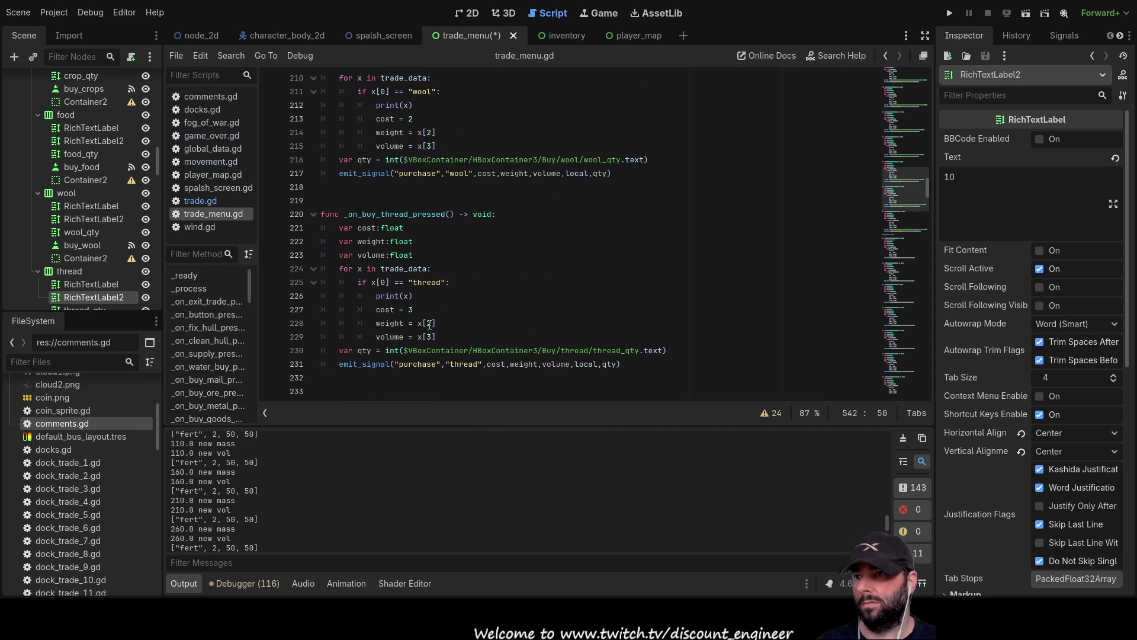
pyautogui.click(473, 13)
pyautogui.doubleClick(949, 177)
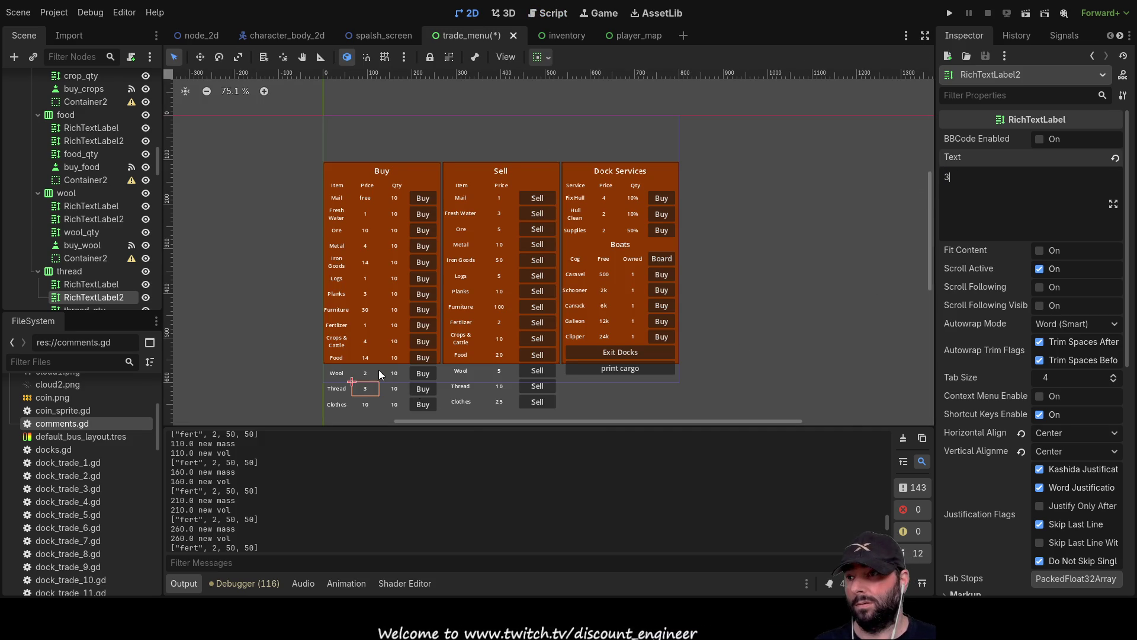
pyautogui.scroll(1, 381, 371)
pyautogui.click(369, 403)
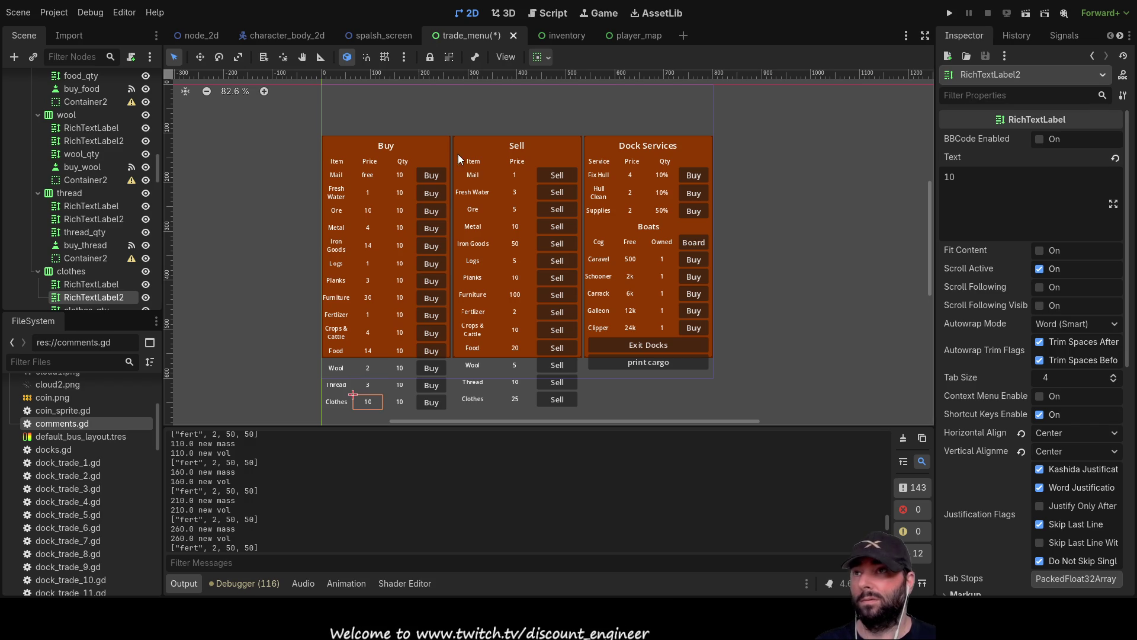
pyautogui.click(546, 14)
pyautogui.scroll(2, 389, 321)
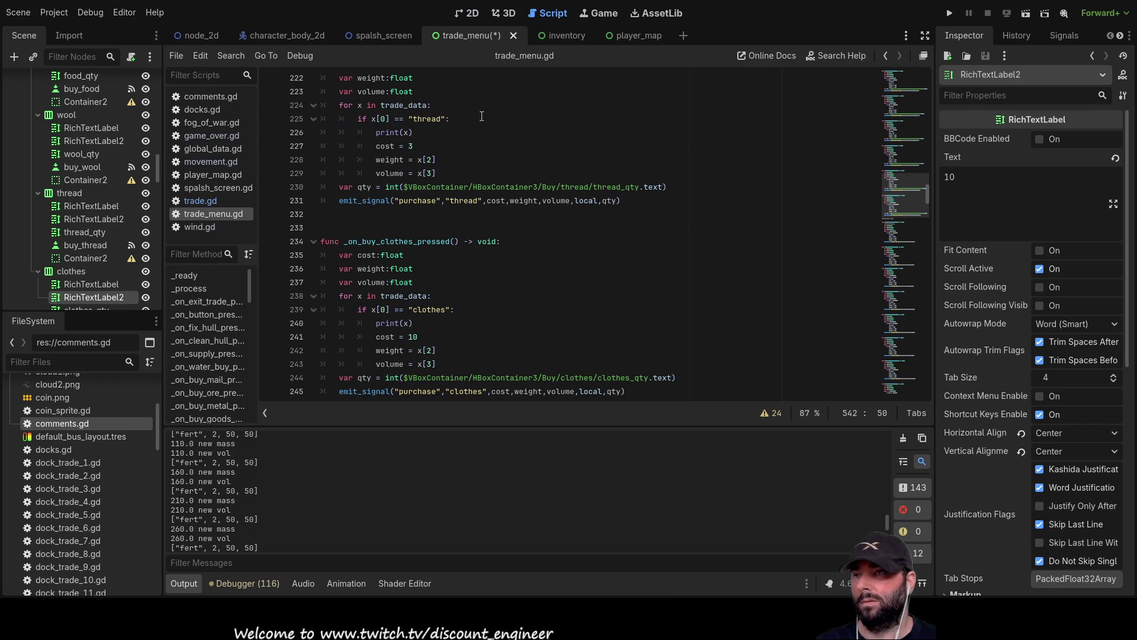
pyautogui.click(467, 13)
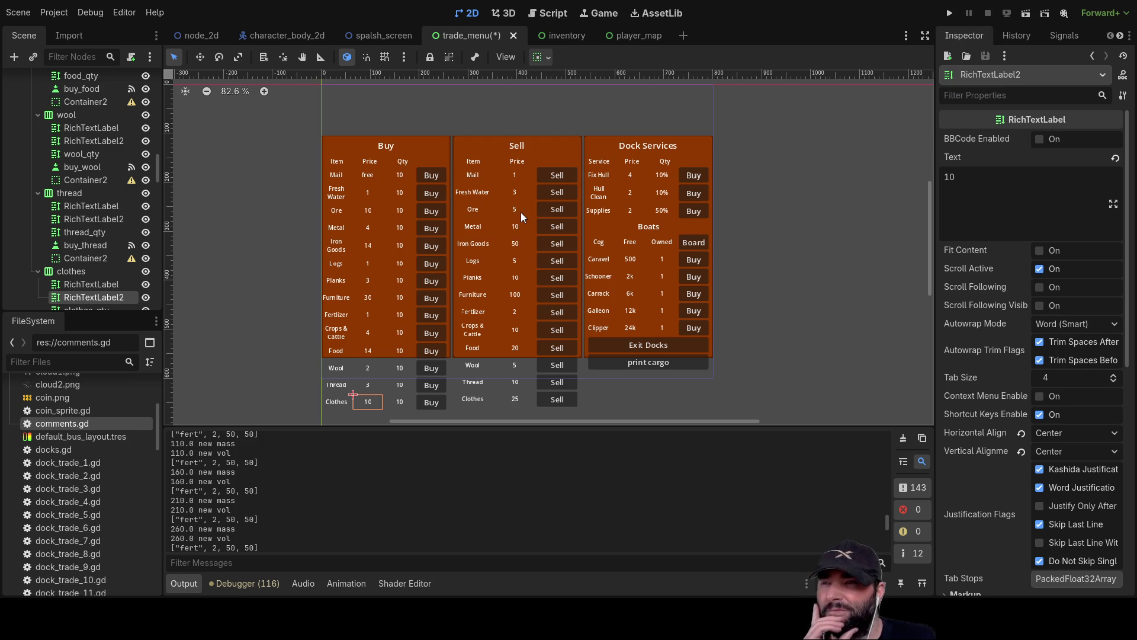
# Switch to trade_menu.gd to review the buy costs, such as the crops cost of 4
pyautogui.click(550, 16)
# Review costs in trade_menu.gd, then delete the trailing 0 so the Ore Buy price reads 1
pyautogui.scroll(15, 436, 280)
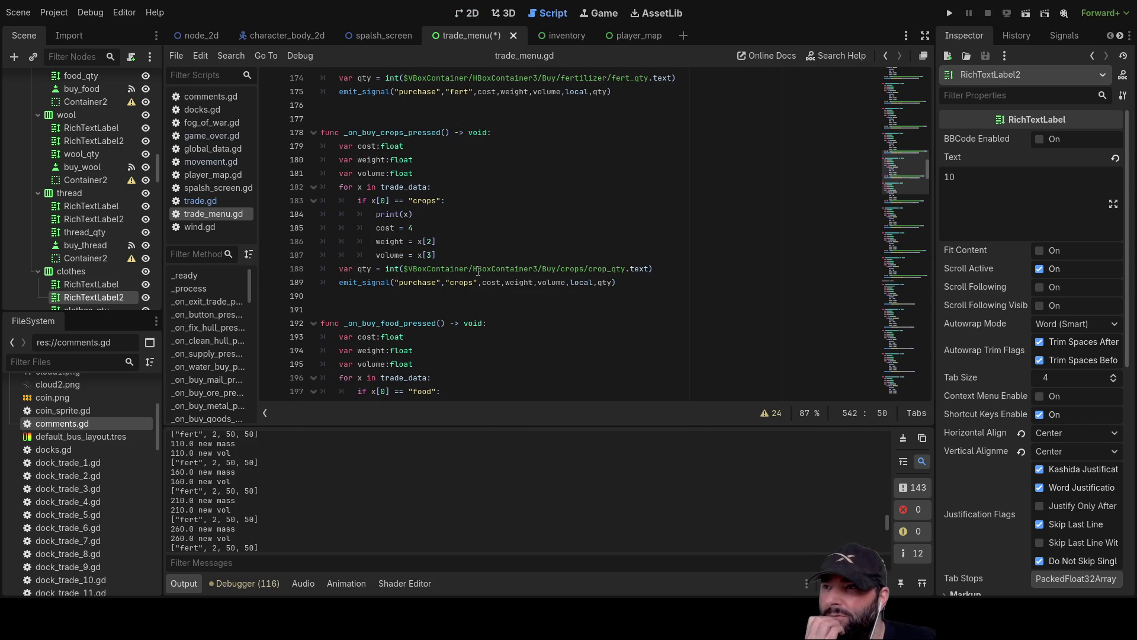
pyautogui.scroll(3, 482, 285)
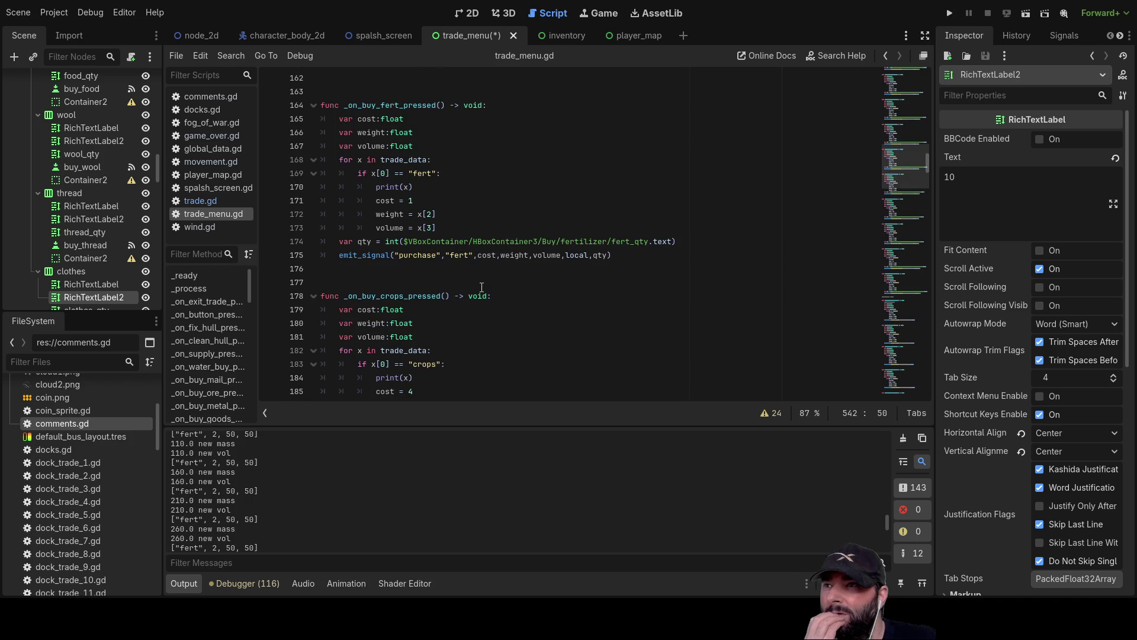
pyautogui.scroll(10, 481, 287)
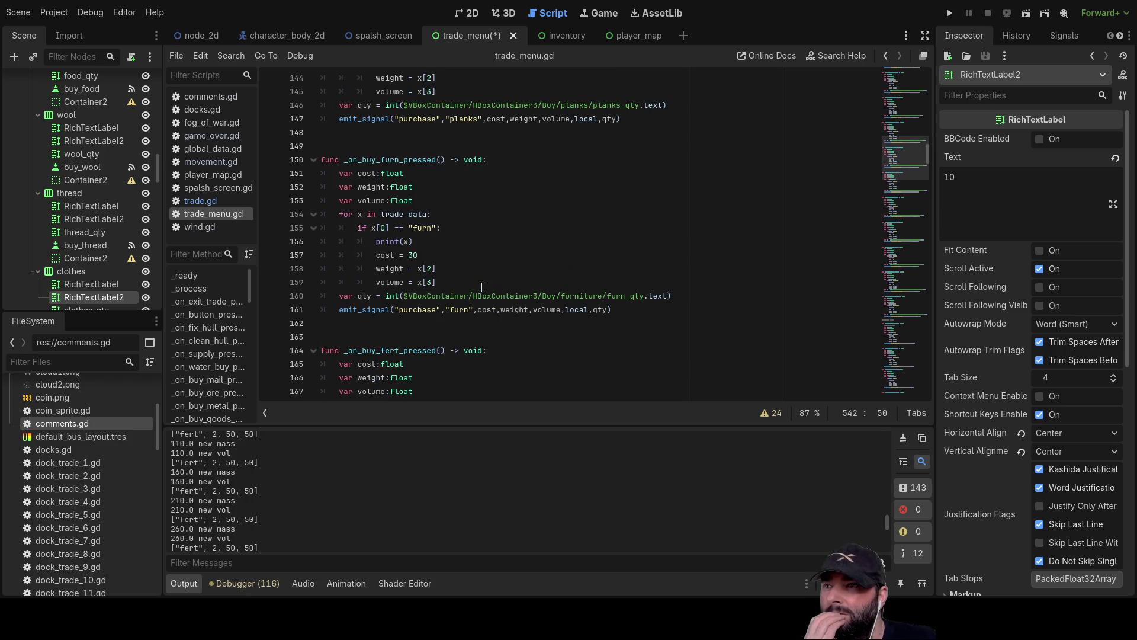
pyautogui.scroll(6, 455, 241)
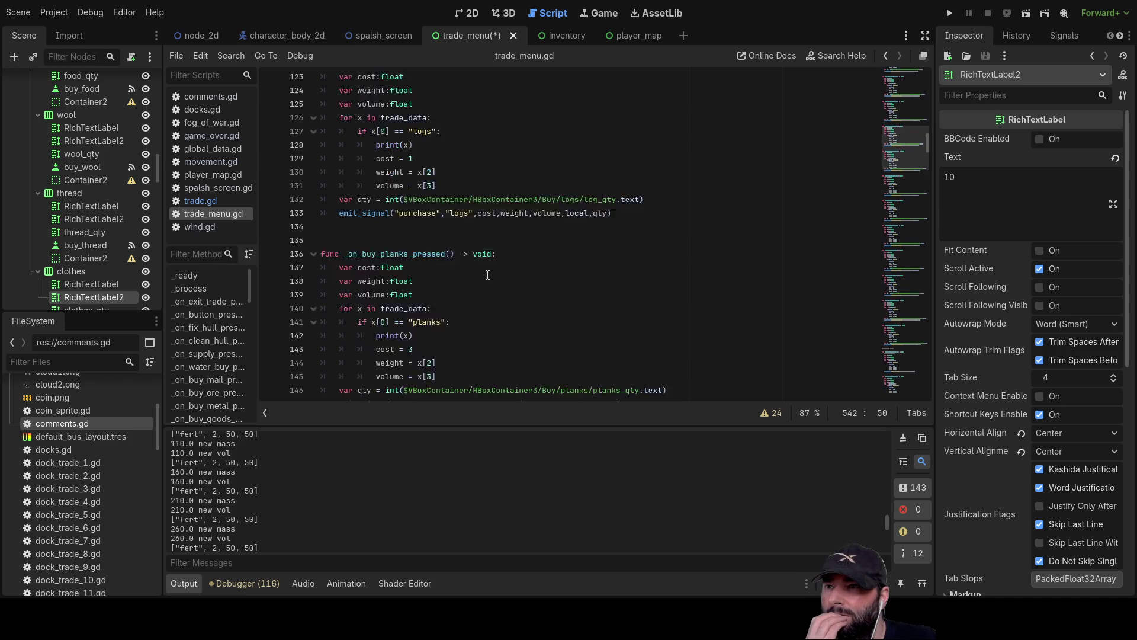
pyautogui.scroll(10, 456, 295)
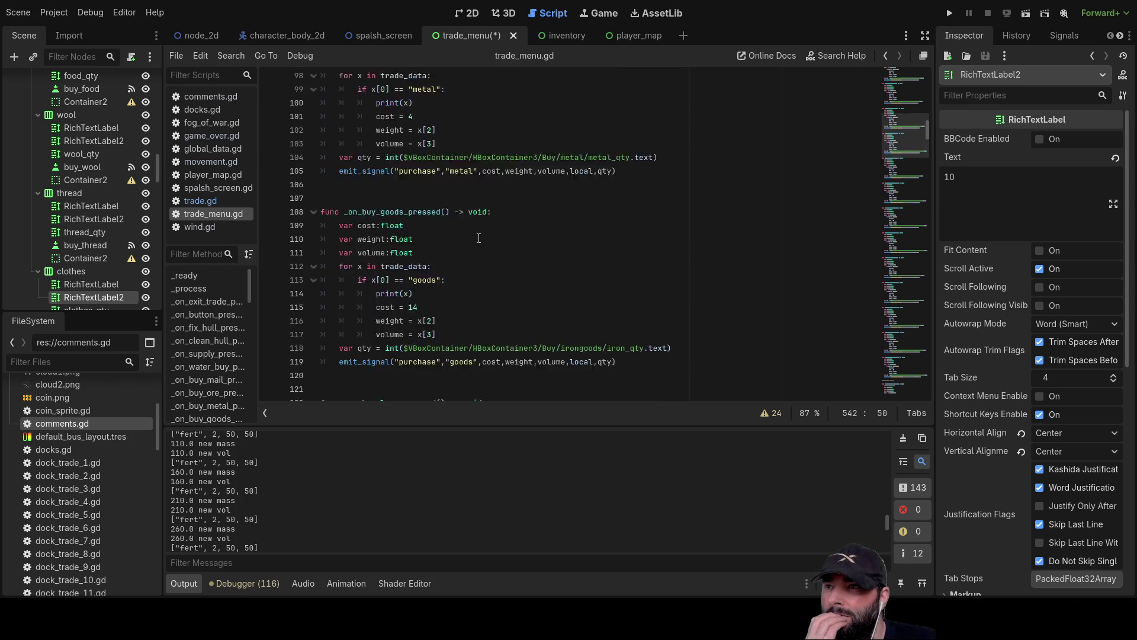
pyautogui.scroll(2, 438, 249)
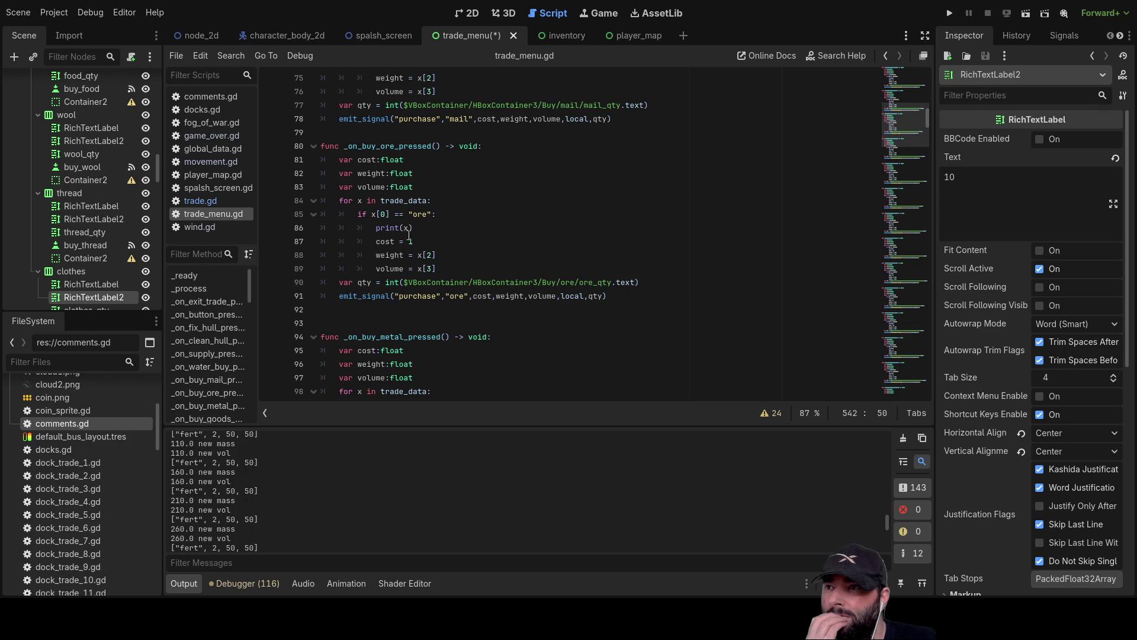
pyautogui.click(466, 13)
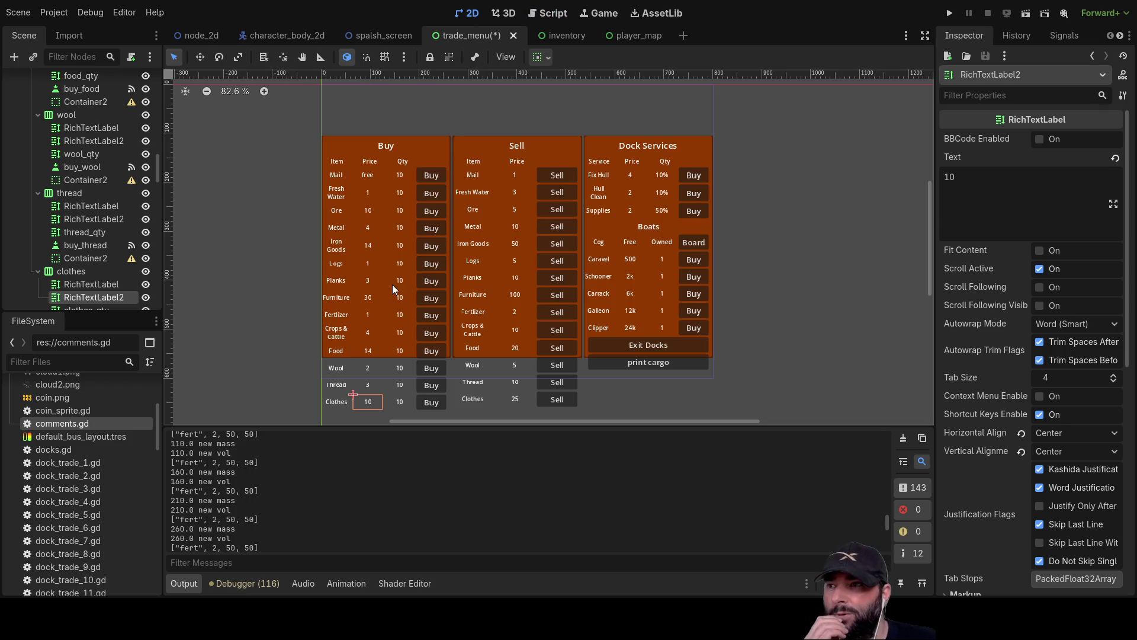
pyautogui.click(368, 212)
pyautogui.press('BackSpace')
pyautogui.click(787, 189)
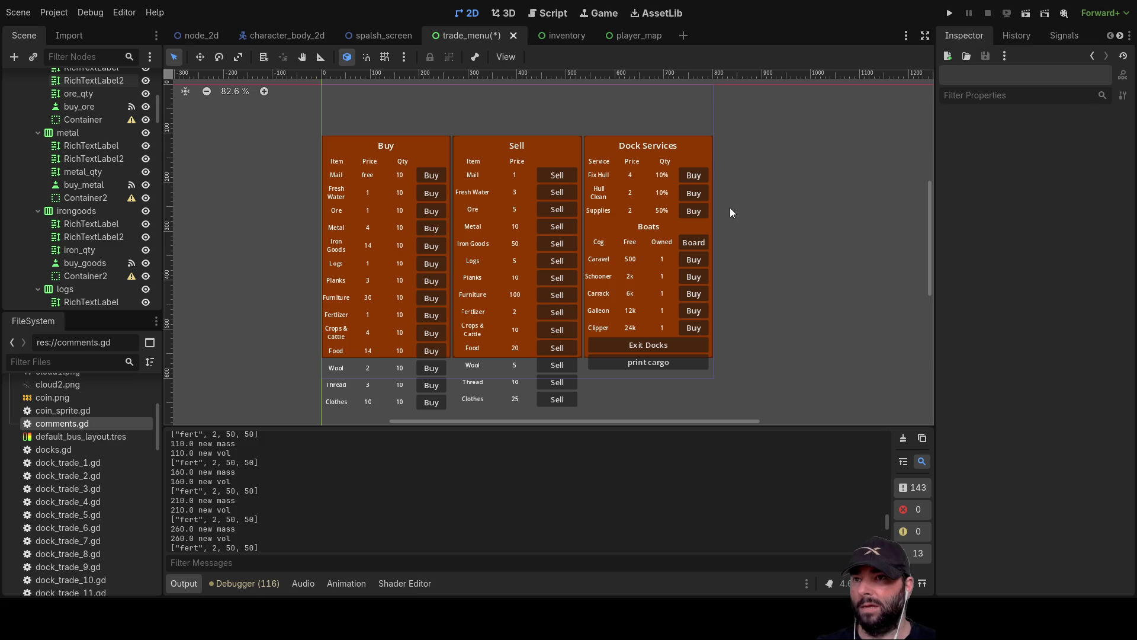
# Run the game, dock at the first island, buy mail, fertilizer and hull repairs, then exit
pyautogui.click(949, 13)
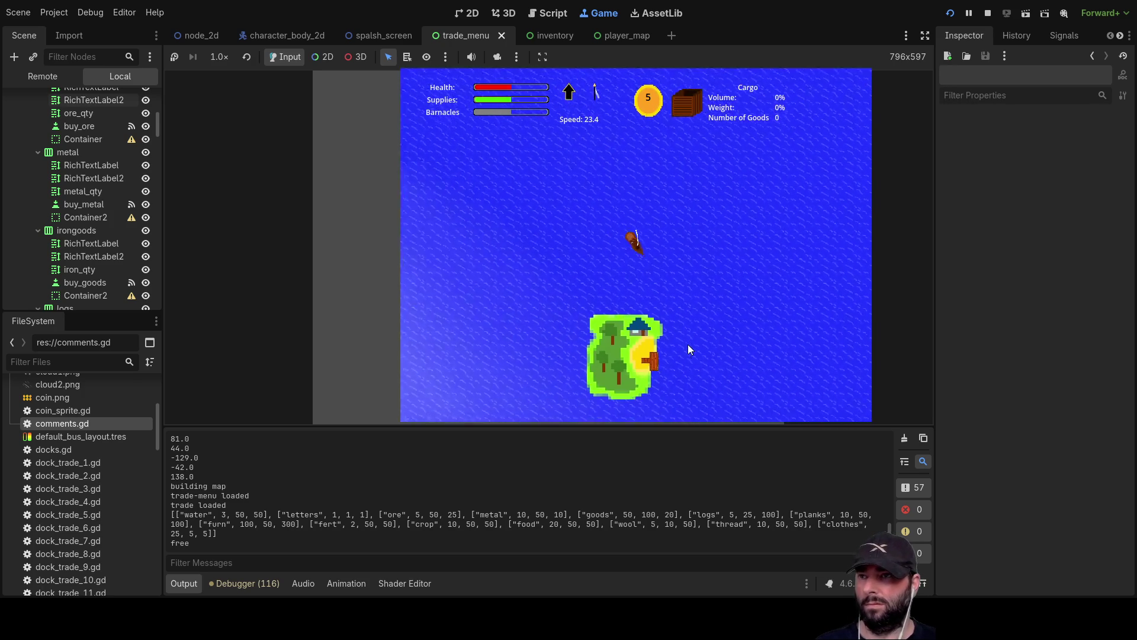
pyautogui.press('Up')
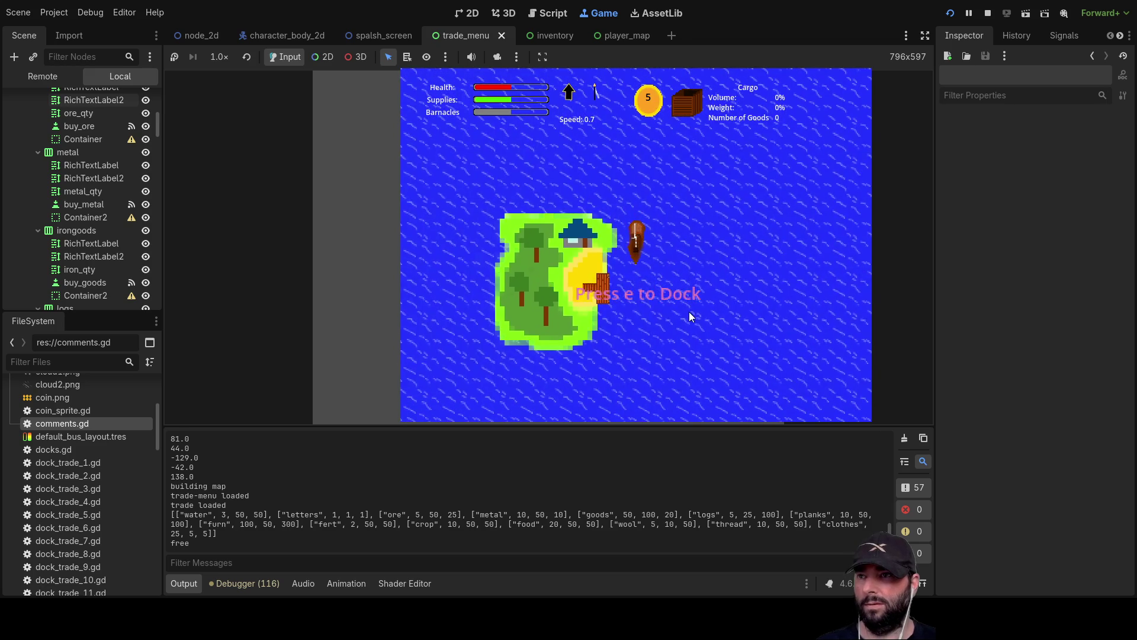
pyautogui.press('e')
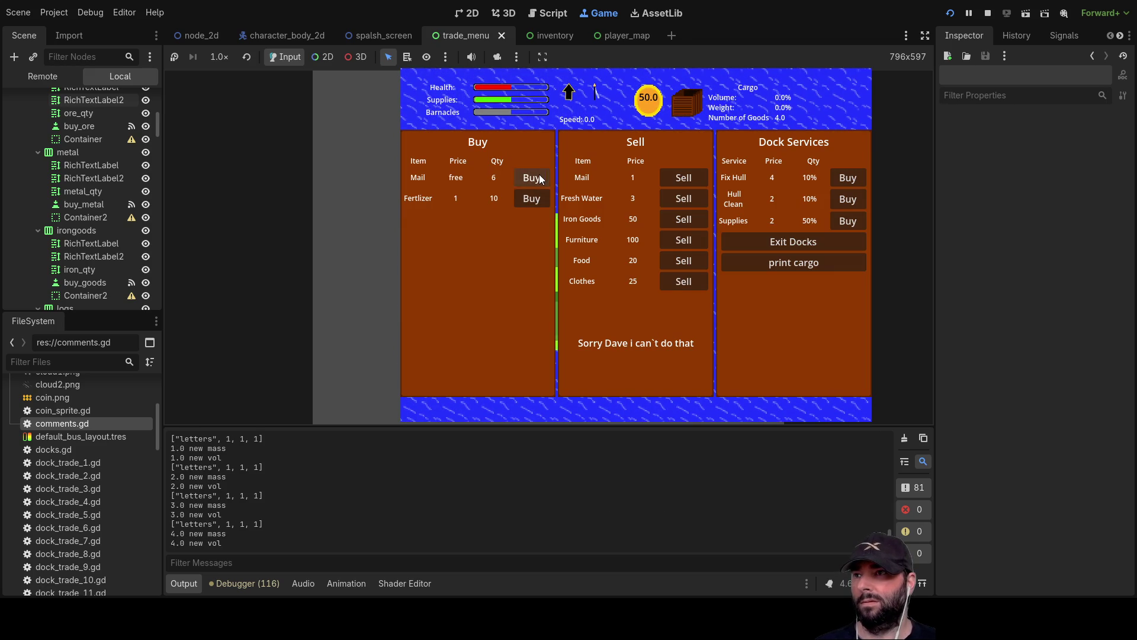
pyautogui.doubleClick(538, 177)
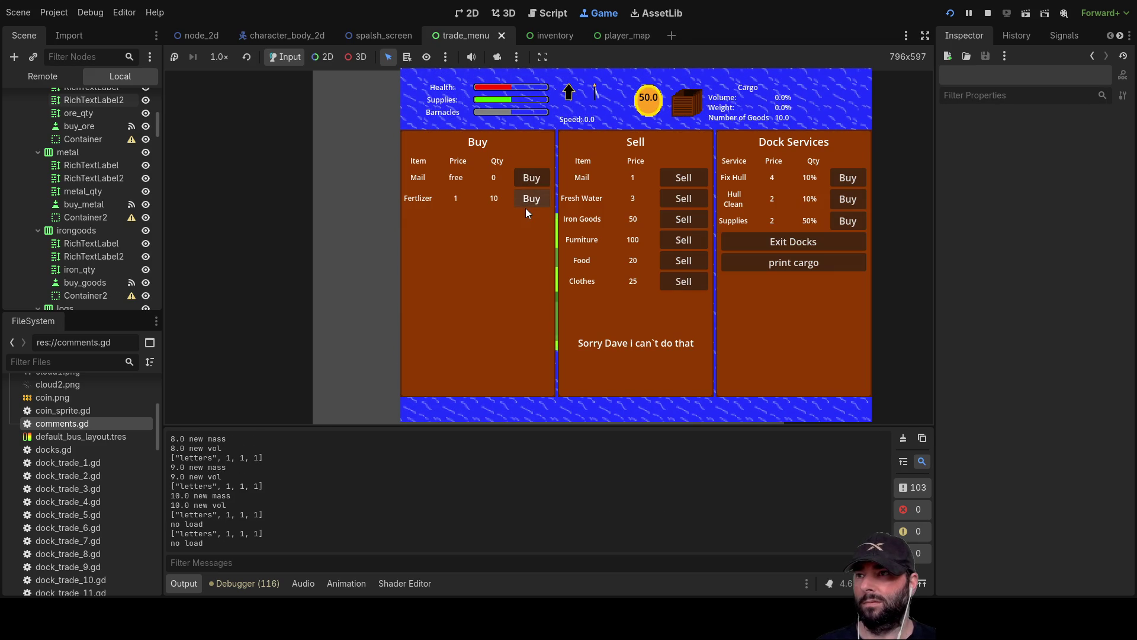
pyautogui.tripleClick(529, 200)
pyautogui.doubleClick(844, 177)
pyautogui.doubleClick(850, 178)
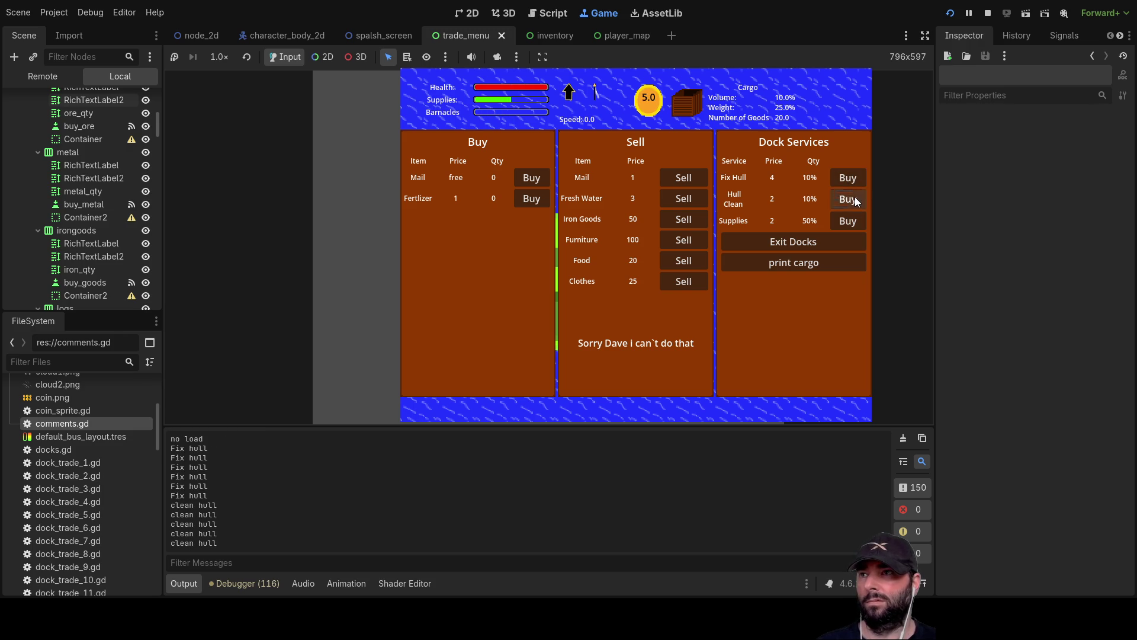
pyautogui.tripleClick(858, 219)
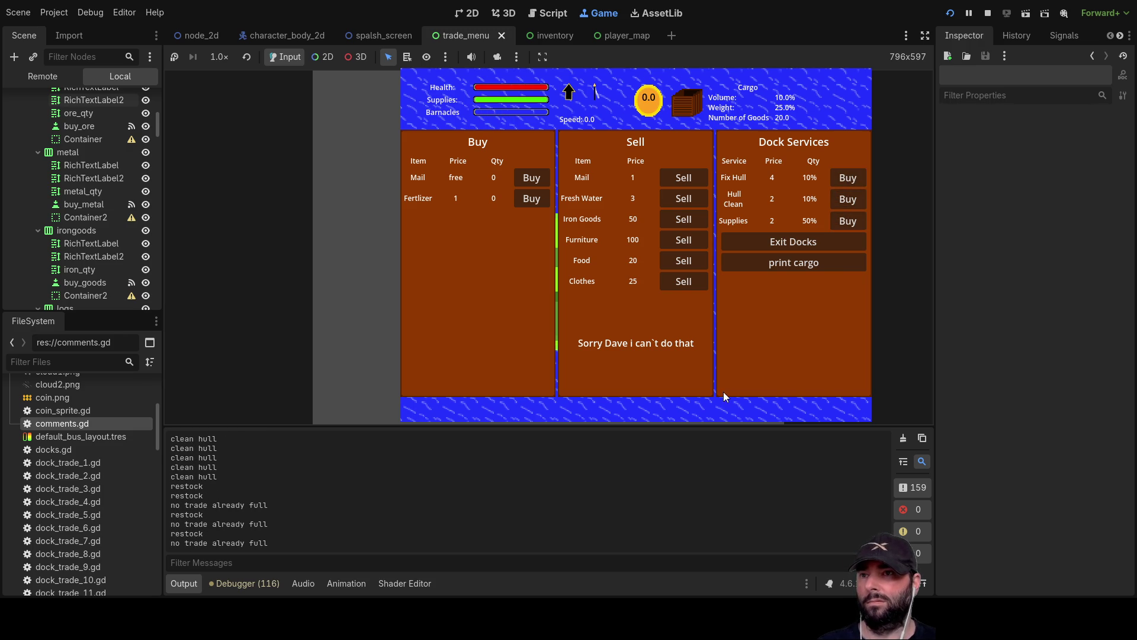
pyautogui.click(792, 242)
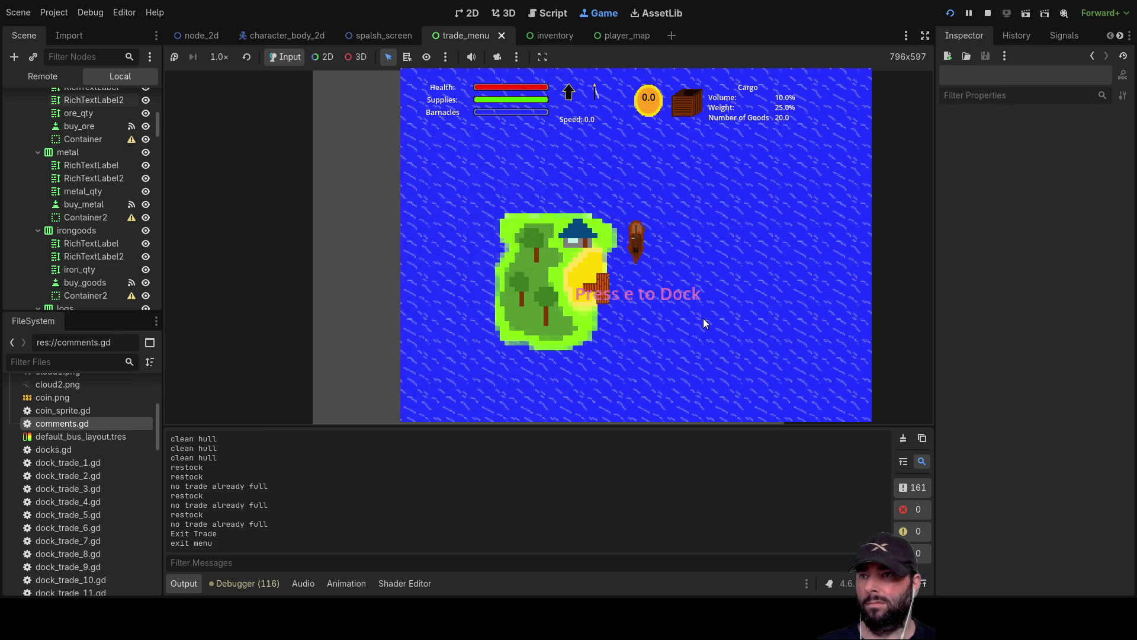
# Maneuver the ship away from the first island and turn it toward open water
pyautogui.press('w')
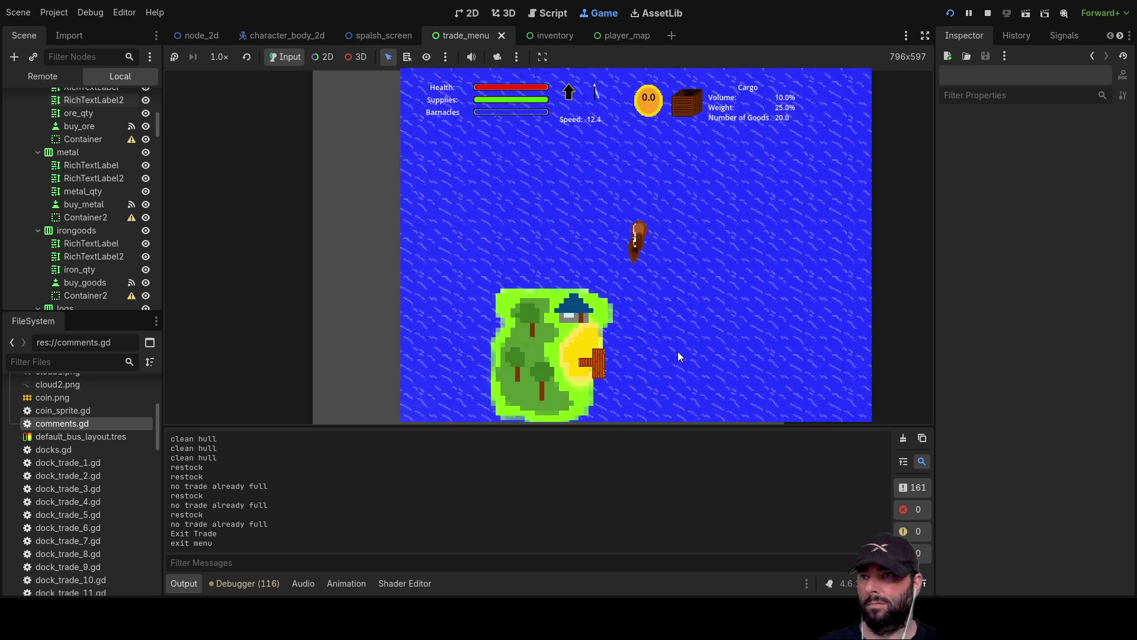
pyautogui.press('s')
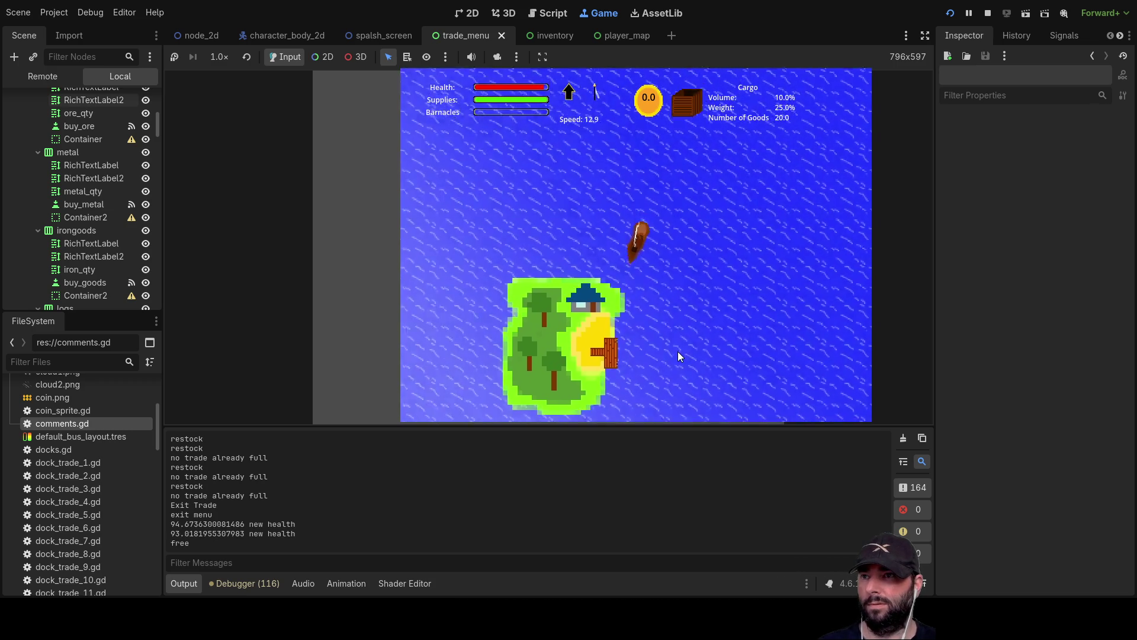
pyautogui.press('d')
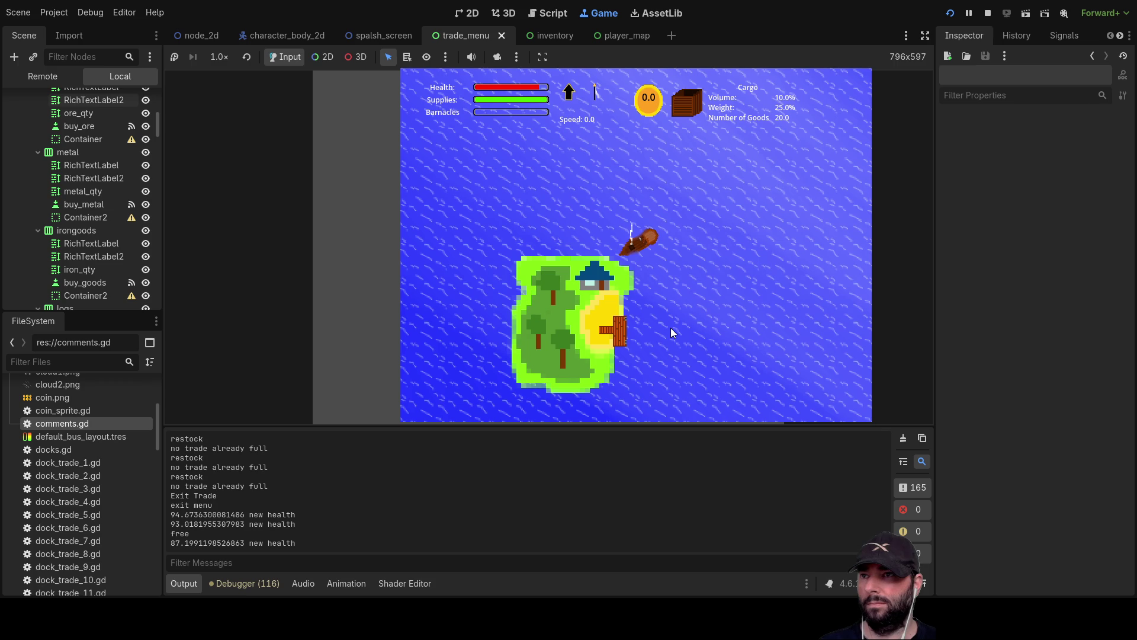
pyautogui.press('s')
pyautogui.press('a')
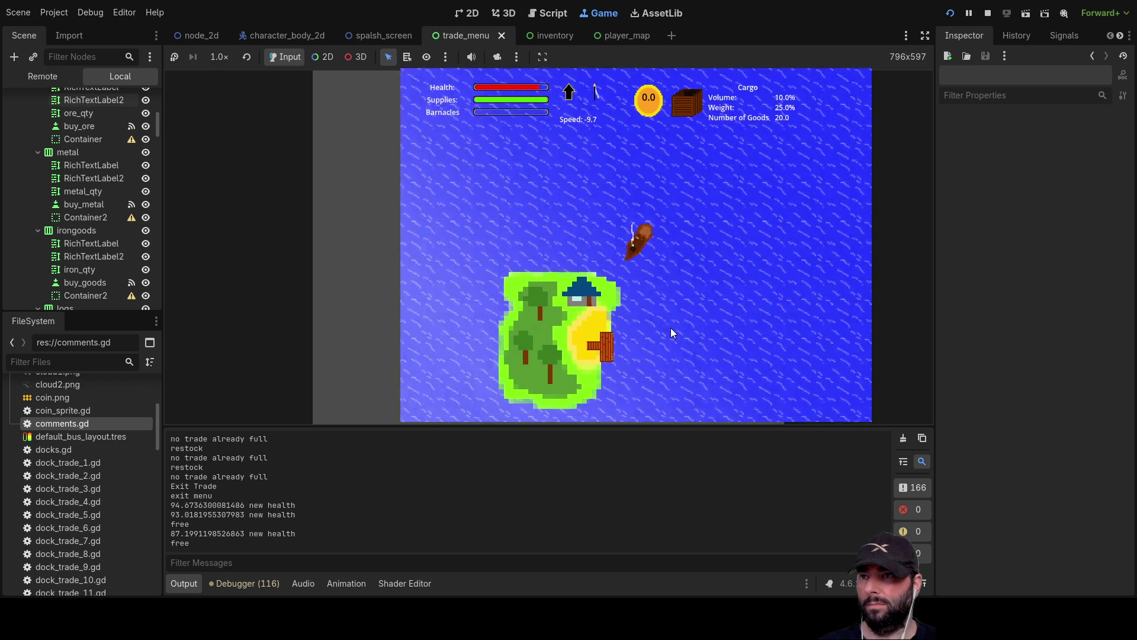
pyautogui.press('d')
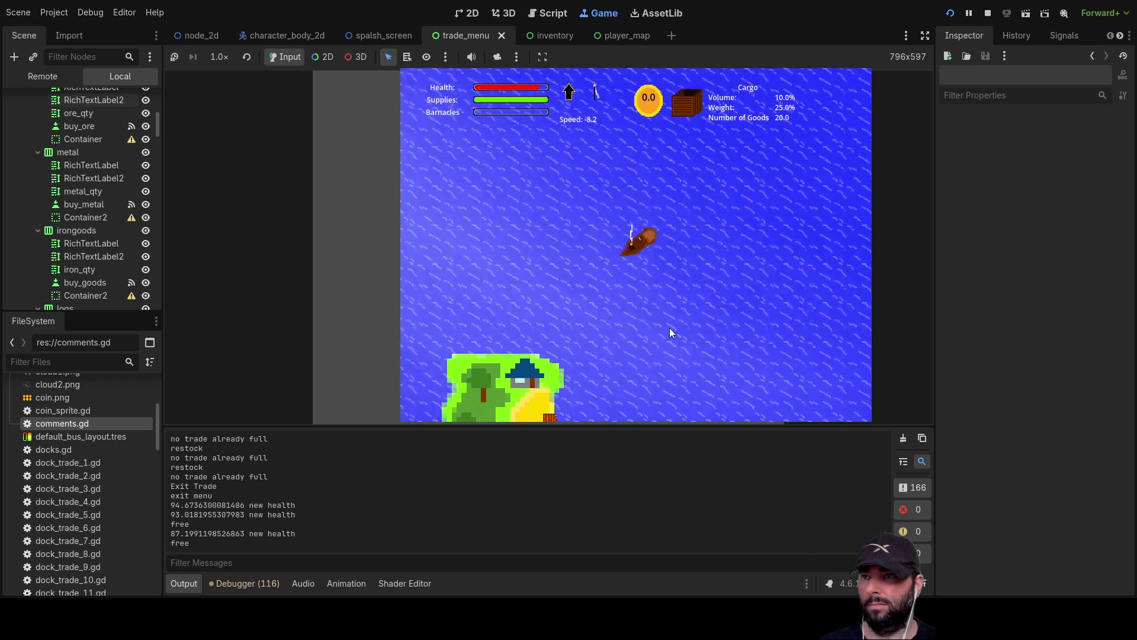
pyautogui.press('a')
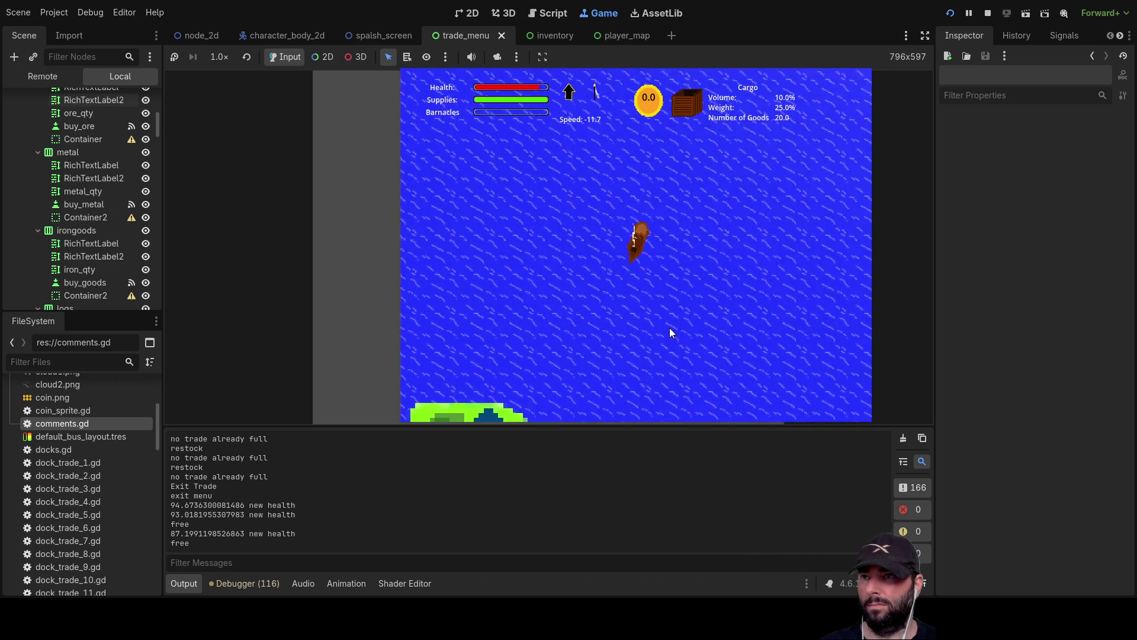
pyautogui.press('w')
pyautogui.press('d')
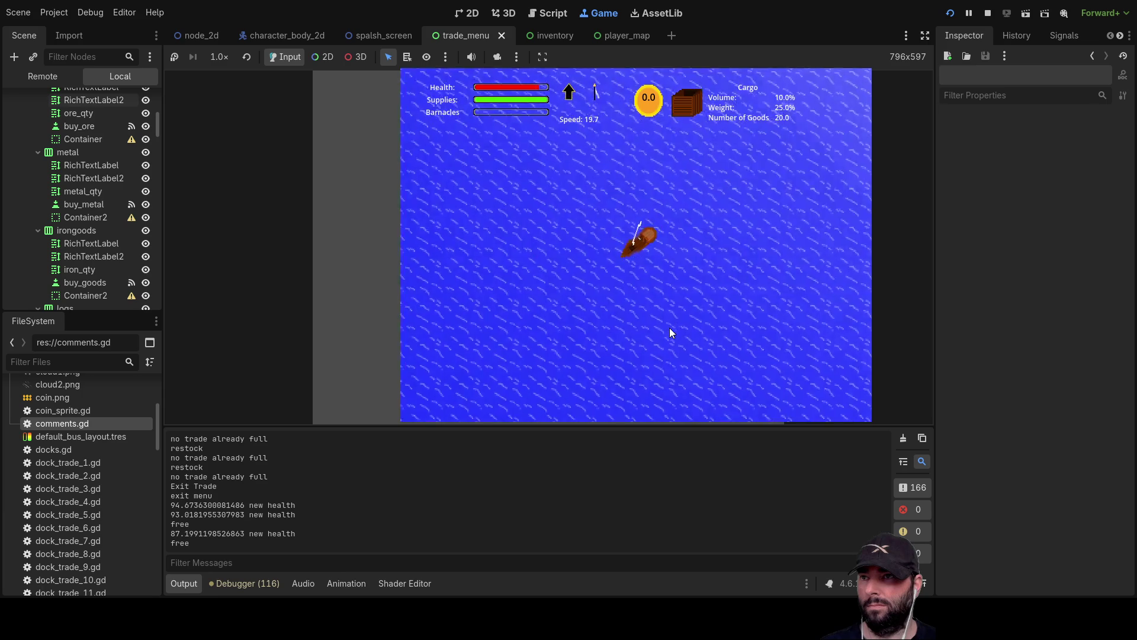
# Steer the ship to the next island and dock with E
pyautogui.scroll(-3, 669, 328)
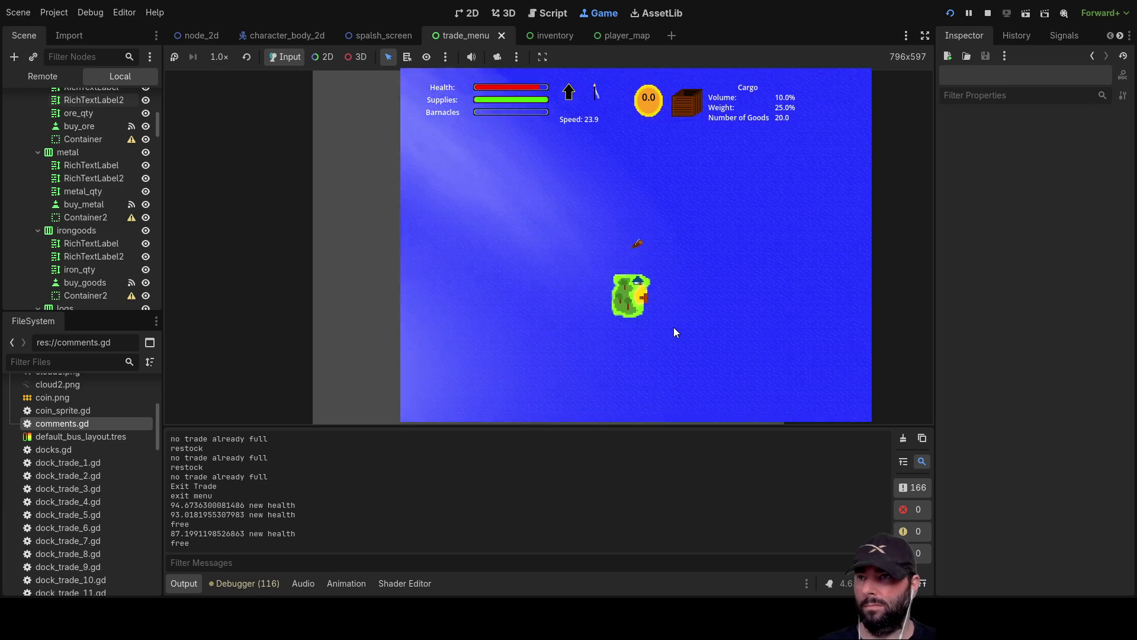
pyautogui.press('a')
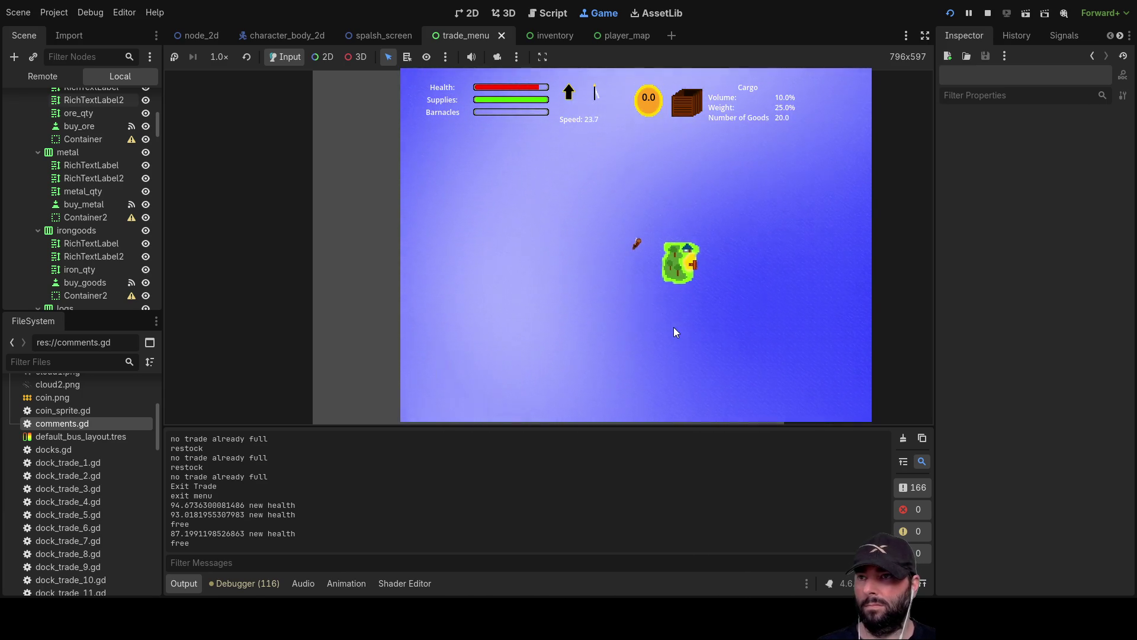
pyautogui.press('s')
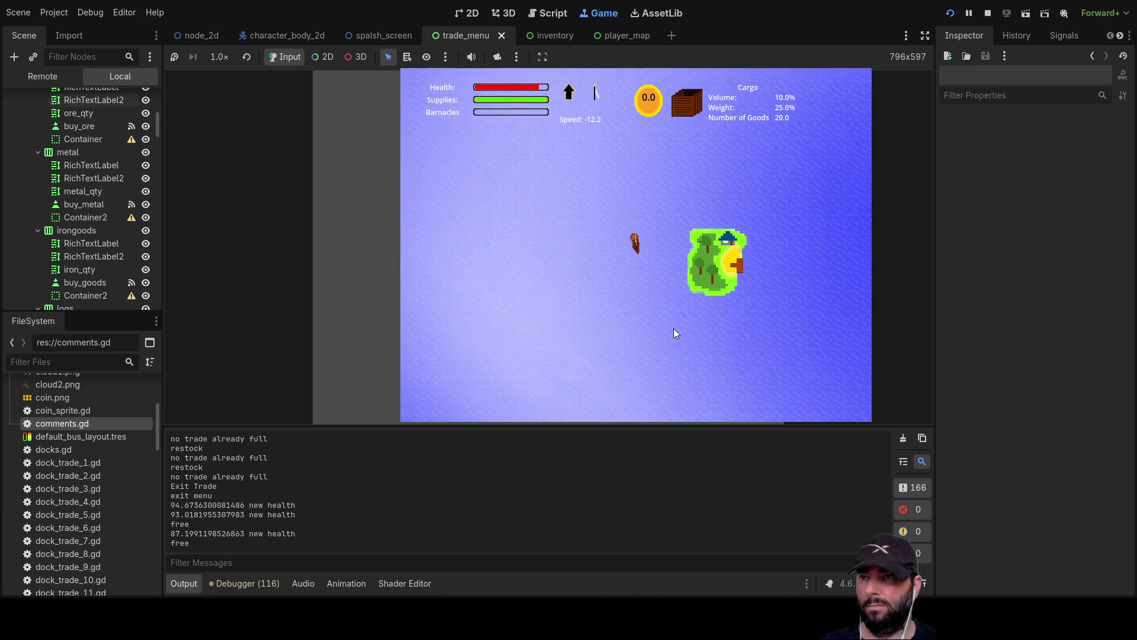
pyautogui.press('w')
pyautogui.press('d')
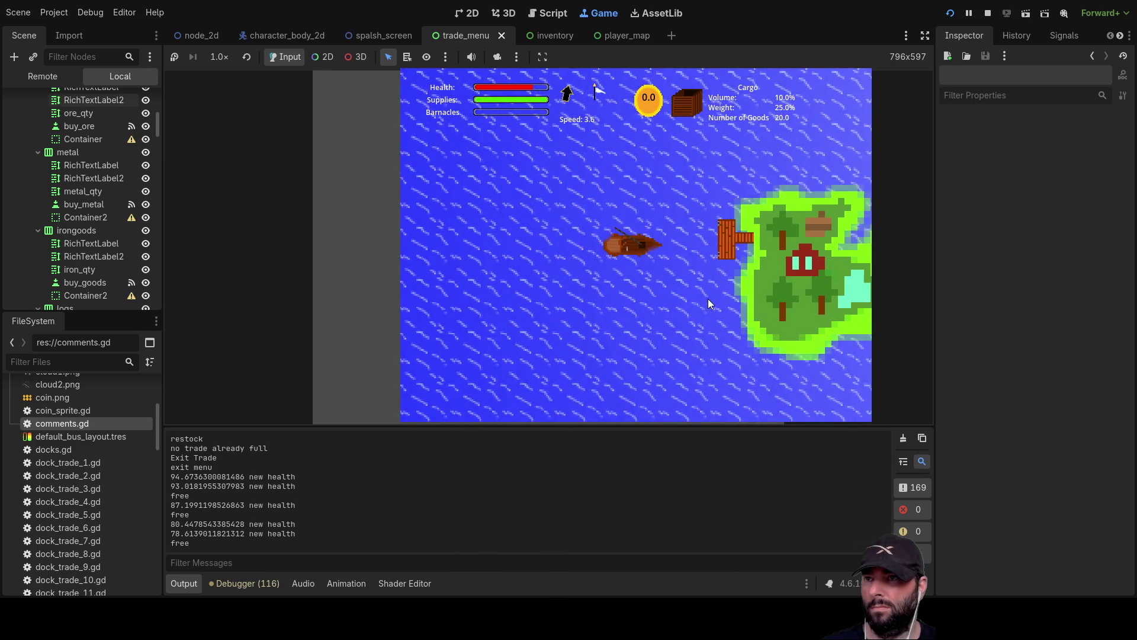
pyautogui.press('e')
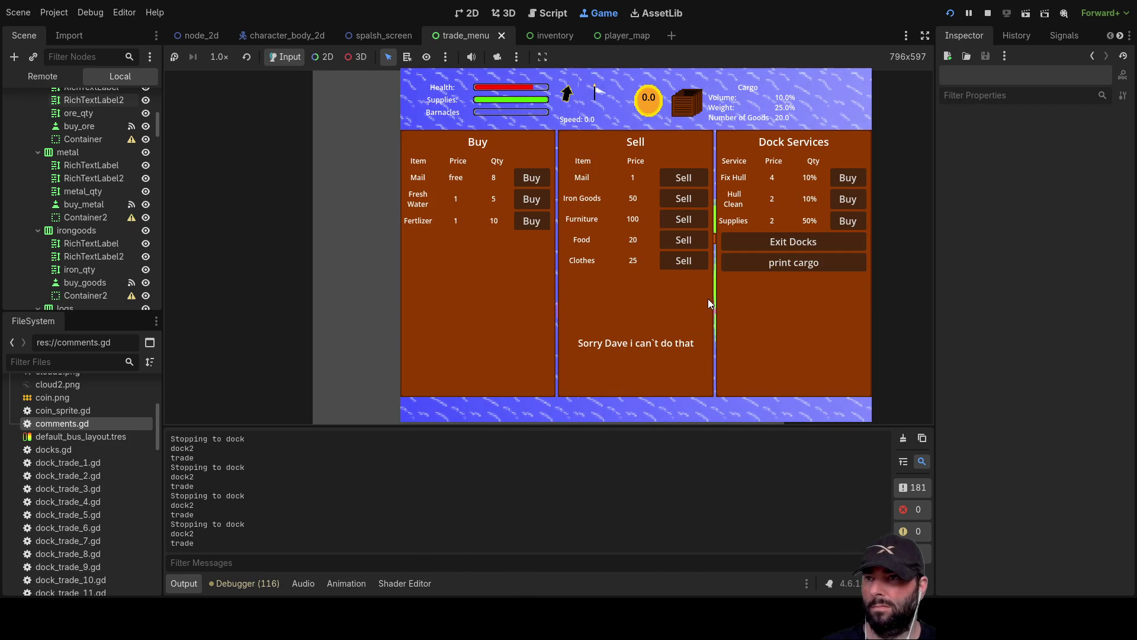
# Sell the carried mail, buy 8 mail and 5 fresh water, exit, and view the cargo hold
pyautogui.click(693, 175)
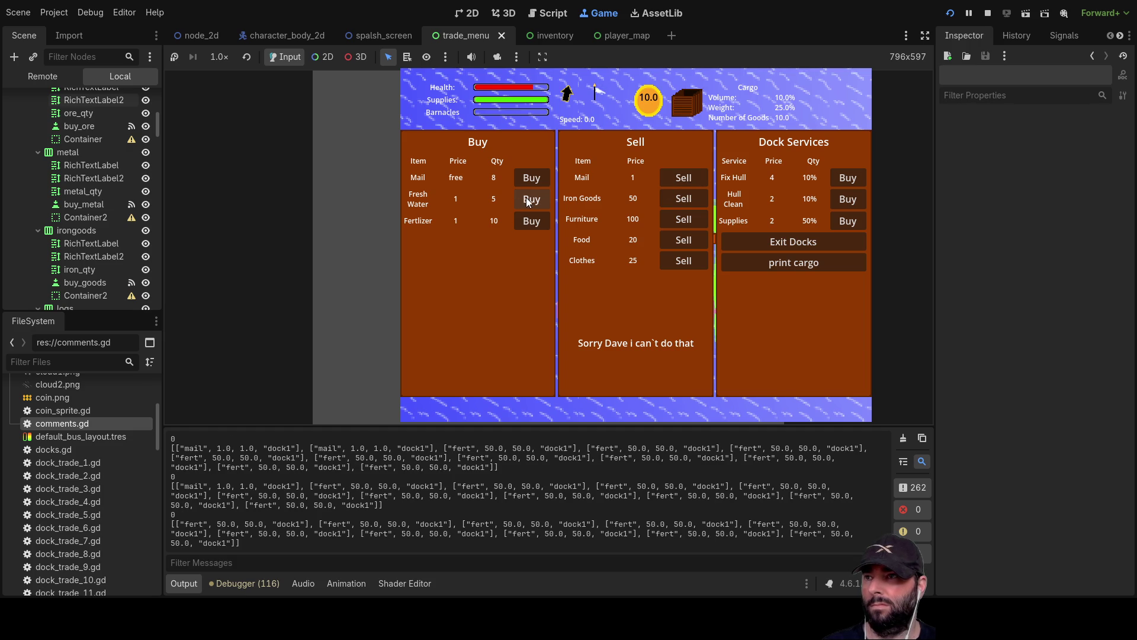
pyautogui.click(535, 177)
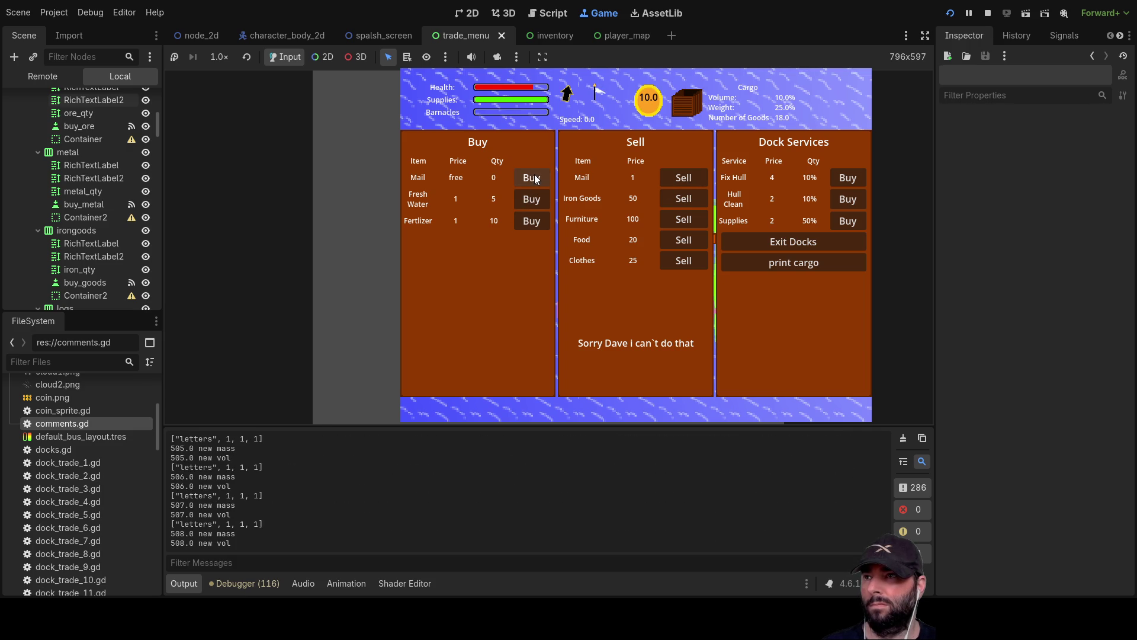
pyautogui.click(536, 201)
pyautogui.click(536, 202)
pyautogui.click(535, 201)
pyautogui.click(535, 201)
pyautogui.click(536, 202)
pyautogui.click(535, 201)
pyautogui.click(535, 201)
pyautogui.click(535, 202)
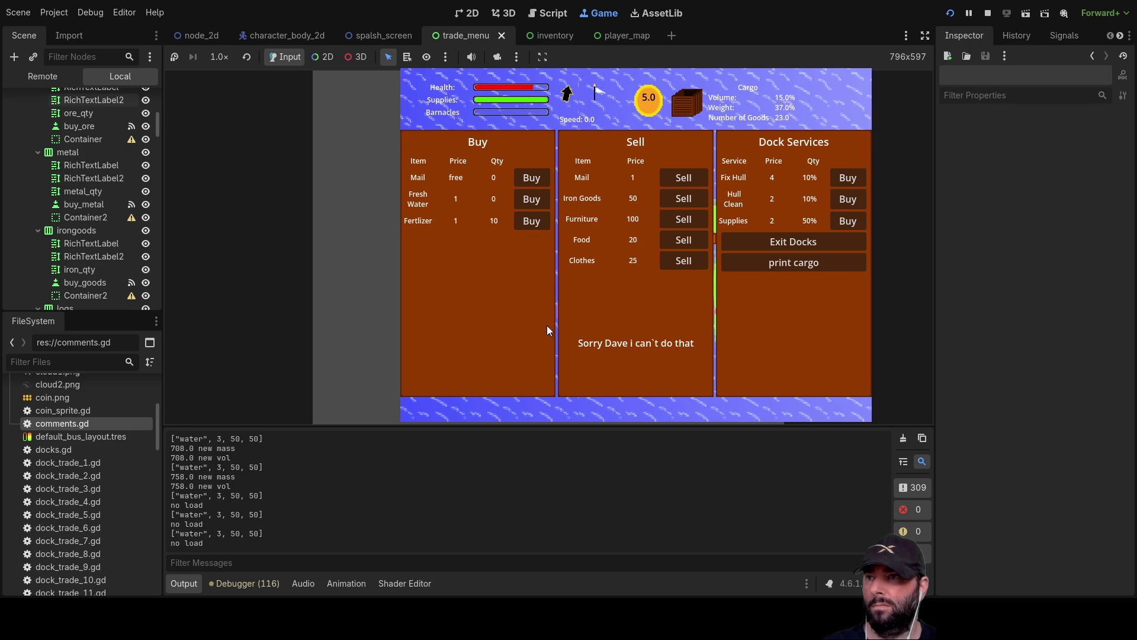
pyautogui.click(804, 243)
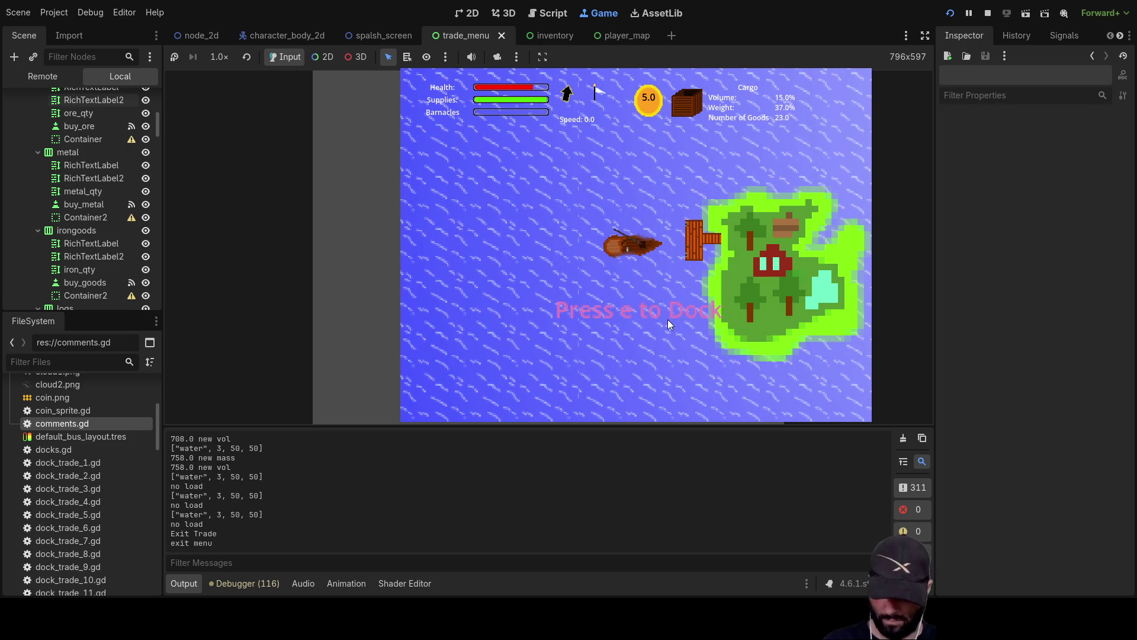
pyautogui.press('e')
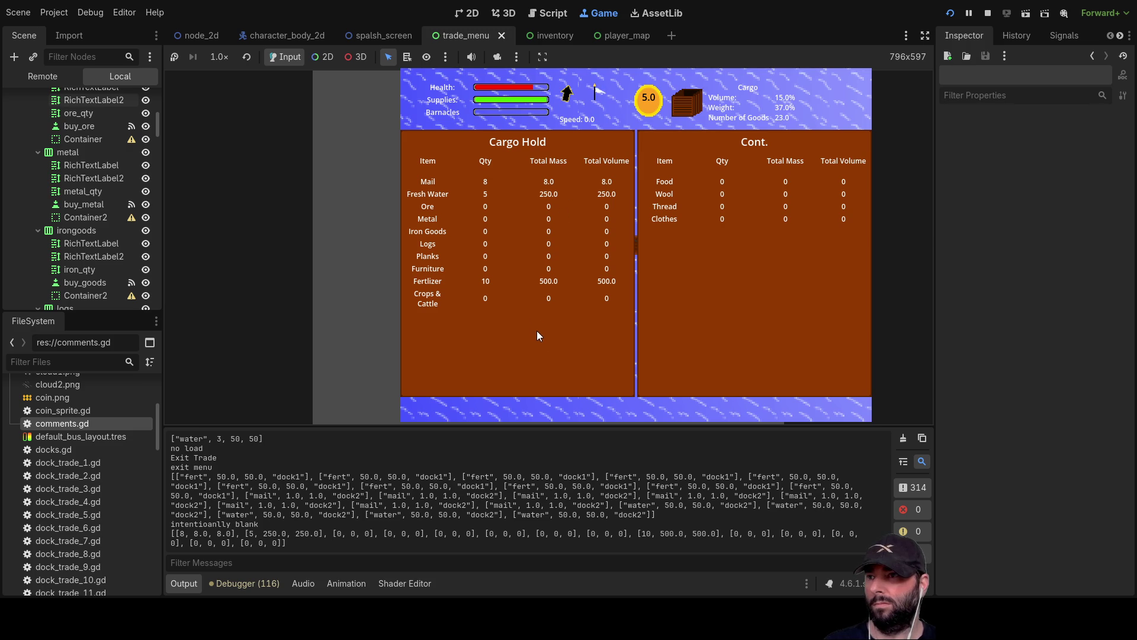
# Close the cargo hold, turn the ship to face up, and sail away from the second dock
pyautogui.press('e')
pyautogui.press('w')
pyautogui.press('a')
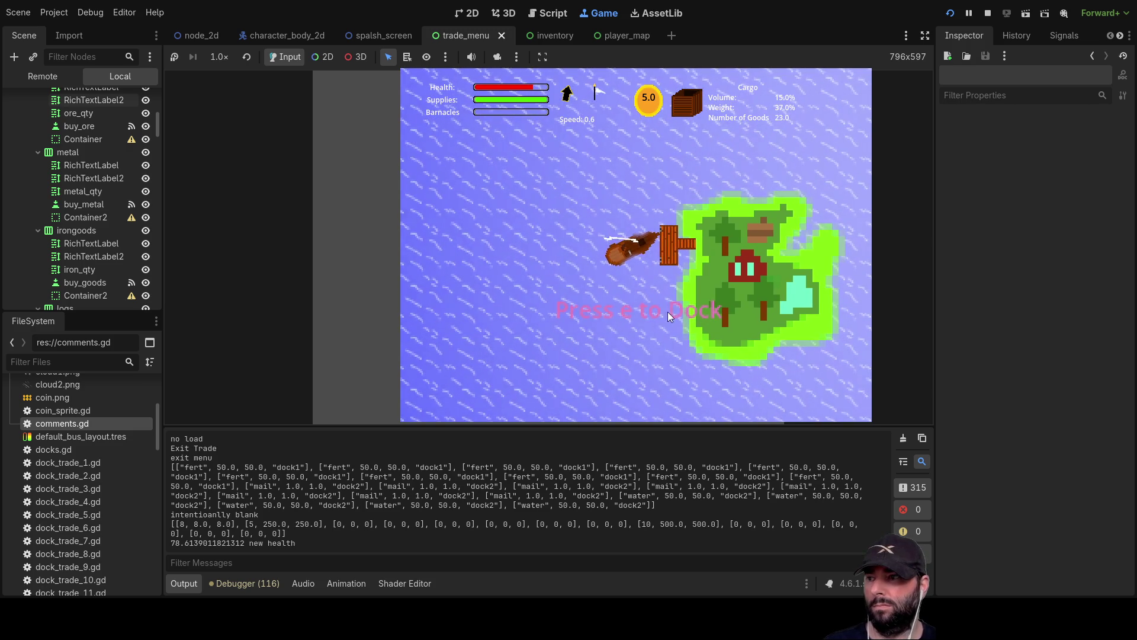
pyautogui.press('a')
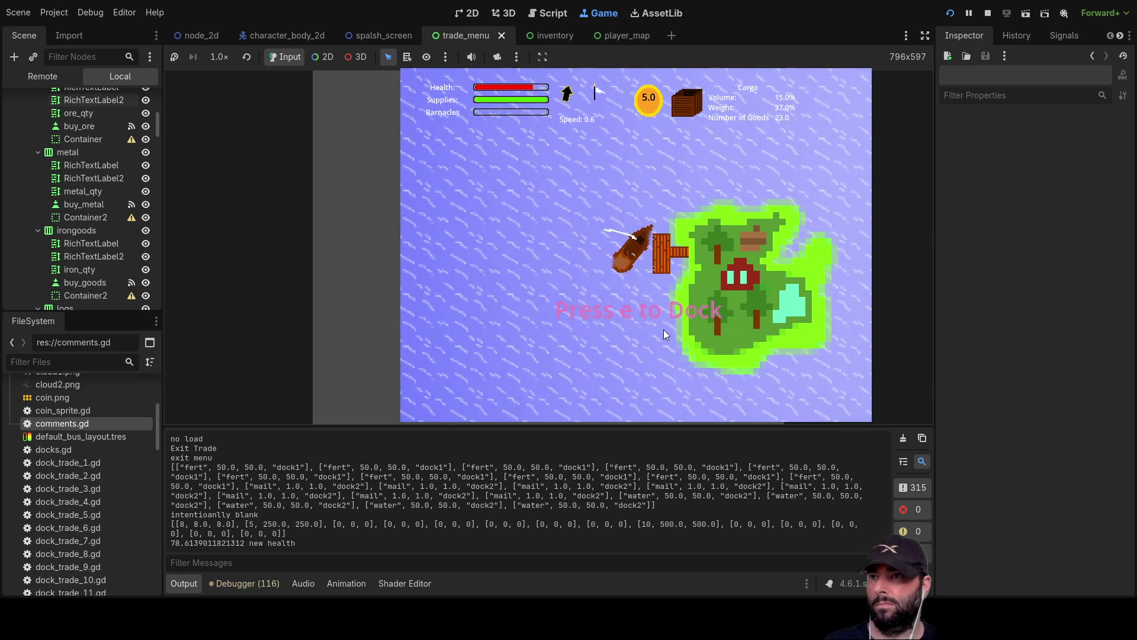
pyautogui.press('a')
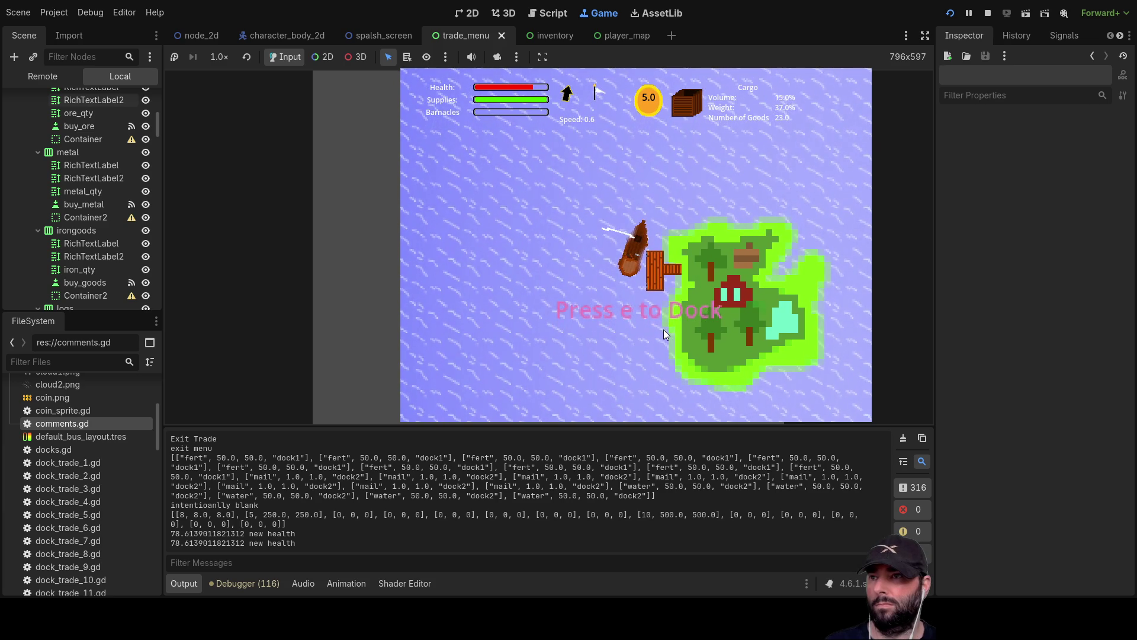
pyautogui.press('a')
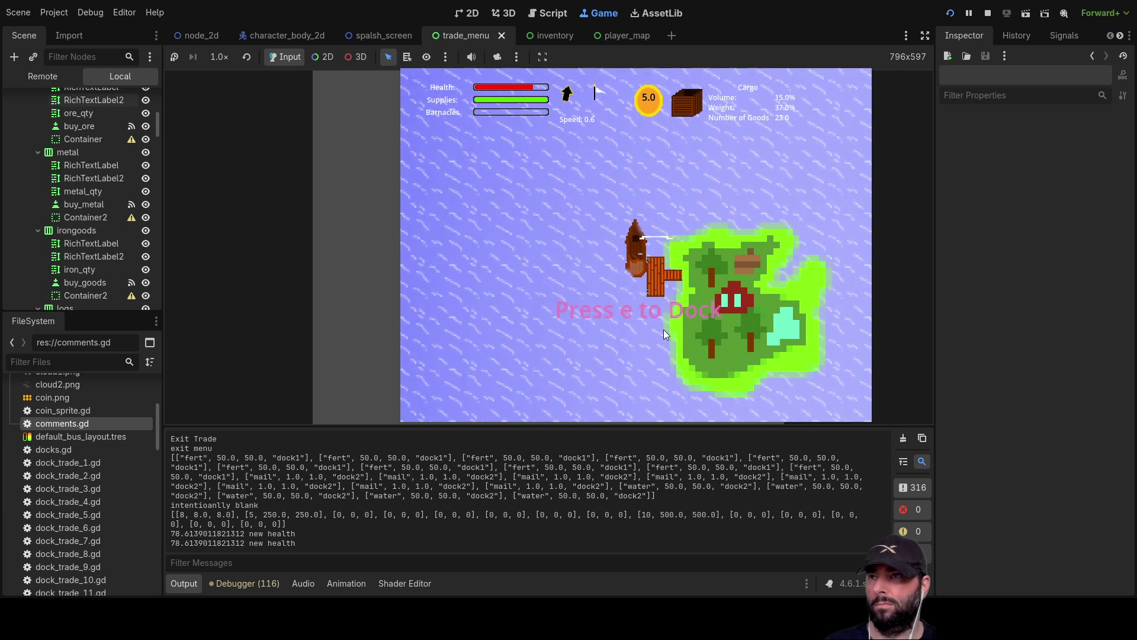
pyautogui.press('w')
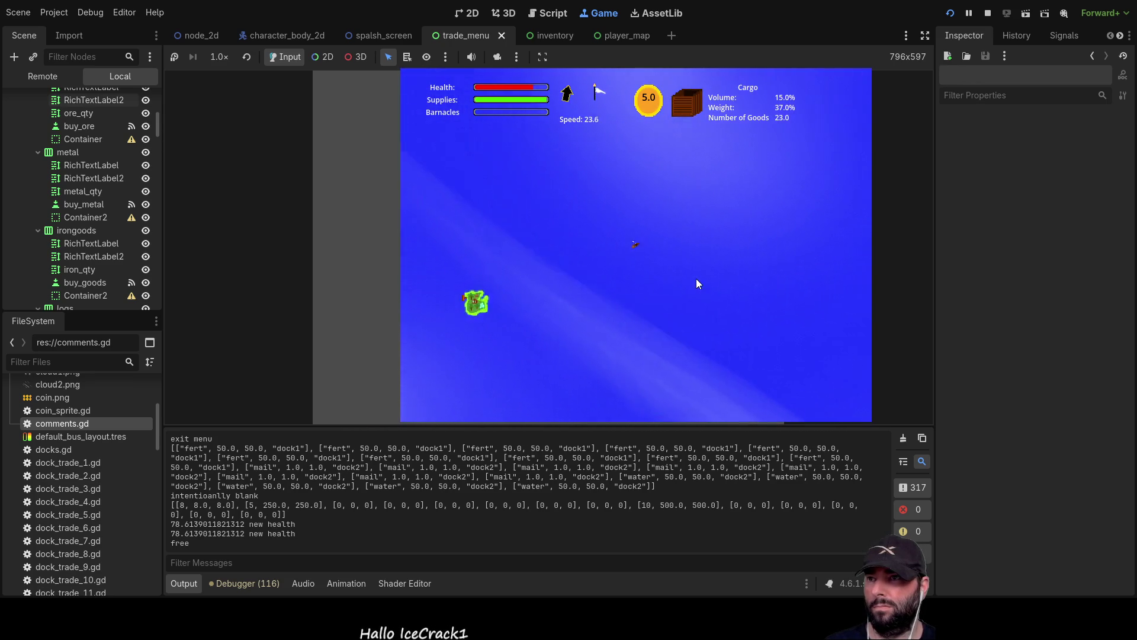
# Check the map with M, reach the third island, and dock at dock3
pyautogui.press('m')
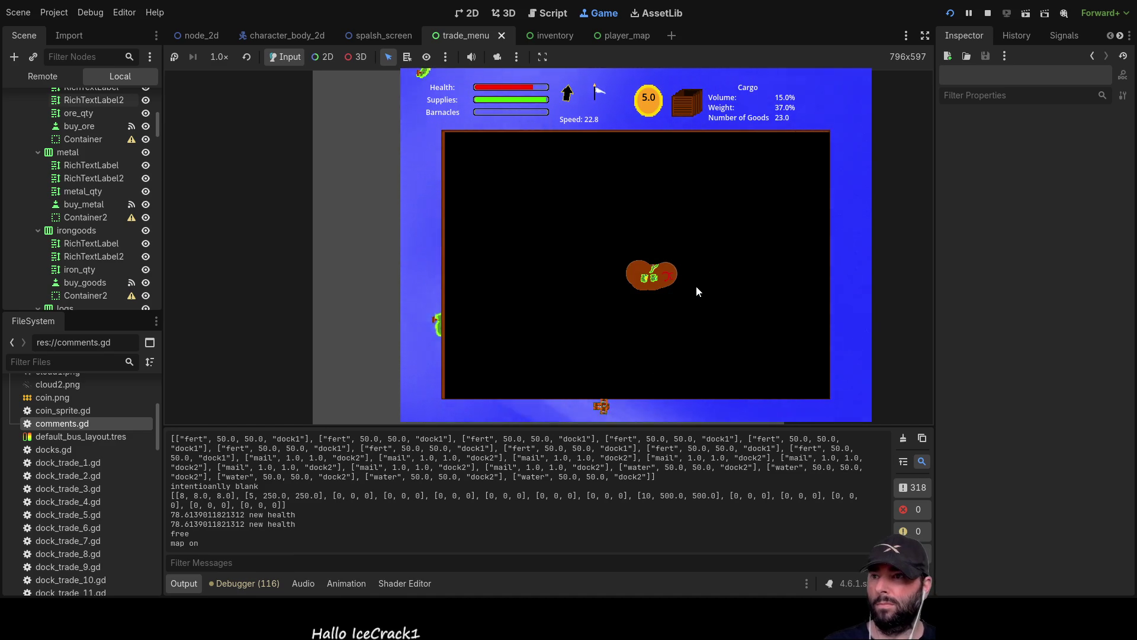
pyautogui.press('m')
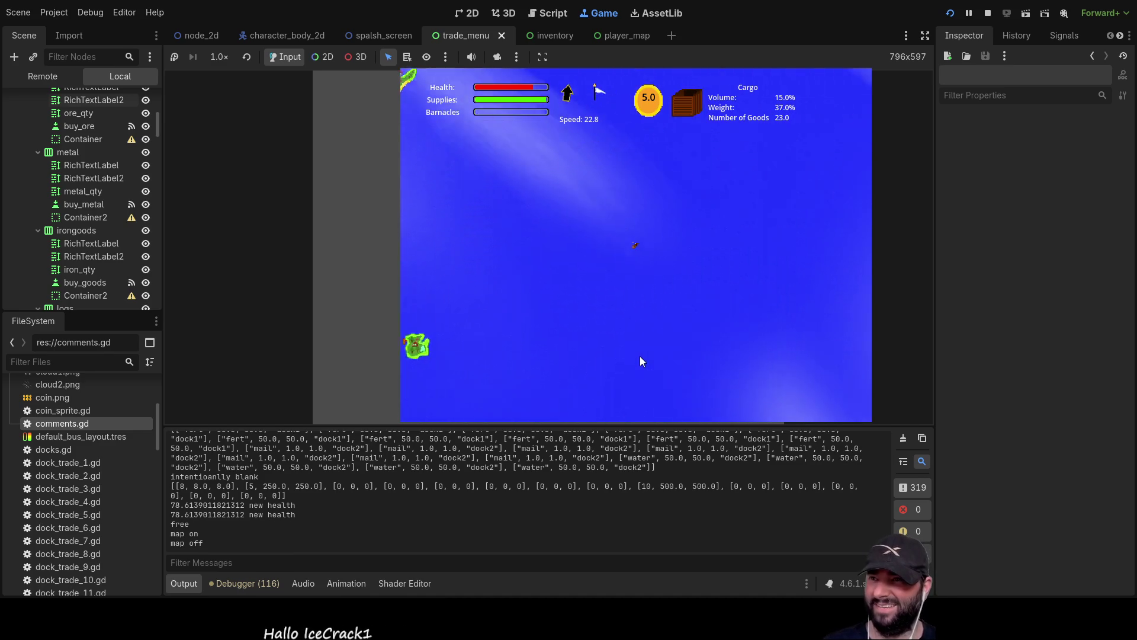
pyautogui.press('m')
pyautogui.press('m')
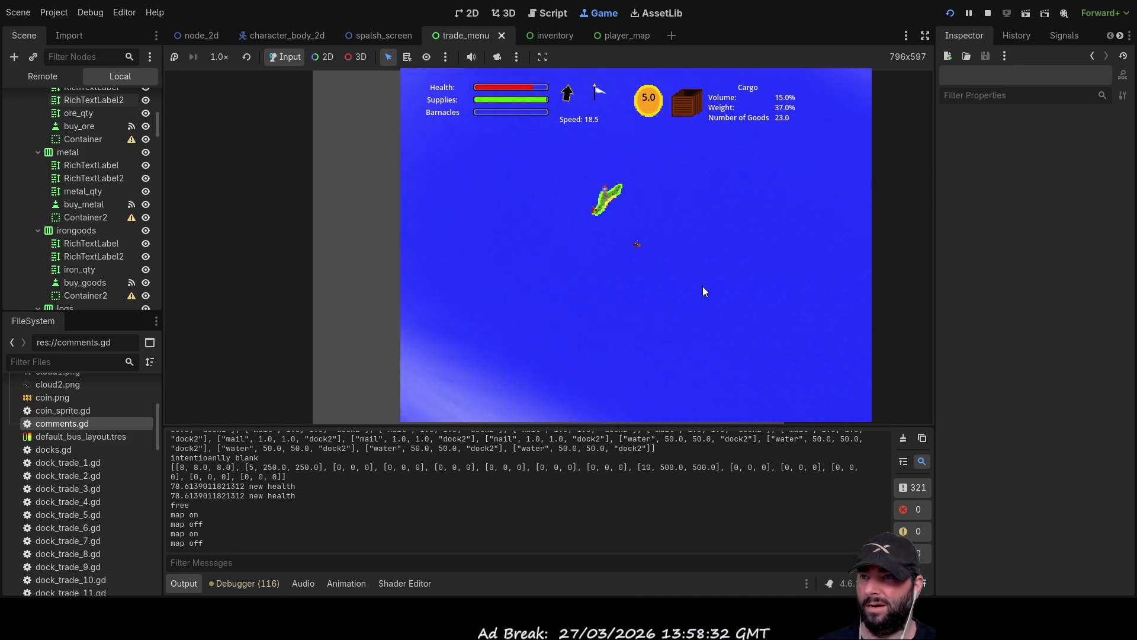
pyautogui.scroll(3, 704, 290)
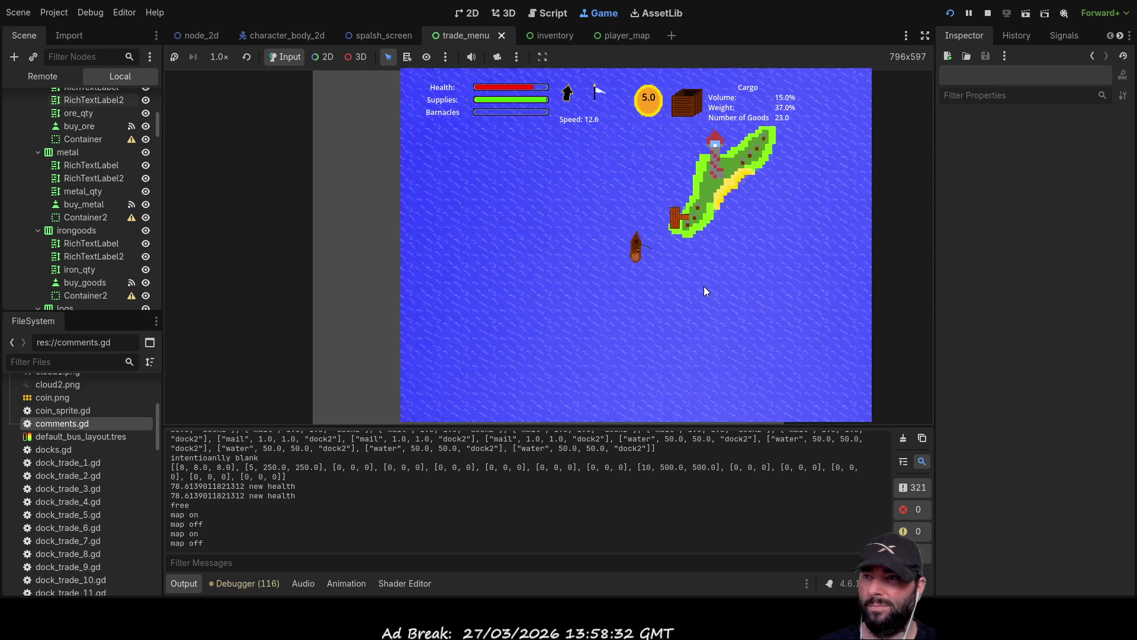
pyautogui.press('e')
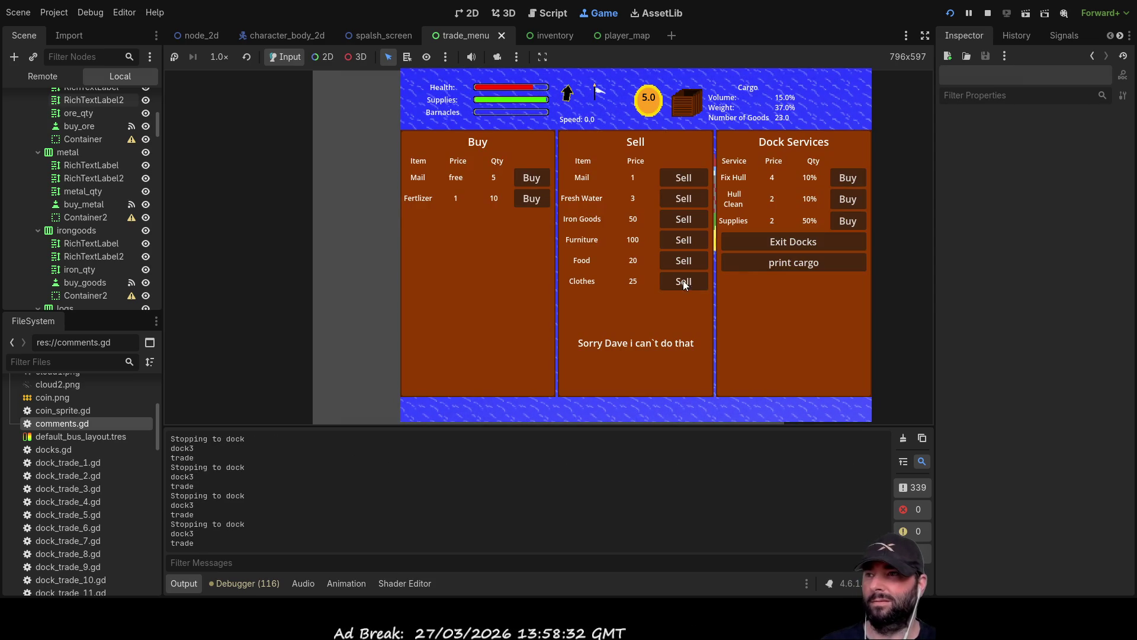
# Try selling fresh water and mail at dock3, printing the cargo list and checking the hold
pyautogui.click(687, 200)
pyautogui.click(687, 200)
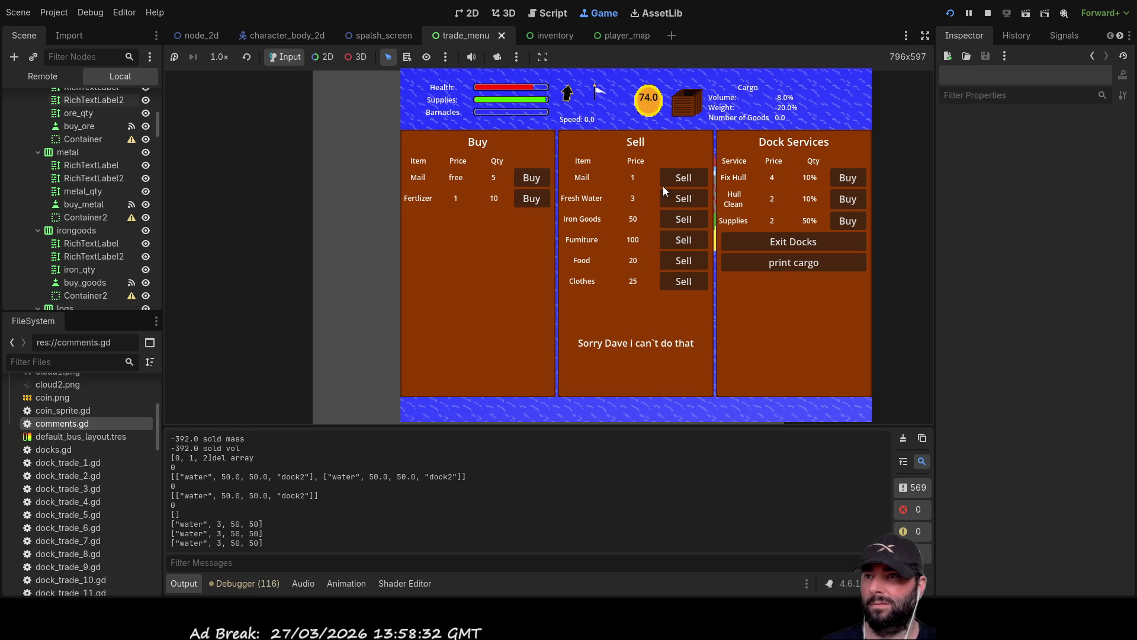
pyautogui.click(696, 175)
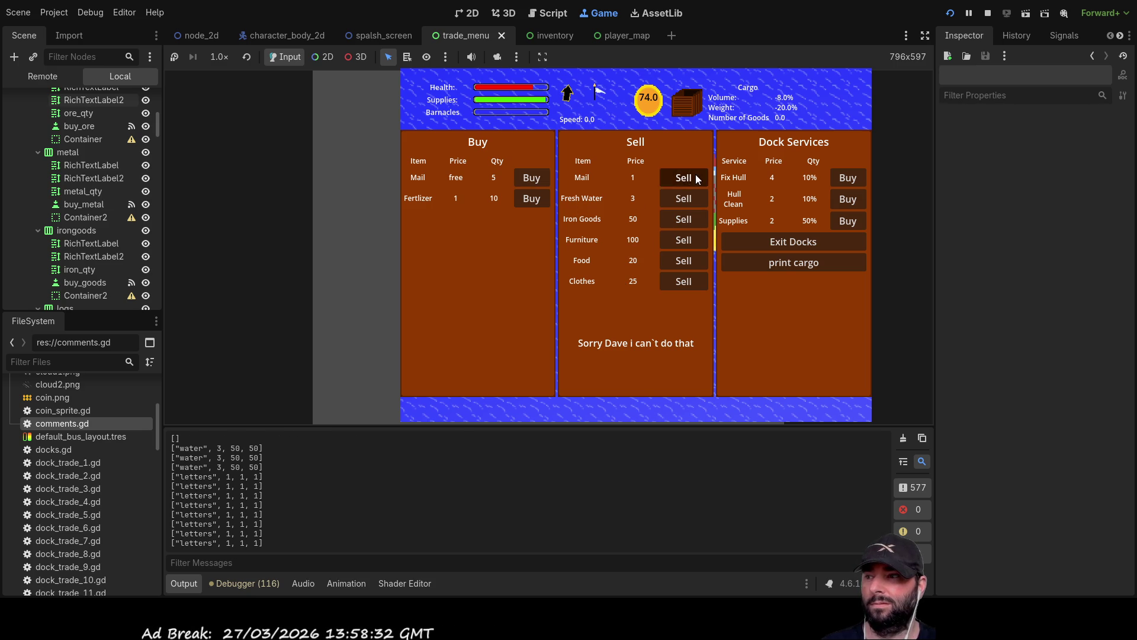
pyautogui.click(696, 175)
pyautogui.click(694, 174)
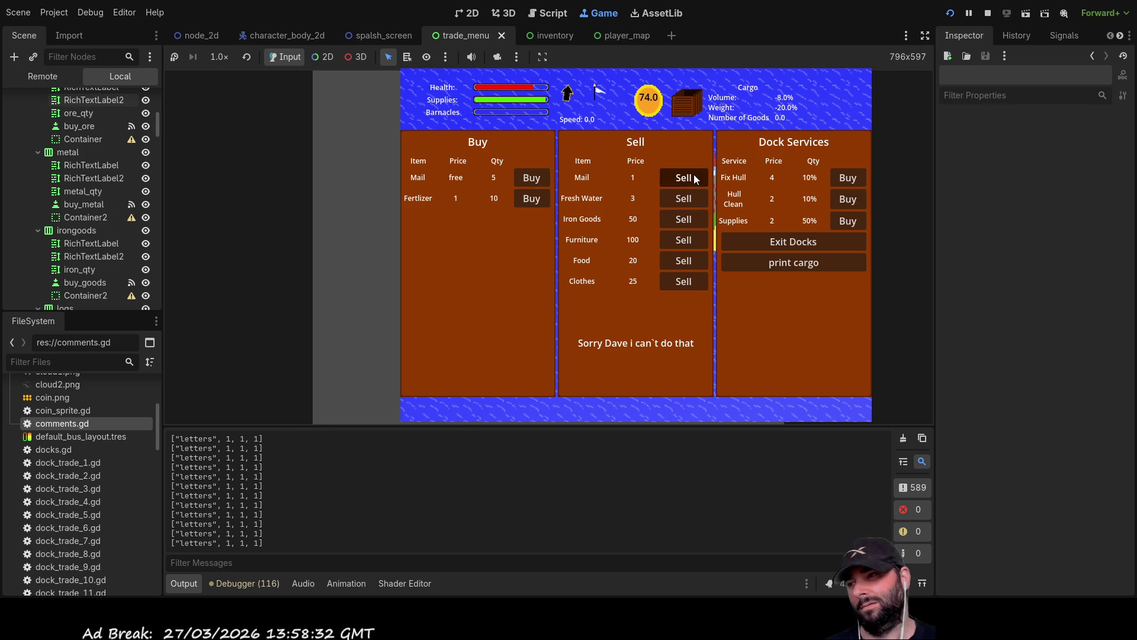
pyautogui.click(798, 268)
pyautogui.click(779, 259)
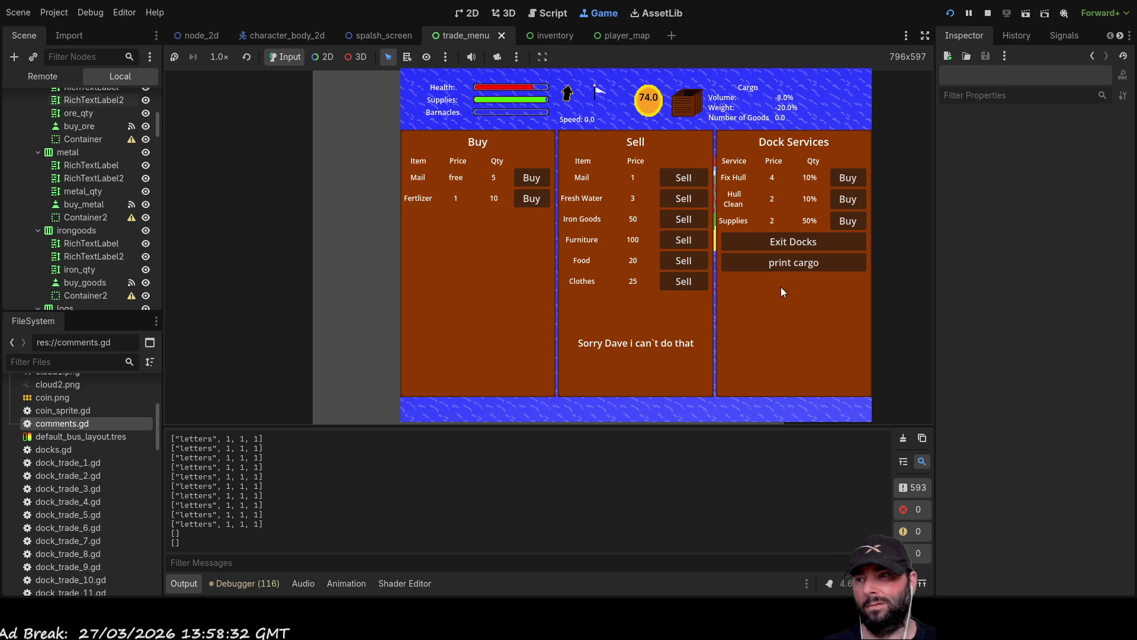
pyautogui.press('c')
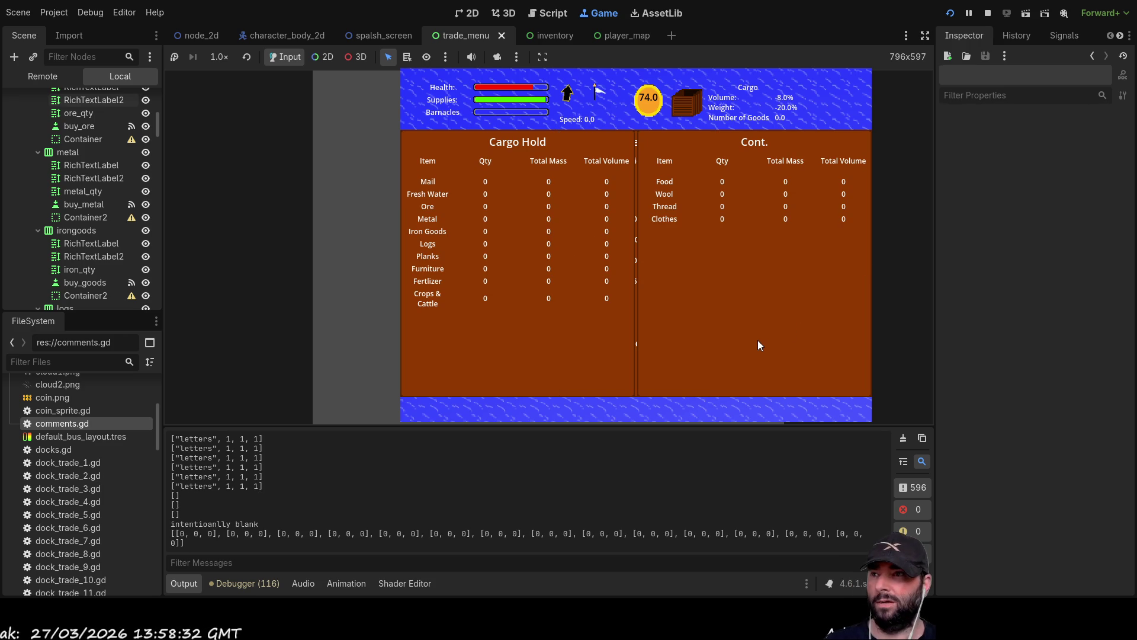
pyautogui.press('c')
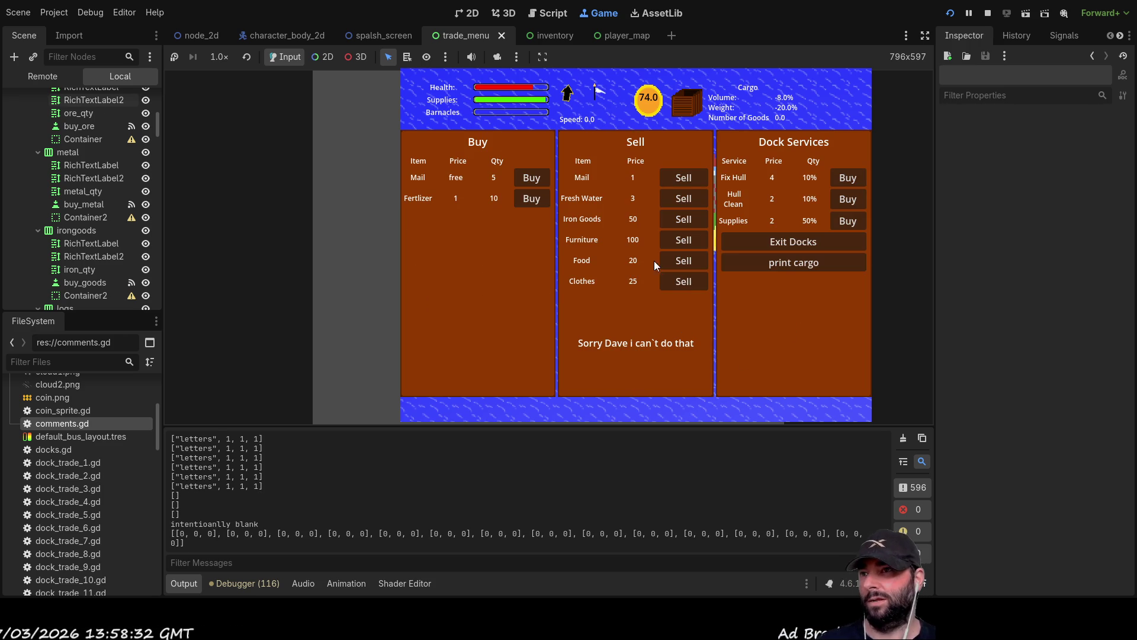
# Buy four Mail and two Fertilizer, then print the cargo and check the hold
pyautogui.click(534, 179)
pyautogui.click(534, 179)
pyautogui.click(535, 179)
pyautogui.click(534, 178)
pyautogui.click(533, 178)
pyautogui.click(532, 203)
pyautogui.click(532, 204)
pyautogui.click(532, 203)
pyautogui.click(532, 203)
pyautogui.click(532, 203)
pyautogui.click(532, 202)
pyautogui.click(532, 203)
pyautogui.click(532, 203)
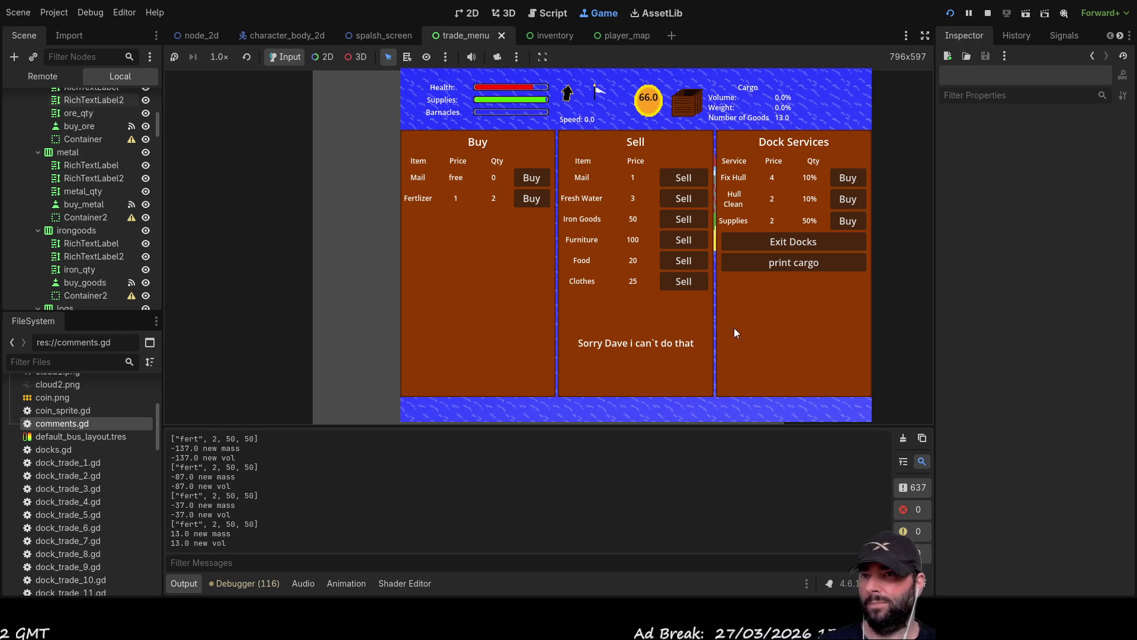
pyautogui.click(820, 266)
pyautogui.click(783, 262)
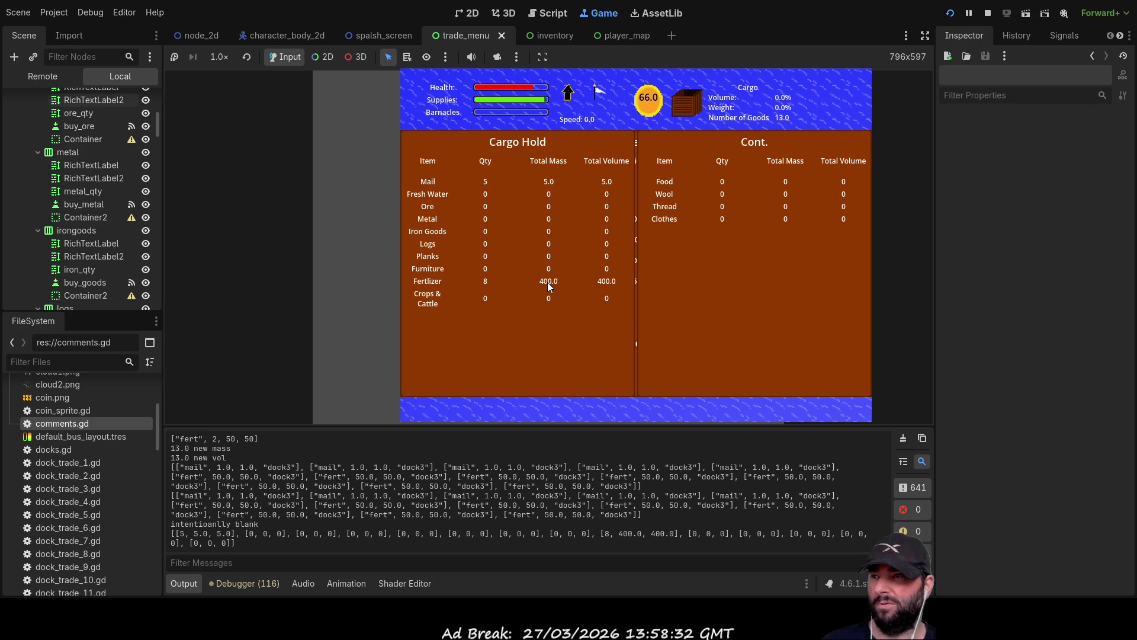
pyautogui.press('i')
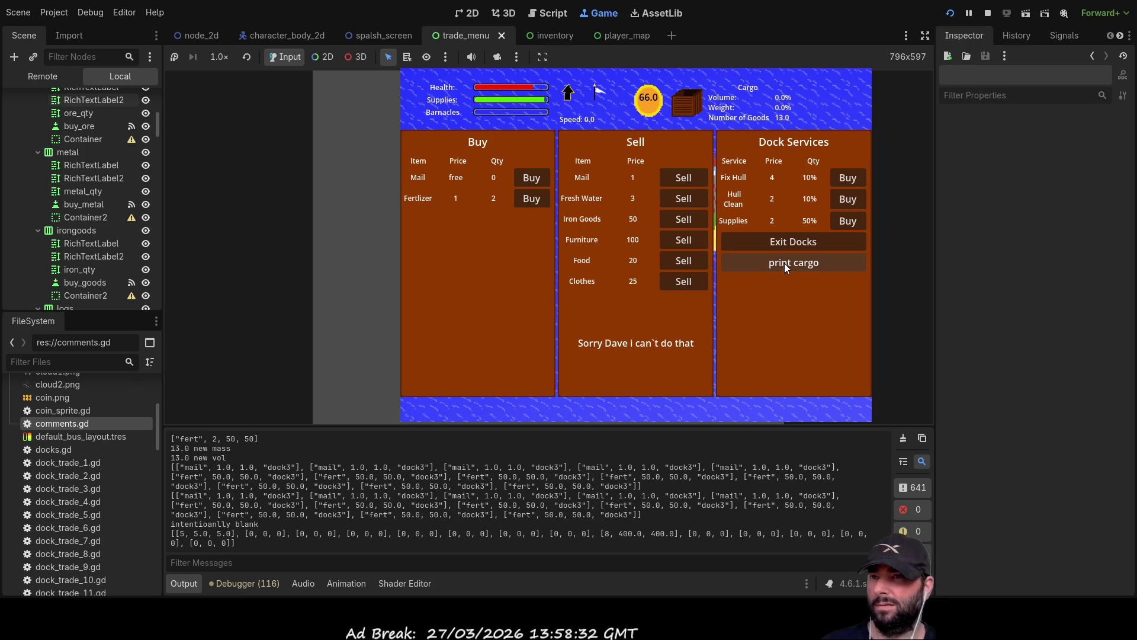
# Retry selling Mail while checking the cargo hold, then exit dock3 with 66 gold
pyautogui.click(687, 179)
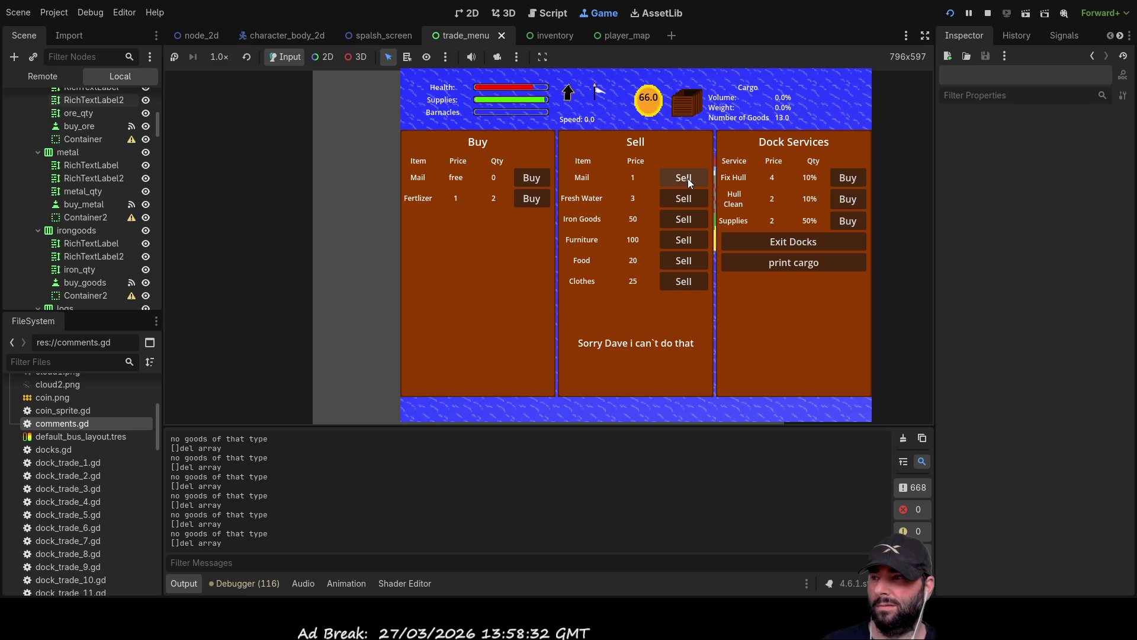
pyautogui.click(830, 262)
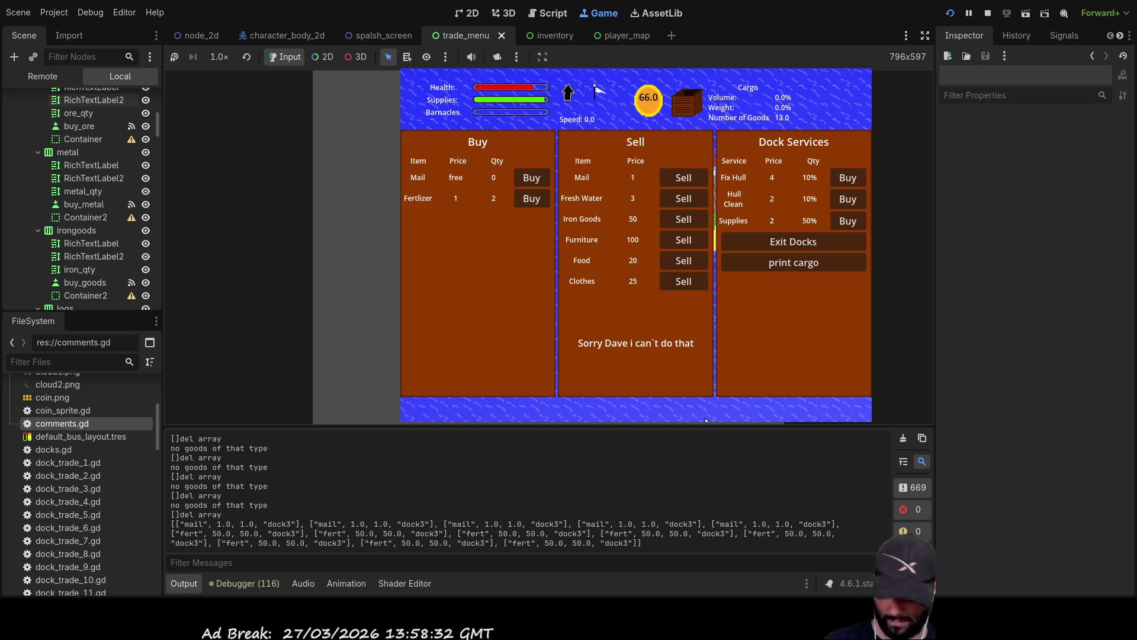
pyautogui.press('i')
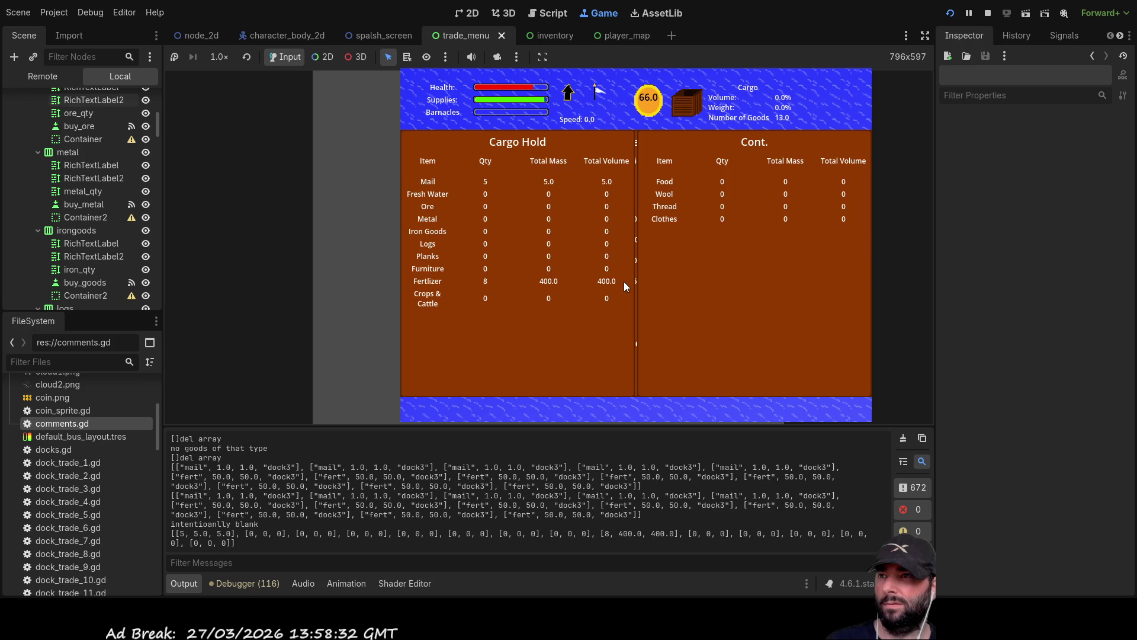
pyautogui.press('i')
pyautogui.click(687, 173)
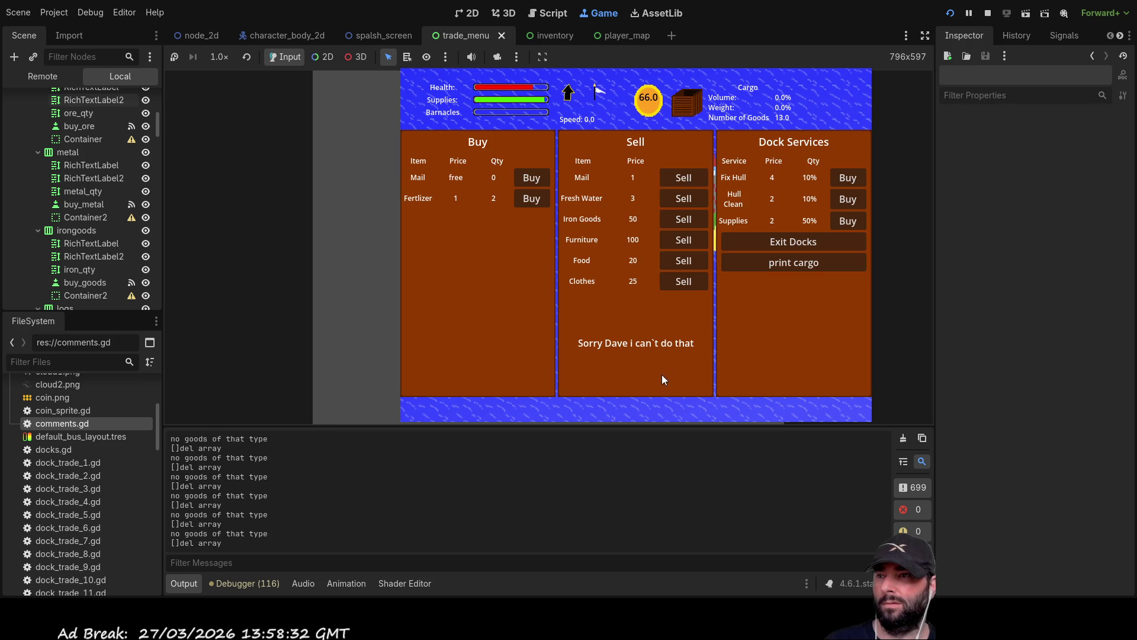
pyautogui.press('i')
pyautogui.press('i')
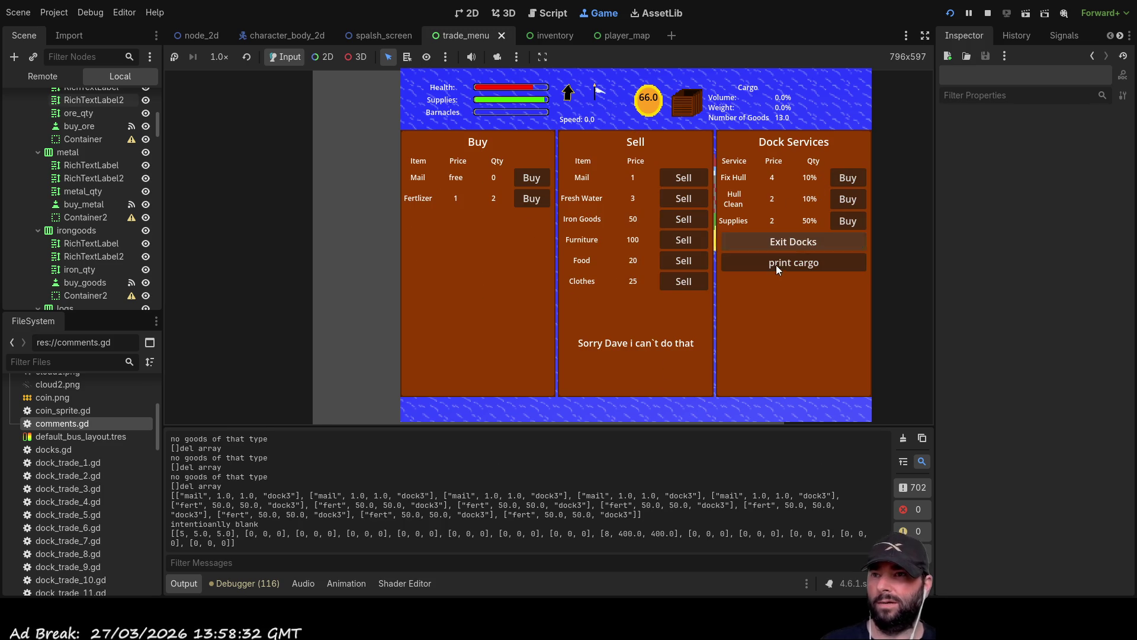
pyautogui.click(781, 244)
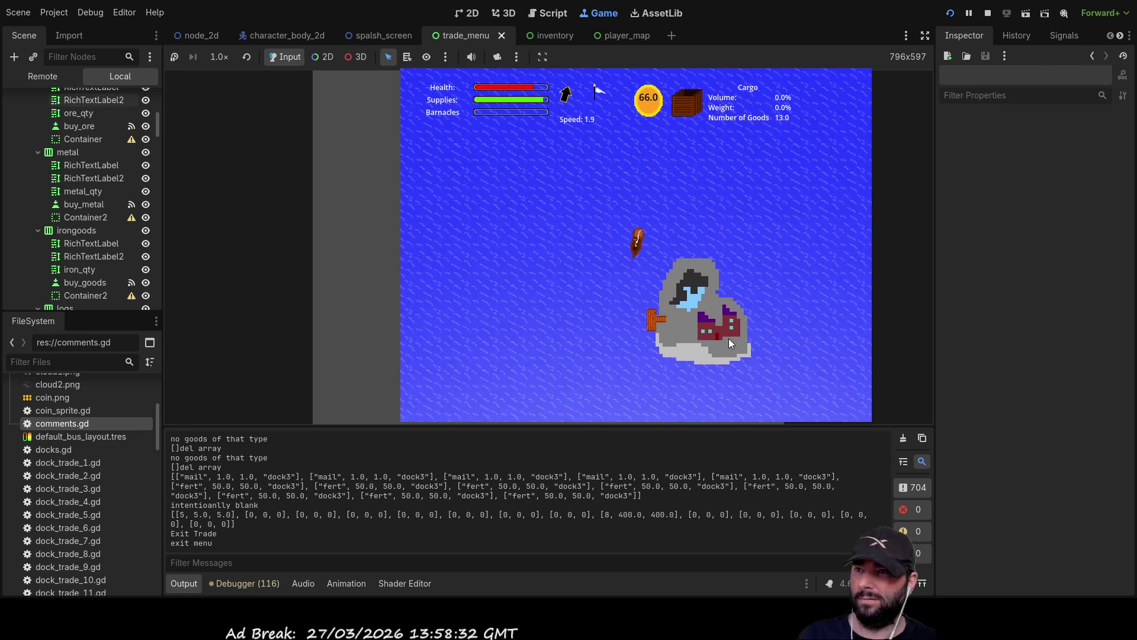
# Dock at dock5 with E, opening its trade menu with 66 gold on hand
pyautogui.press('e')
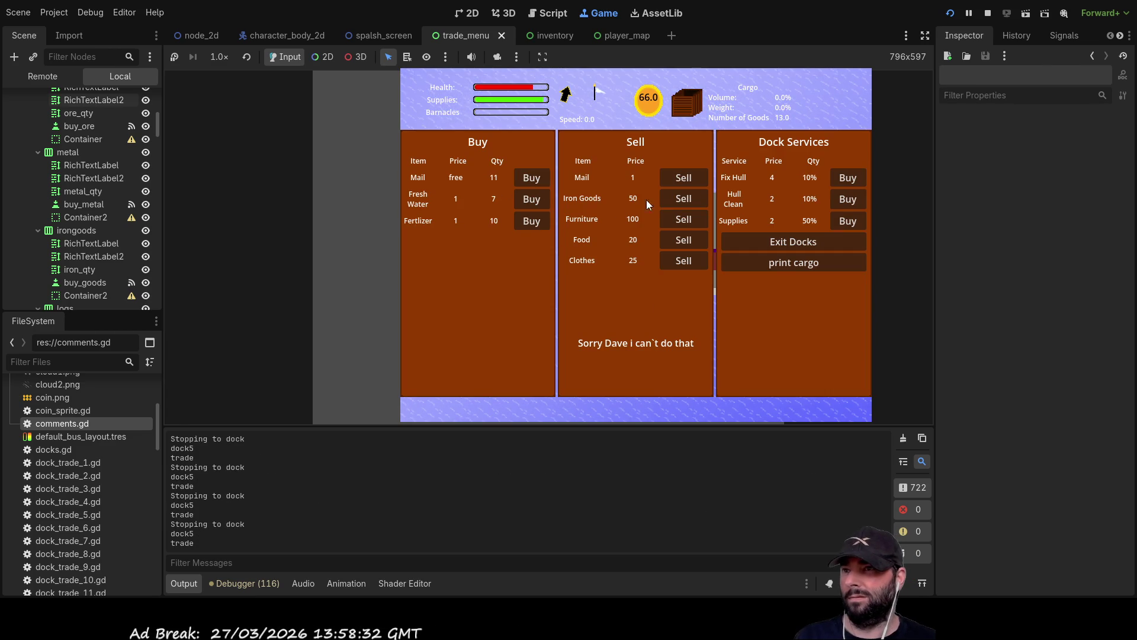
# Sell the Mail at dock5, print the cargo, and buy all Fresh Water and Fertilizer
pyautogui.click(687, 179)
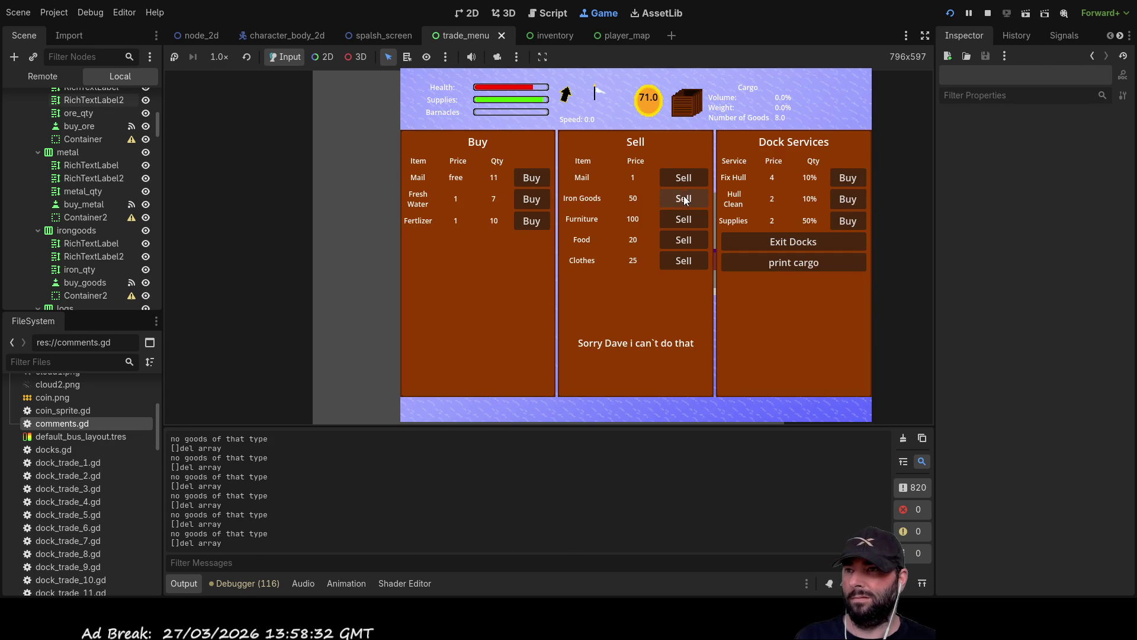
pyautogui.click(786, 264)
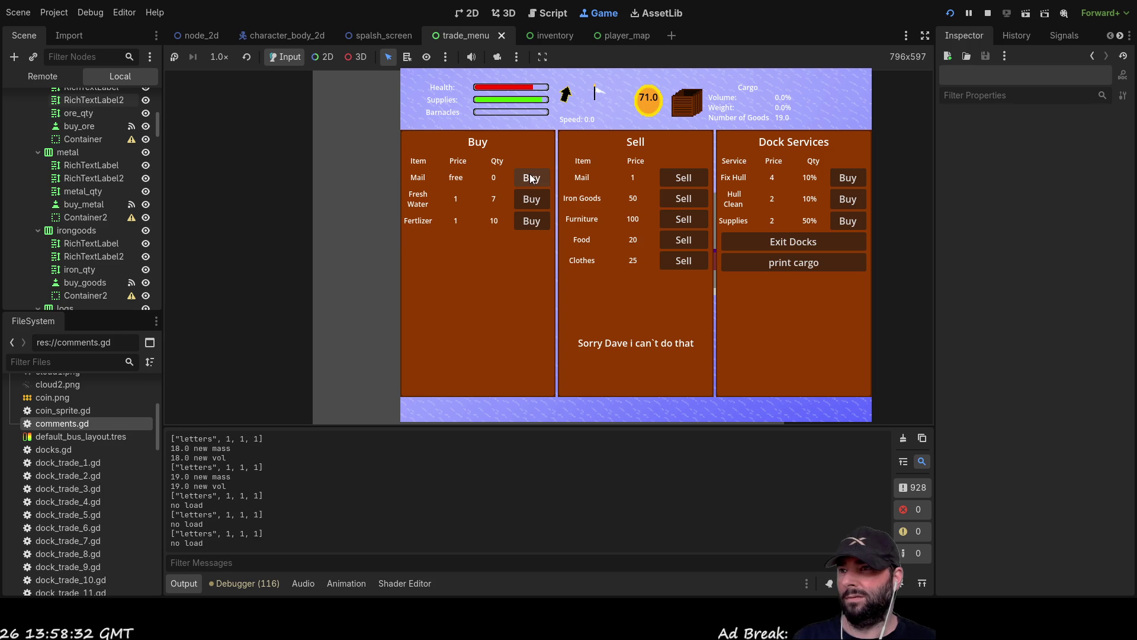
pyautogui.click(527, 203)
pyautogui.click(528, 202)
pyautogui.click(527, 203)
pyautogui.click(527, 203)
pyautogui.click(528, 203)
pyautogui.click(528, 203)
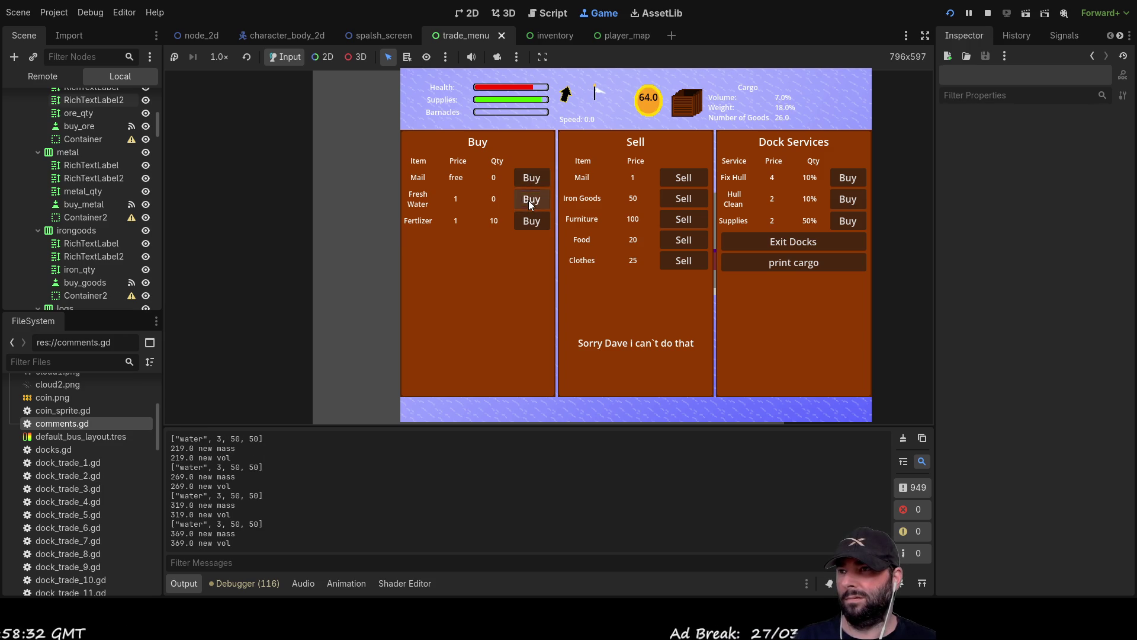
pyautogui.click(530, 201)
pyautogui.click(527, 221)
pyautogui.click(532, 221)
pyautogui.click(531, 222)
pyautogui.click(531, 222)
pyautogui.click(532, 221)
pyautogui.click(531, 221)
pyautogui.click(531, 222)
pyautogui.click(531, 222)
pyautogui.click(531, 221)
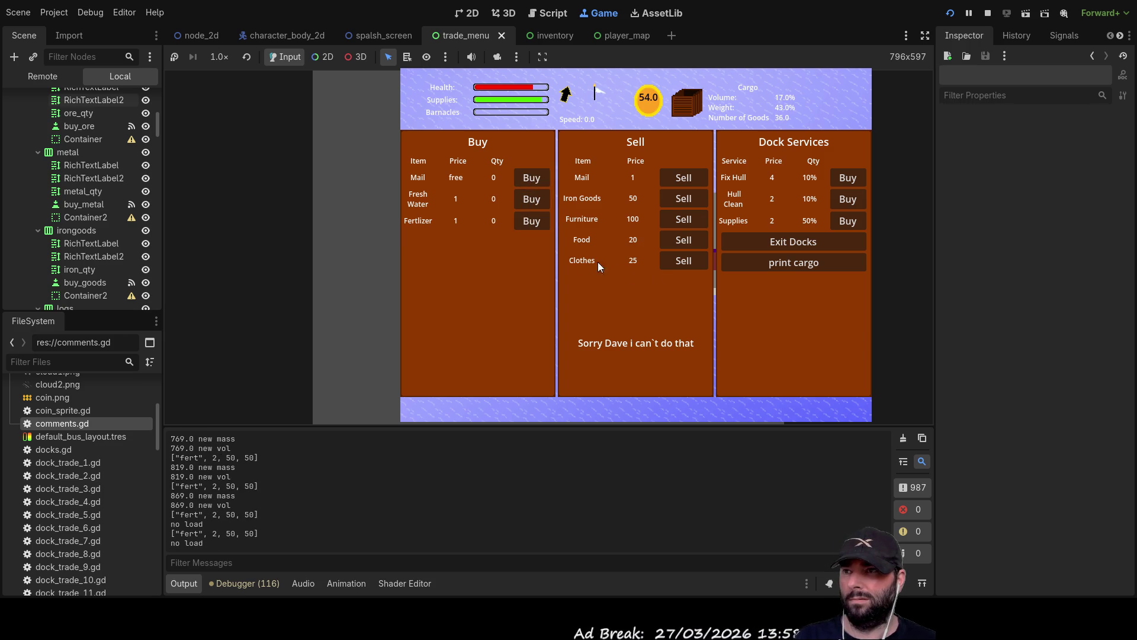
# Exit the dock, check the cargo hold, sail away, and glance at the world map
pyautogui.click(794, 243)
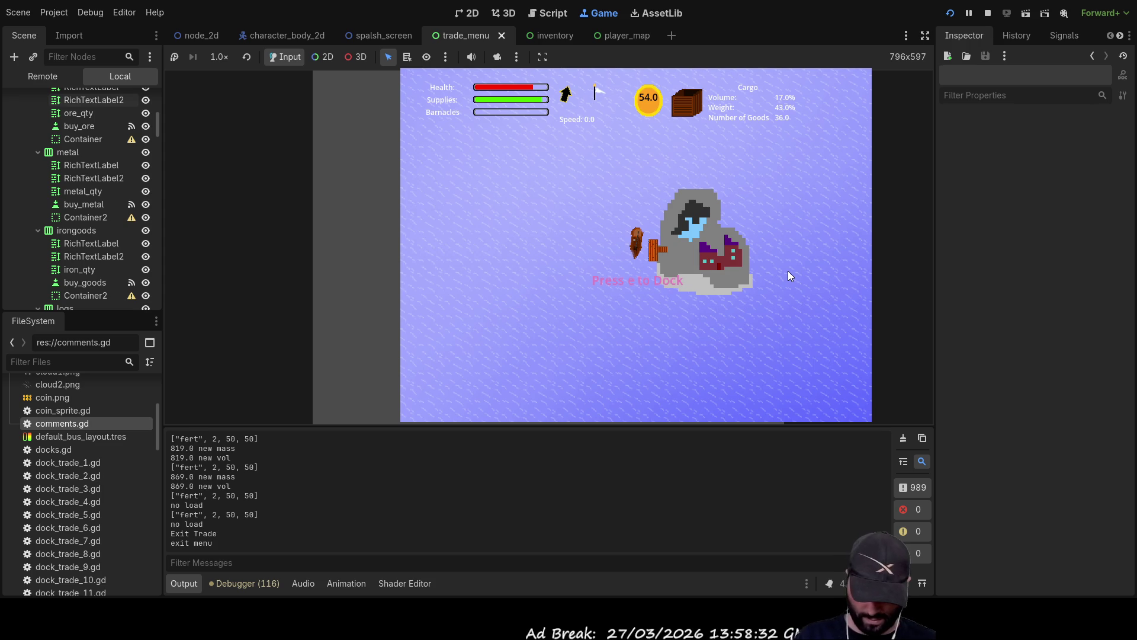
pyautogui.press('i')
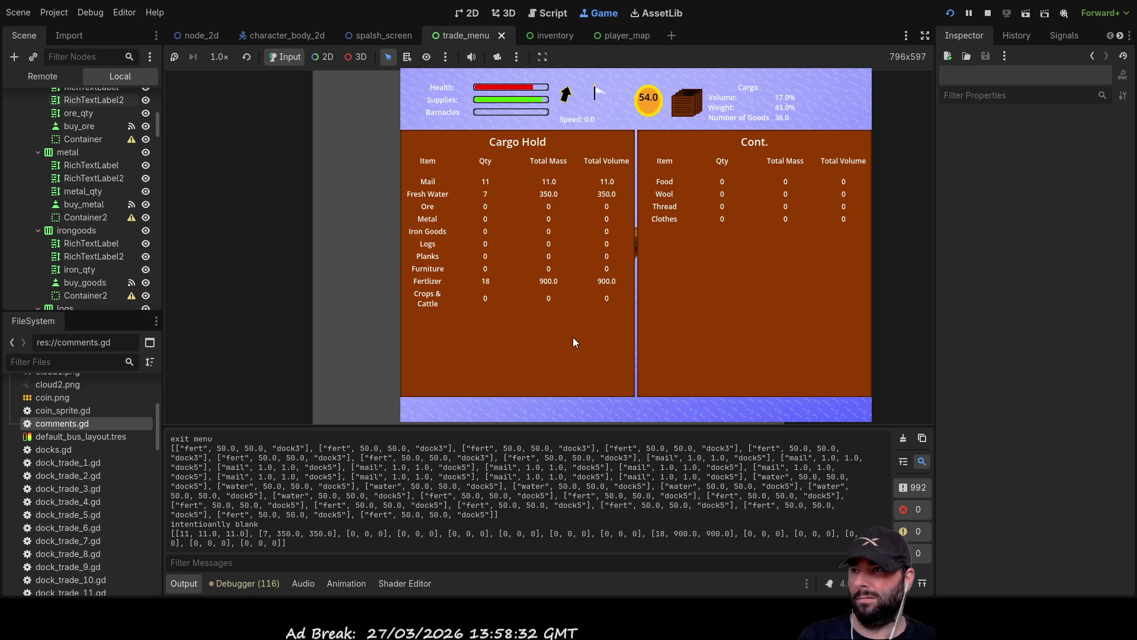
pyautogui.press('Escape')
pyautogui.press('w')
pyautogui.scroll(-3, 660, 310)
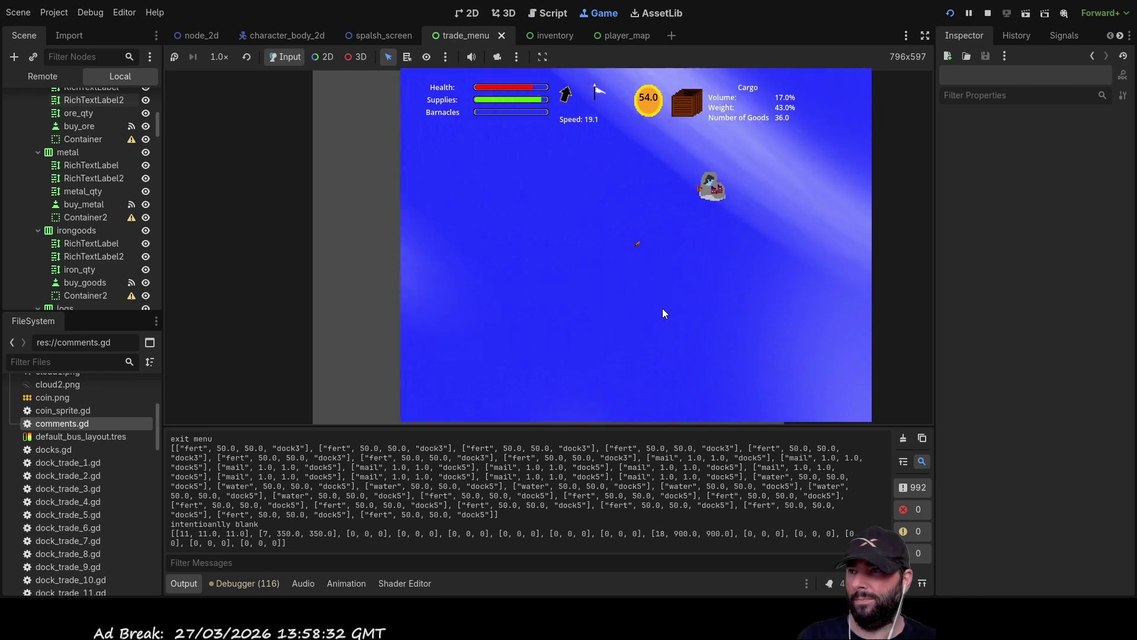
pyautogui.press('m')
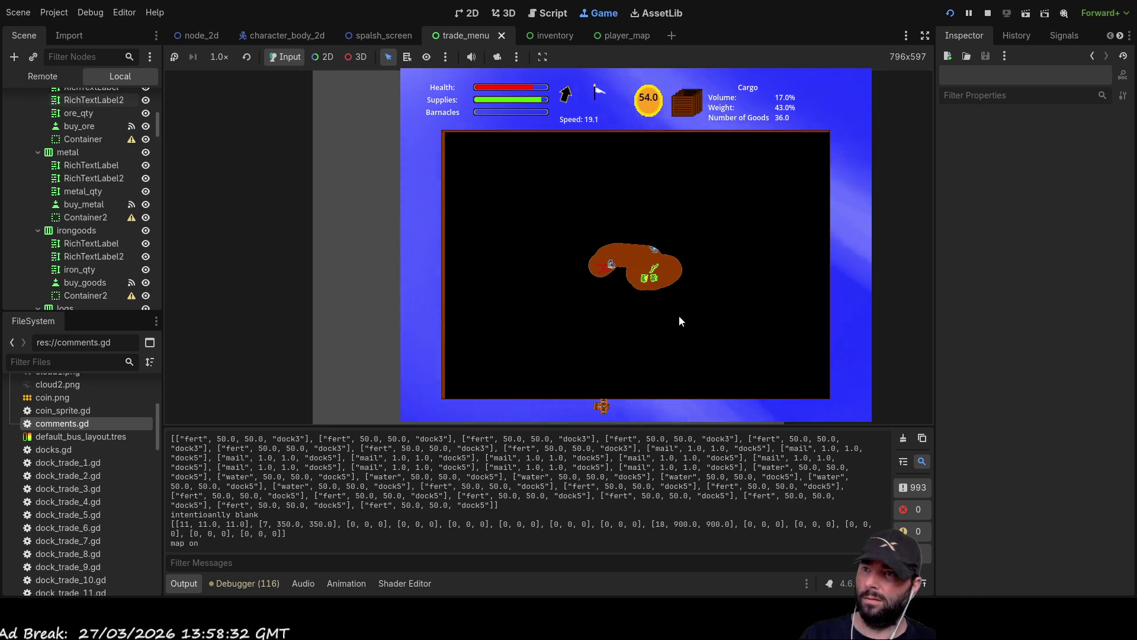
pyautogui.press('m')
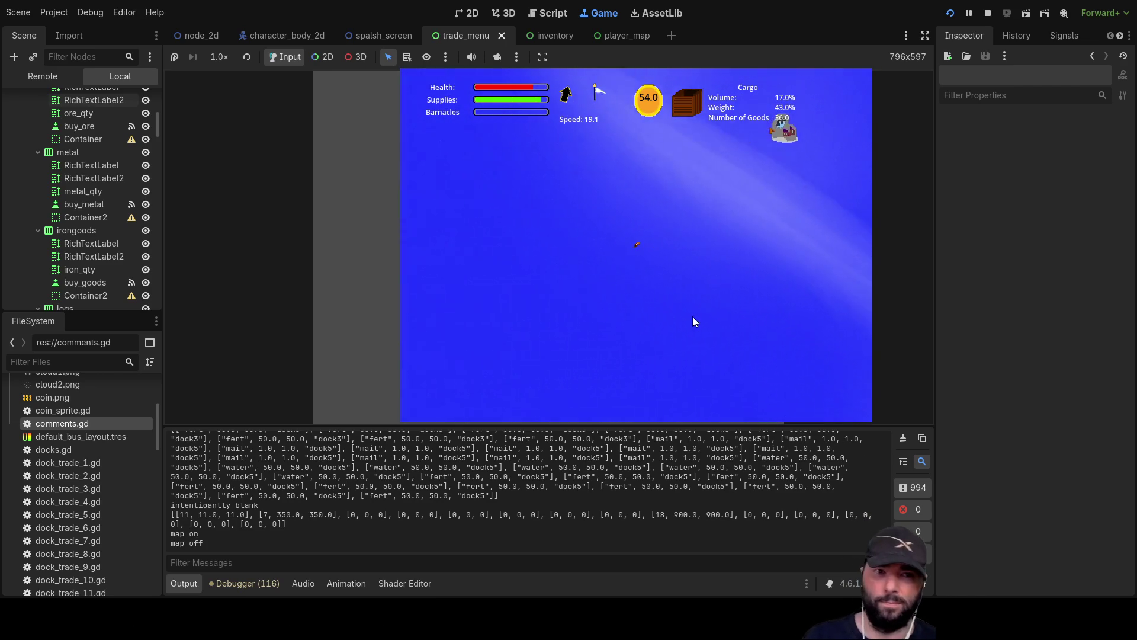
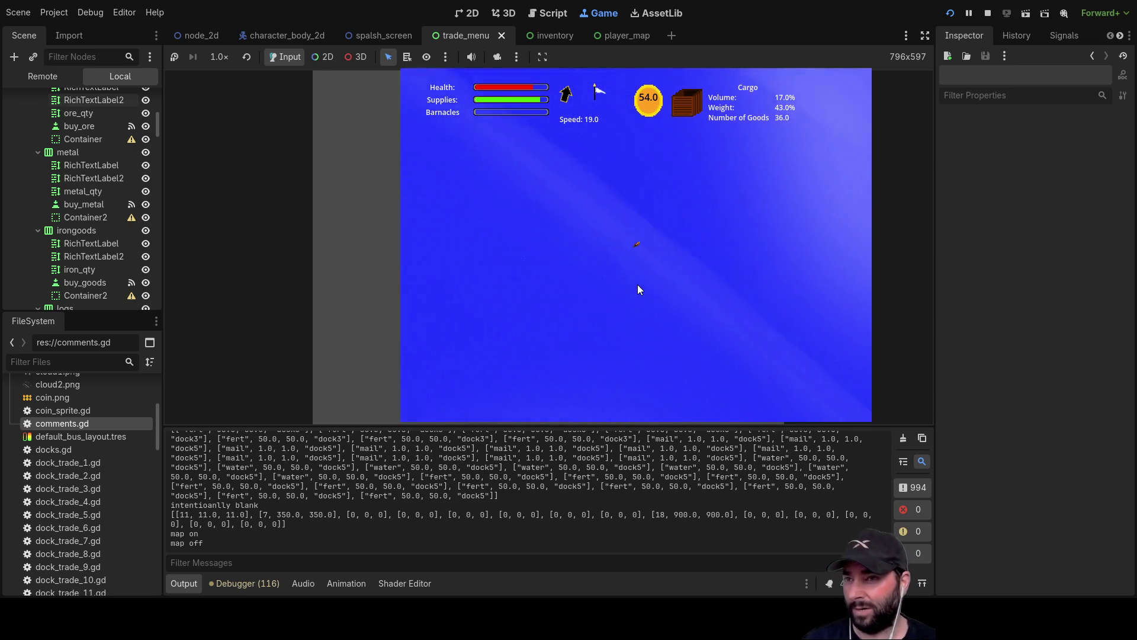
# Sail toward the island, repeatedly checking the in-game map for the route
pyautogui.press('m')
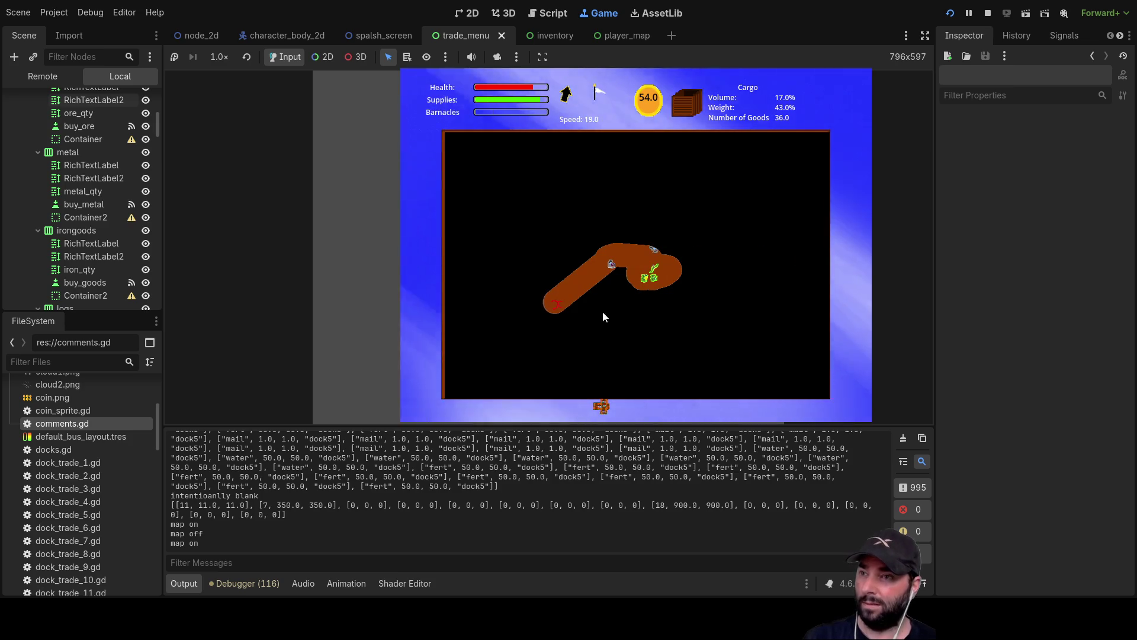
pyautogui.press('m')
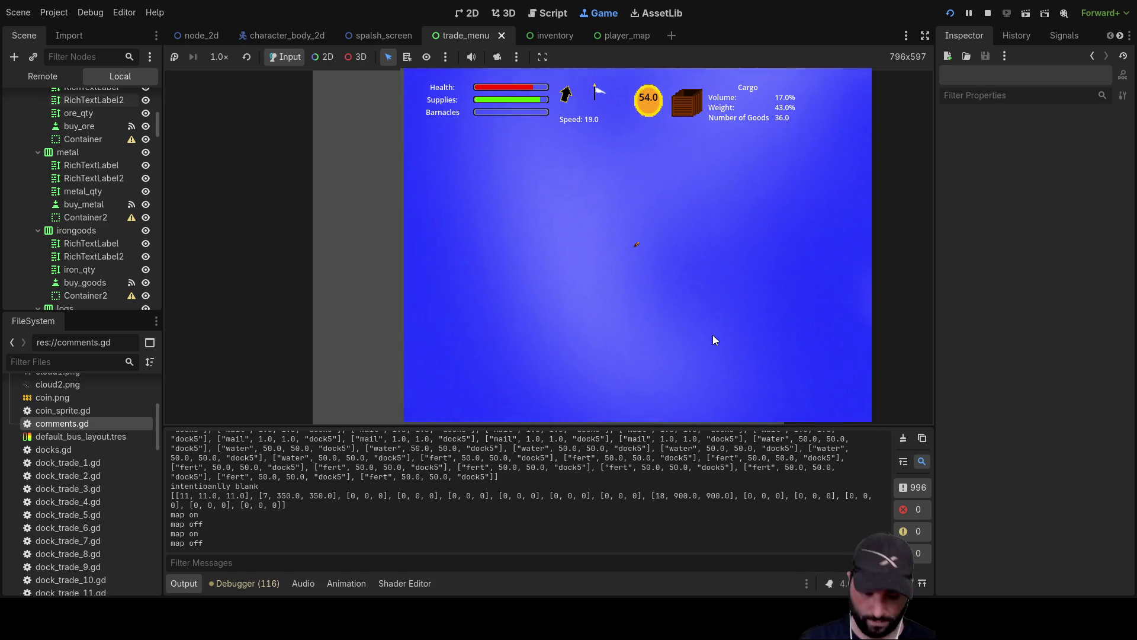
pyautogui.press('m')
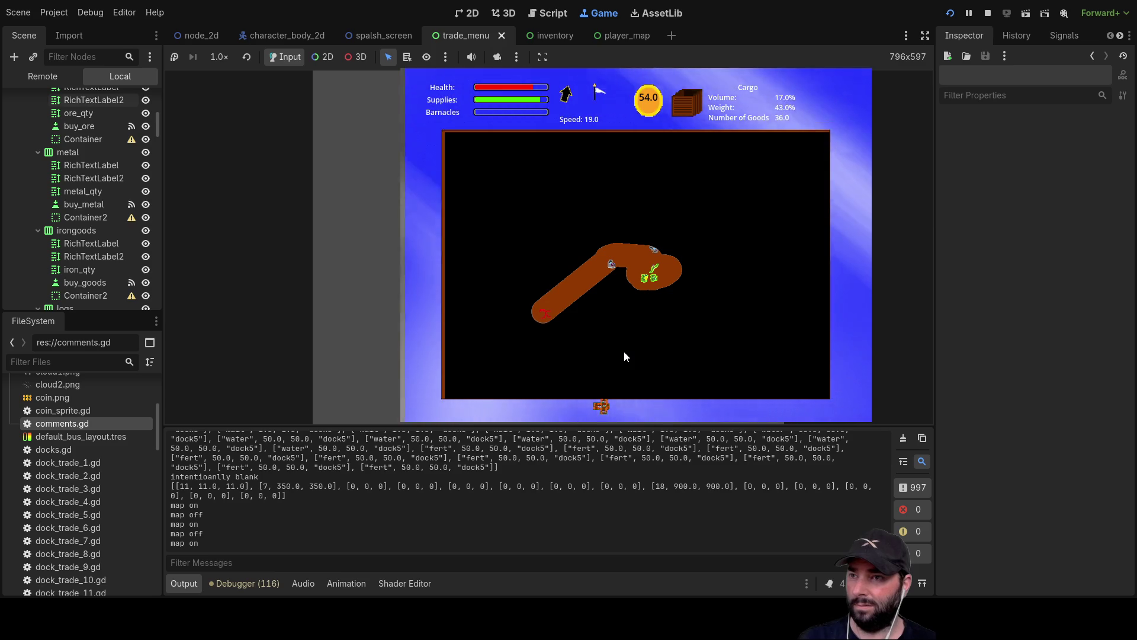
pyautogui.press('m')
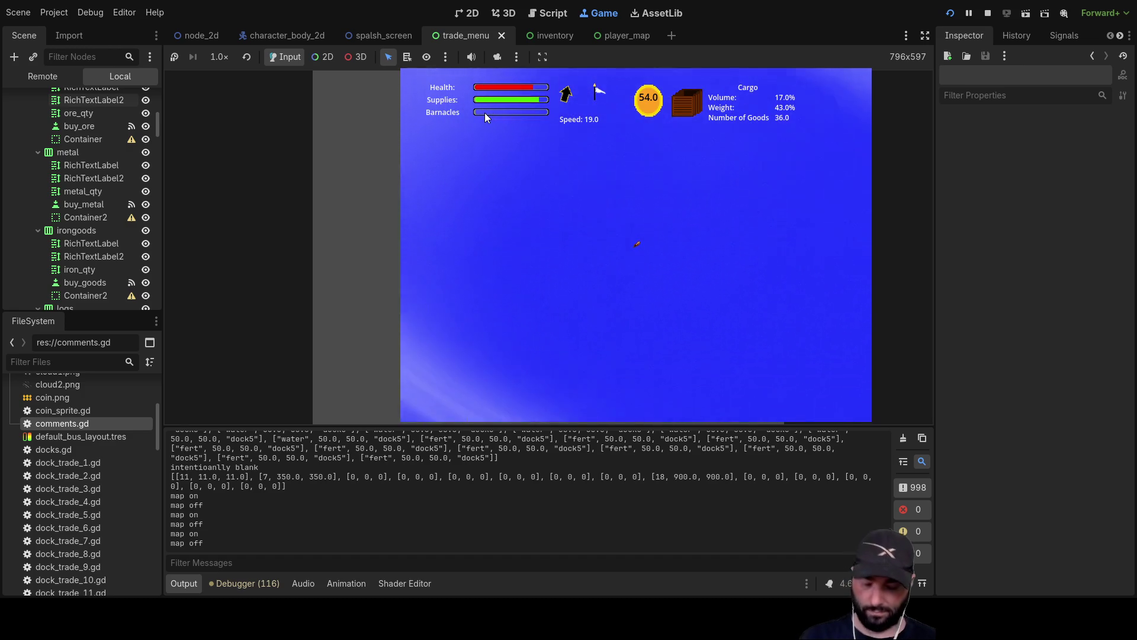
pyautogui.press('m')
pyautogui.press('m')
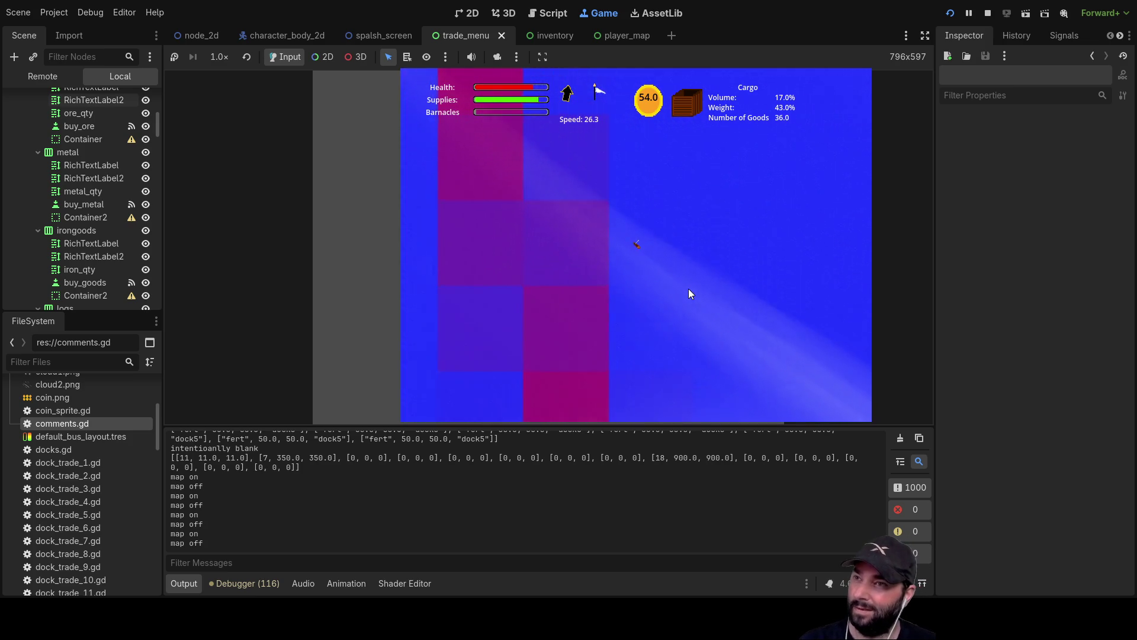
pyautogui.press('m')
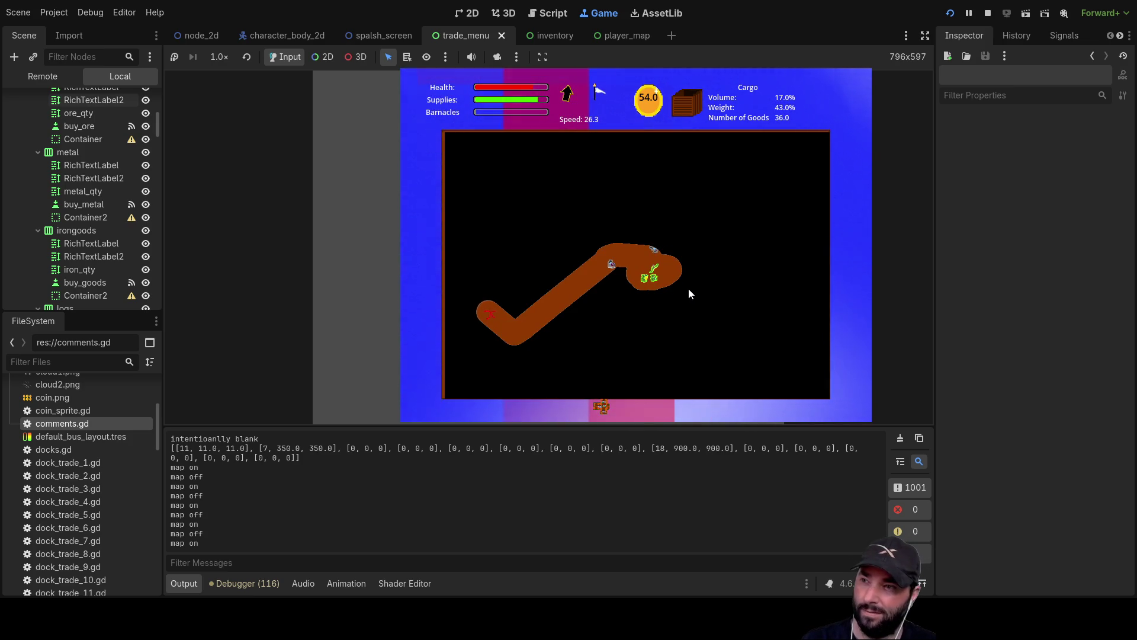
pyautogui.press('m')
pyautogui.press('m')
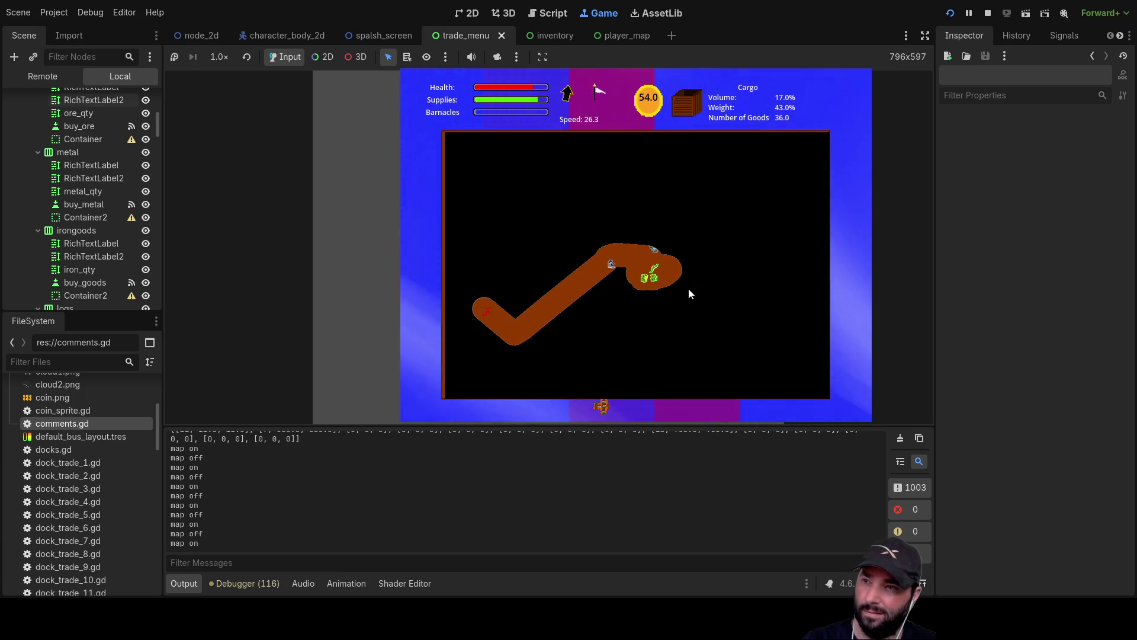
pyautogui.press('m')
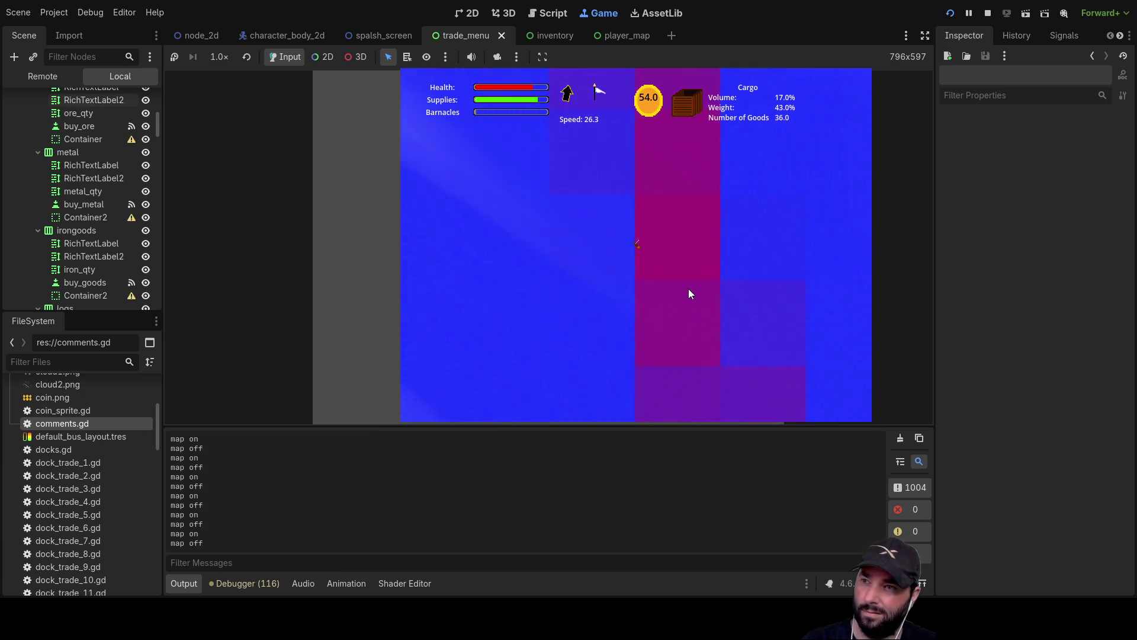
pyautogui.press('m')
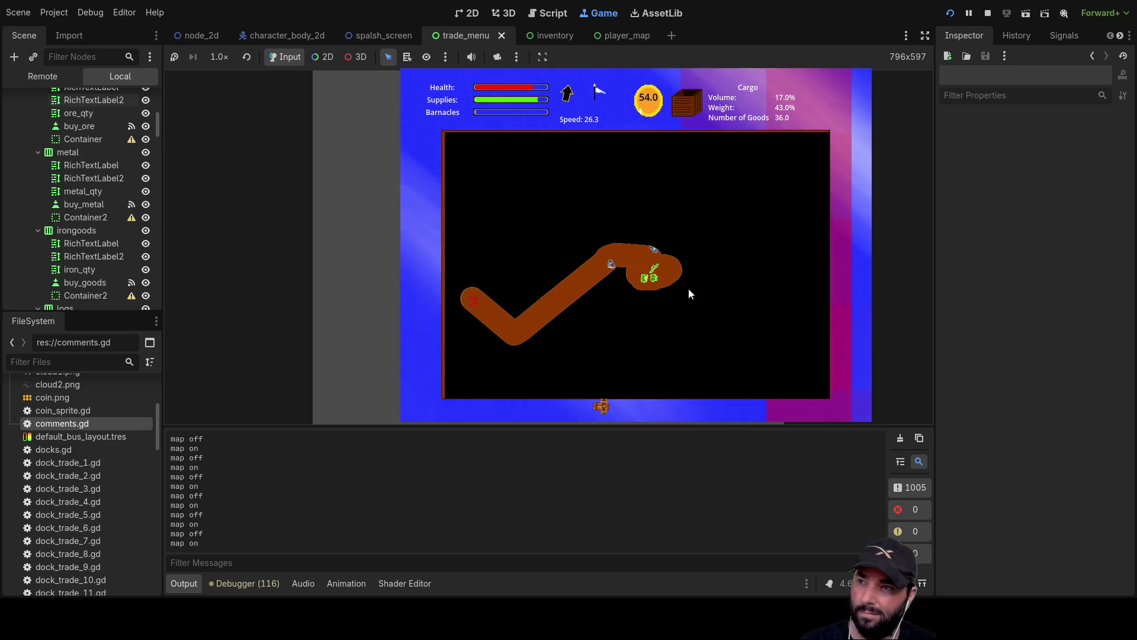
pyautogui.press('m')
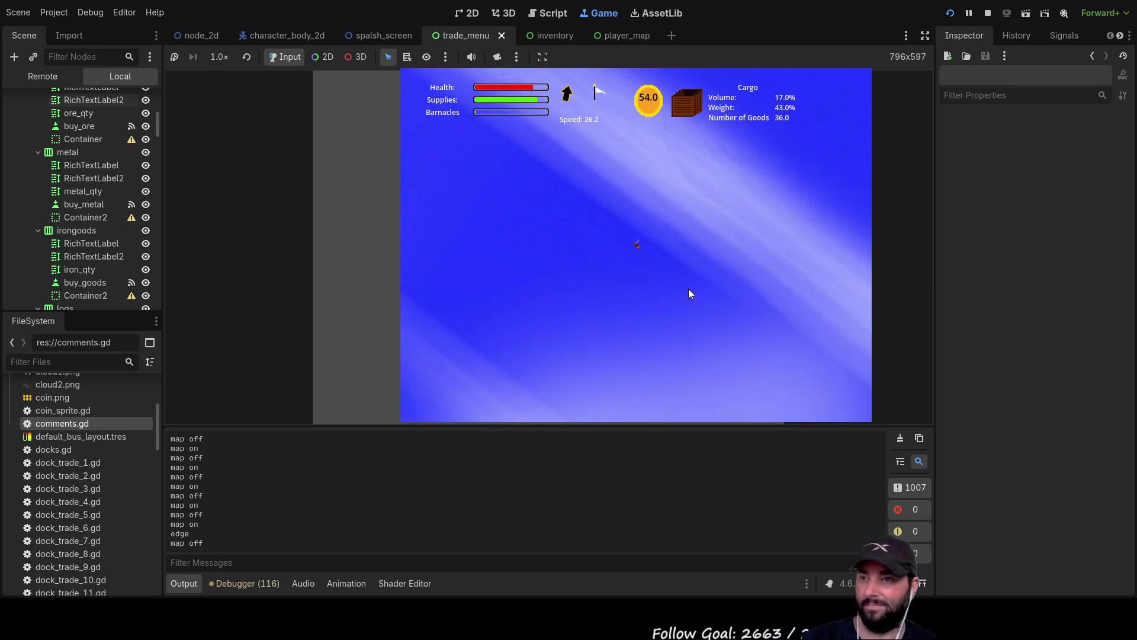
# Bring the ship alongside the dock, adjusting zoom, and dock with E
pyautogui.press('m')
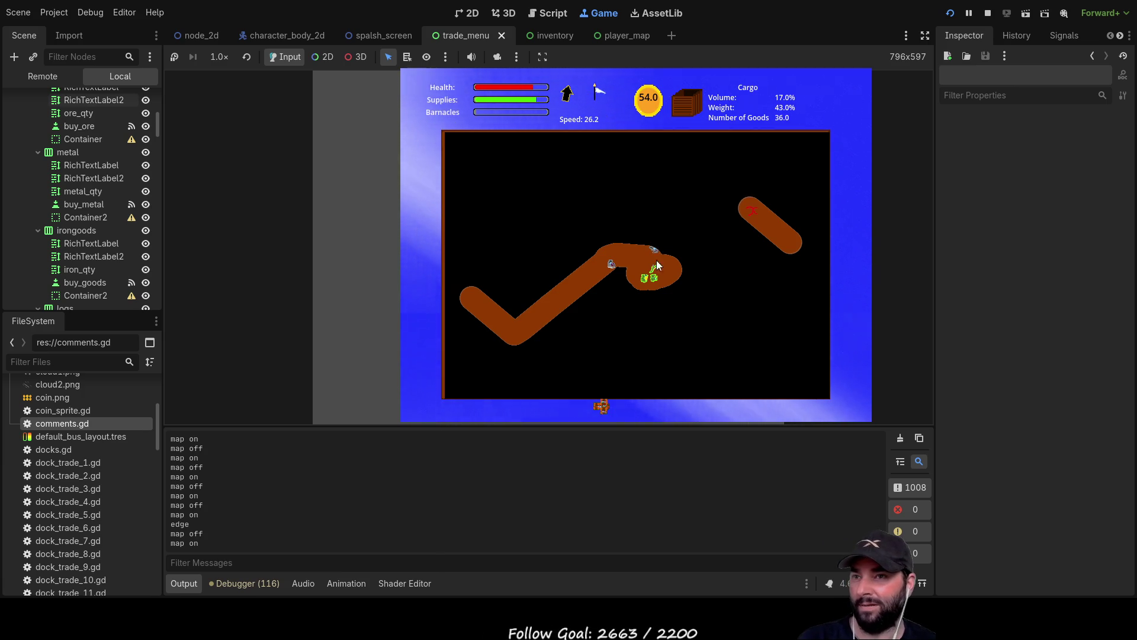
pyautogui.press('m')
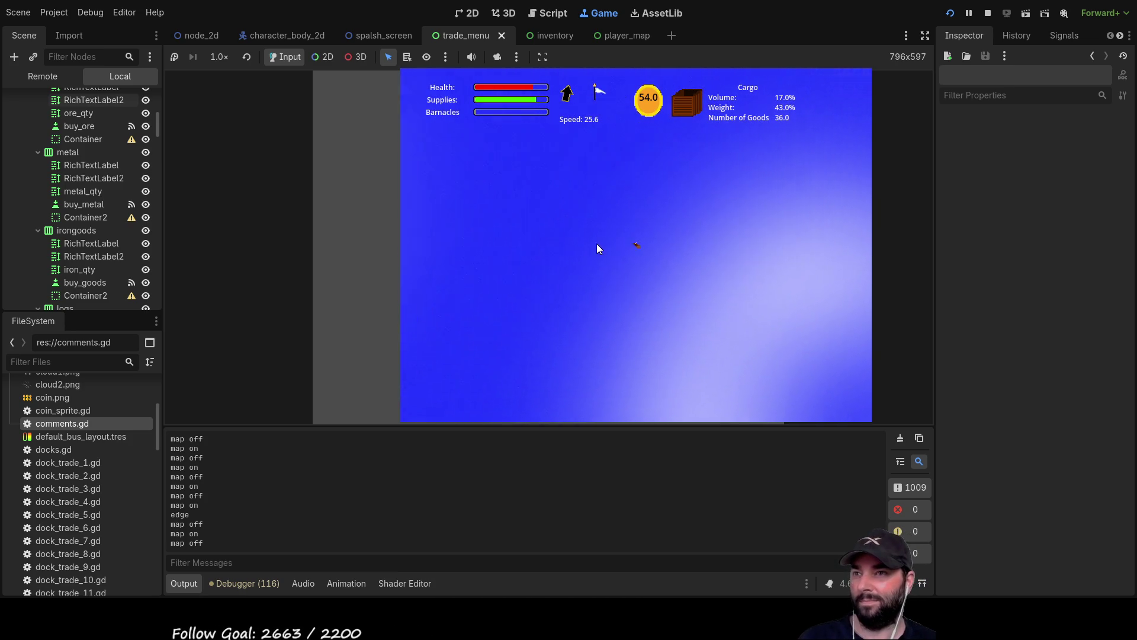
pyautogui.press('m')
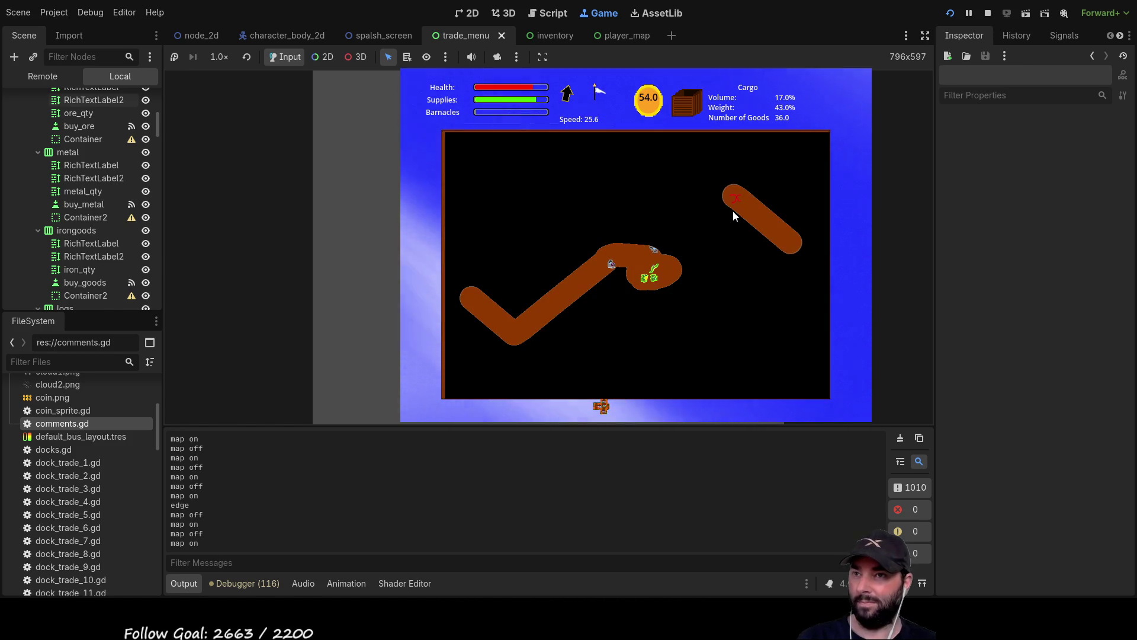
pyautogui.press('m')
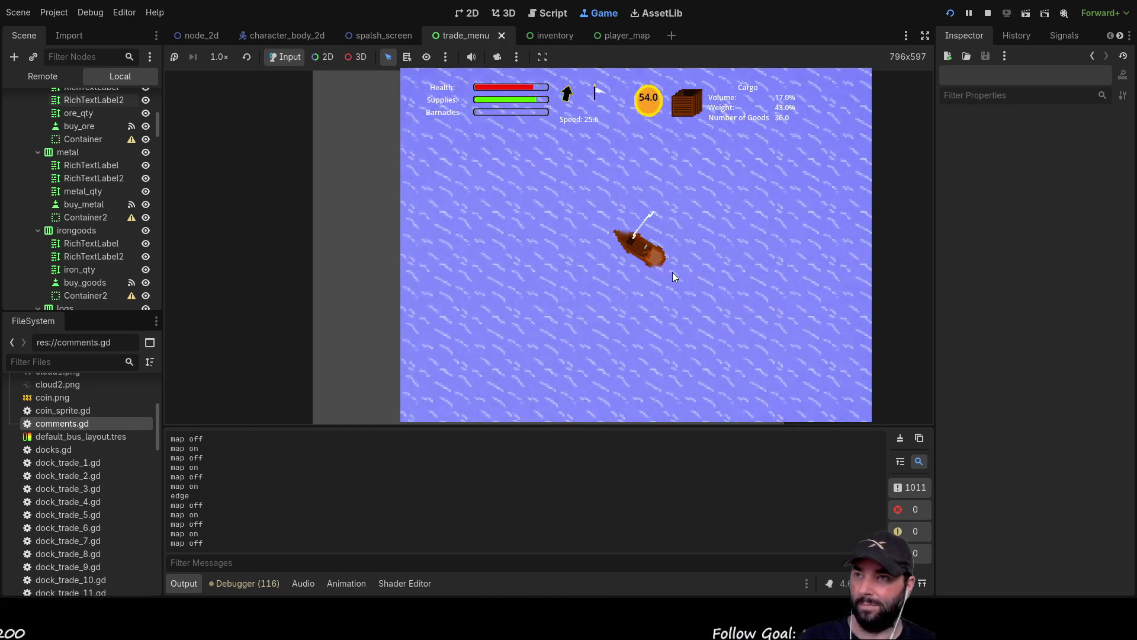
pyautogui.scroll(-5, 675, 284)
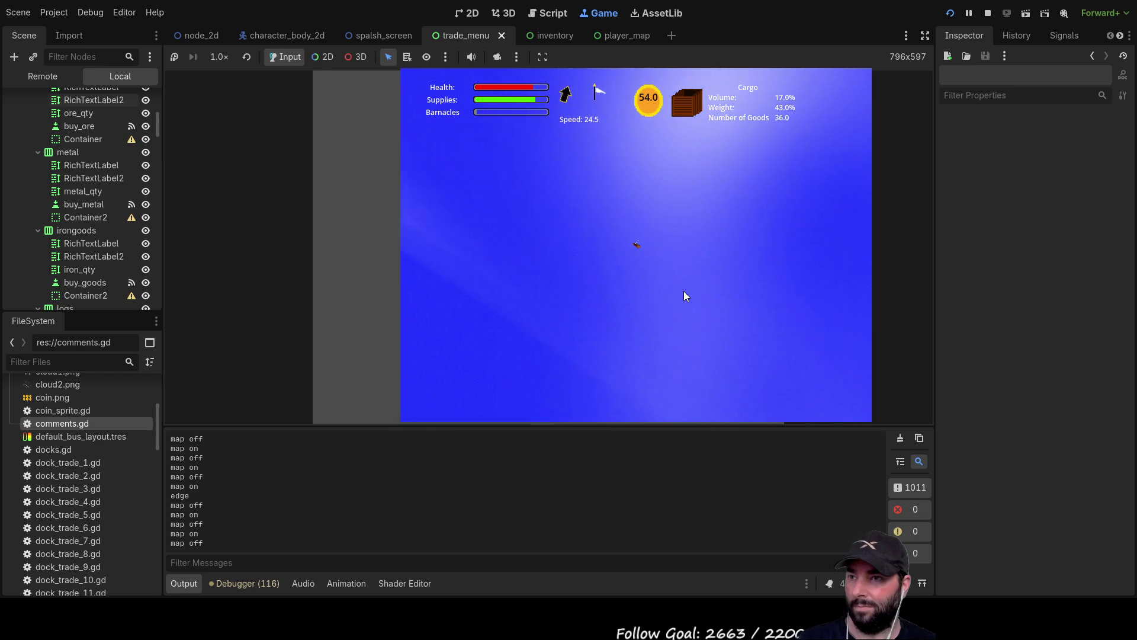
pyautogui.press('m')
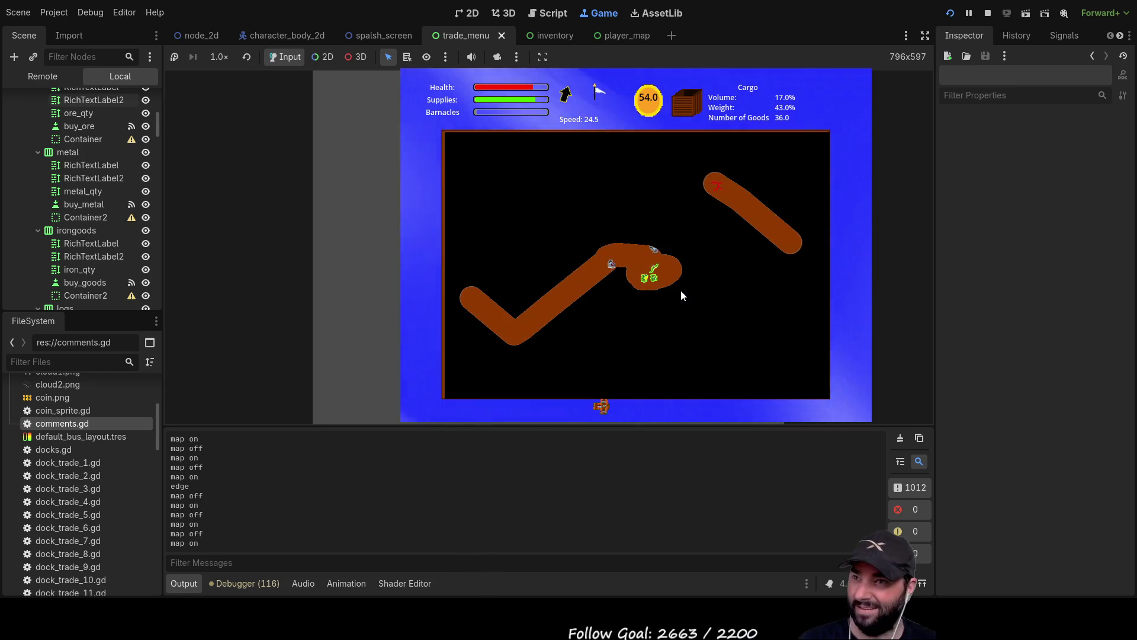
pyautogui.press('m')
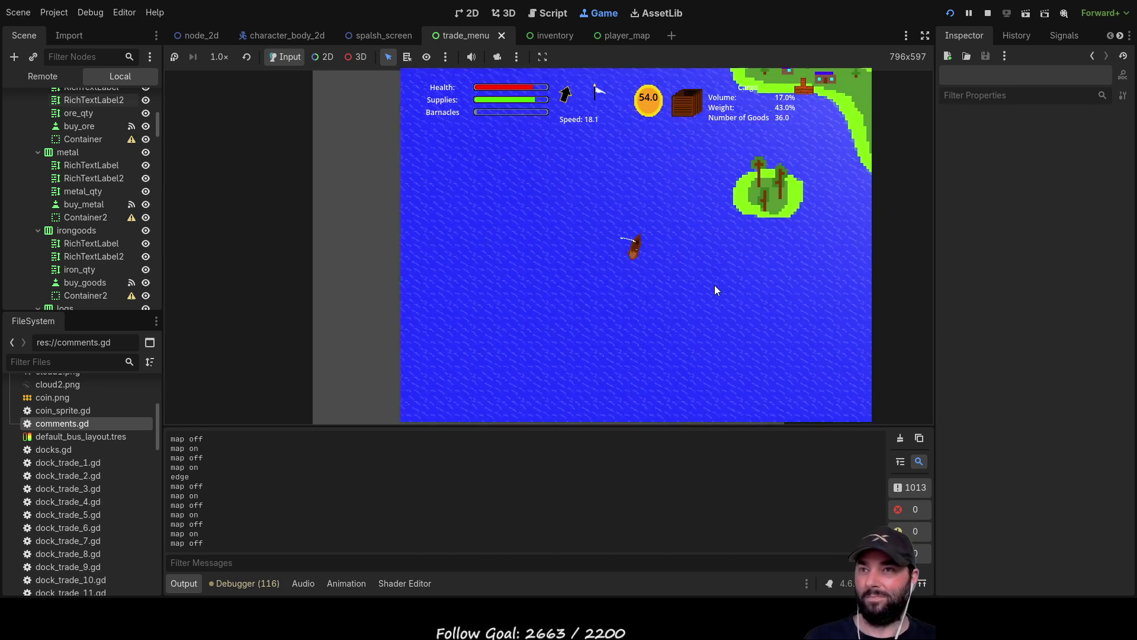
pyautogui.scroll(3, 714, 286)
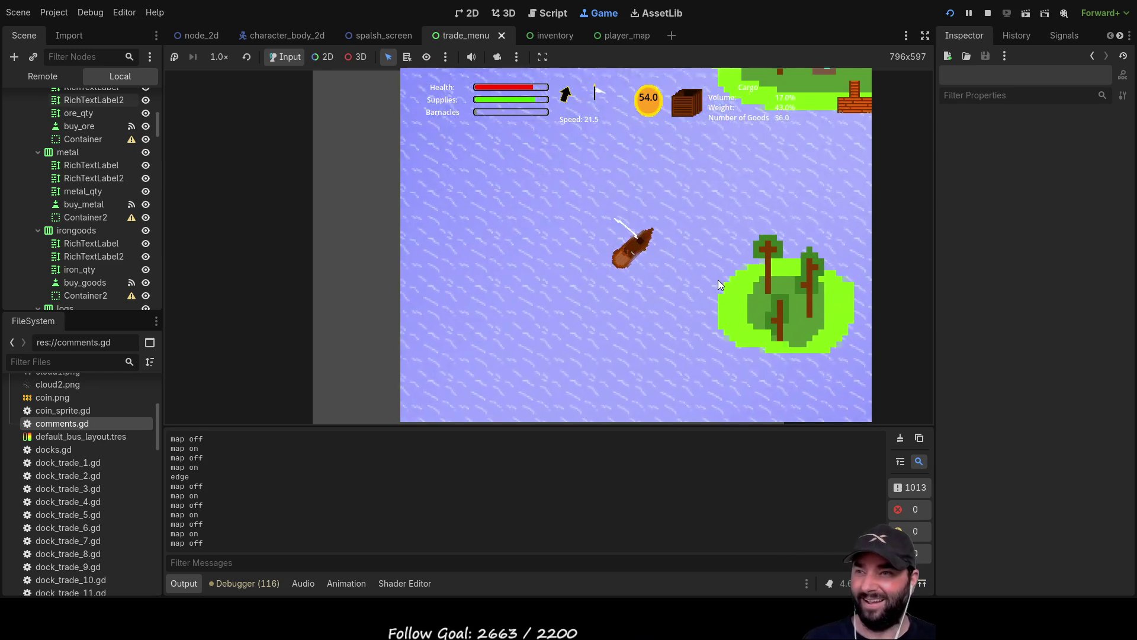
pyautogui.scroll(-3, 724, 275)
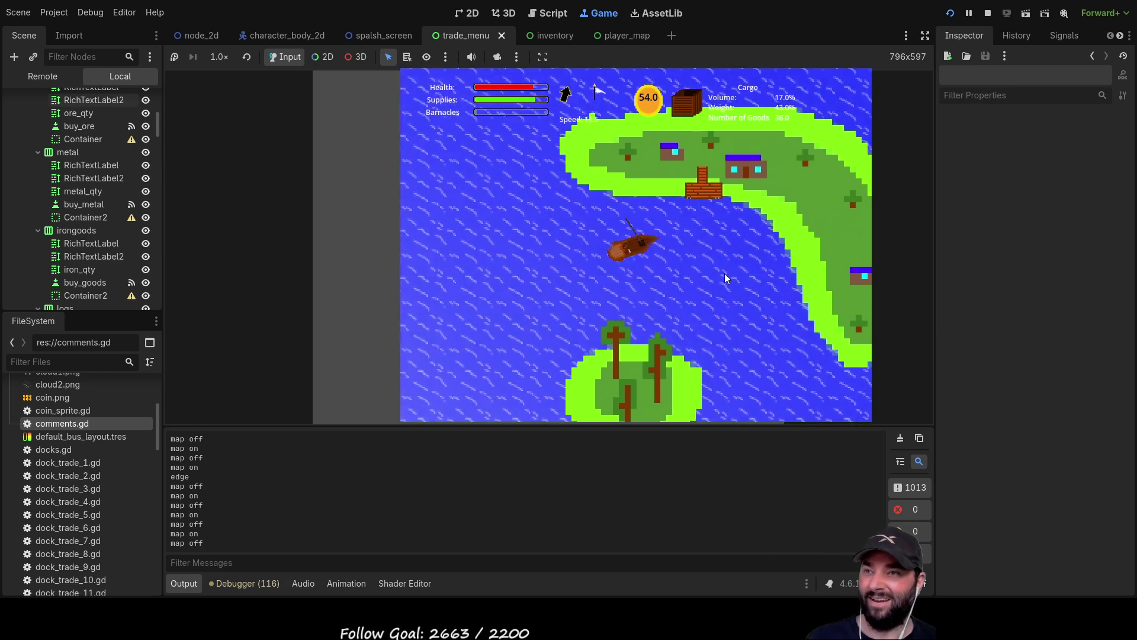
pyautogui.press('e')
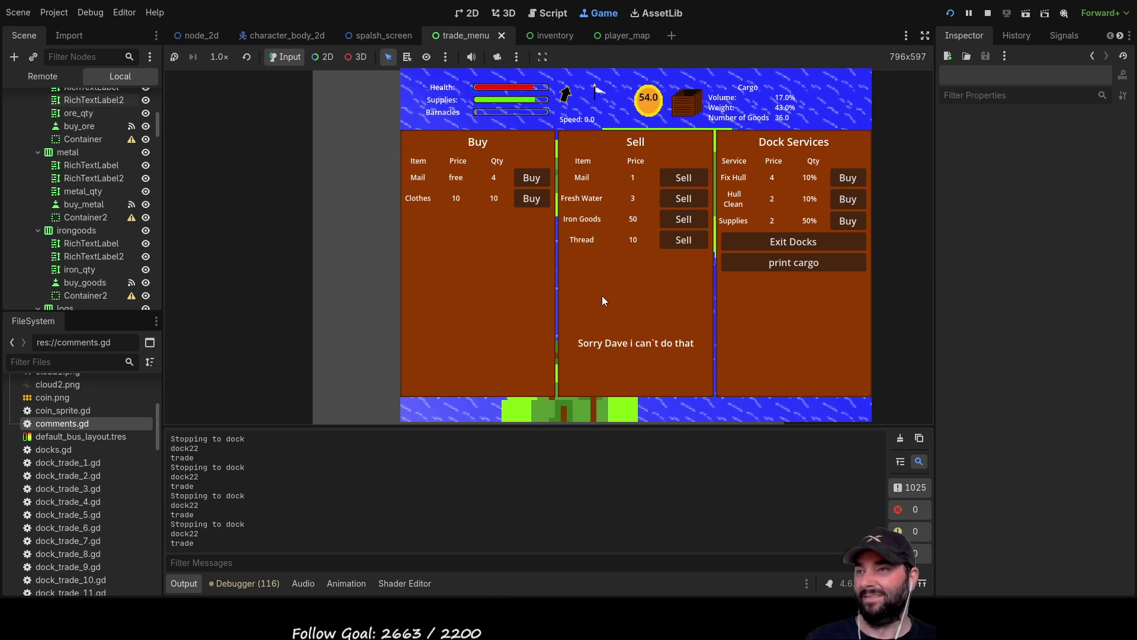
# Sell the Mail, then buy Clothes until the gold runs out
pyautogui.click(688, 178)
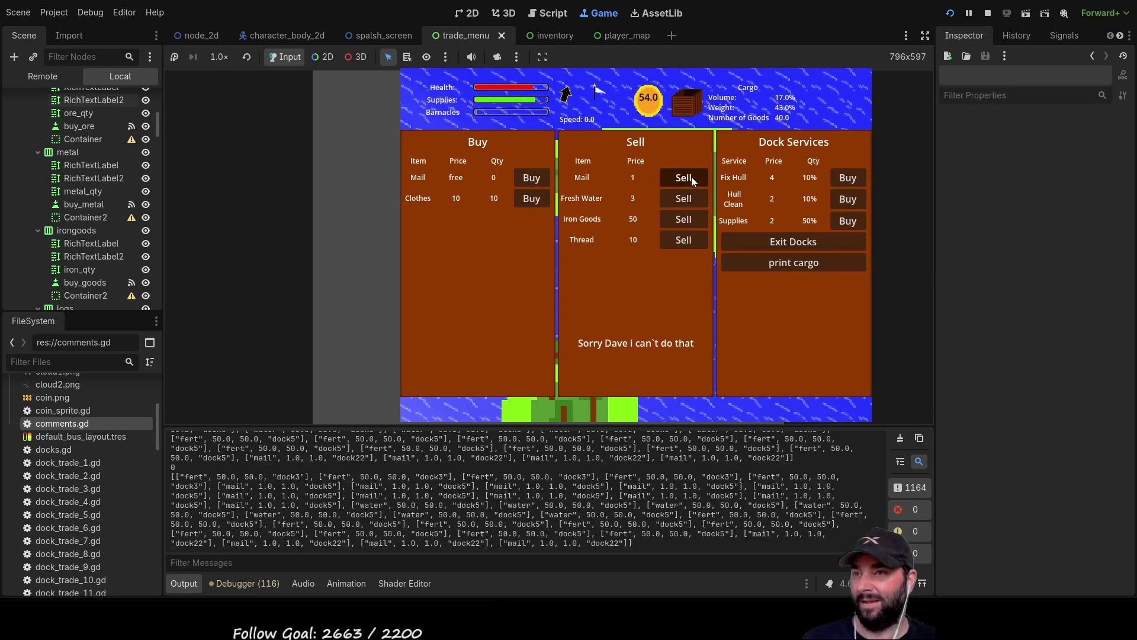
pyautogui.click(531, 201)
pyautogui.click(531, 201)
pyautogui.click(529, 202)
pyautogui.click(529, 201)
pyautogui.click(530, 201)
pyautogui.click(530, 201)
pyautogui.click(529, 202)
pyautogui.click(529, 201)
pyautogui.click(529, 201)
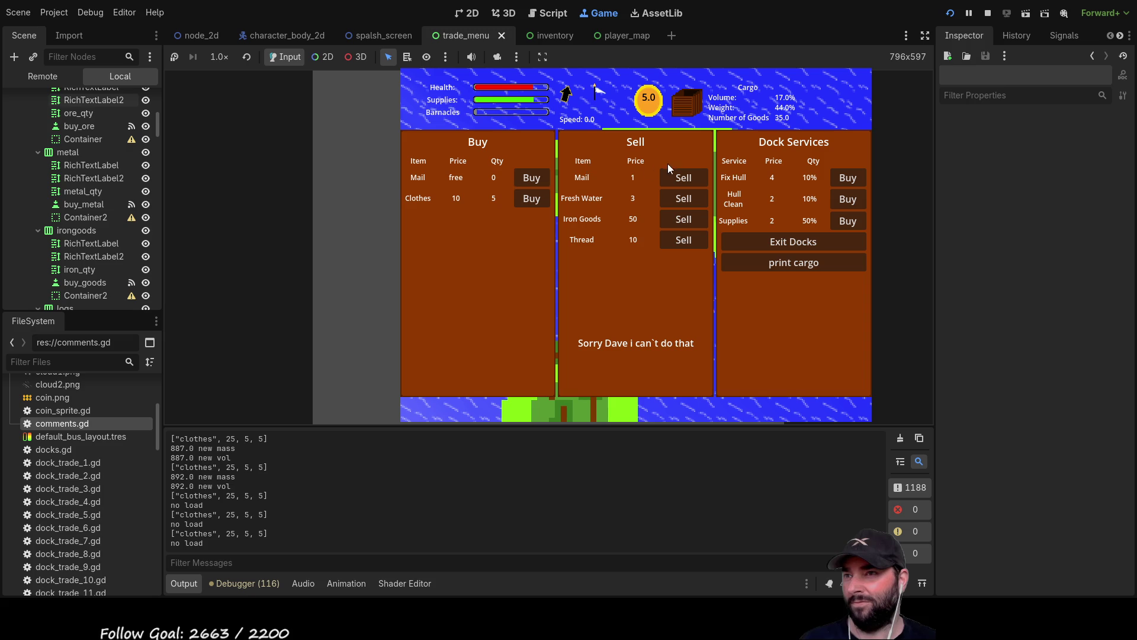
# Sell some cargo back for gold and exit the docks
pyautogui.click(685, 200)
pyautogui.click(685, 201)
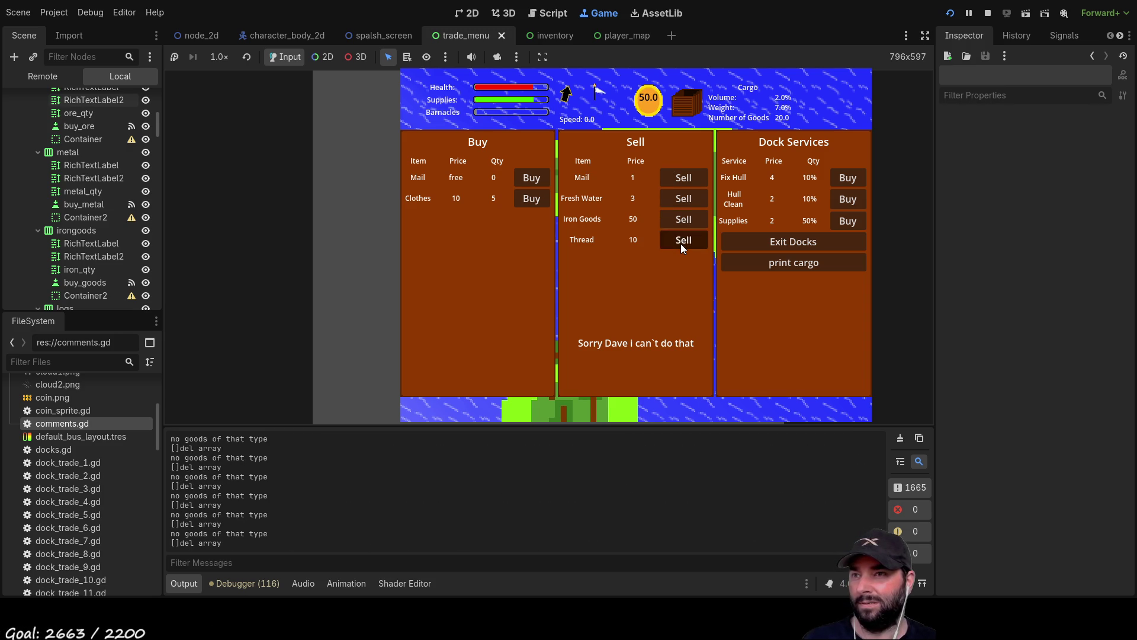
pyautogui.click(795, 244)
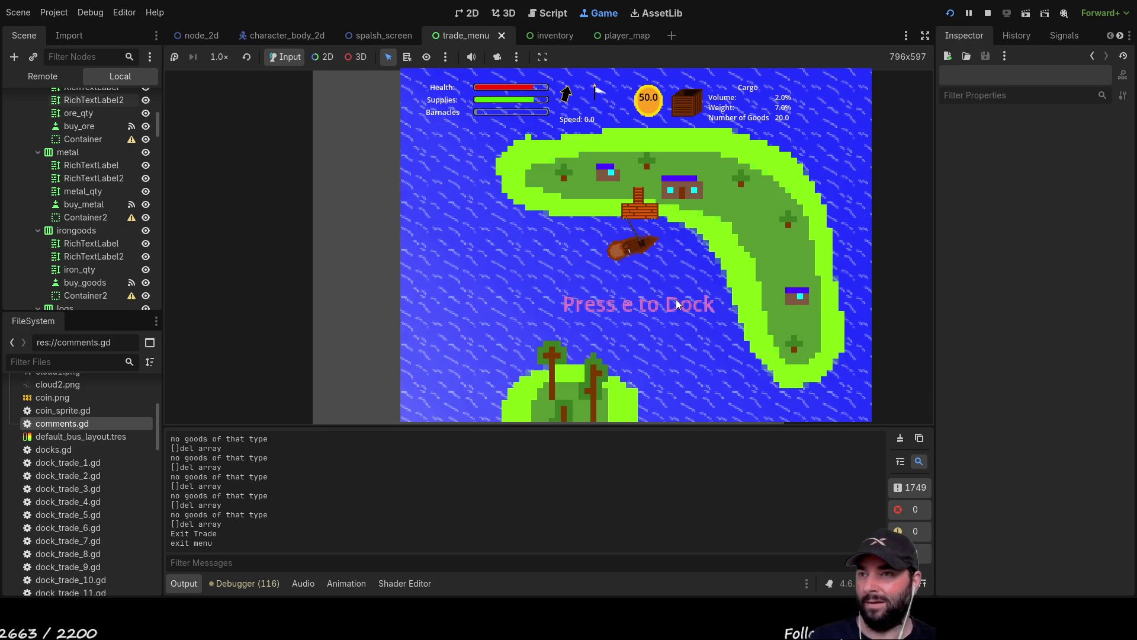
pyautogui.scroll(2, 704, 320)
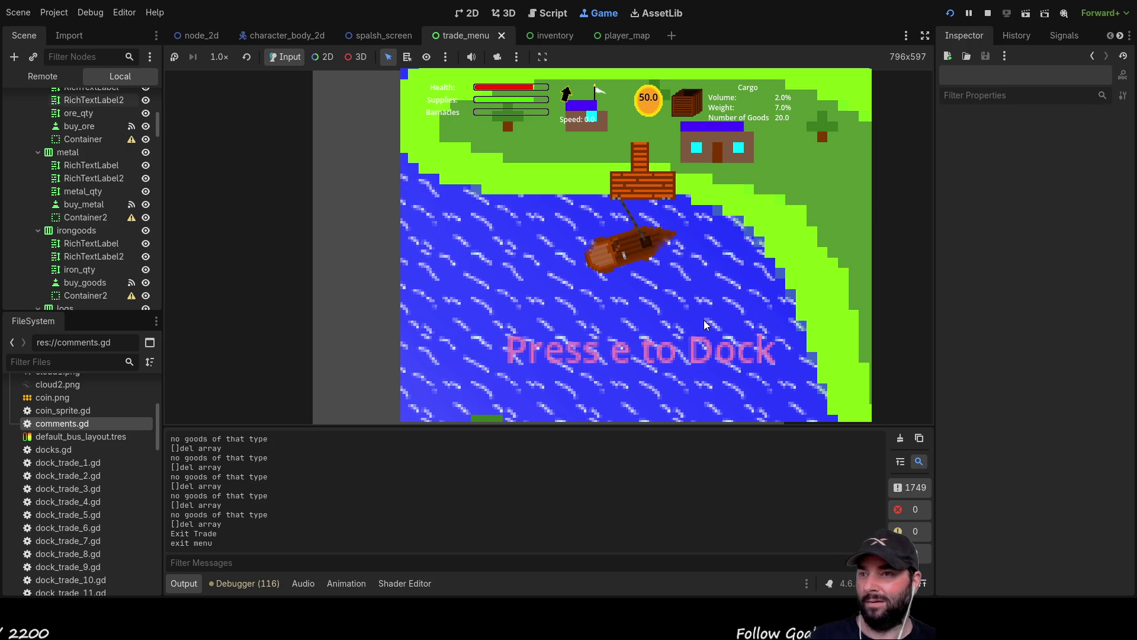
pyautogui.press('w')
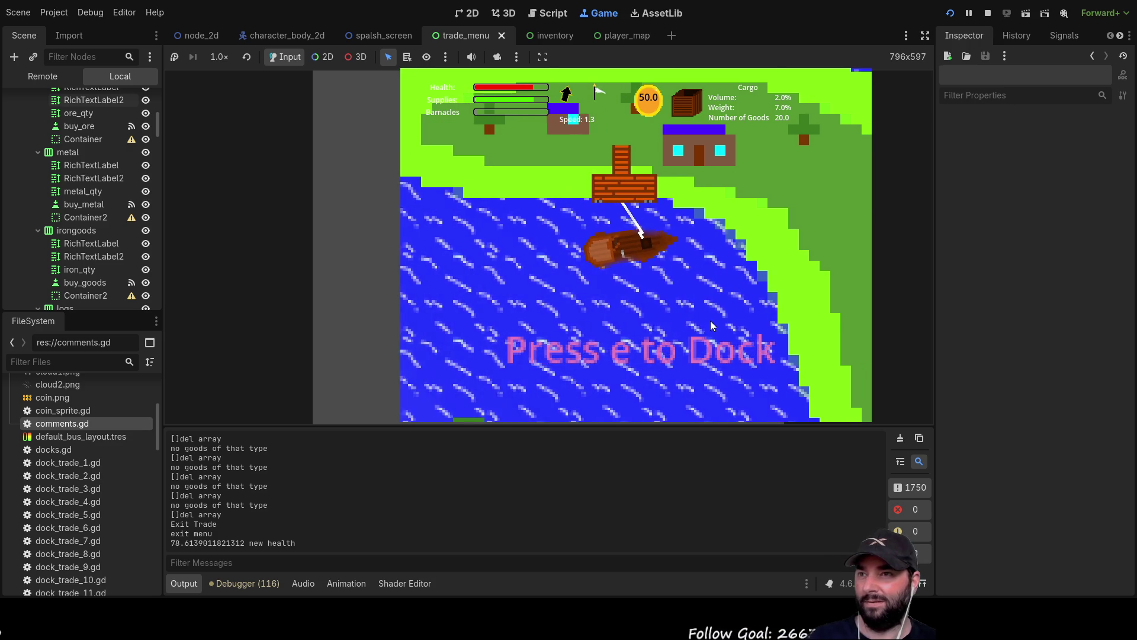
pyautogui.press('d')
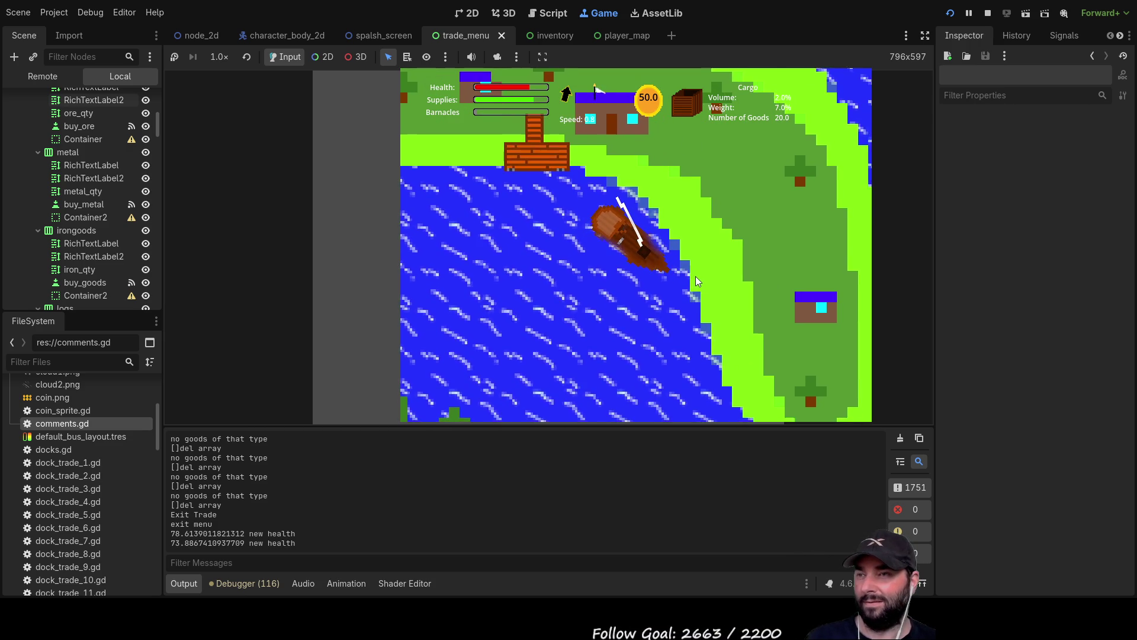
pyautogui.press('Up')
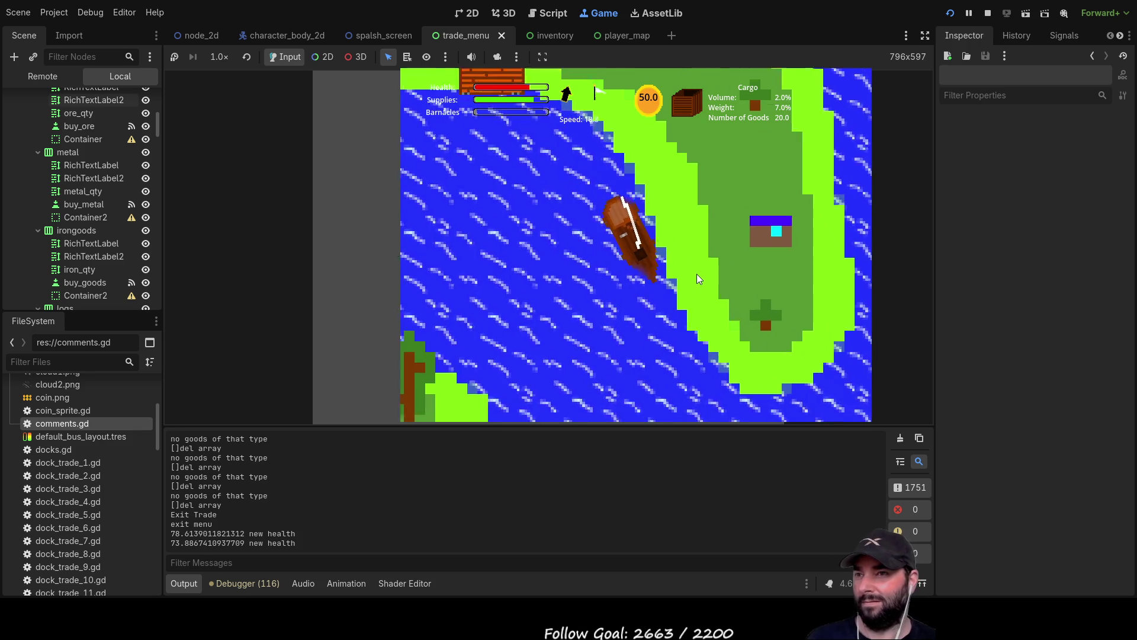
pyautogui.press('Right')
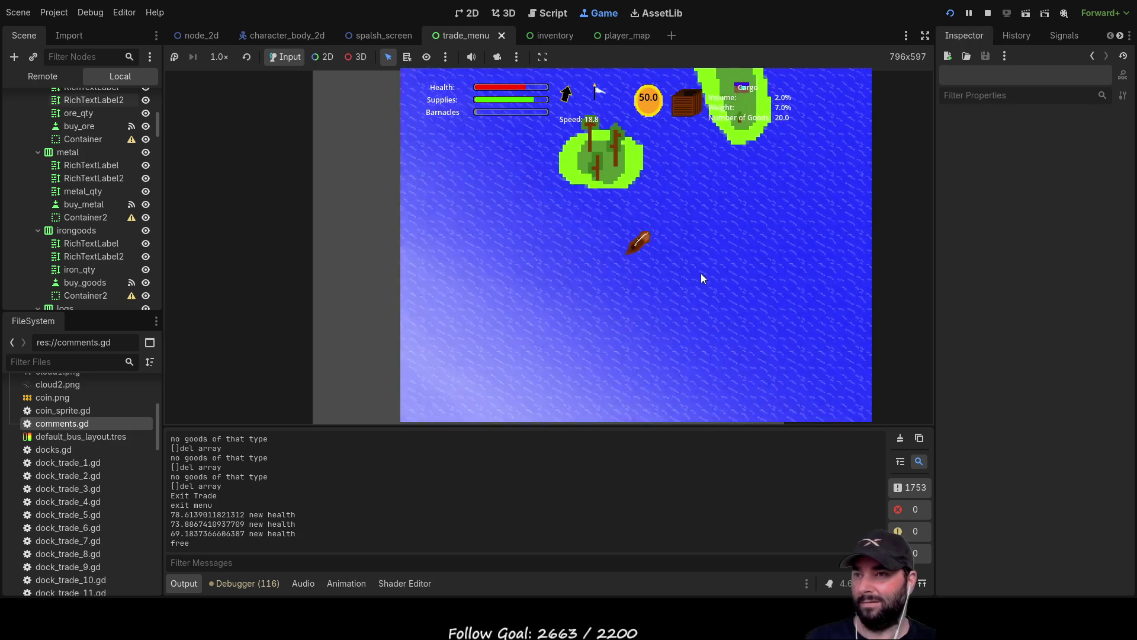
pyautogui.press('m')
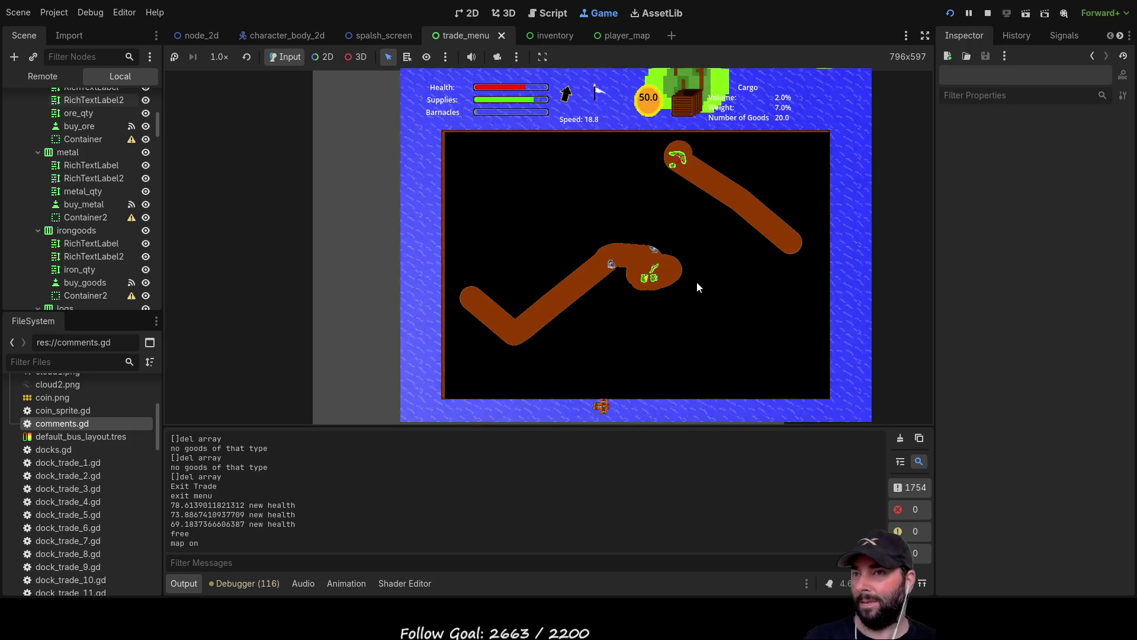
pyautogui.press('m')
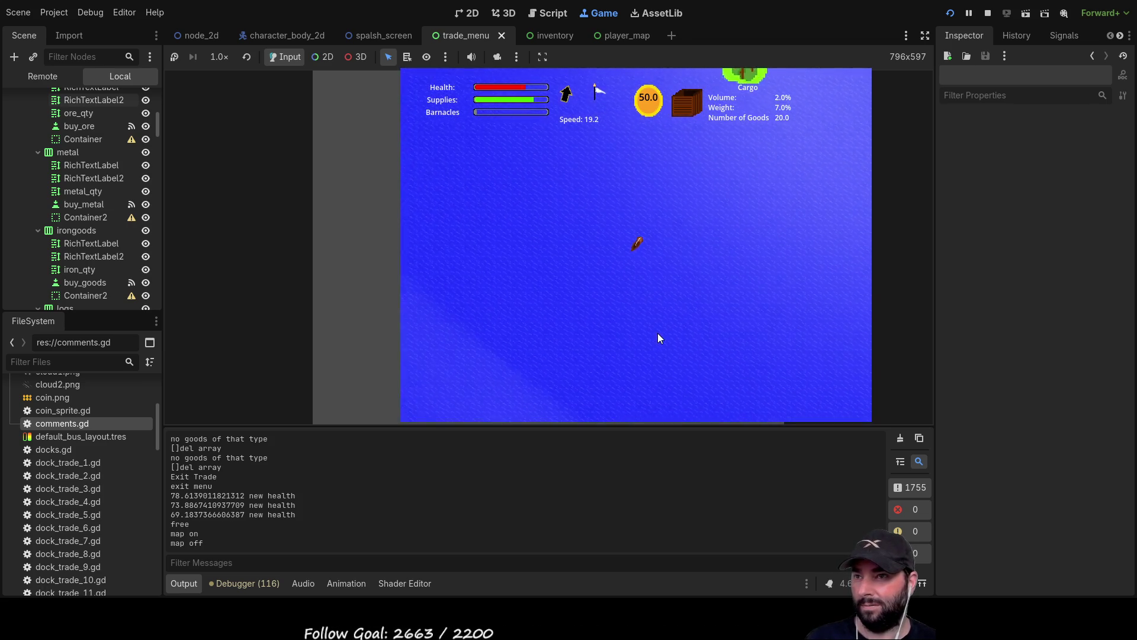
pyautogui.press('m')
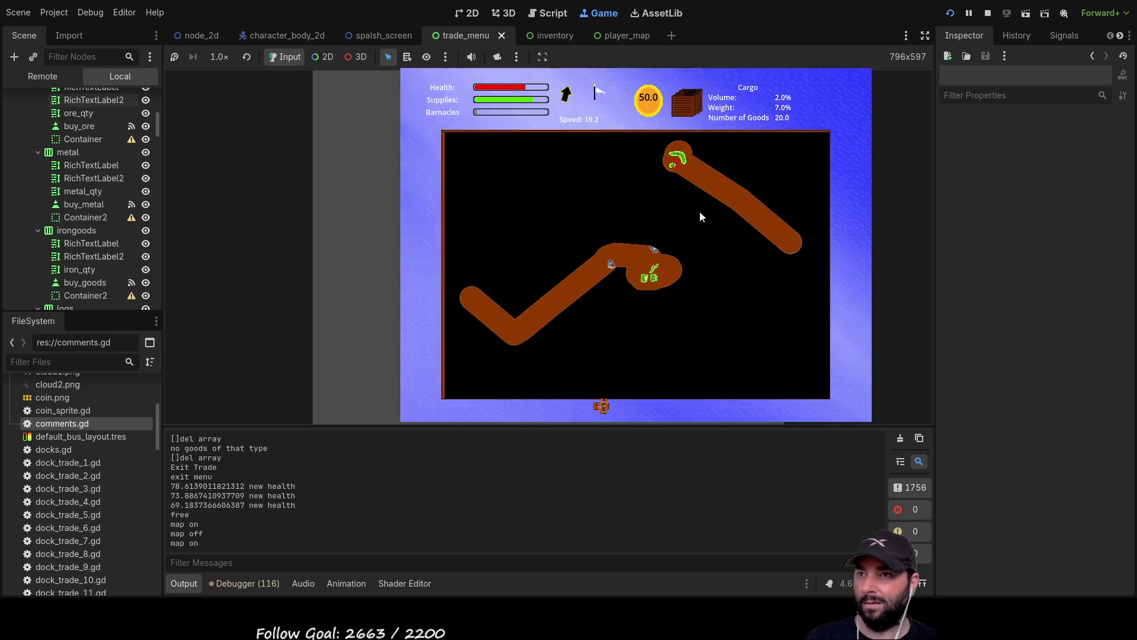
pyautogui.press('m')
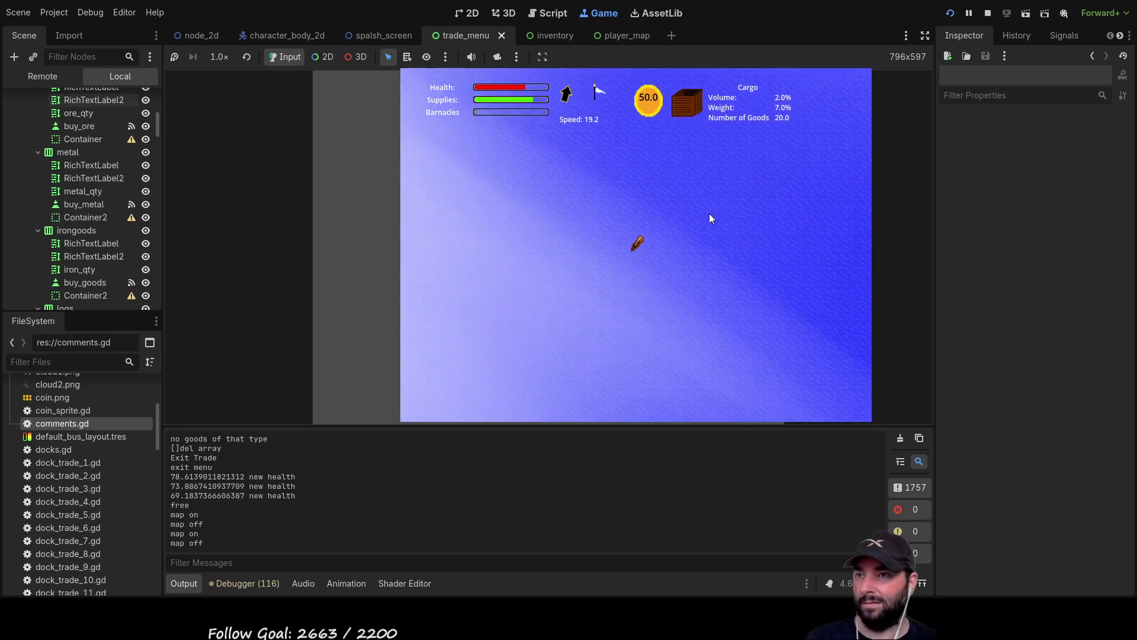
pyautogui.press('m')
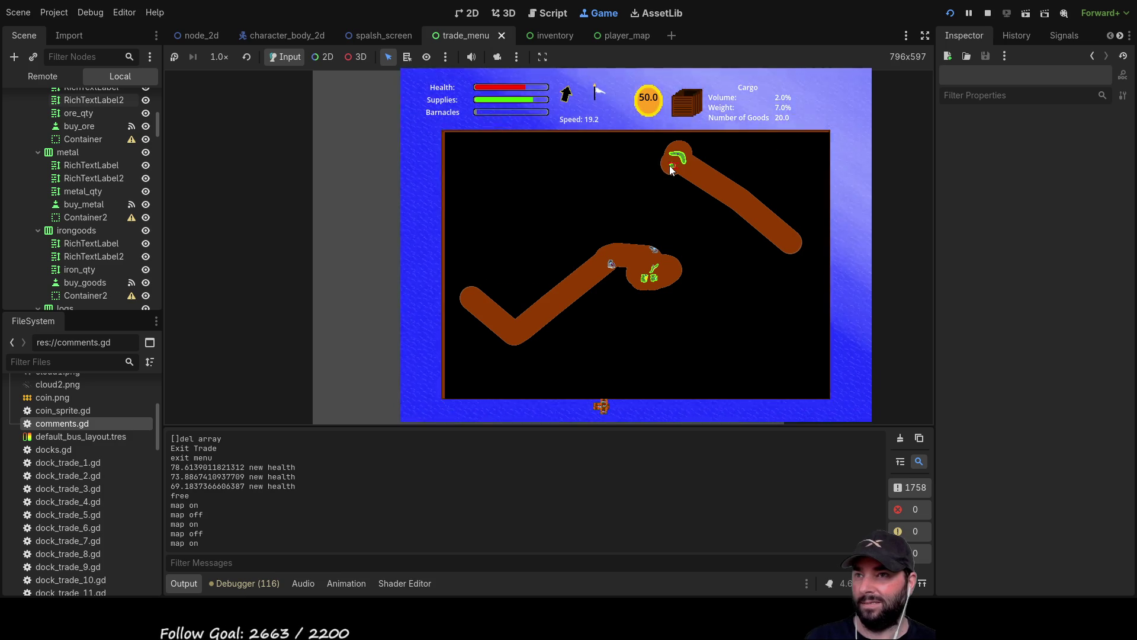
pyautogui.press('m')
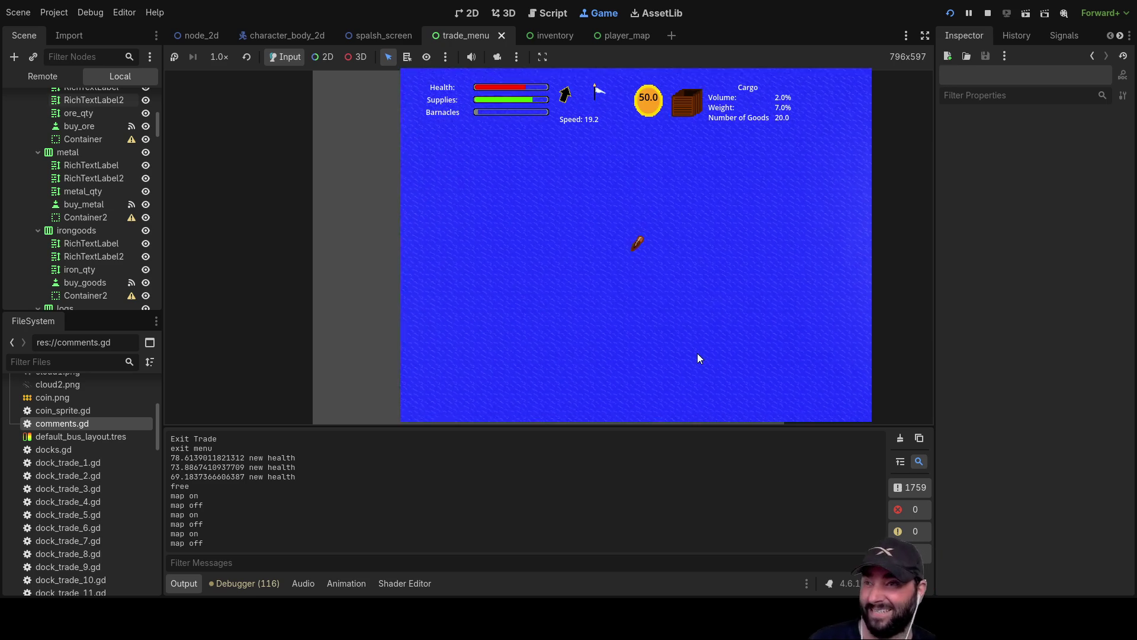
# Check the in-game map and the cargo hold inventory while sailing
pyautogui.press('m')
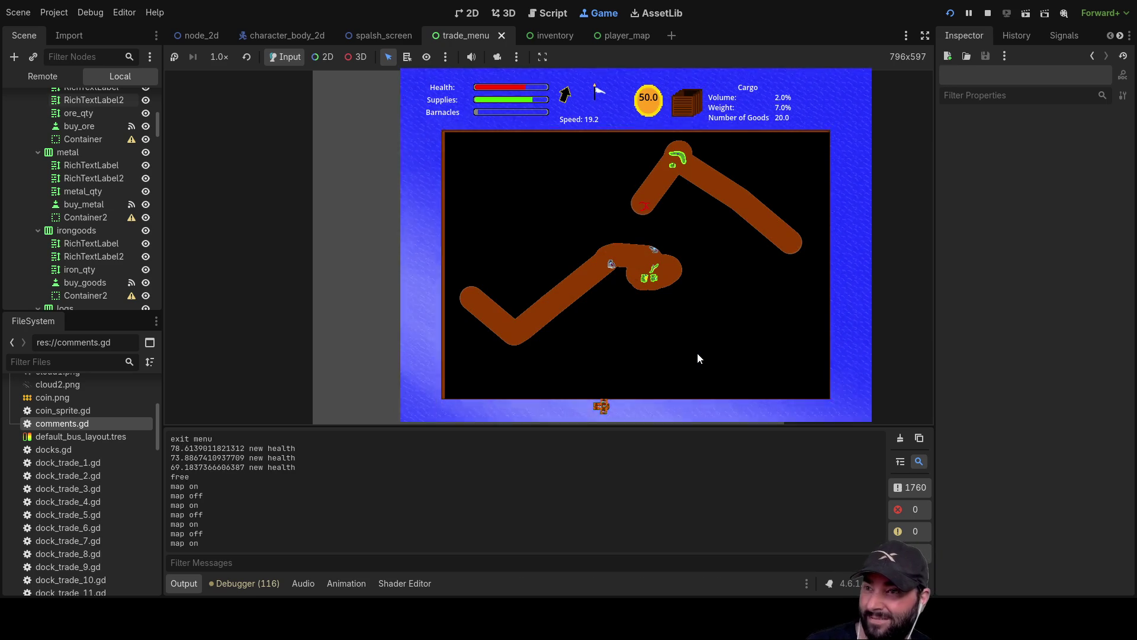
pyautogui.press('m')
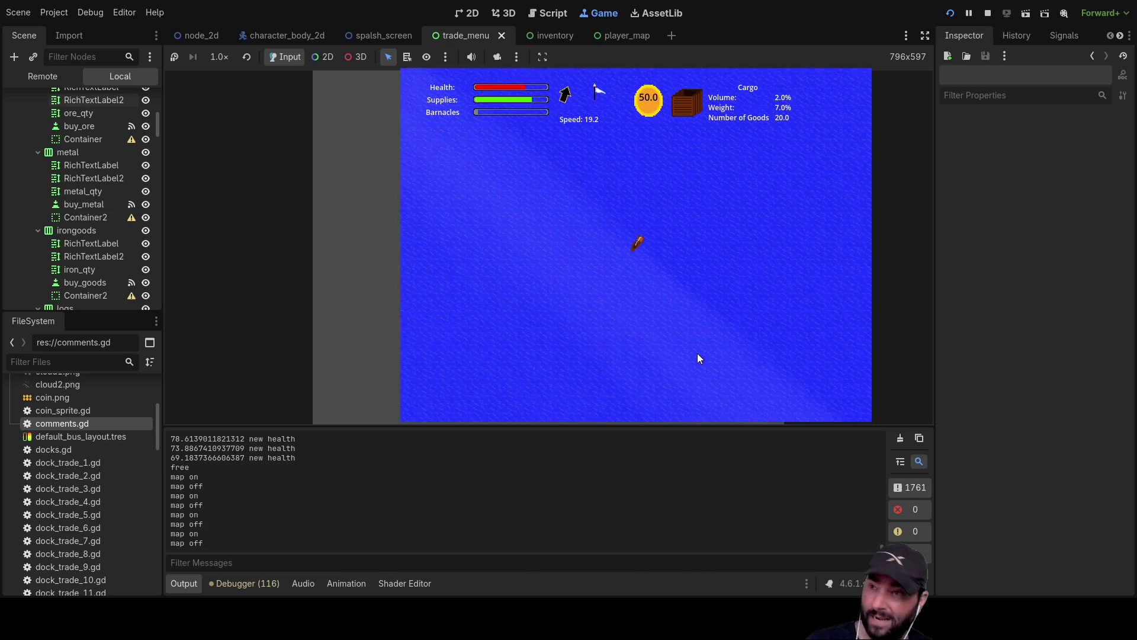
pyautogui.press('i')
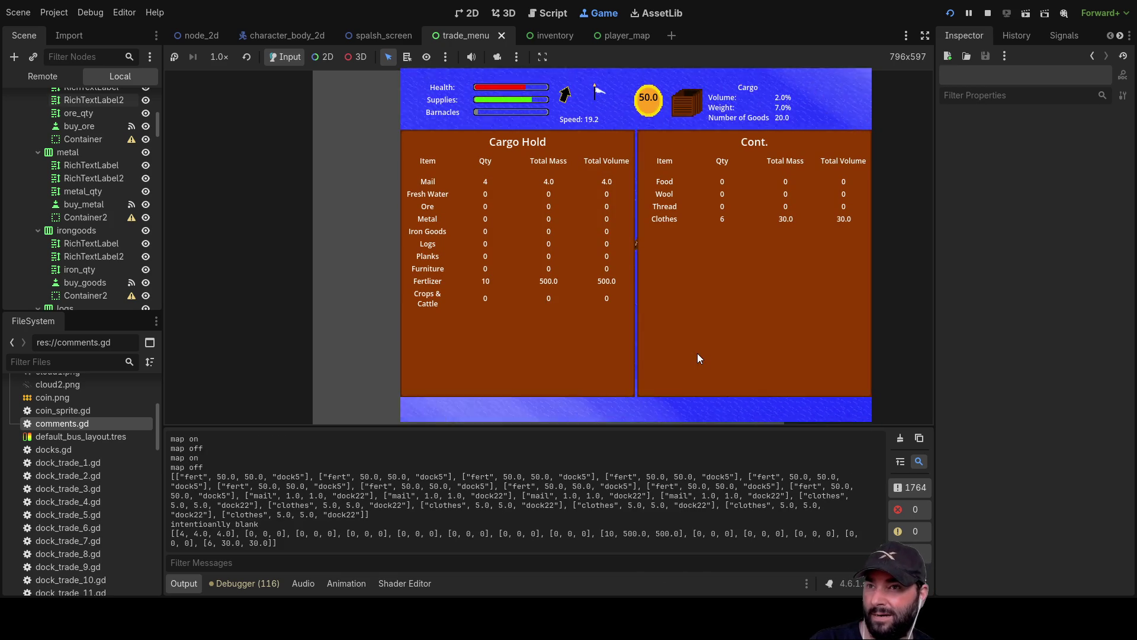
pyautogui.press('i')
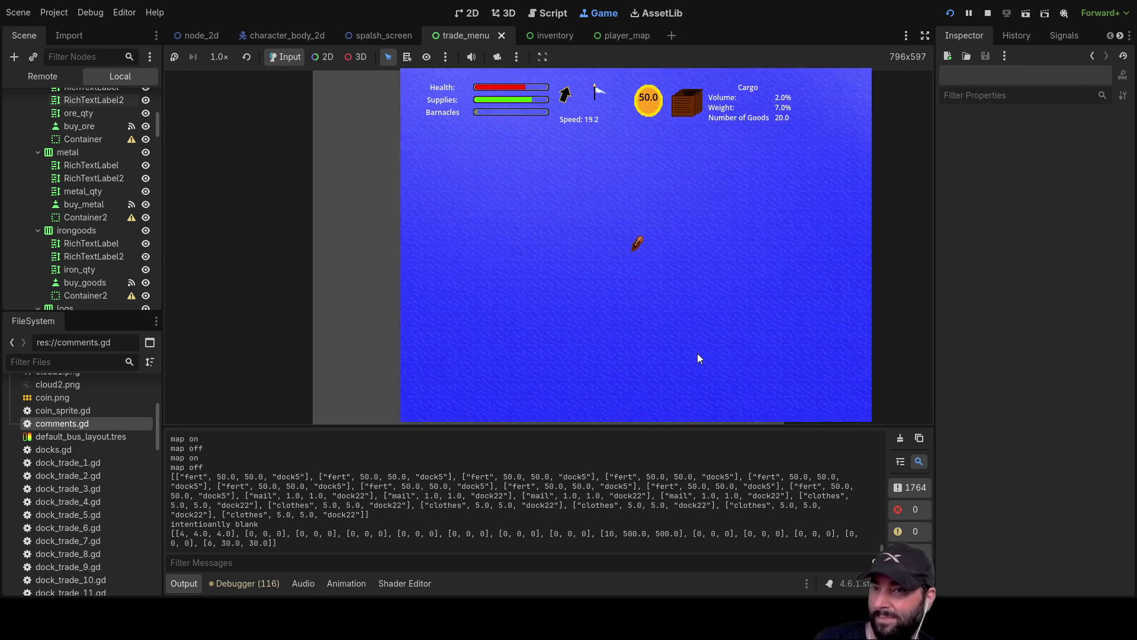
pyautogui.press('m')
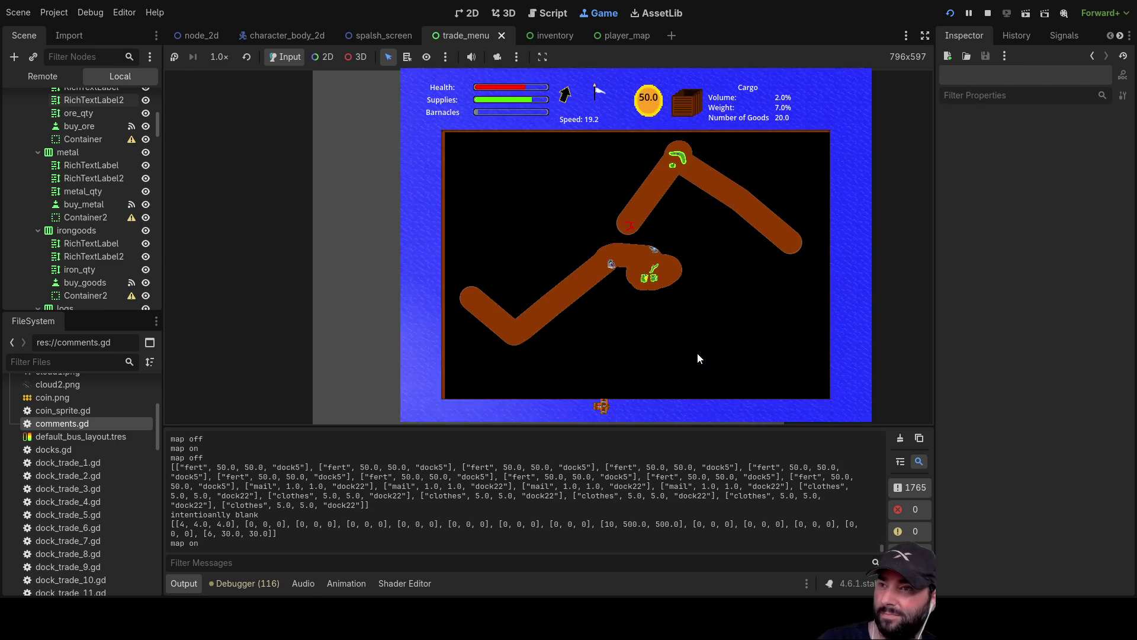
pyautogui.press('m')
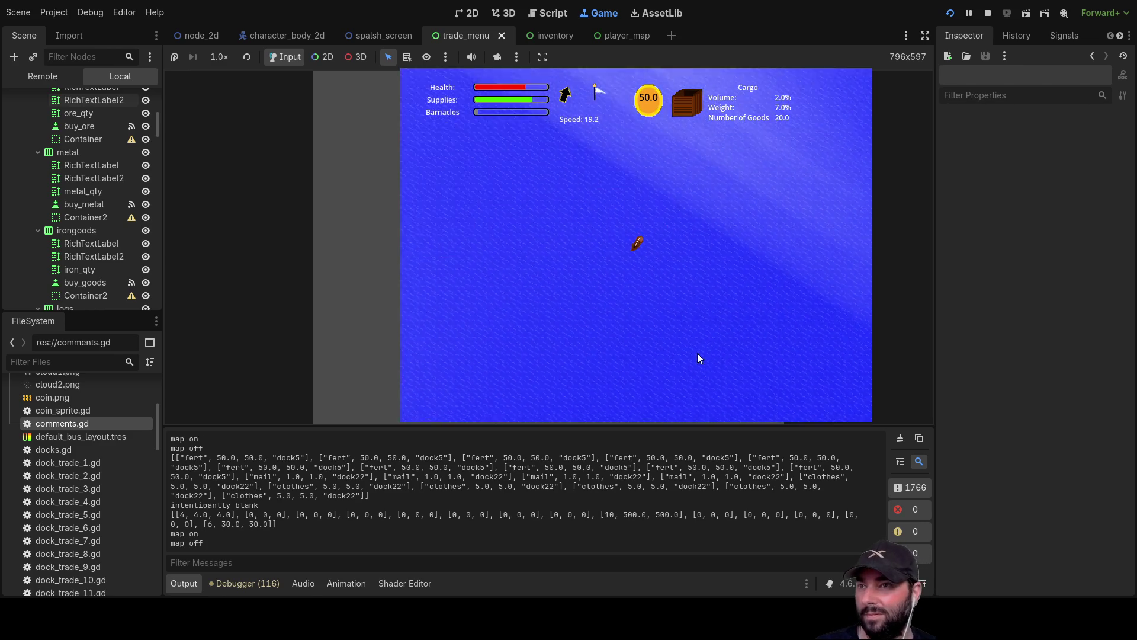
pyautogui.press('m')
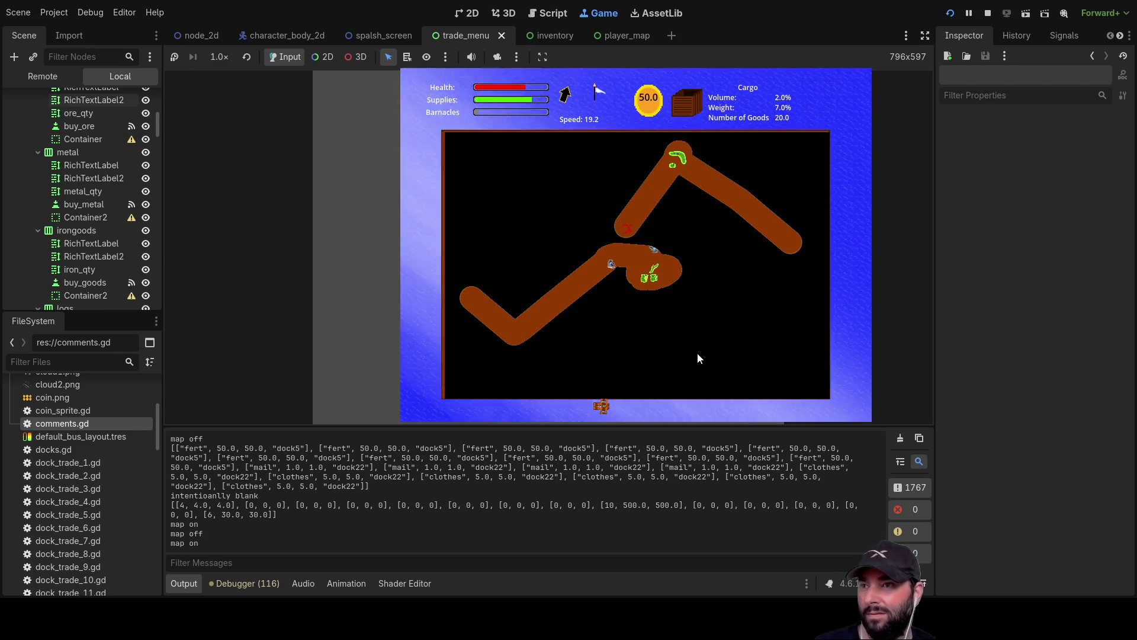
pyautogui.press('m')
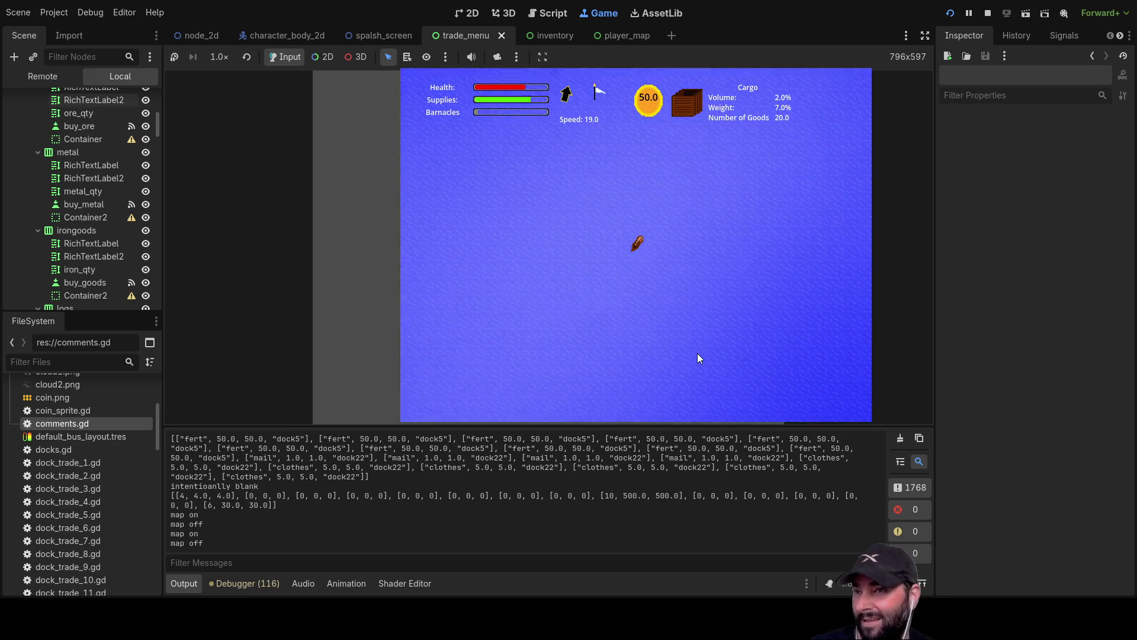
# Steer the ship right toward the dock, adjusting zoom and checking the map
pyautogui.press('Right')
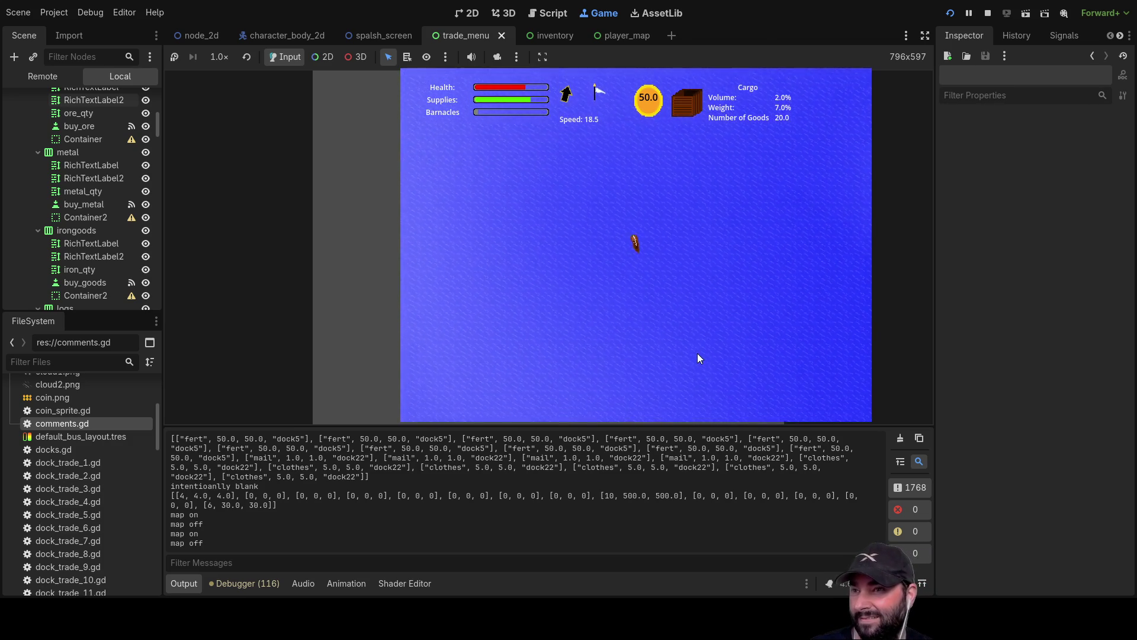
pyautogui.press('m')
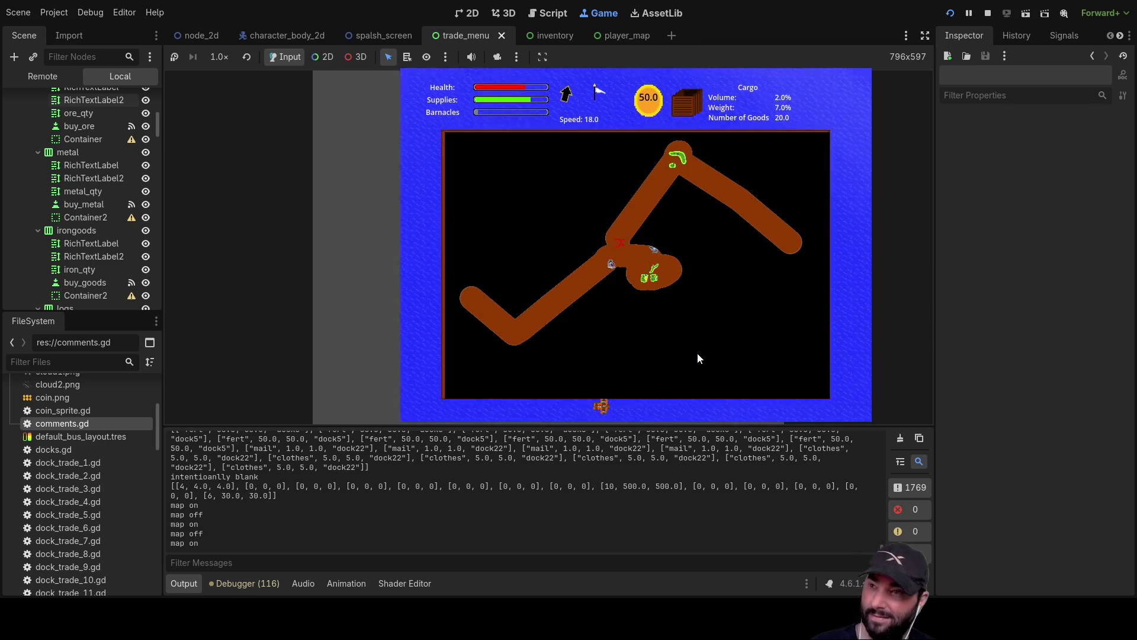
pyautogui.press('m')
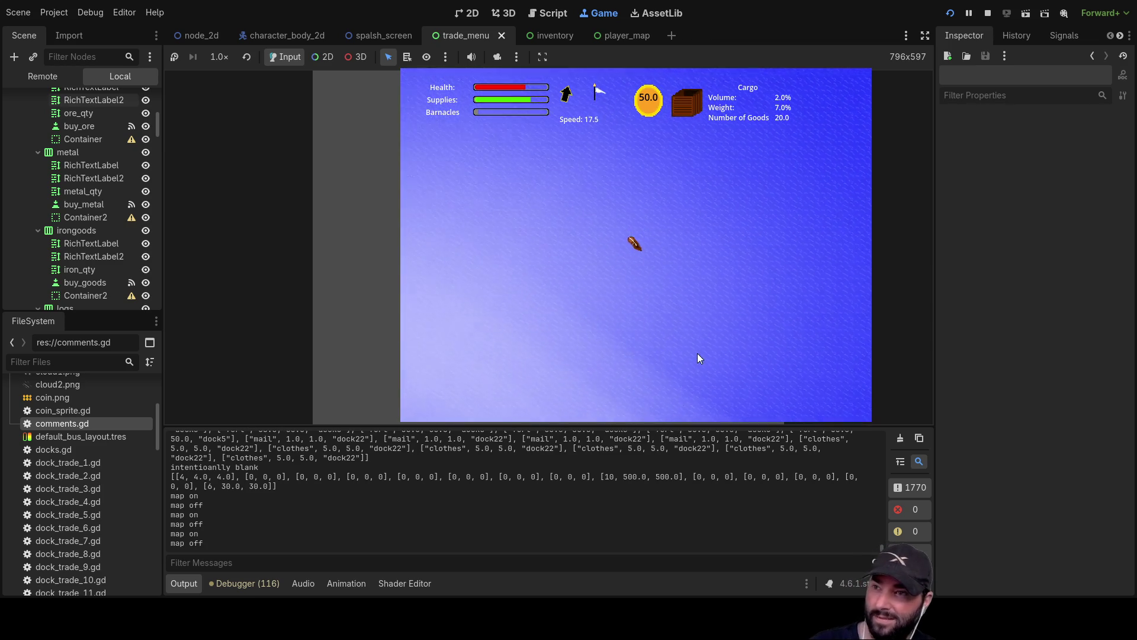
pyautogui.press('Right')
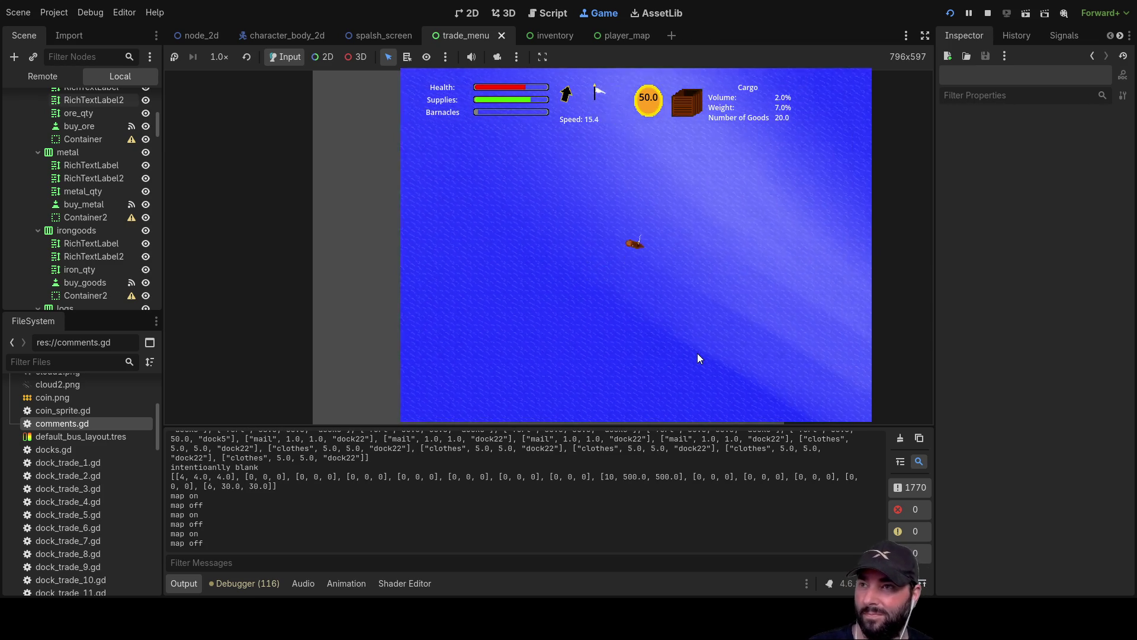
pyautogui.scroll(3, 716, 313)
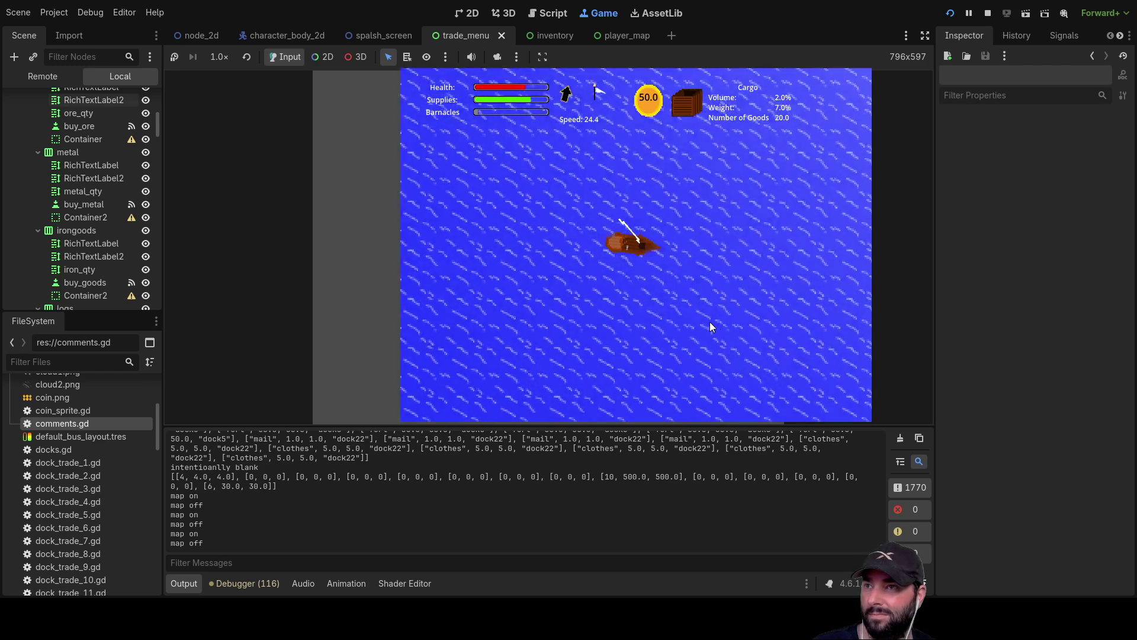
pyautogui.scroll(-5, 708, 319)
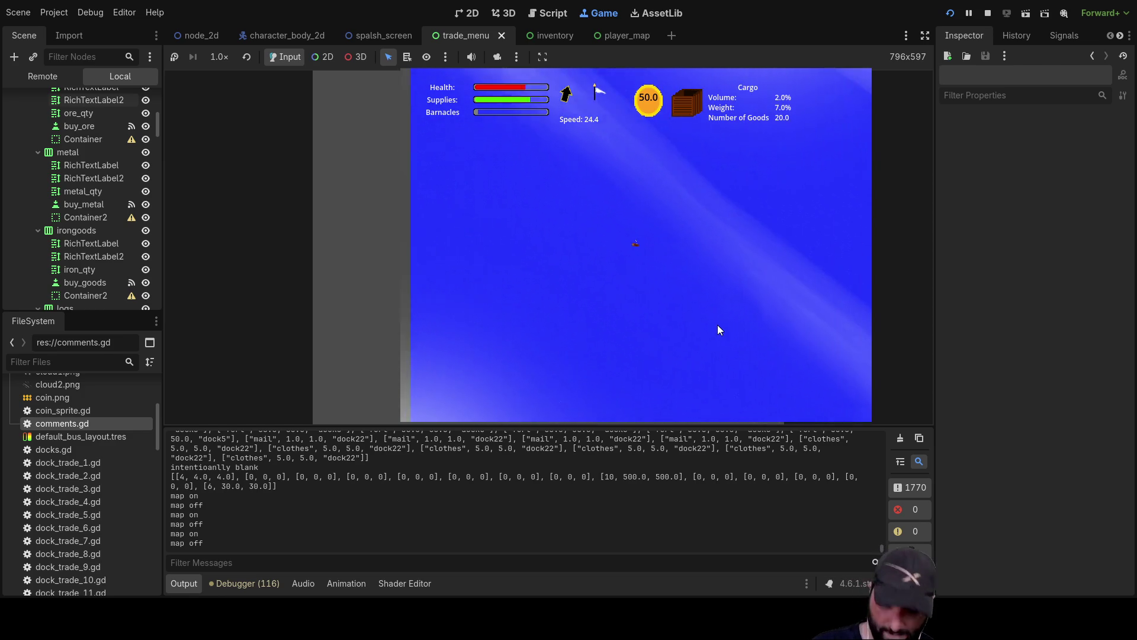
pyautogui.press('m')
pyautogui.press('m')
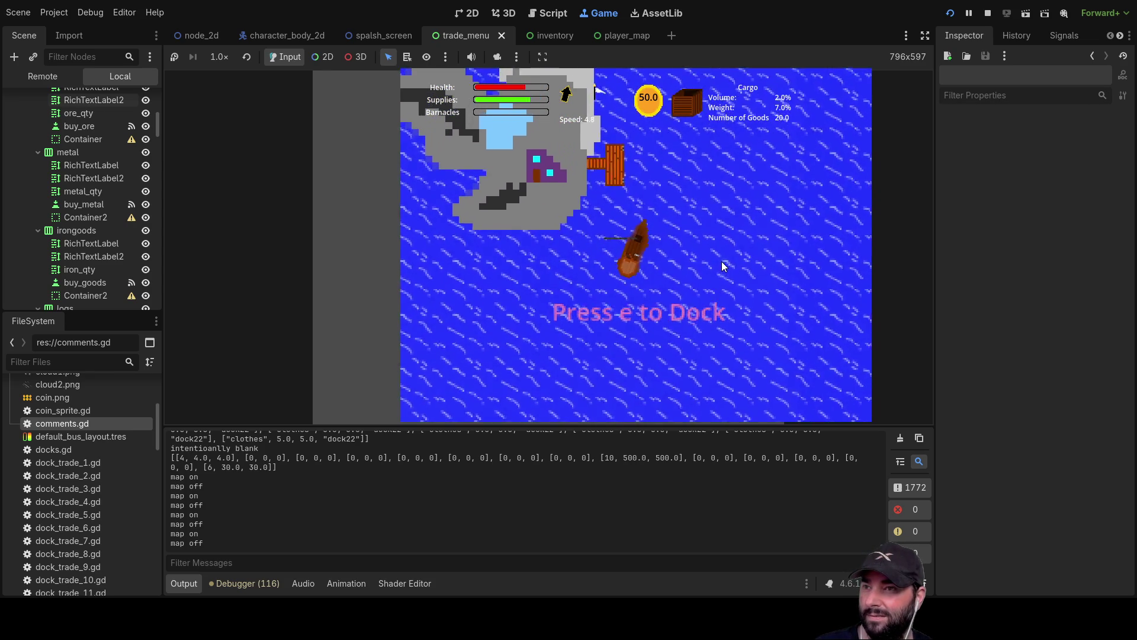
# Dock the ship and sell the Clothes and Mail in the hold
pyautogui.press('e')
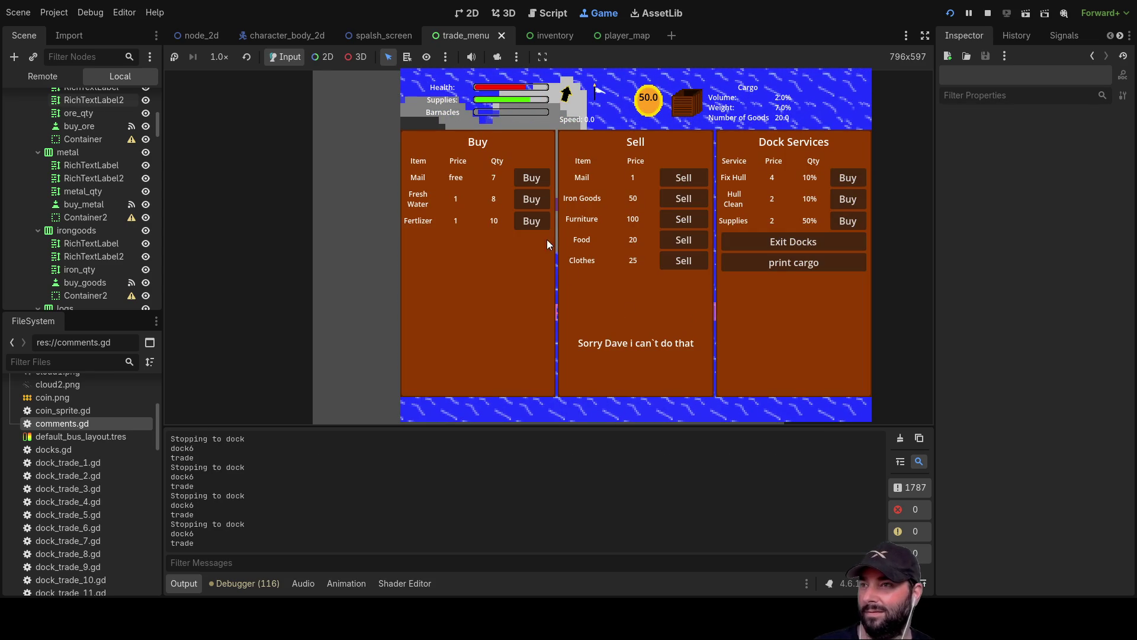
pyautogui.click(690, 261)
pyautogui.tripleClick(689, 260)
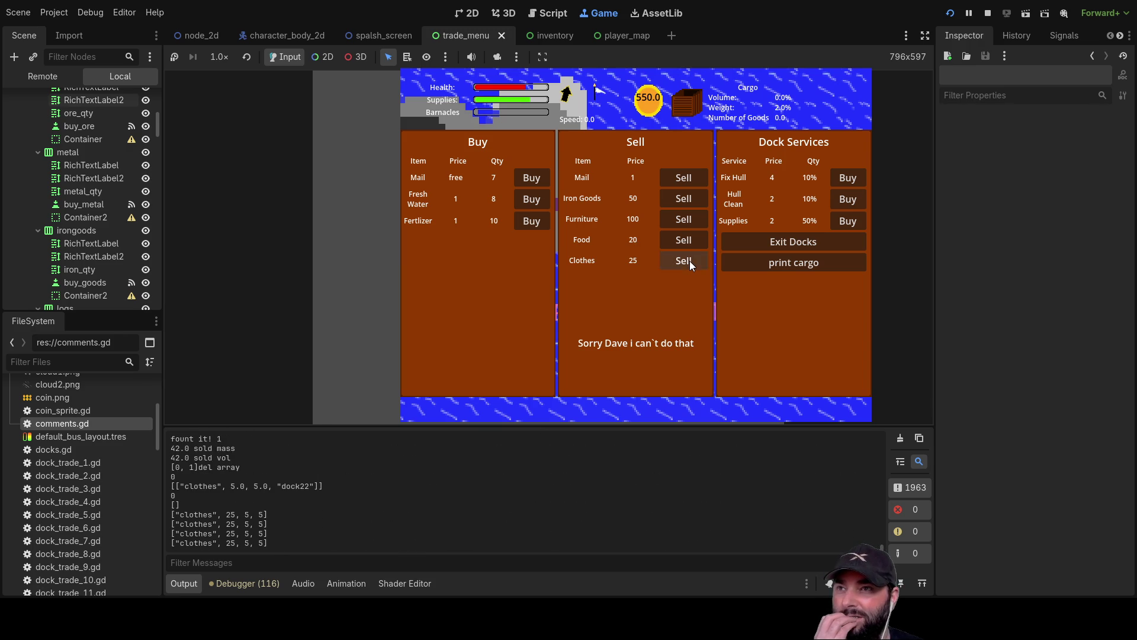
pyautogui.tripleClick(683, 177)
pyautogui.tripleClick(683, 177)
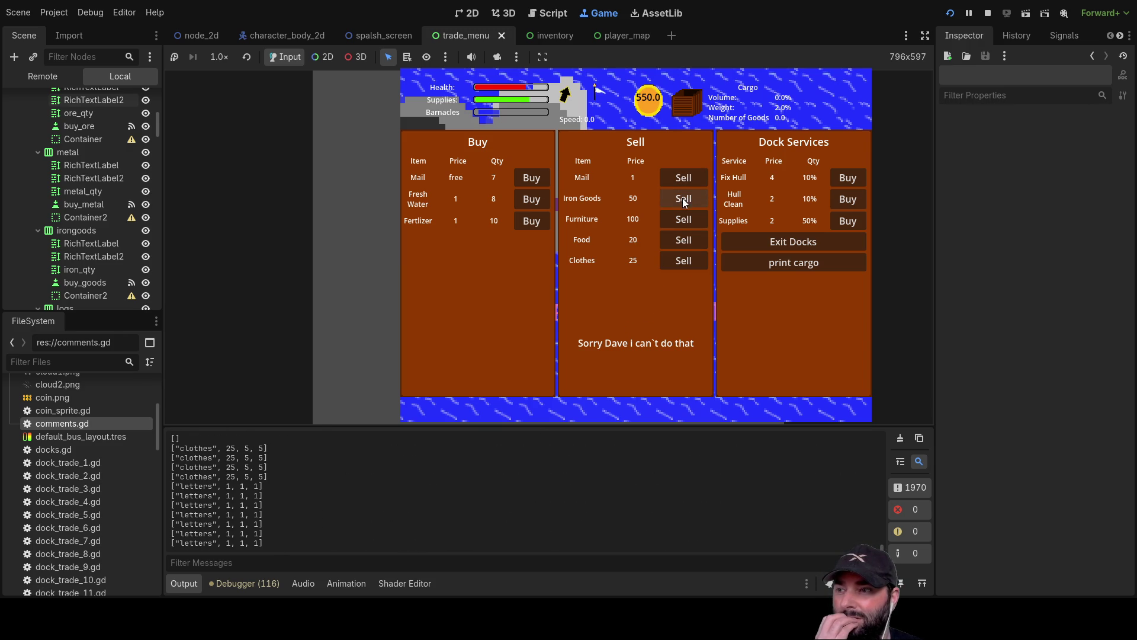
# Buy out the Fresh Water, Mail and Fertilizer, then exit the docks
pyautogui.tripleClick(530, 199)
pyautogui.doubleClick(532, 199)
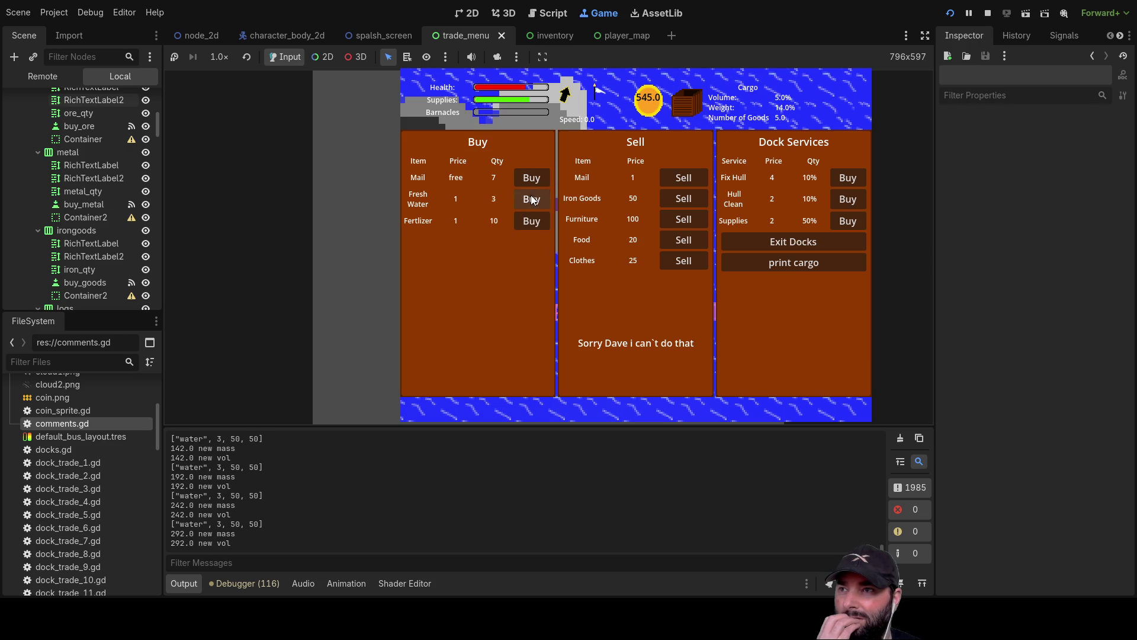
pyautogui.doubleClick(532, 200)
pyautogui.tripleClick(531, 179)
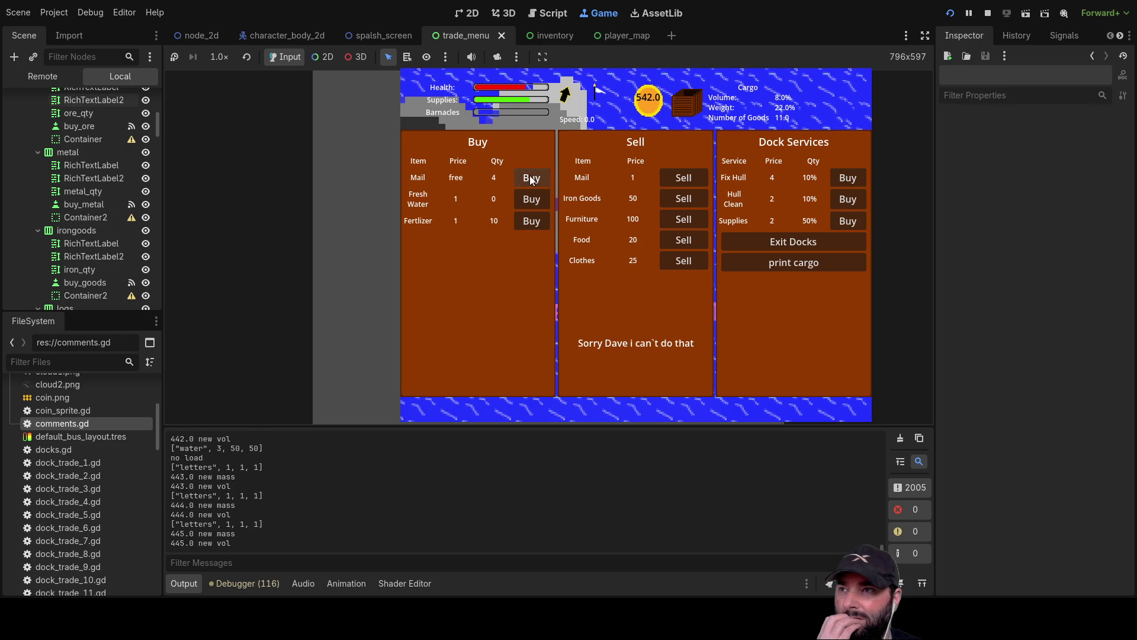
pyautogui.doubleClick(532, 179)
pyautogui.tripleClick(532, 223)
pyautogui.tripleClick(532, 222)
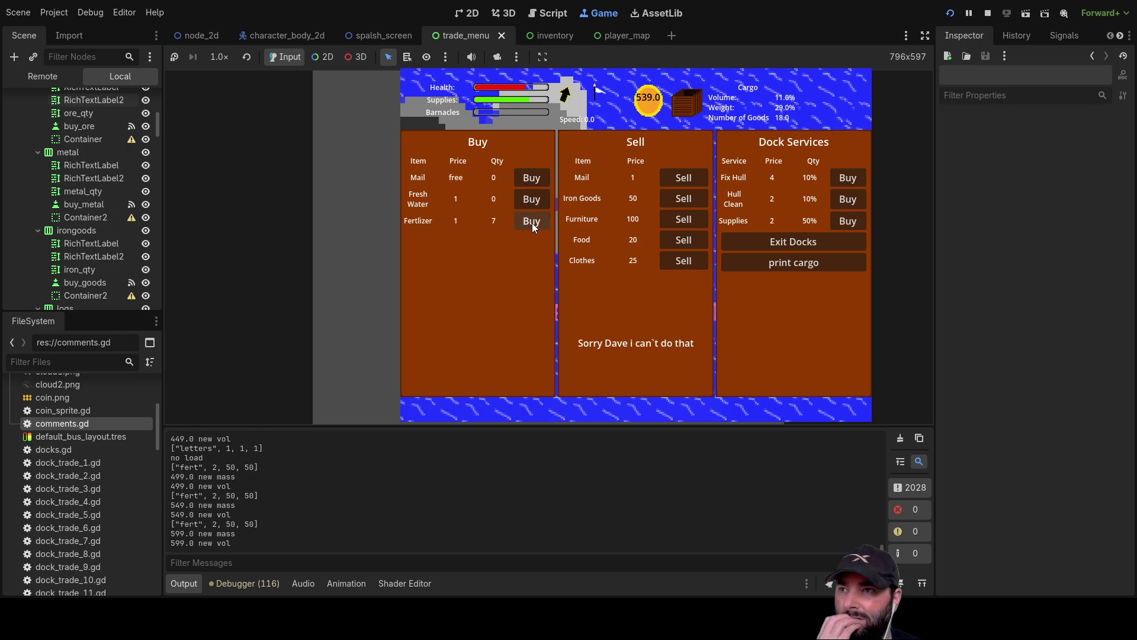
pyautogui.doubleClick(532, 222)
pyautogui.doubleClick(532, 222)
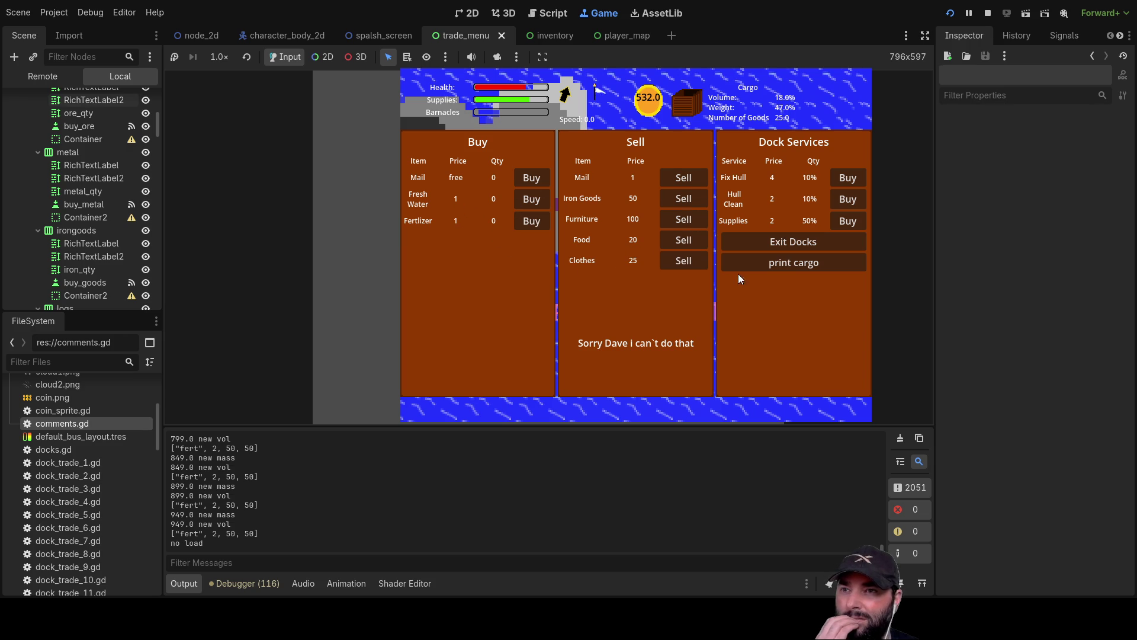
pyautogui.click(794, 242)
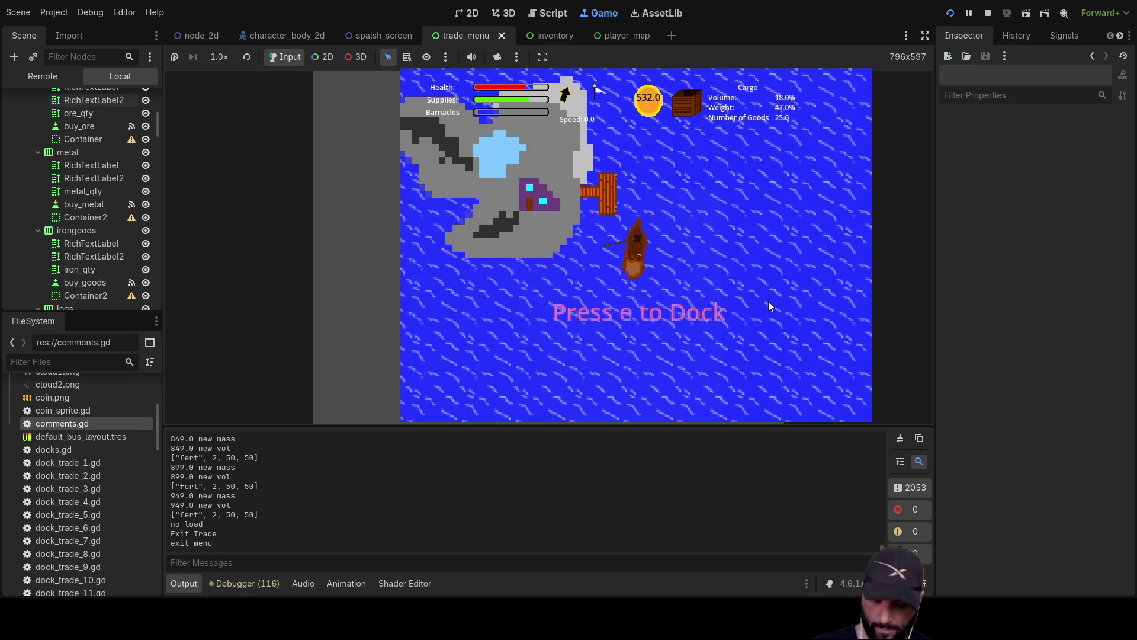
# Check the new cargo, then sail away from the dock, turning right
pyautogui.press('i')
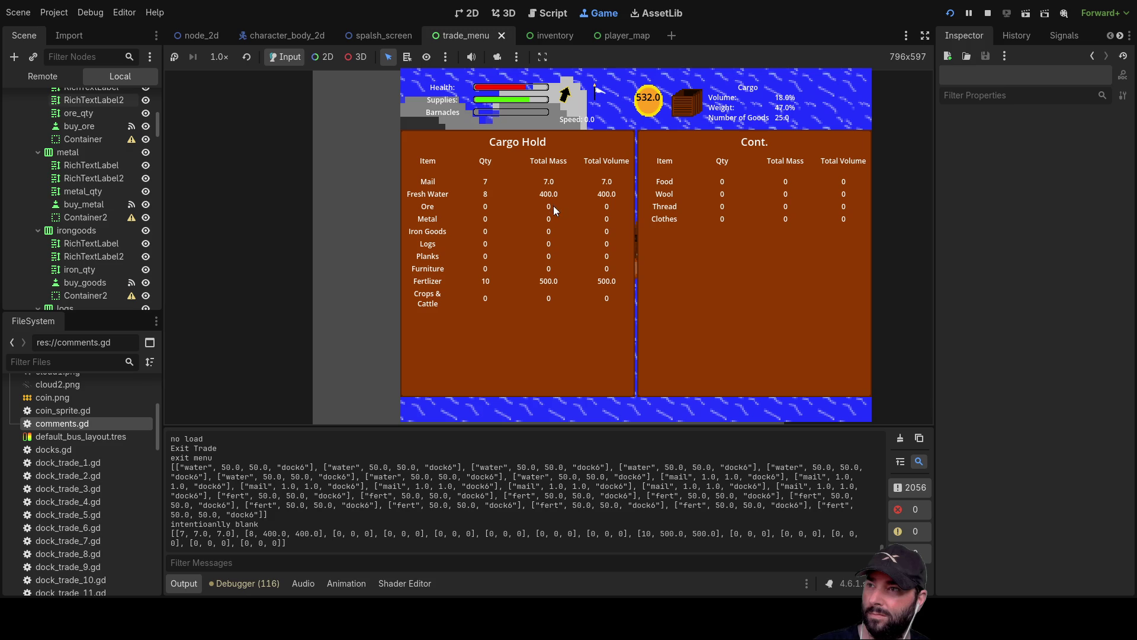
pyautogui.press('i')
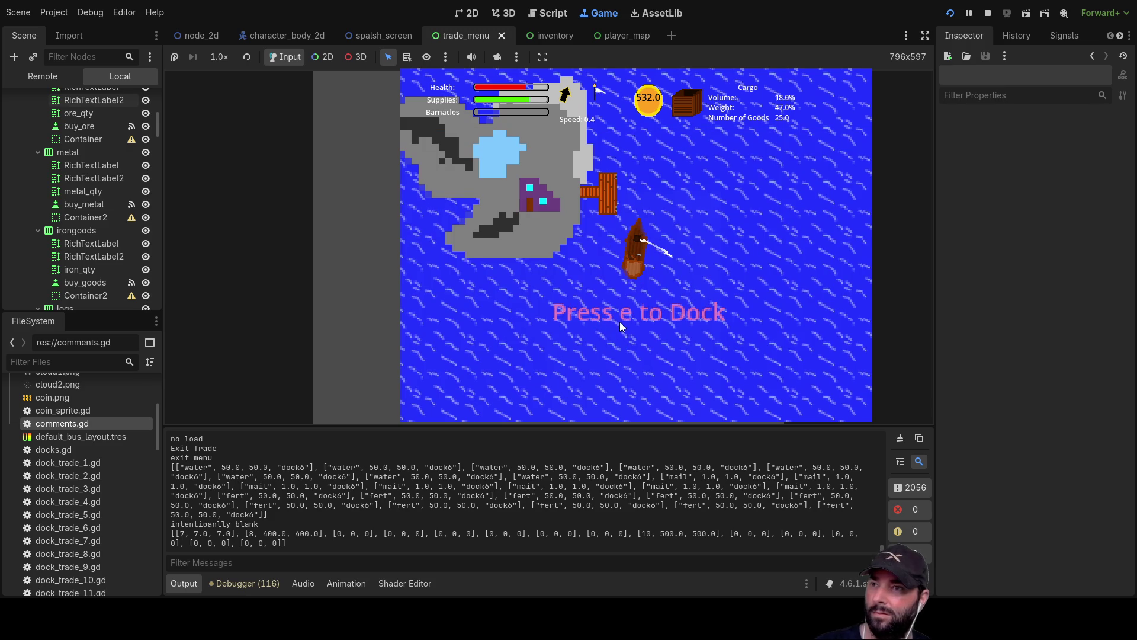
pyautogui.press('w')
pyautogui.press('m')
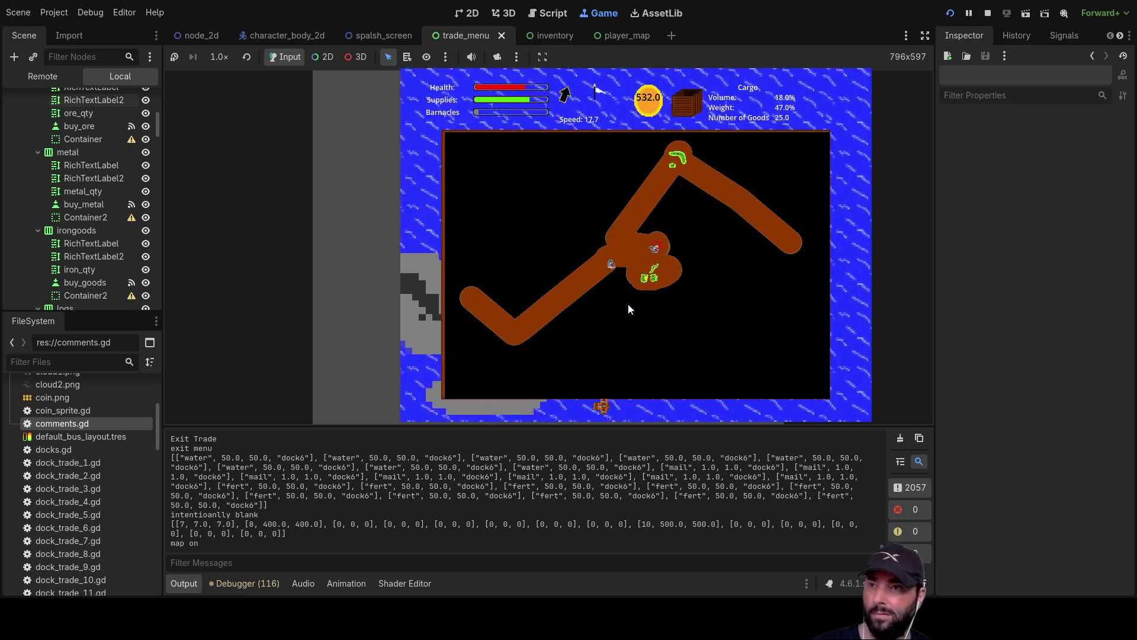
pyautogui.press('m')
pyautogui.press('d')
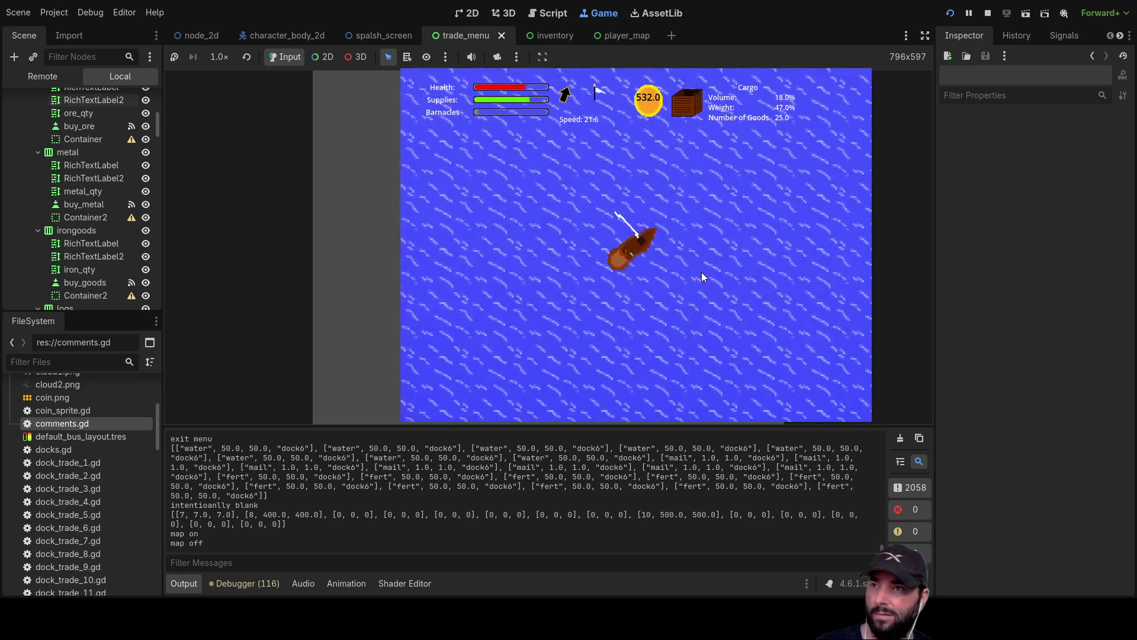
pyautogui.press('d')
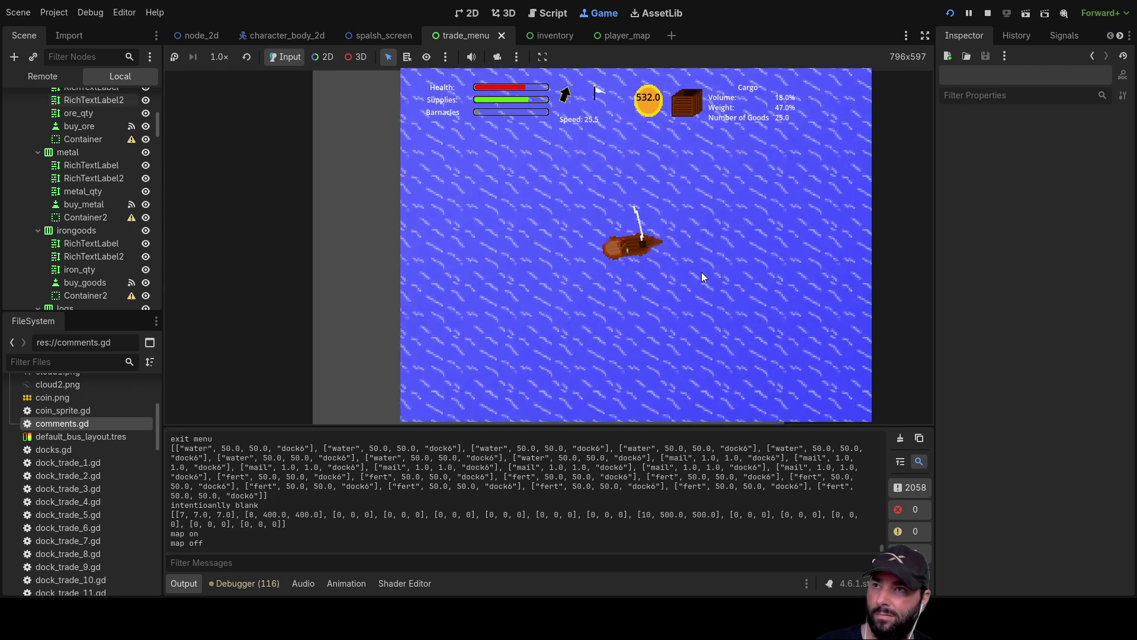
# Show the in-game map and zoom the game view out
pyautogui.press('m')
pyautogui.press('m')
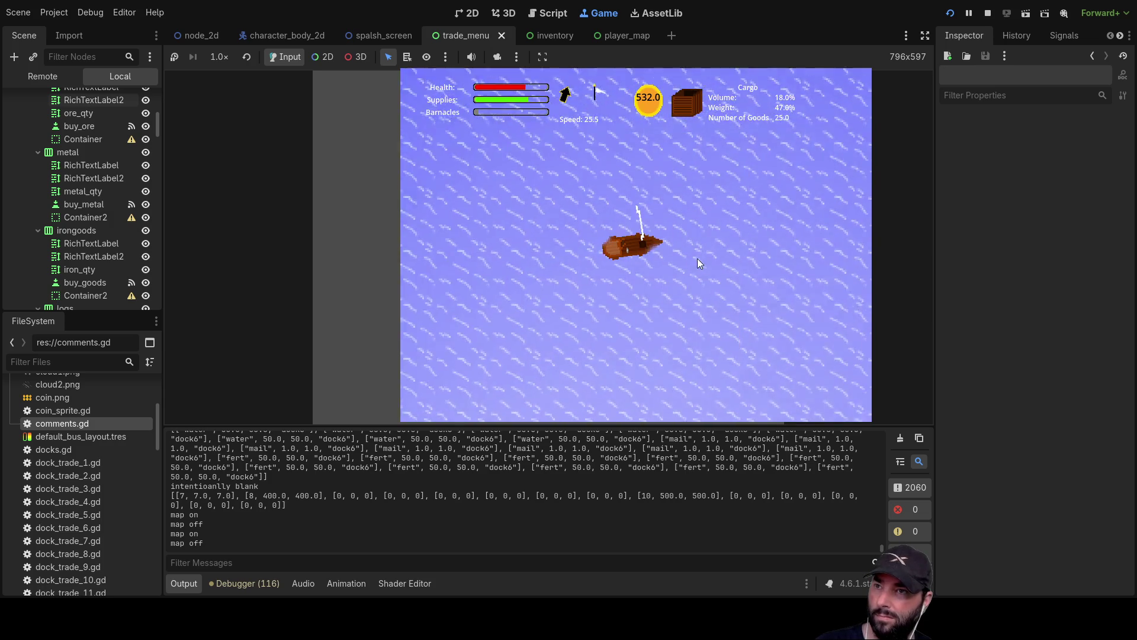
pyautogui.scroll(-2, 686, 298)
pyautogui.scroll(-2, 686, 297)
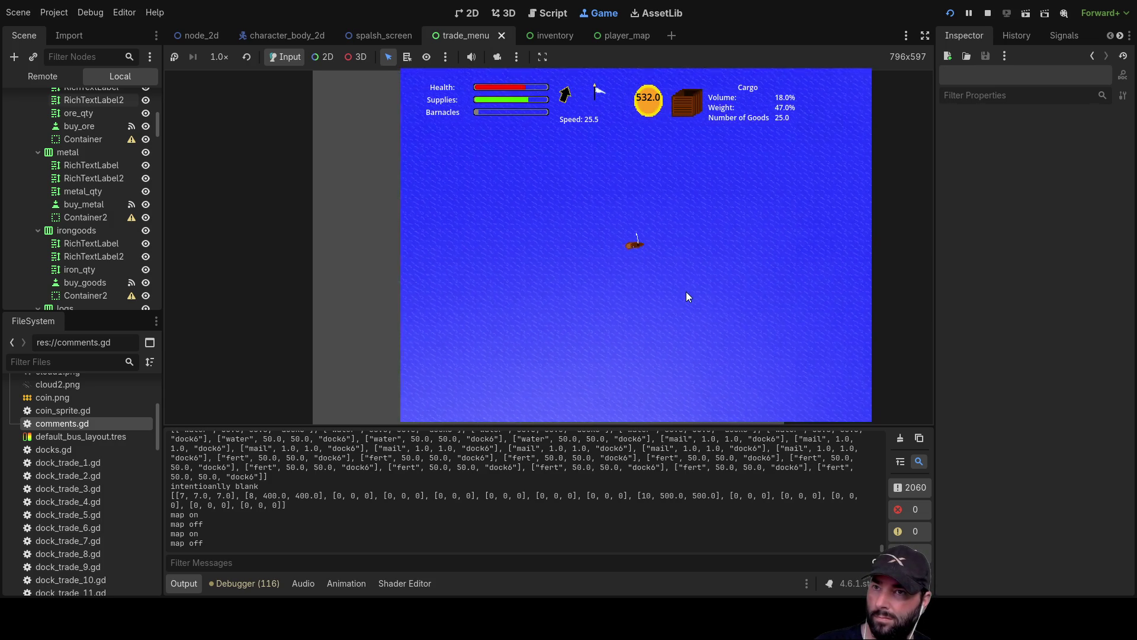
pyautogui.scroll(-1, 686, 291)
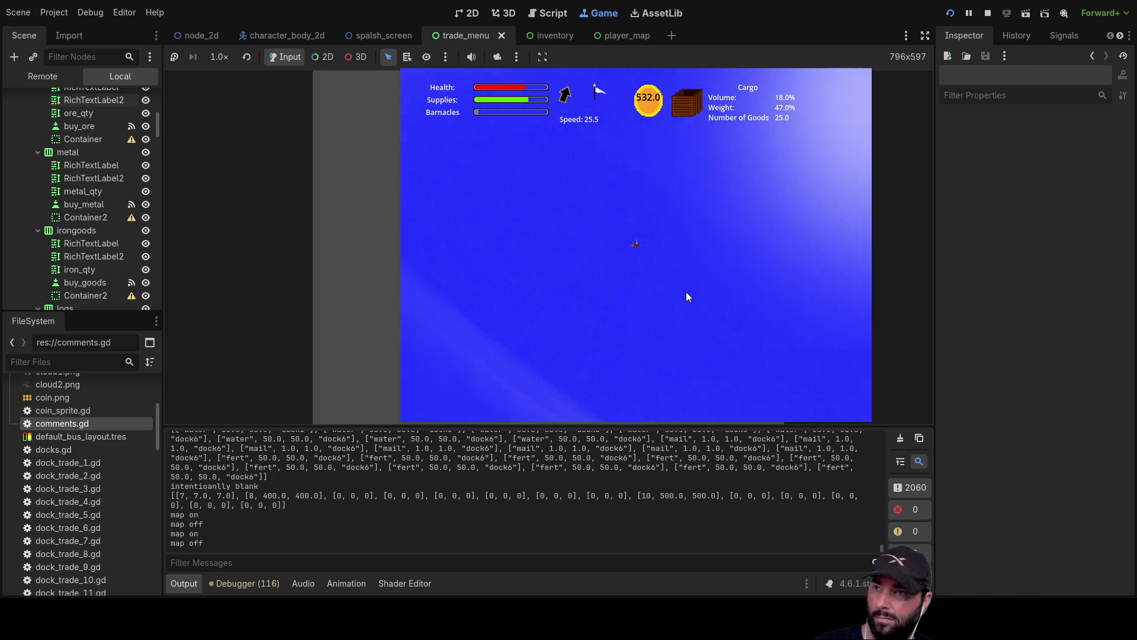
# Toggle the in-game map several times to follow the ship's route
pyautogui.press('m')
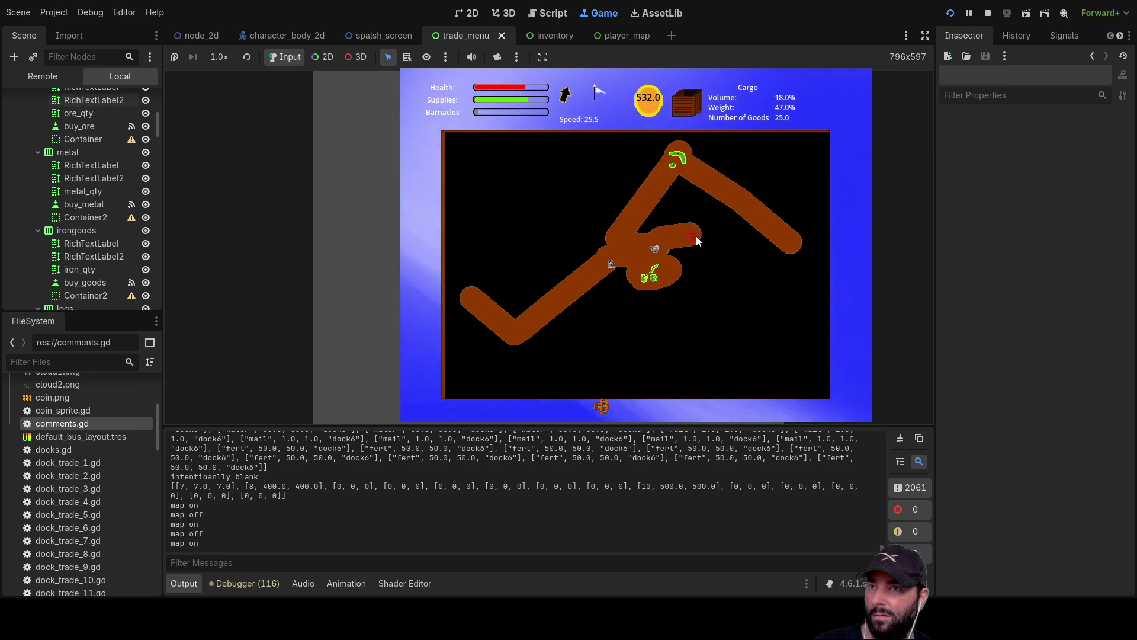
pyautogui.press('m')
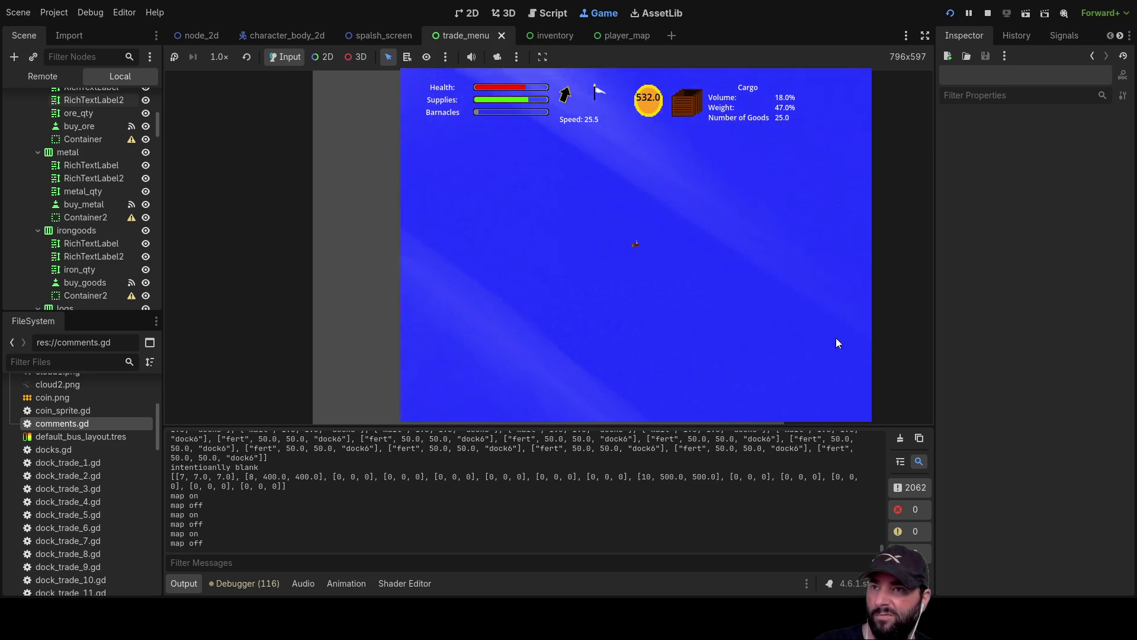
pyautogui.press('m')
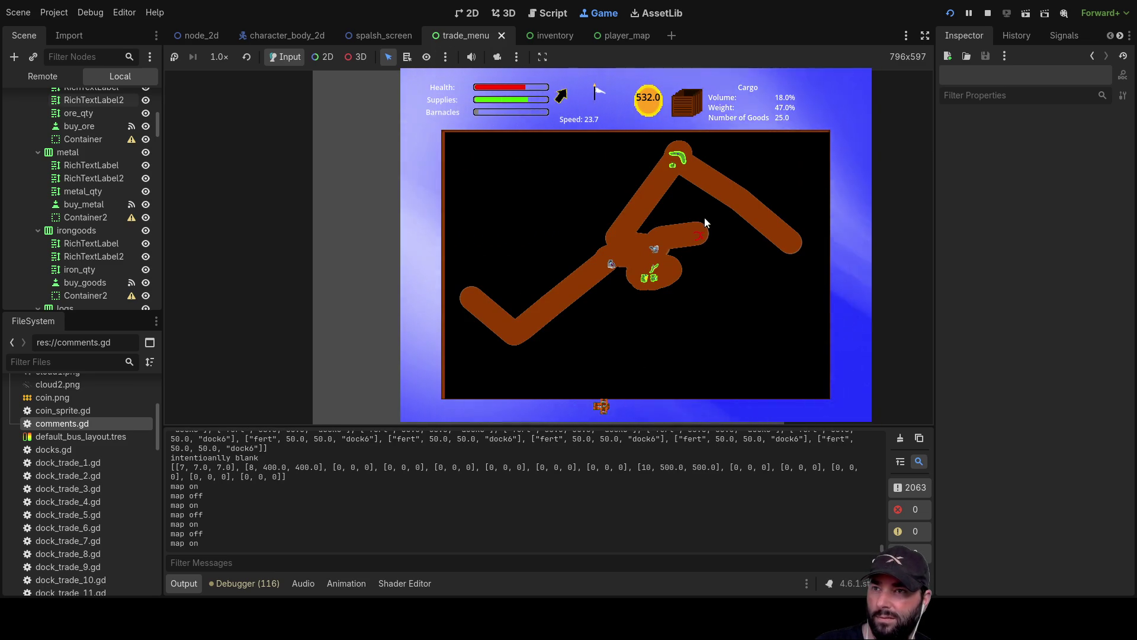
pyautogui.press('m')
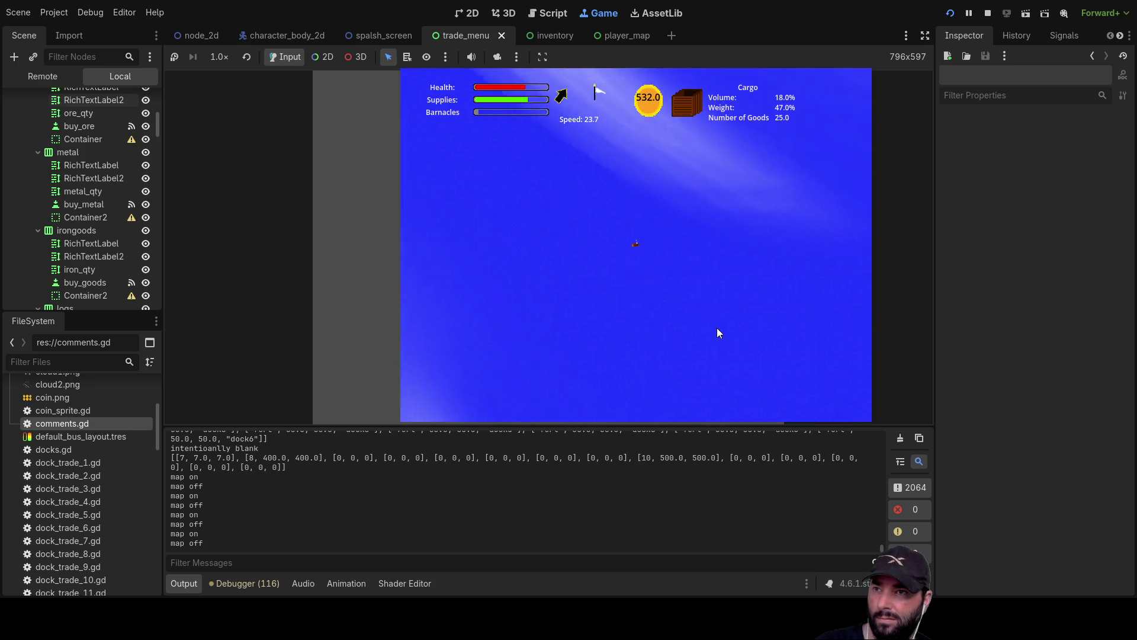
pyautogui.press('m')
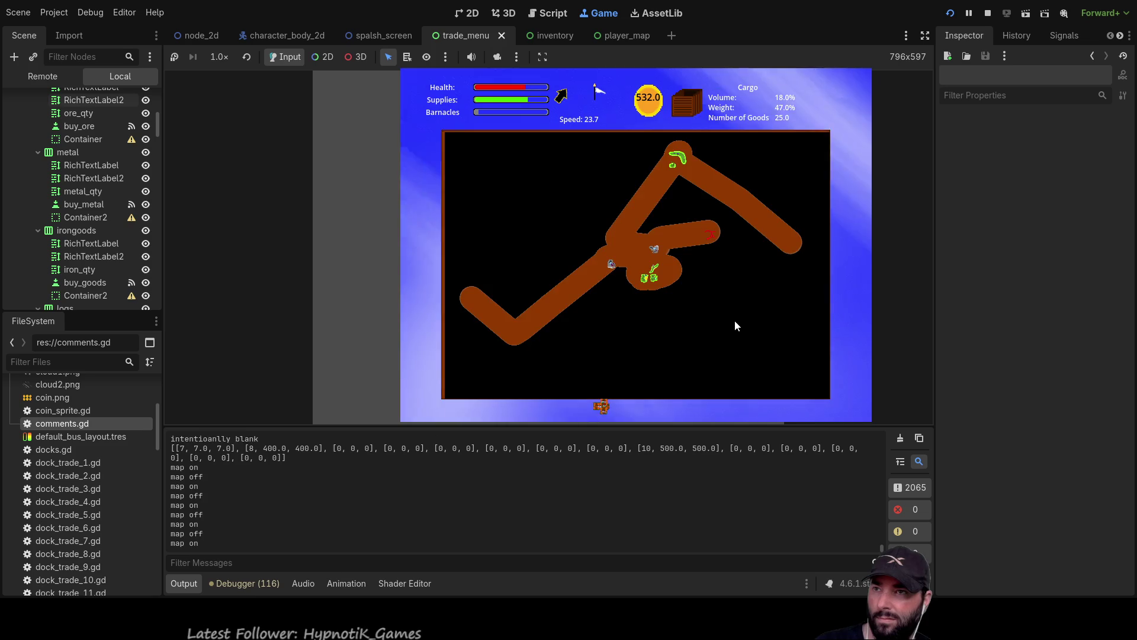
pyautogui.press('m')
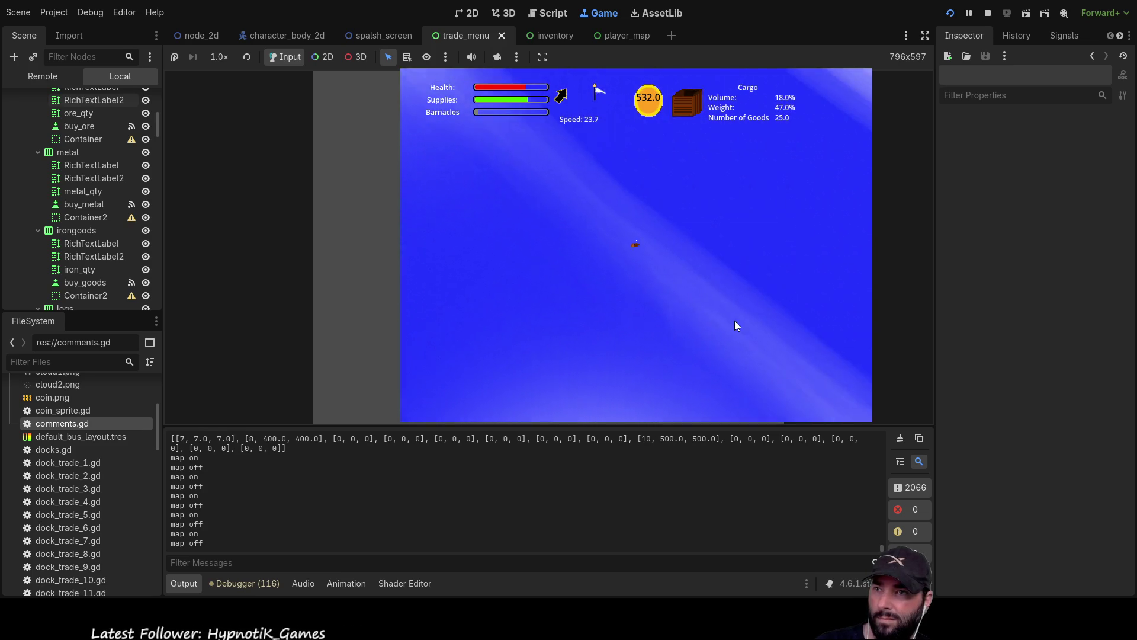
pyautogui.press('m')
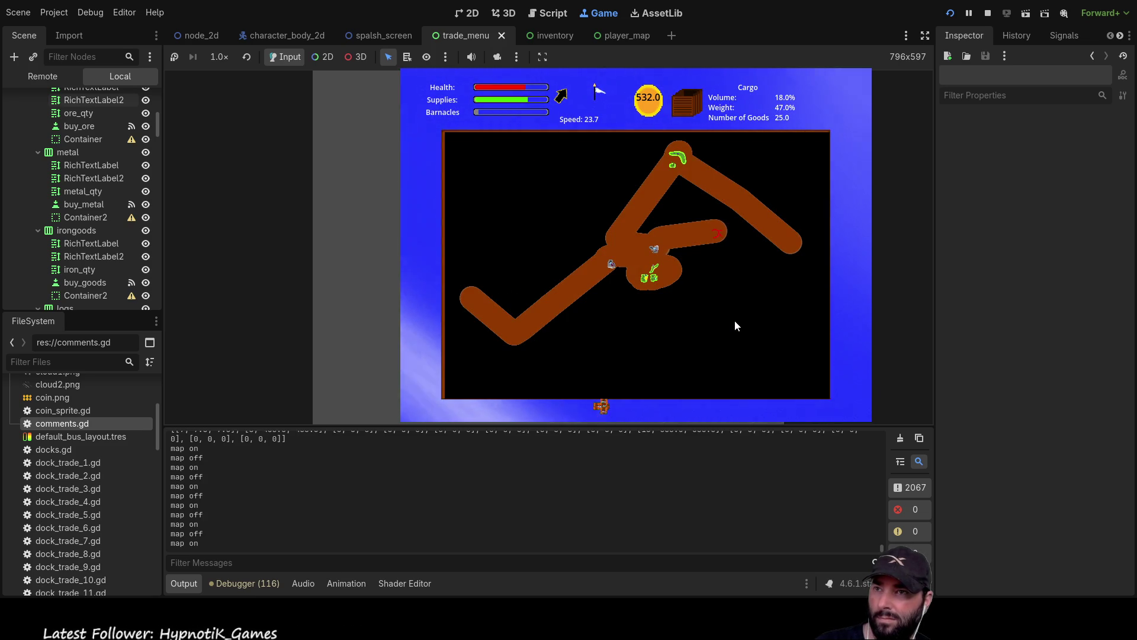
pyautogui.press('m')
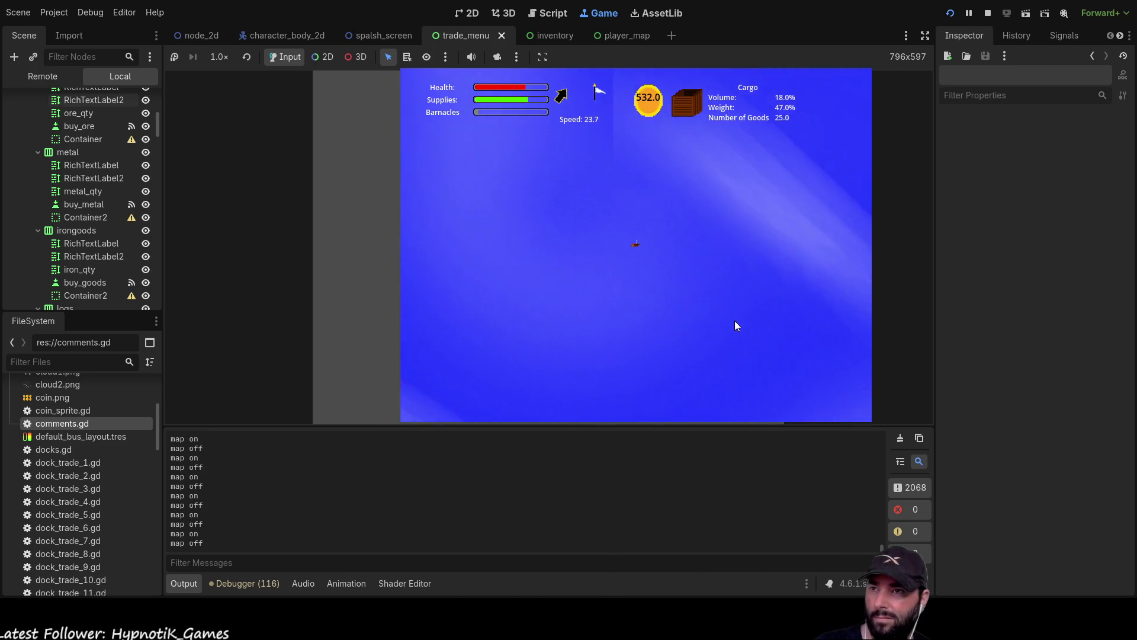
# Speed the ship up, check the map again, and open the Cargo Hold panel
pyautogui.press('m')
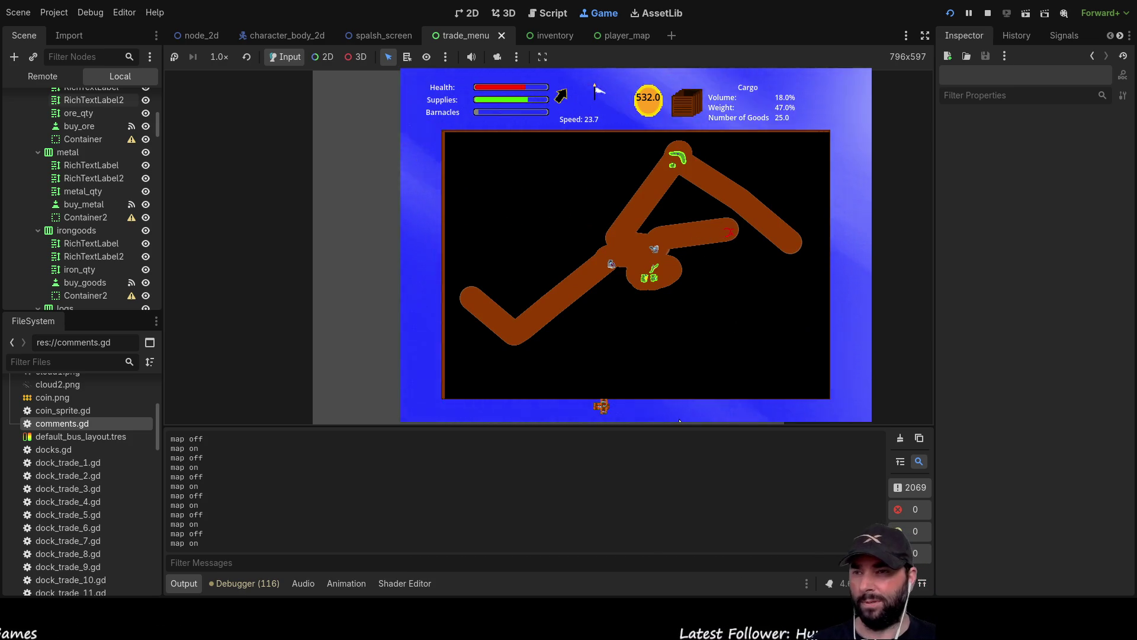
pyautogui.press('m')
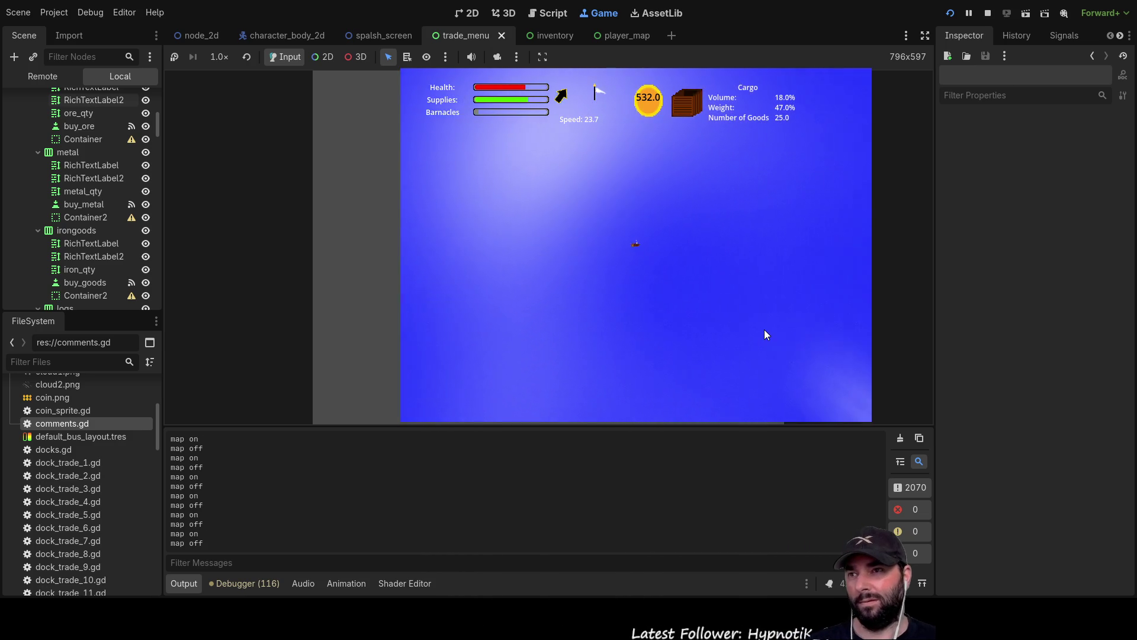
pyautogui.press('m')
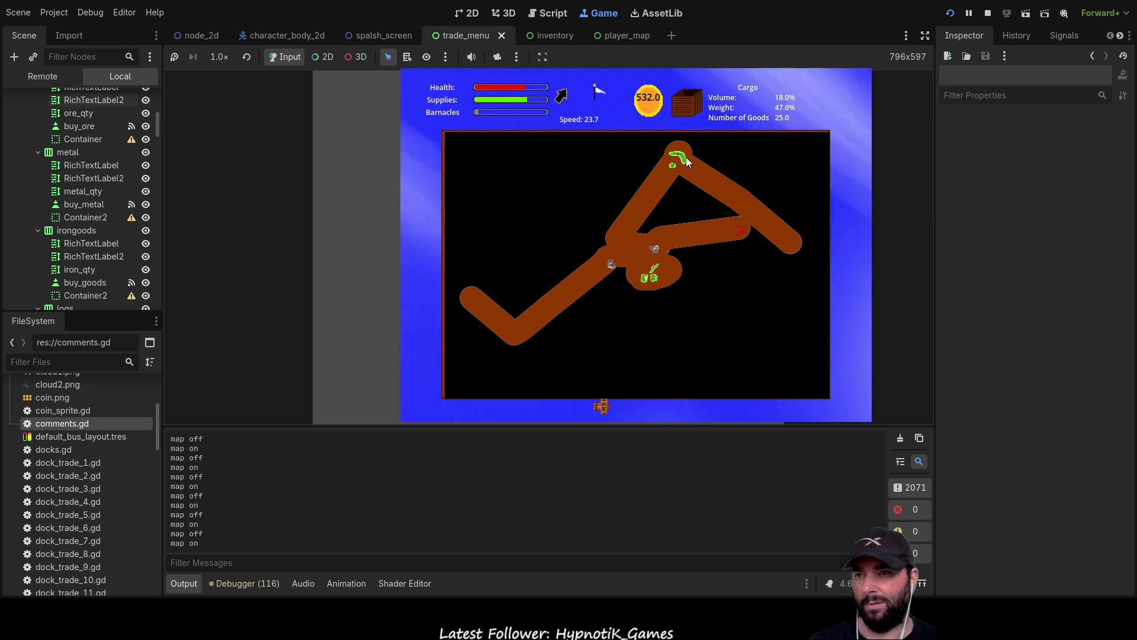
pyautogui.press('m')
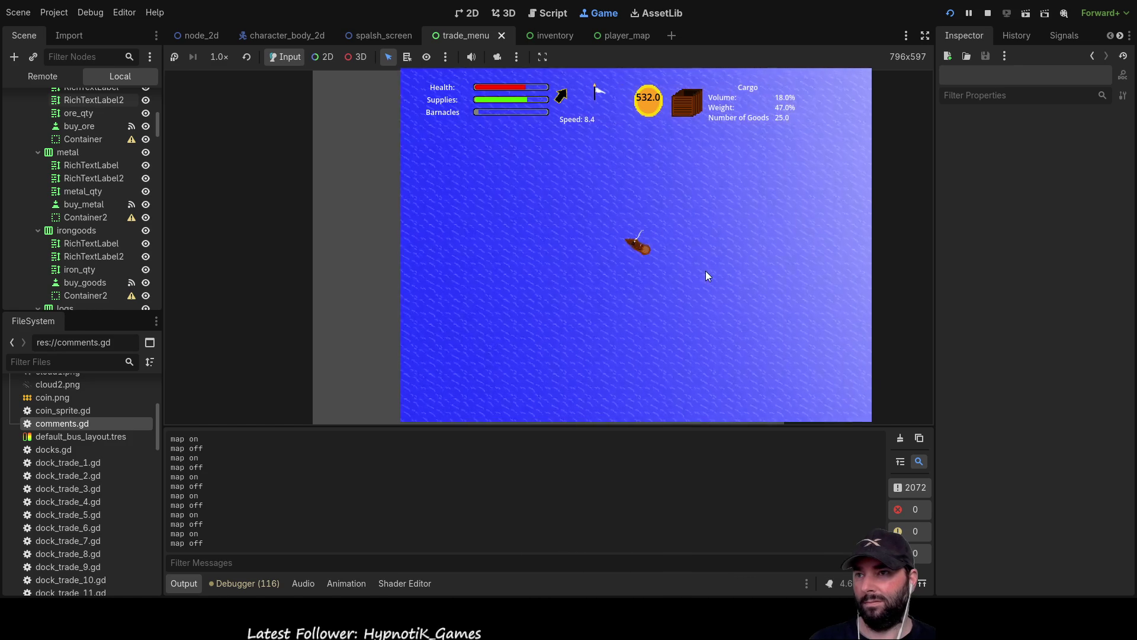
pyautogui.press('Up')
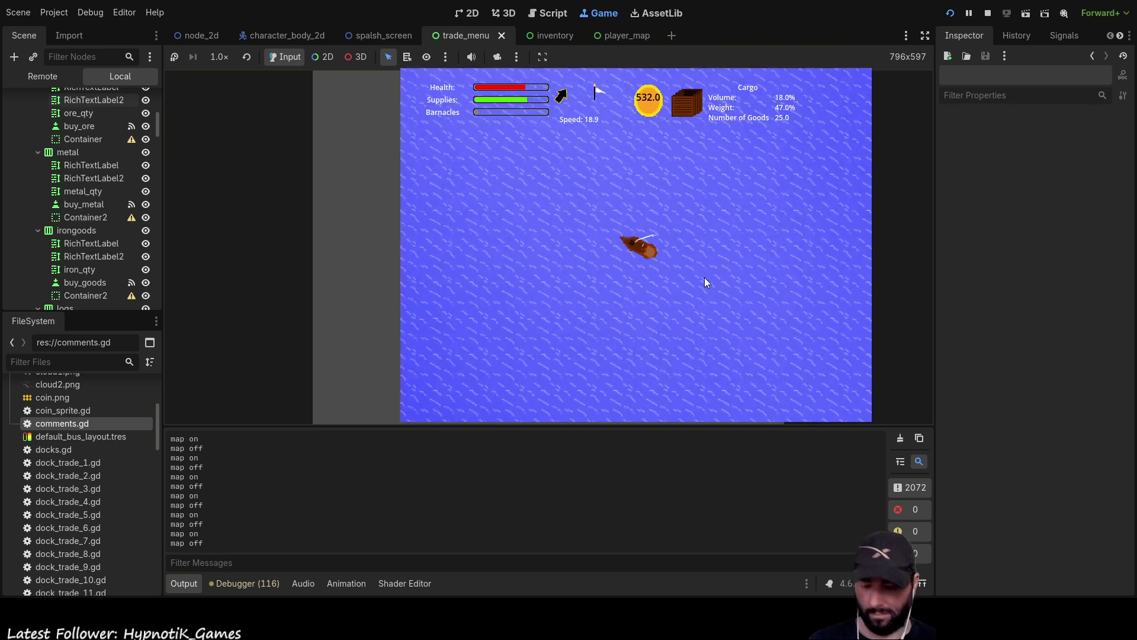
pyautogui.press('m')
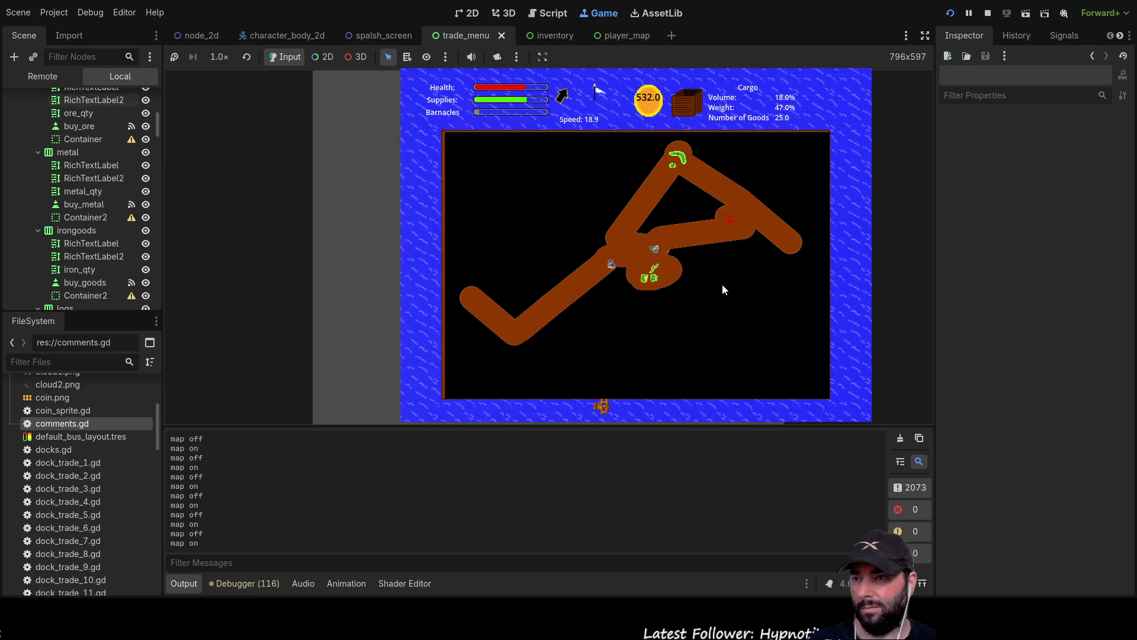
pyautogui.press('m')
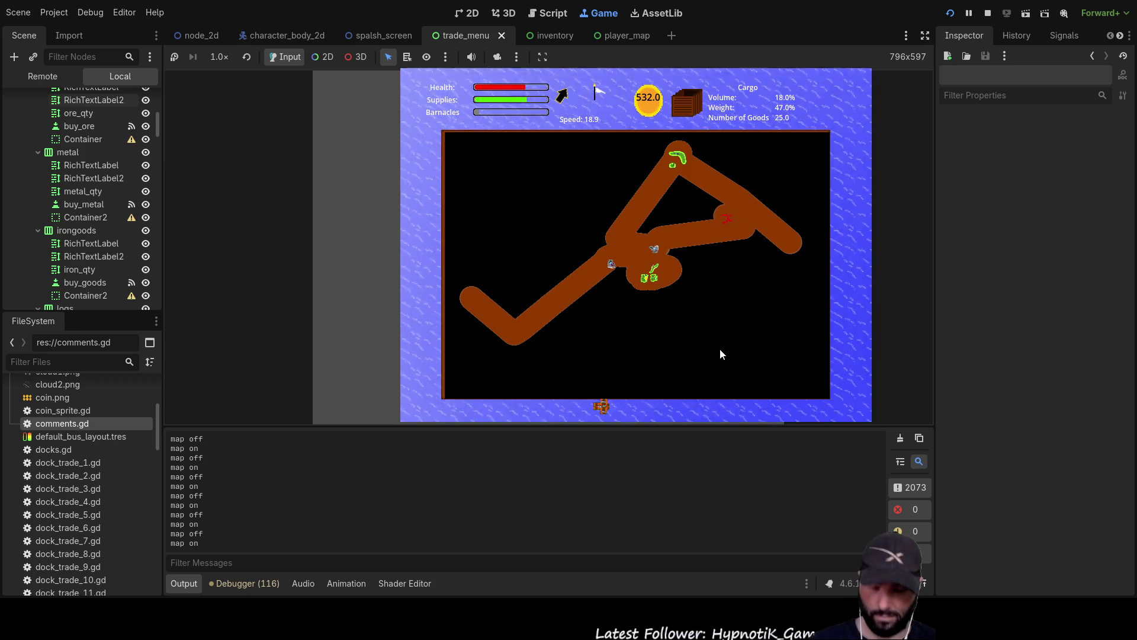
pyautogui.press('i')
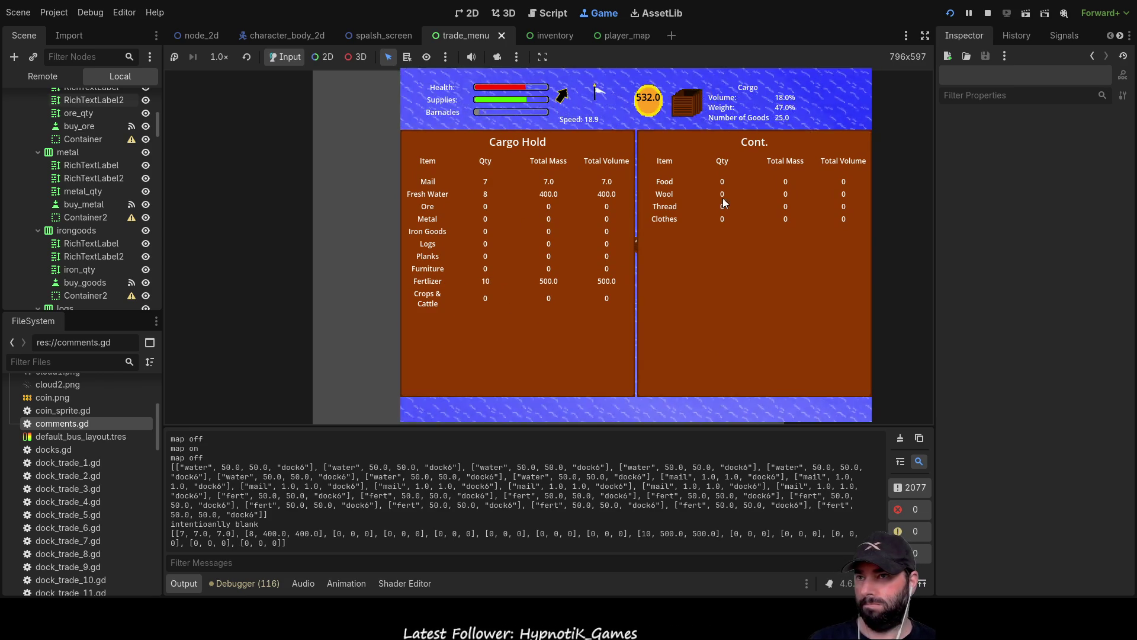
# Close the cargo hold and maneuver the ship right, reversing, then facing up
pyautogui.press('Escape')
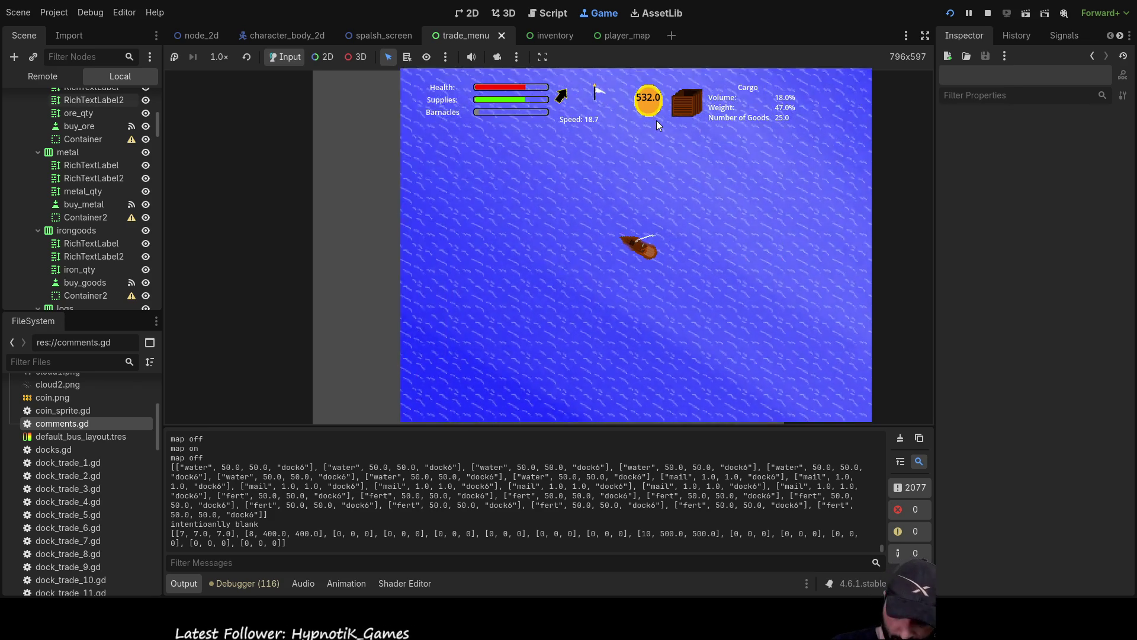
pyautogui.press('m')
pyautogui.press('m')
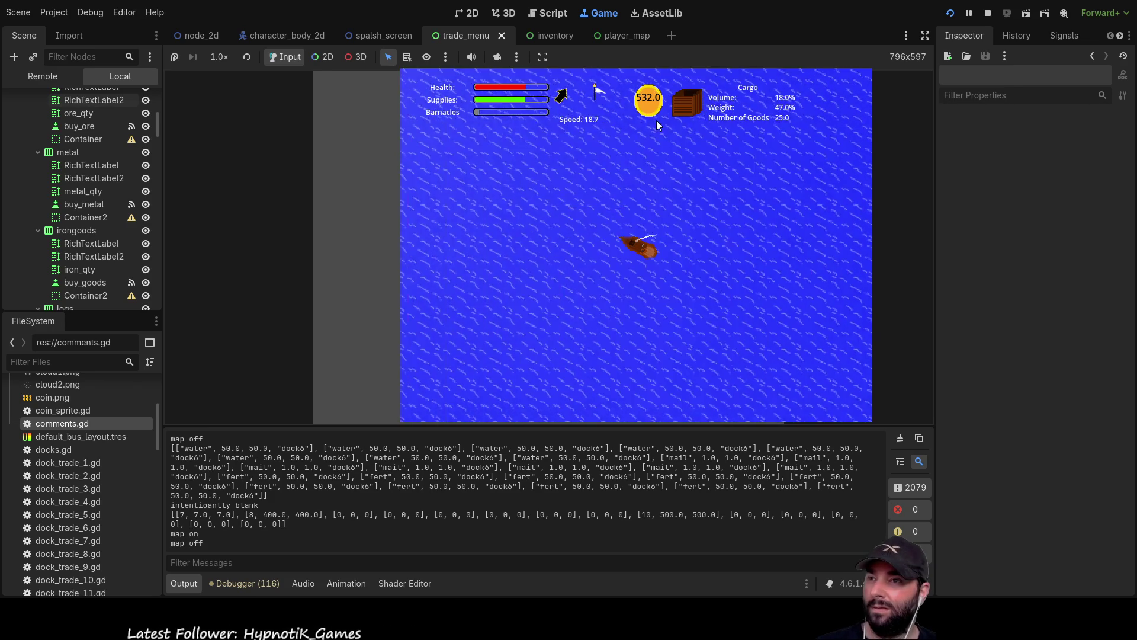
pyautogui.press('Right')
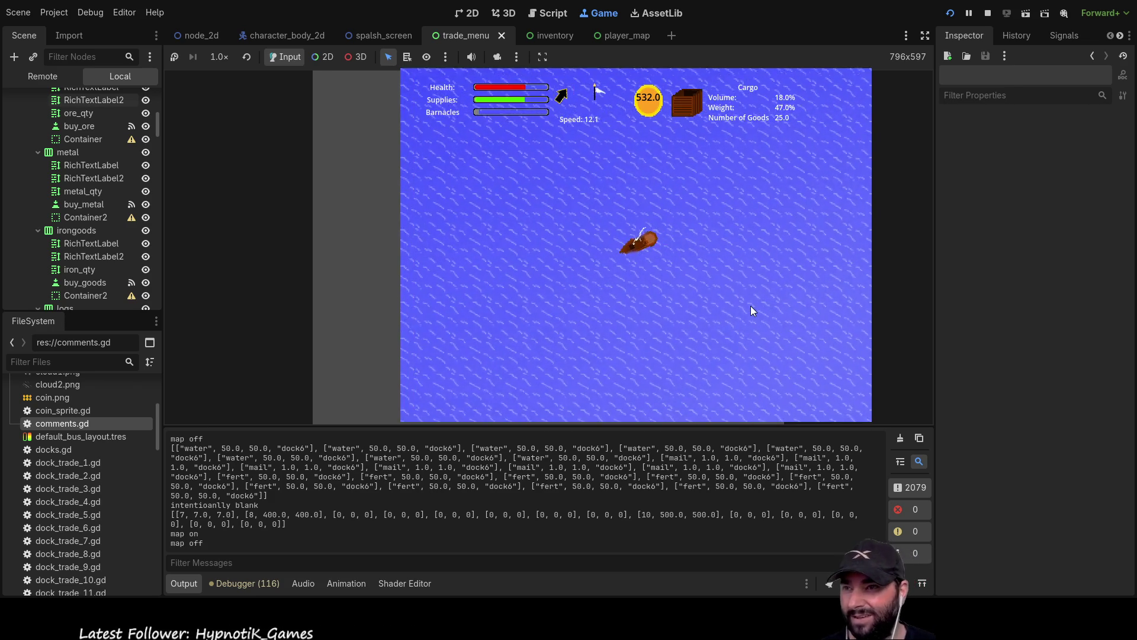
pyautogui.press('Down')
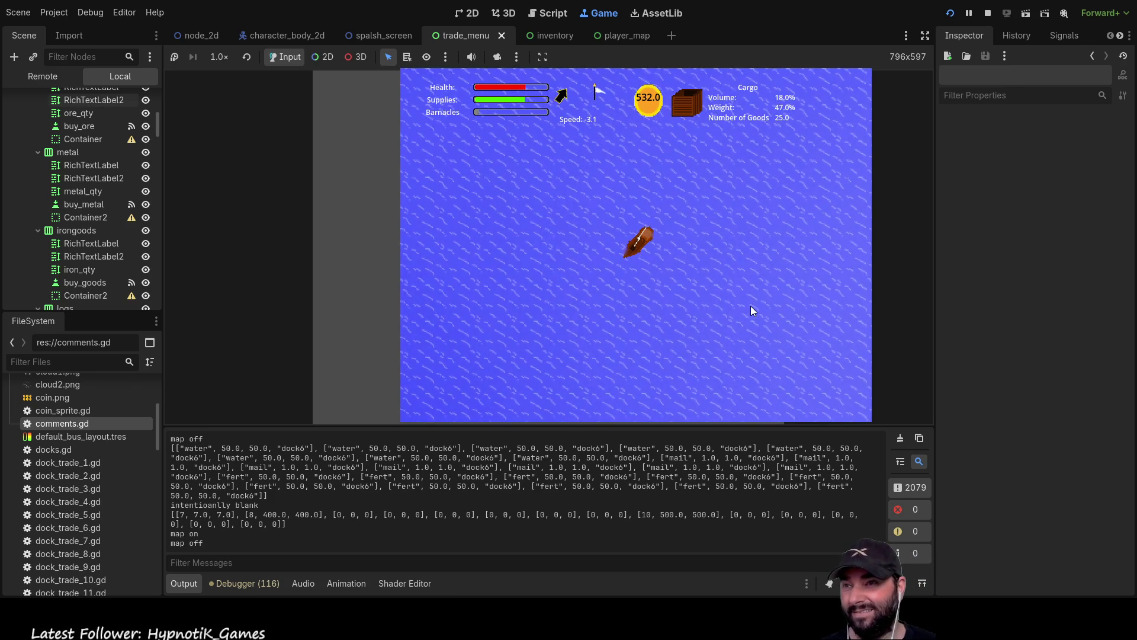
pyautogui.press('Up')
pyautogui.press('Right')
pyautogui.press('Left')
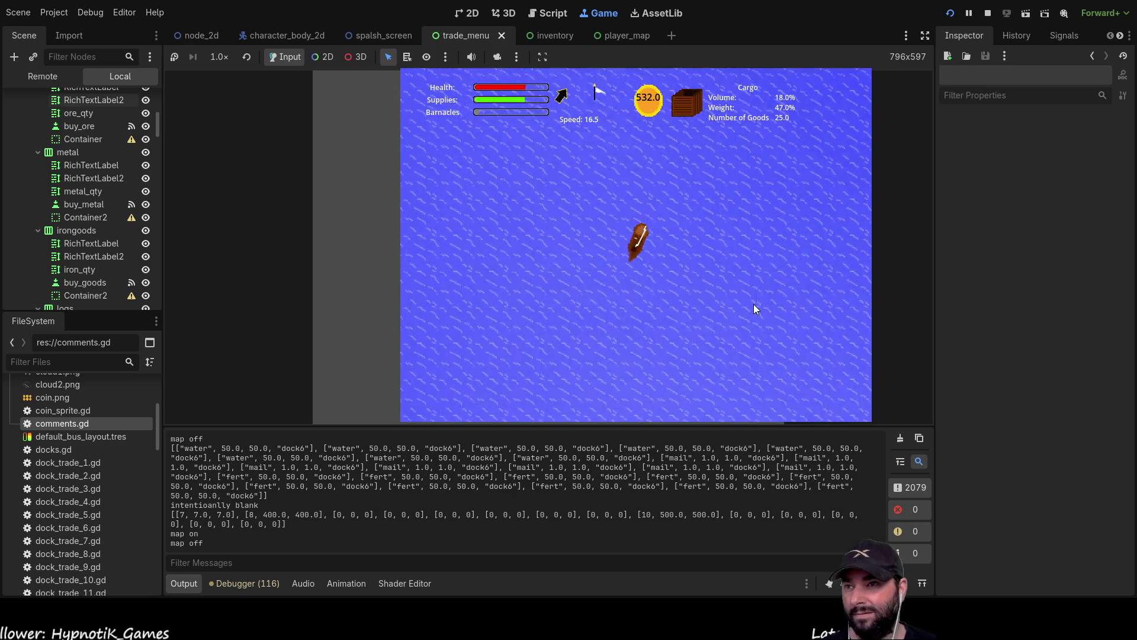
# Trim the sail to slow down and regain speed, checking the route map
pyautogui.press('m')
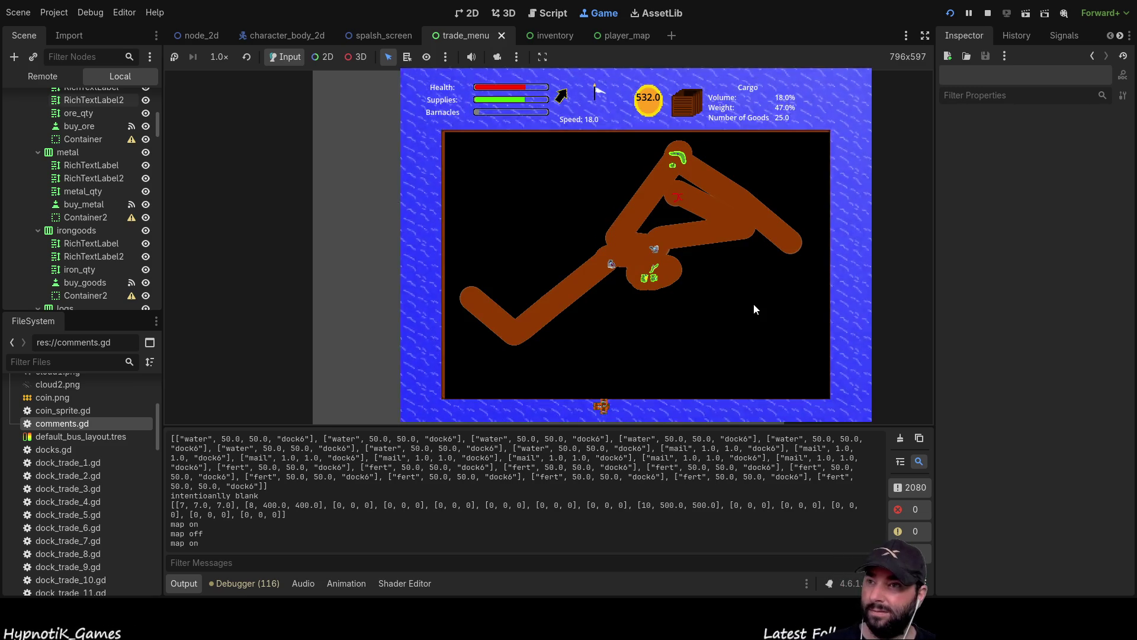
pyautogui.press('m')
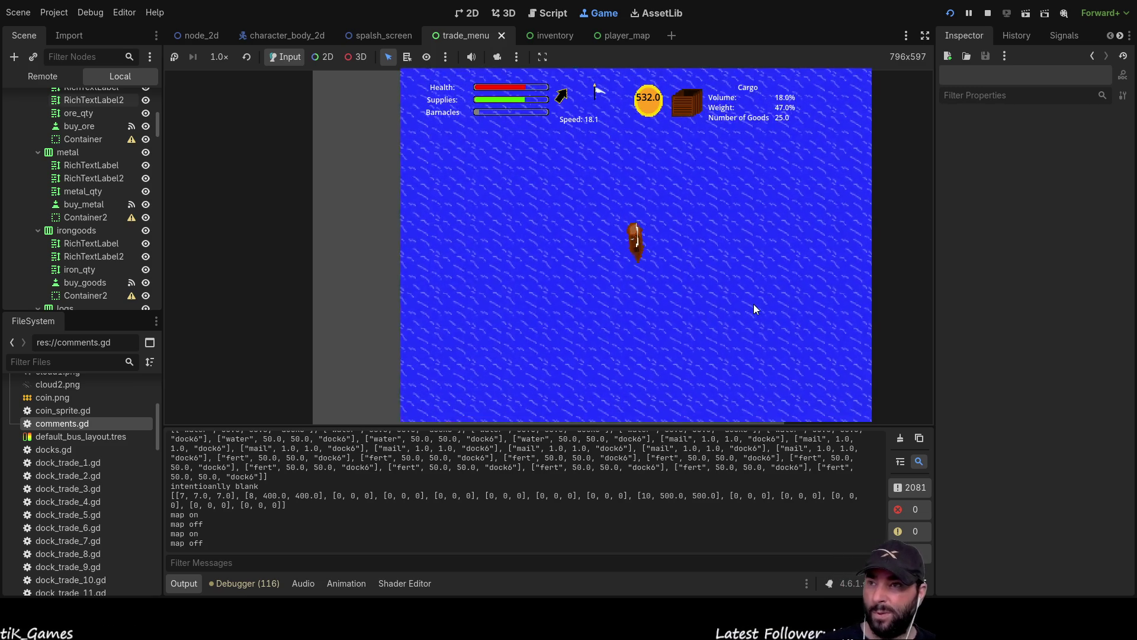
pyautogui.press('Down')
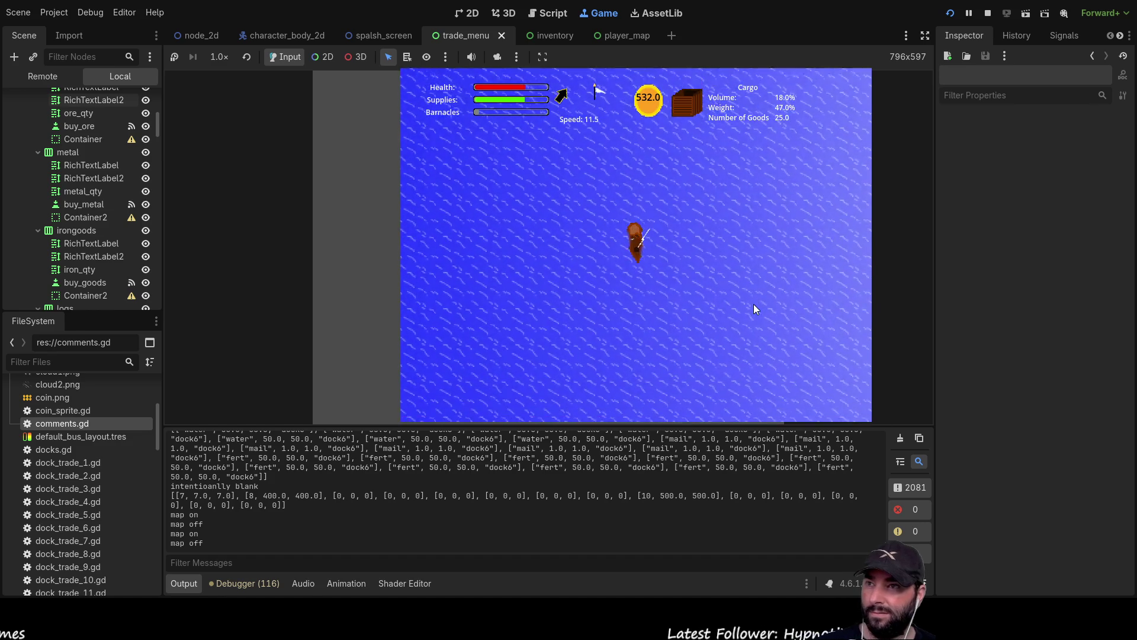
pyautogui.press('Up')
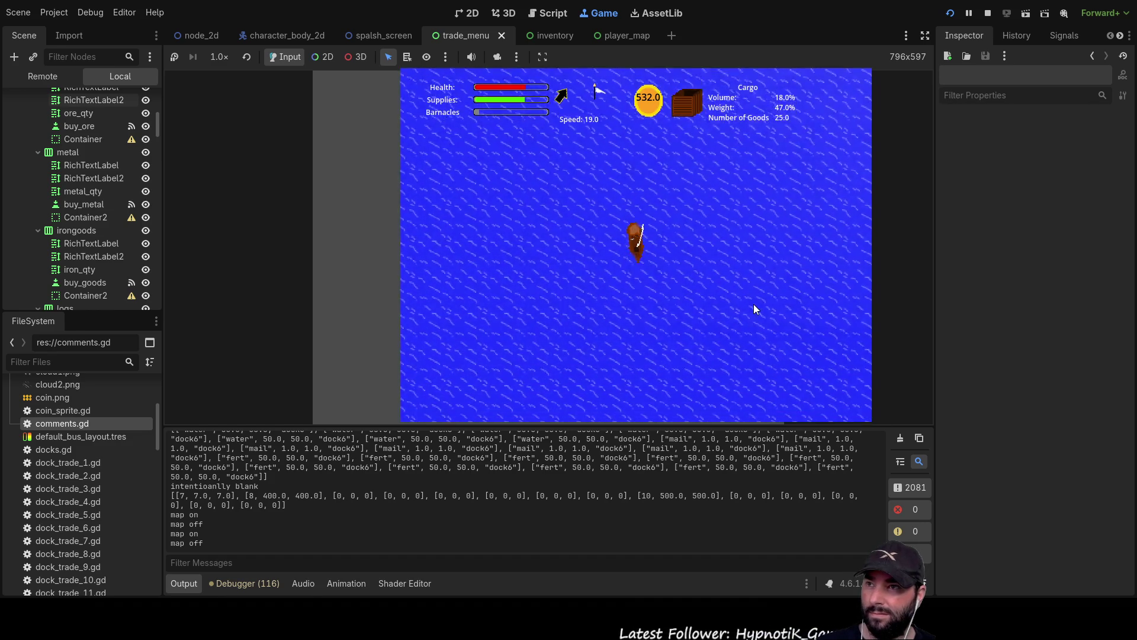
pyautogui.press('Down')
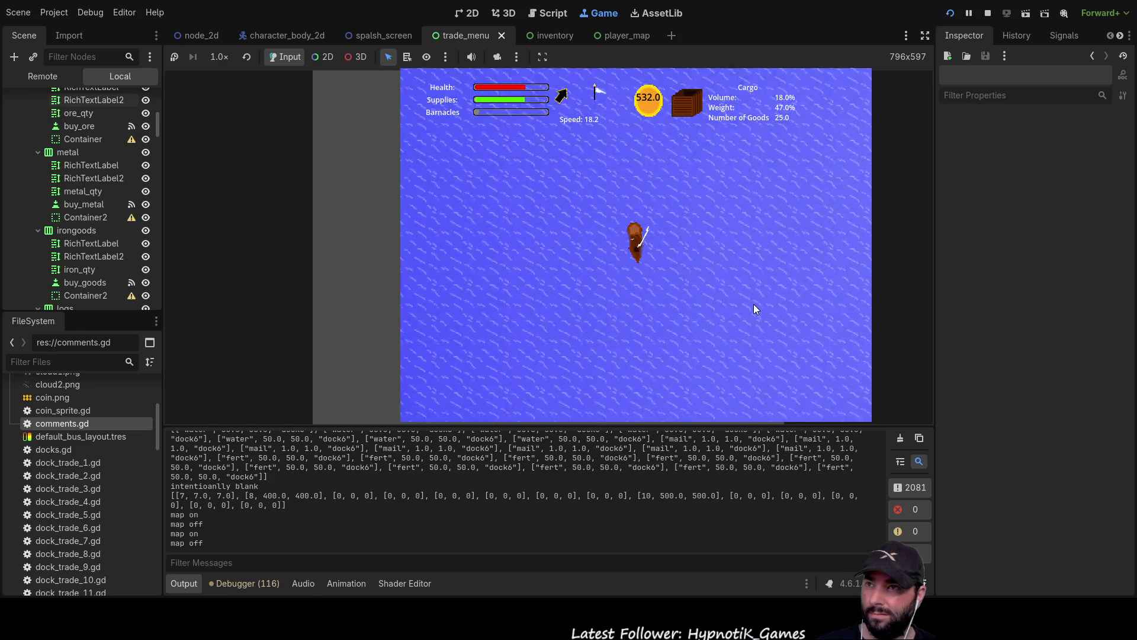
pyautogui.press('Up')
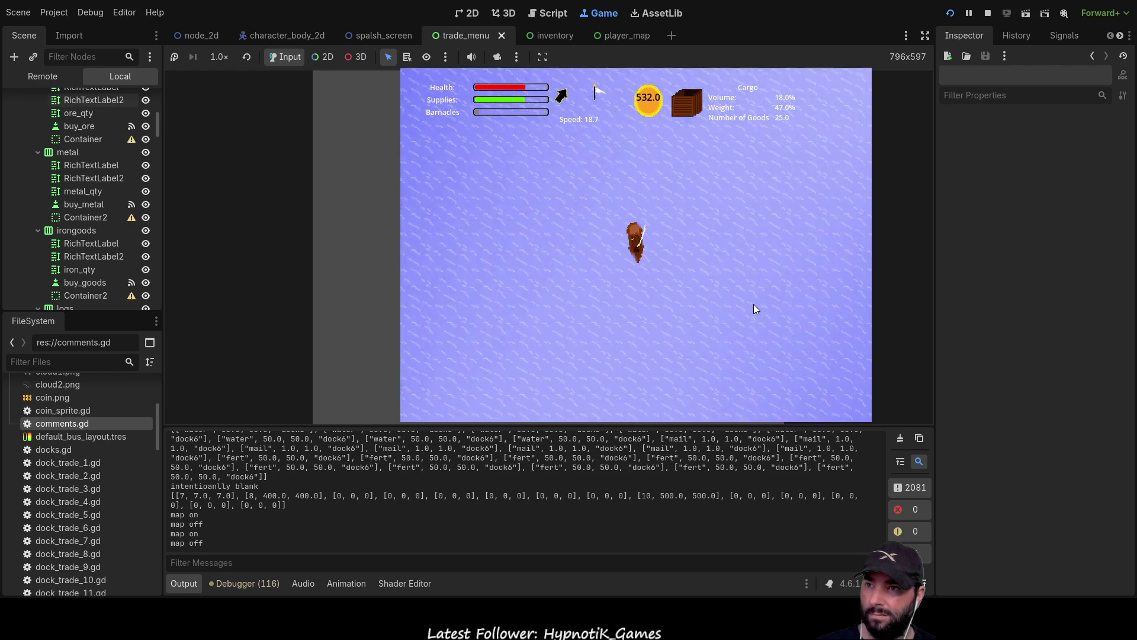
pyautogui.press('m')
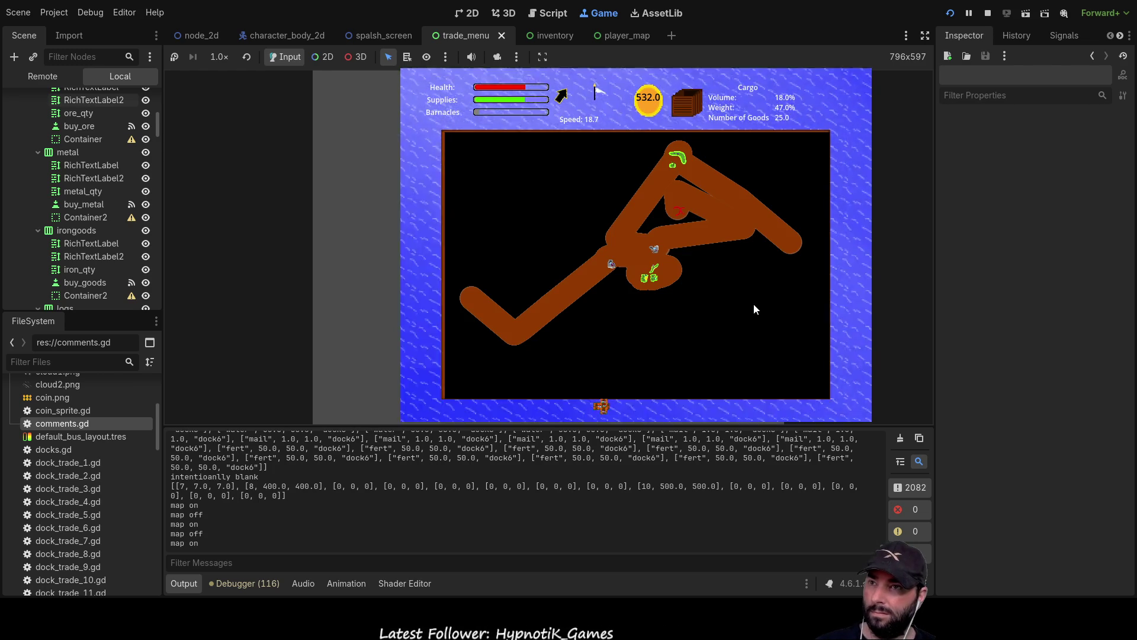
pyautogui.press('m')
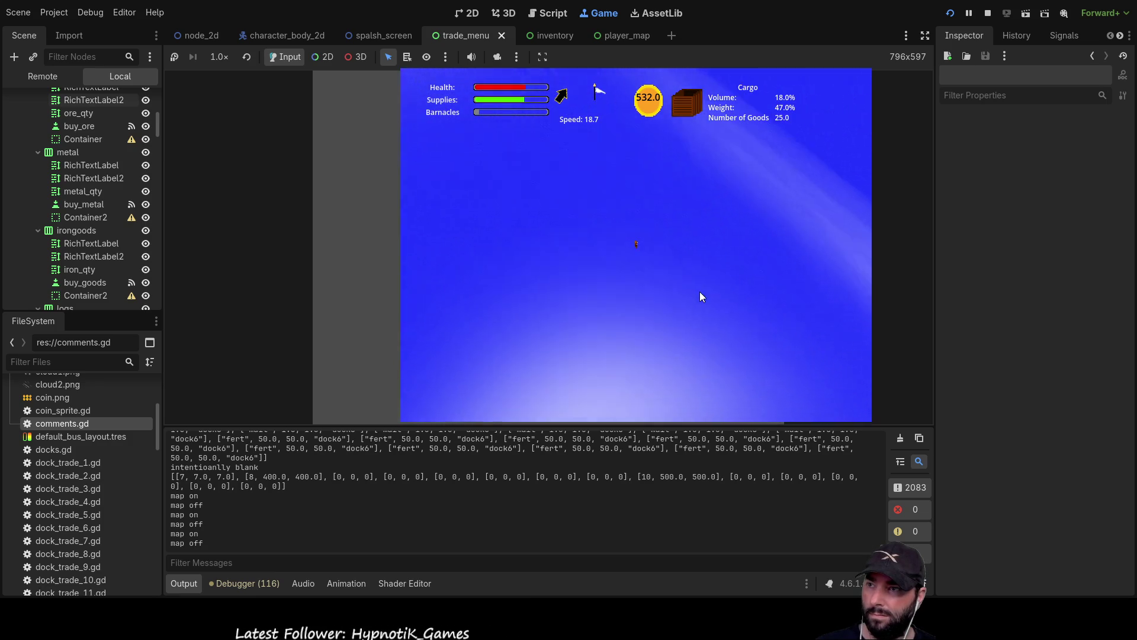
# Steer the boat with WASD, swinging left then heading upward, consulting the map
pyautogui.press('m')
pyautogui.press('m')
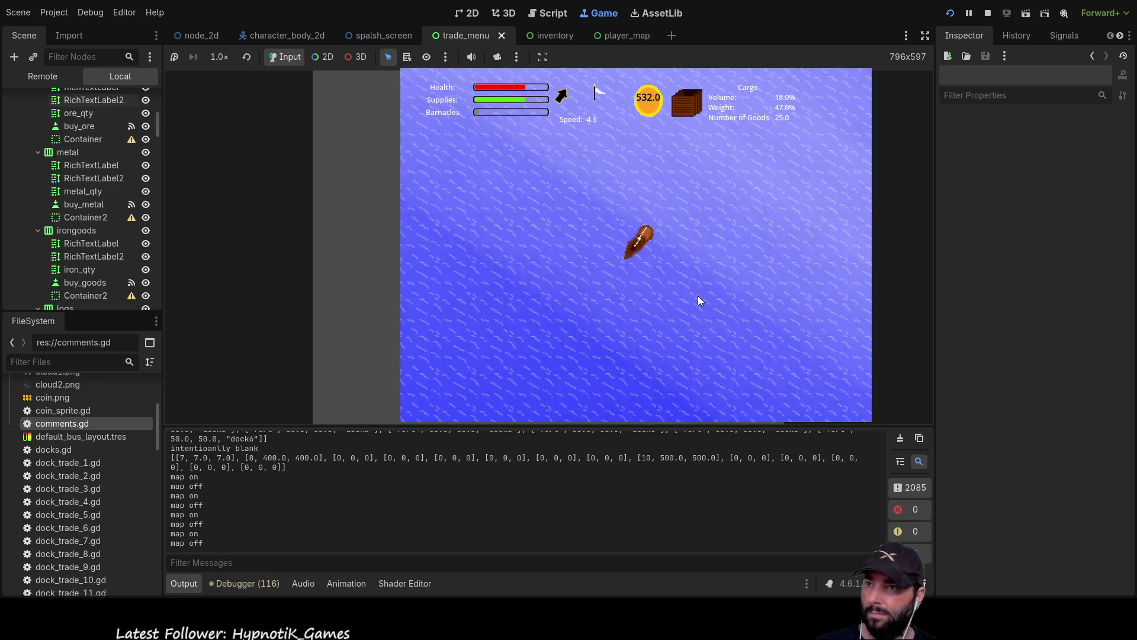
pyautogui.press('d')
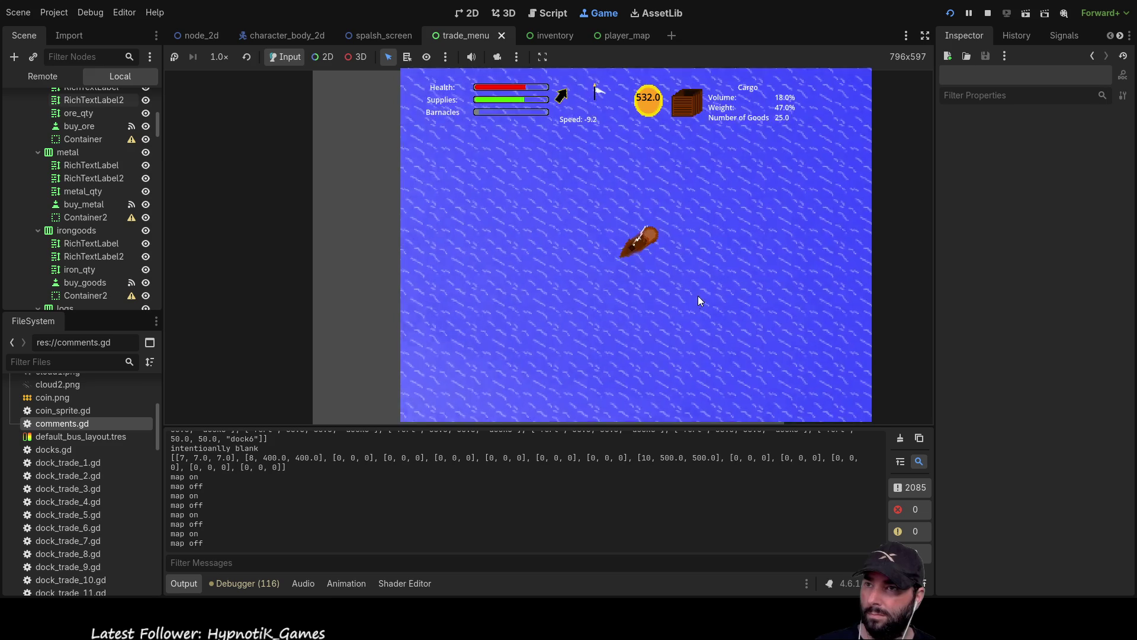
pyautogui.press('w')
pyautogui.press('a')
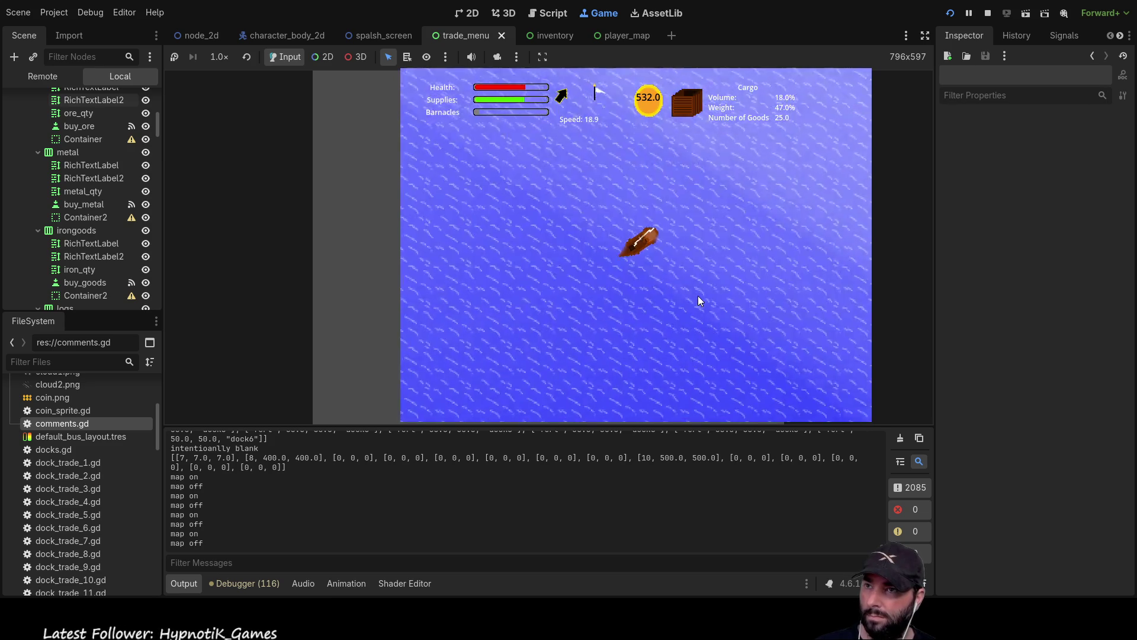
pyautogui.press('a')
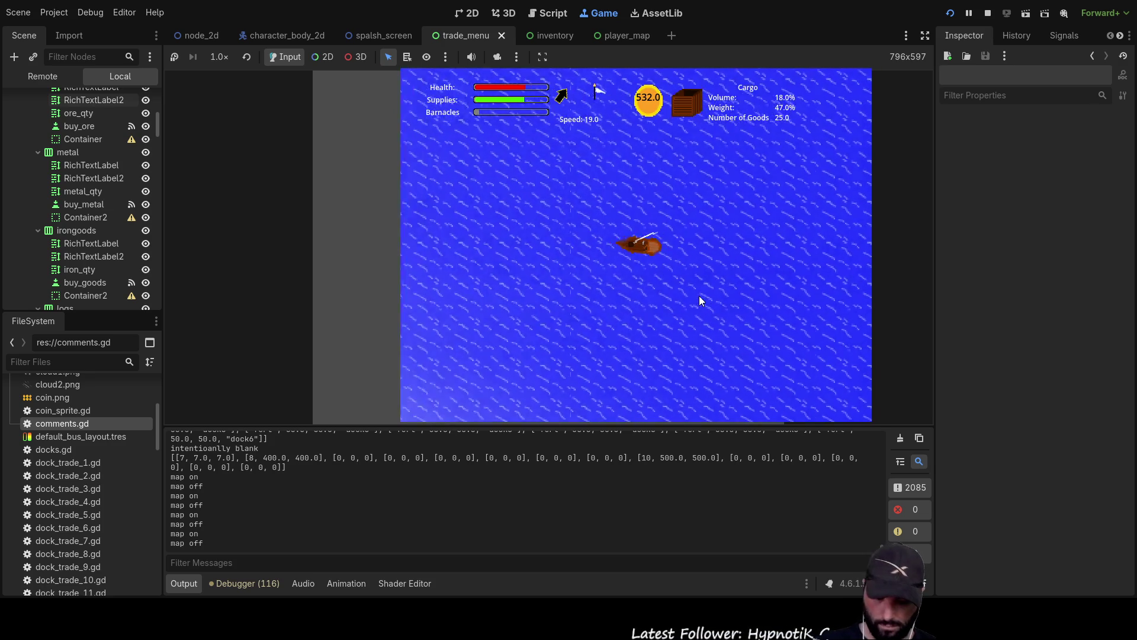
pyautogui.press('m')
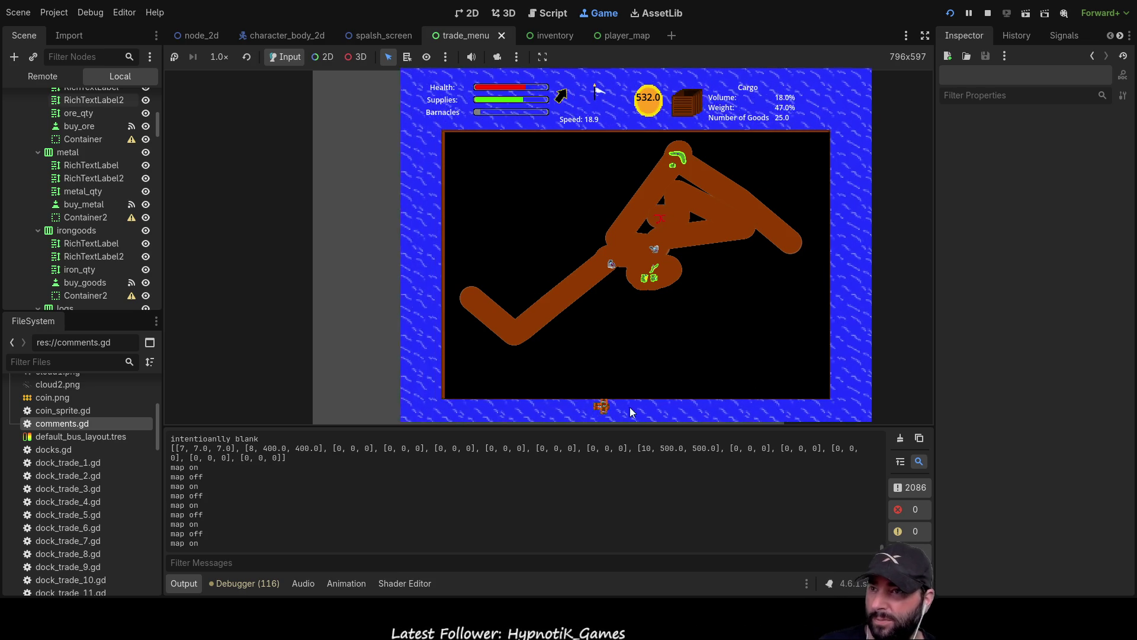
pyautogui.press('m')
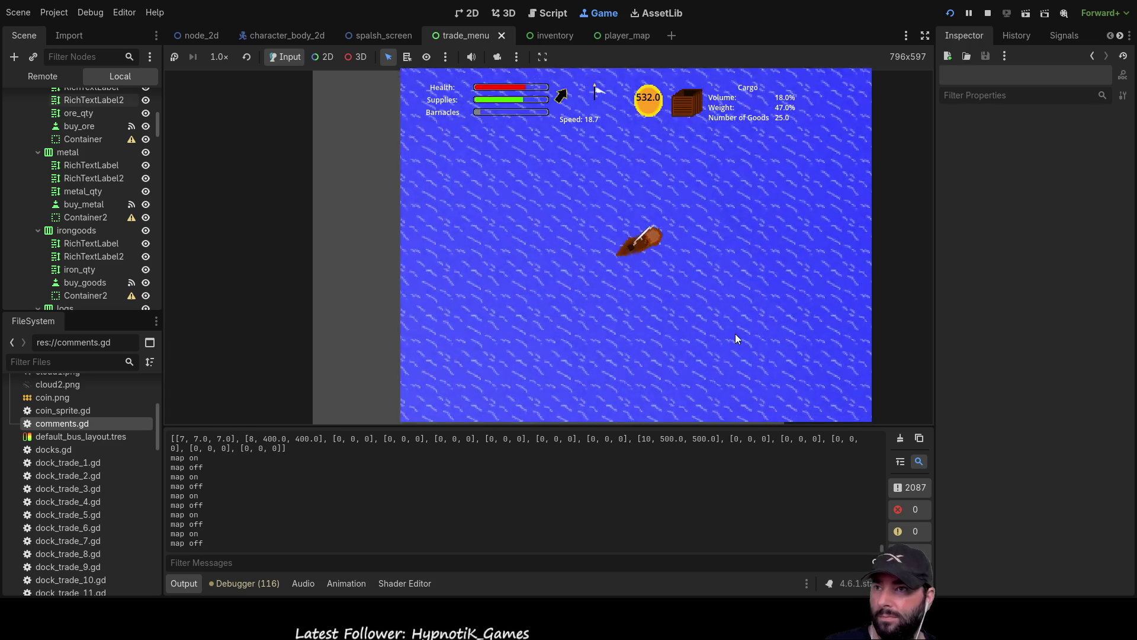
pyautogui.press('d')
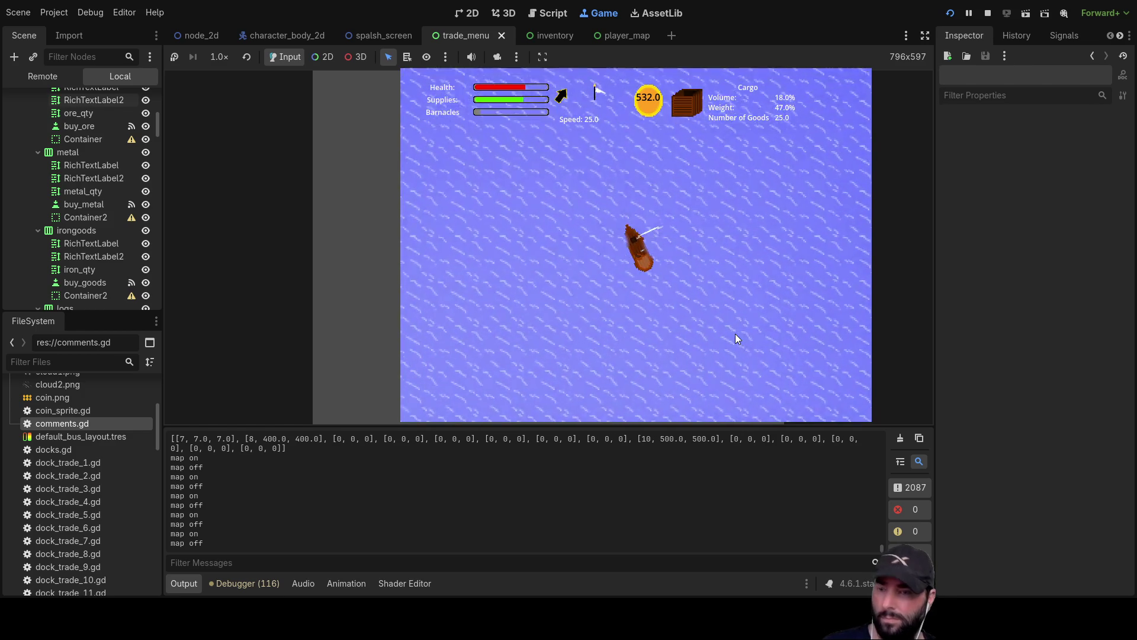
# Zoom the camera out over the sea and toggle the route map several times
pyautogui.press('m')
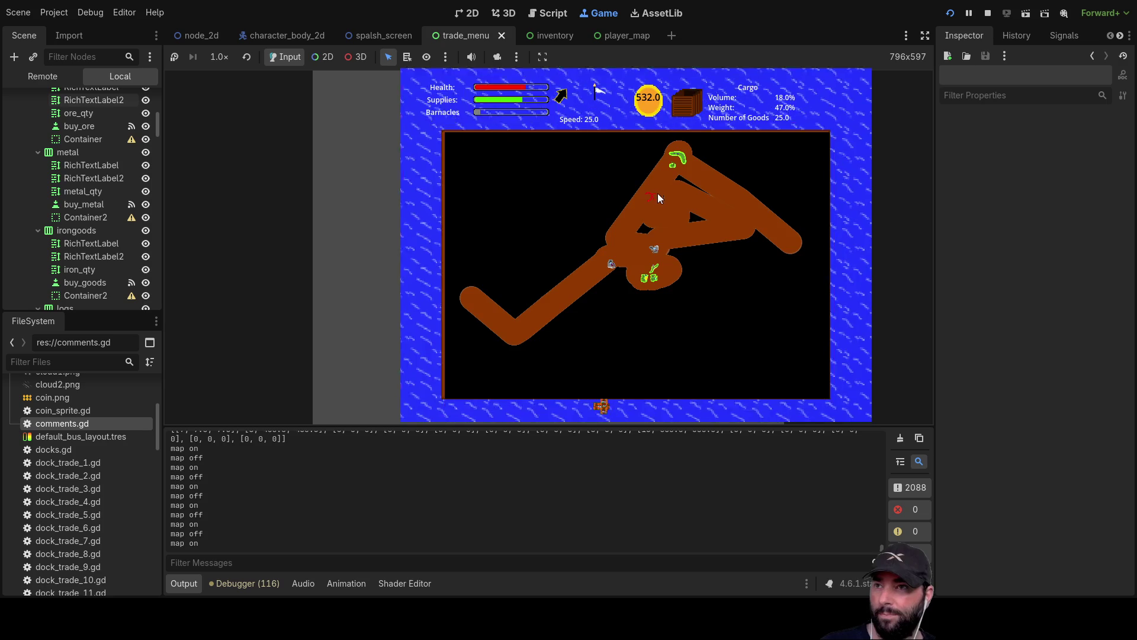
pyautogui.press('m')
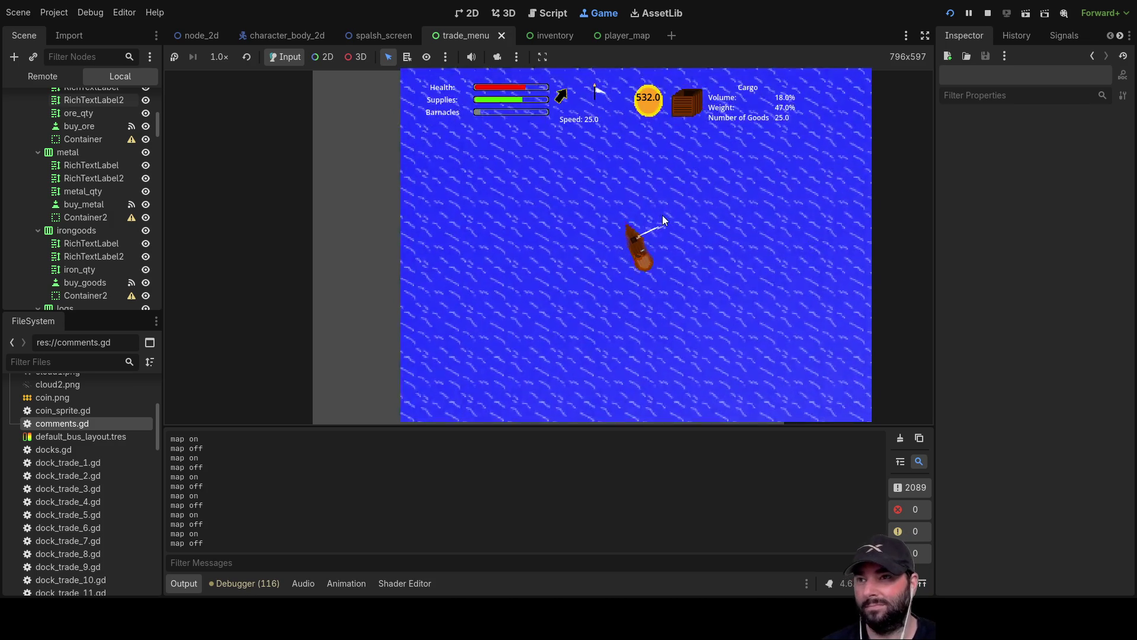
pyautogui.scroll(-2, 662, 215)
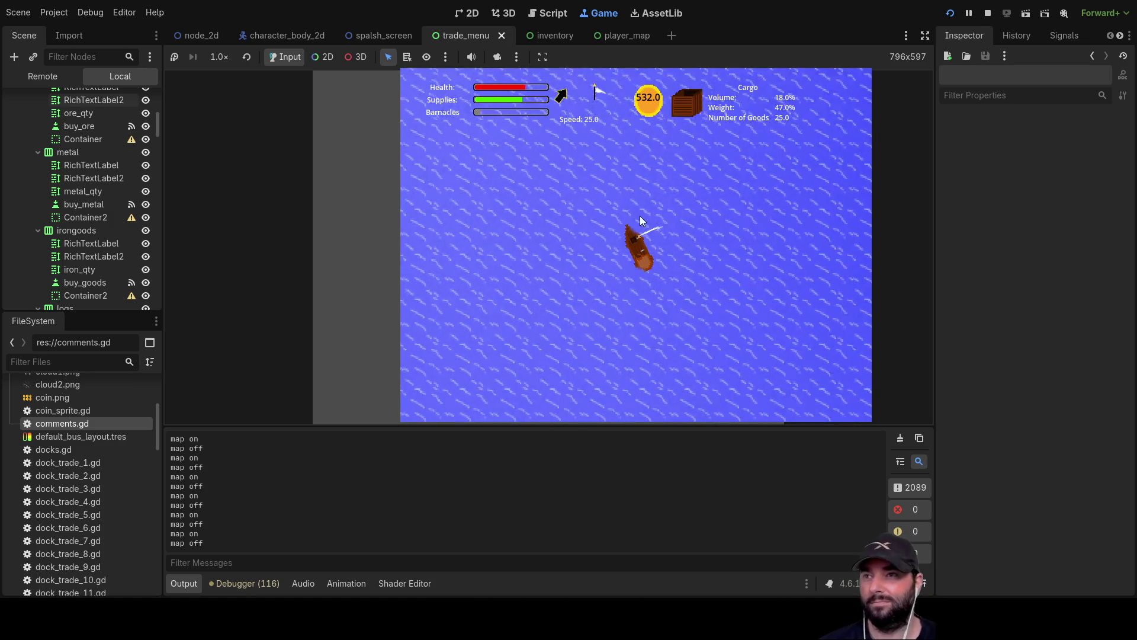
pyautogui.scroll(-4, 666, 236)
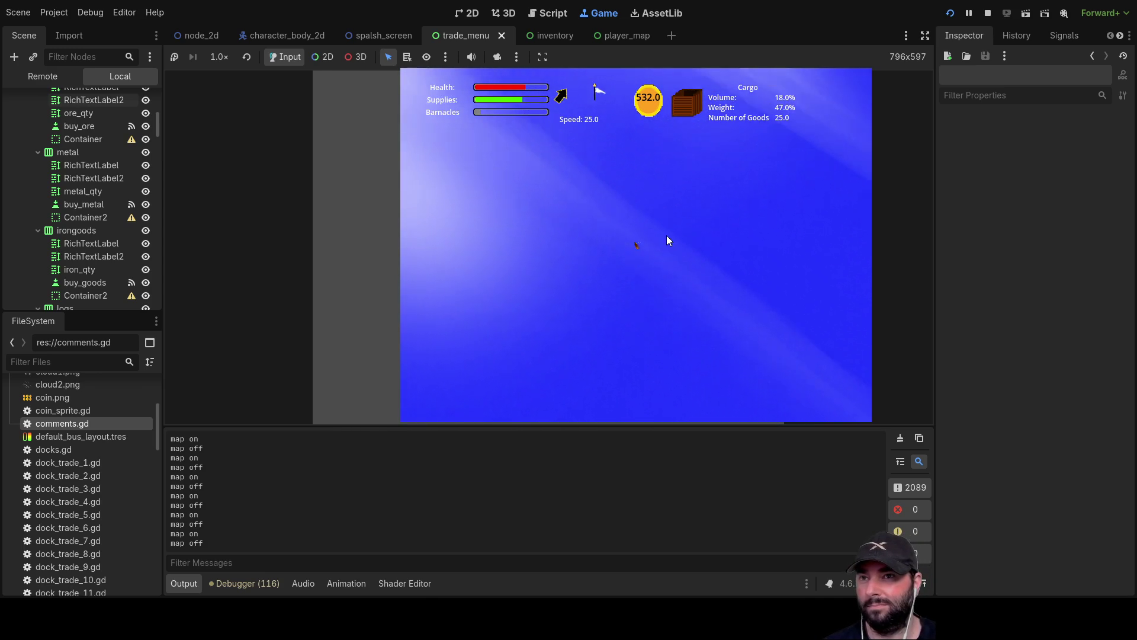
pyautogui.press('m')
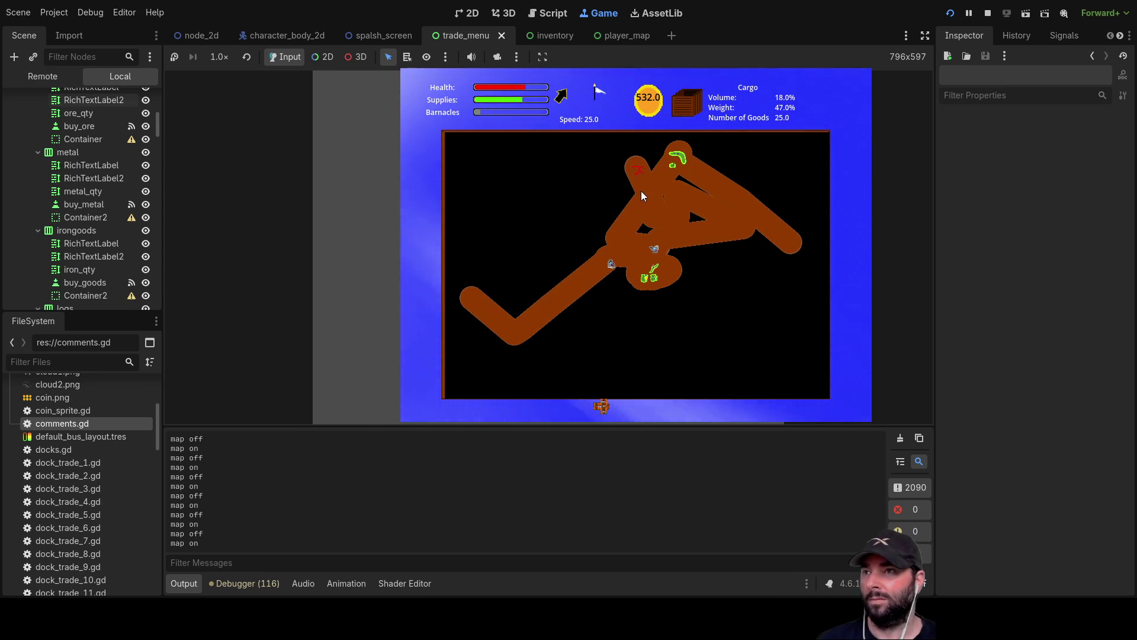
pyautogui.press('m')
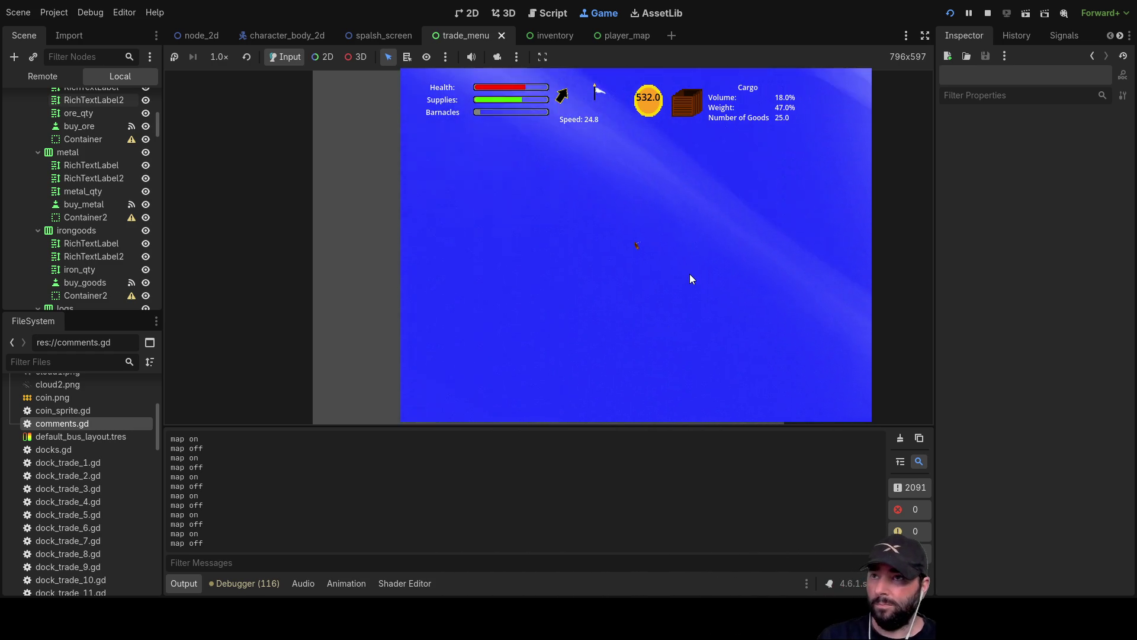
pyautogui.press('m')
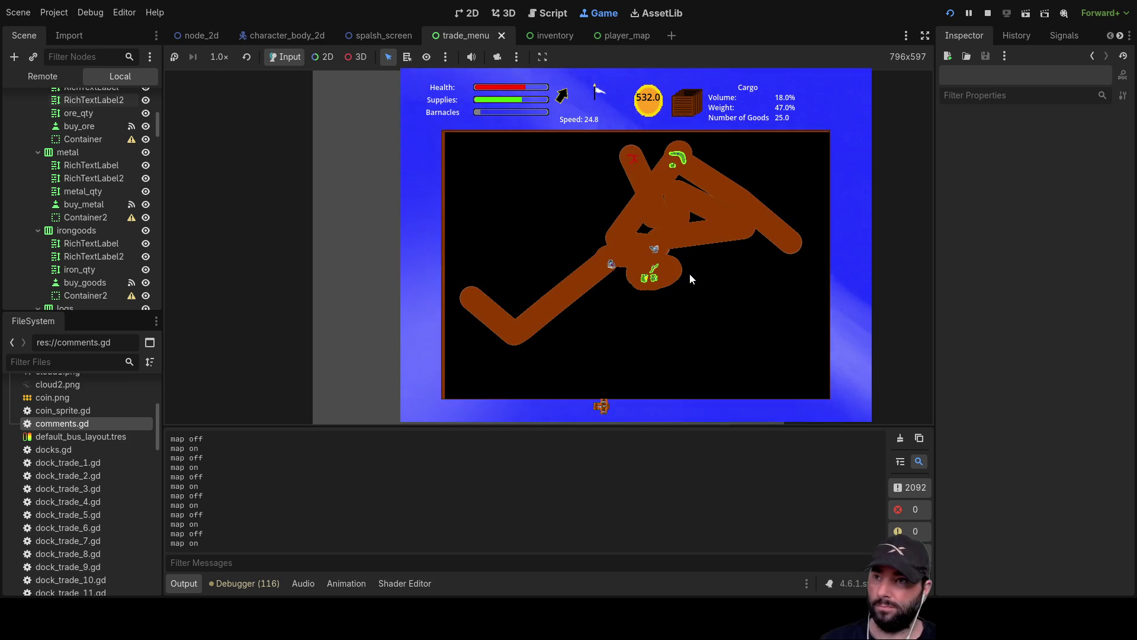
pyautogui.press('m')
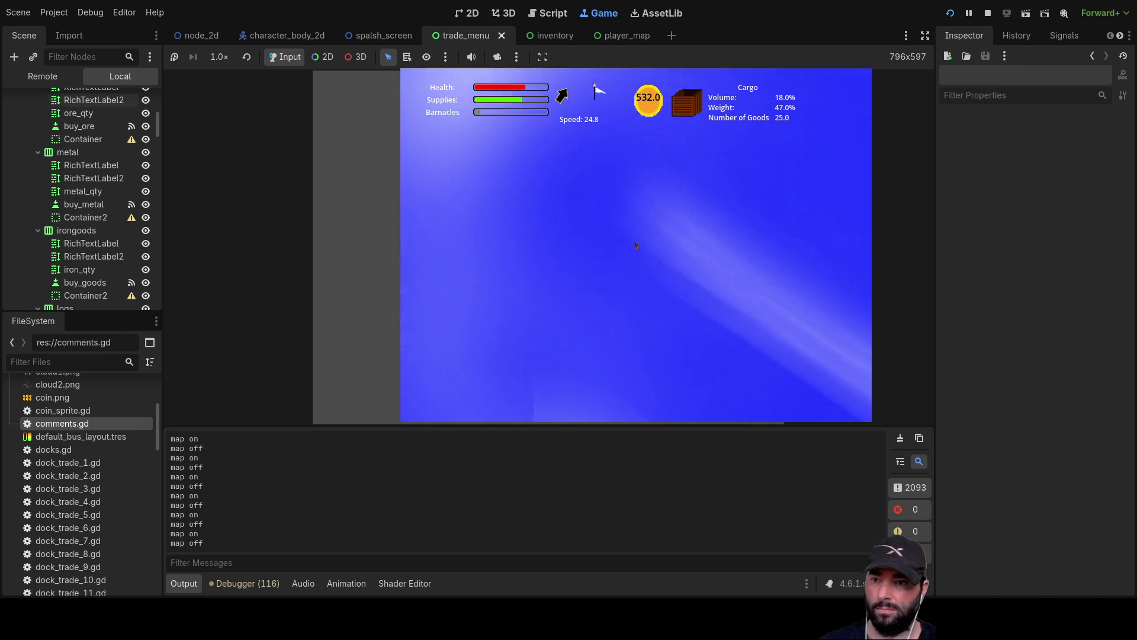
pyautogui.press('m')
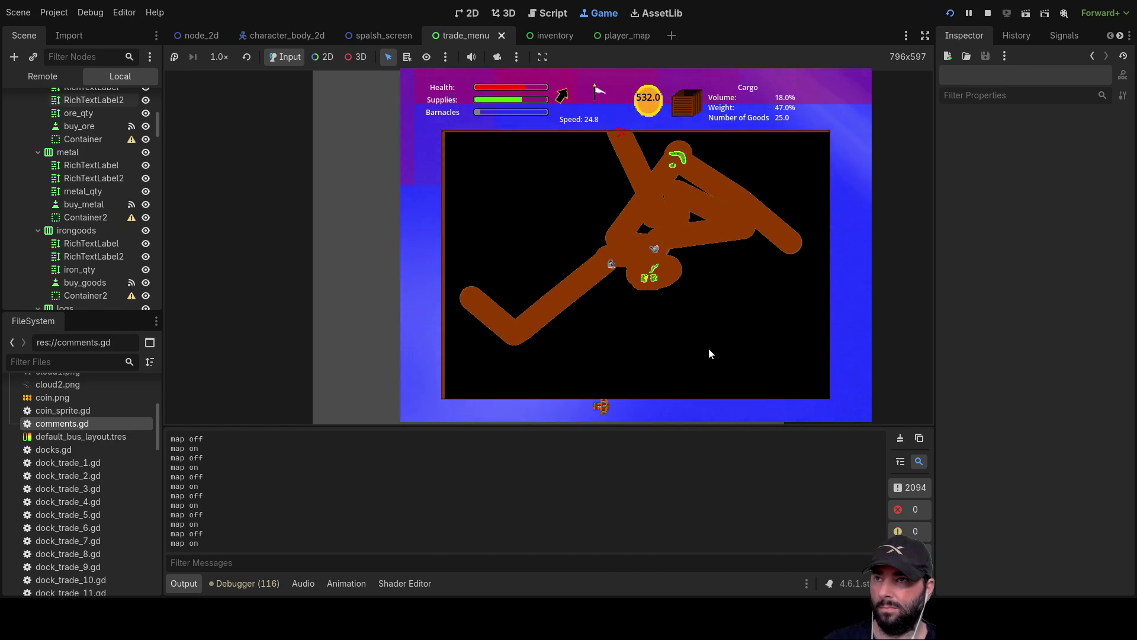
pyautogui.press('m')
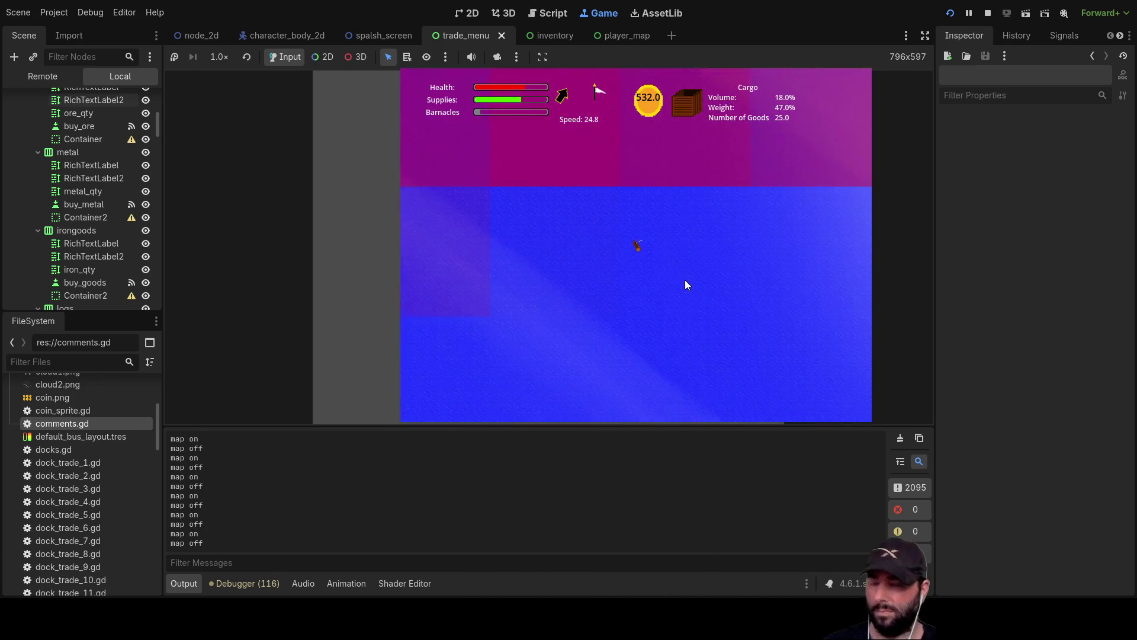
pyautogui.press('m')
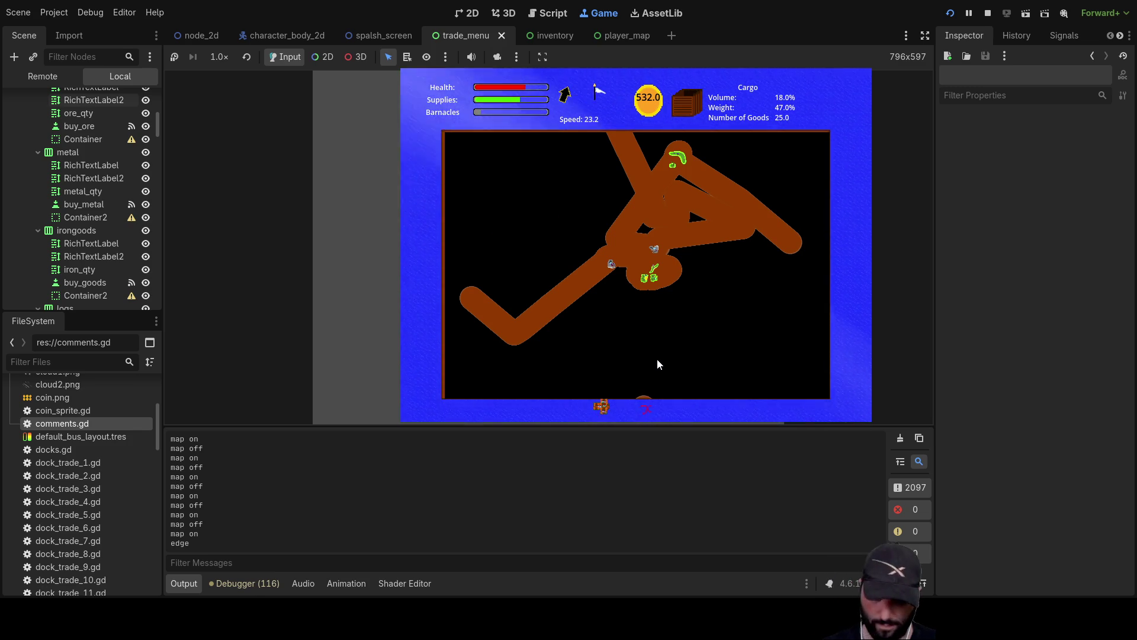
# Close the route map and open the ship's Cargo Hold inventory
pyautogui.press('m')
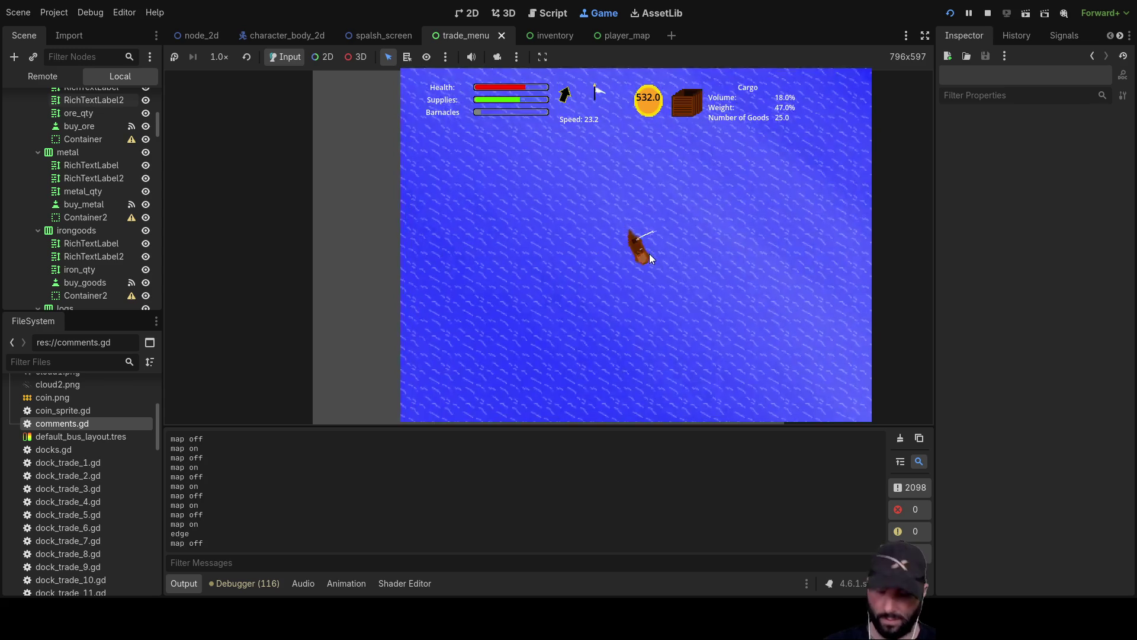
pyautogui.press('i')
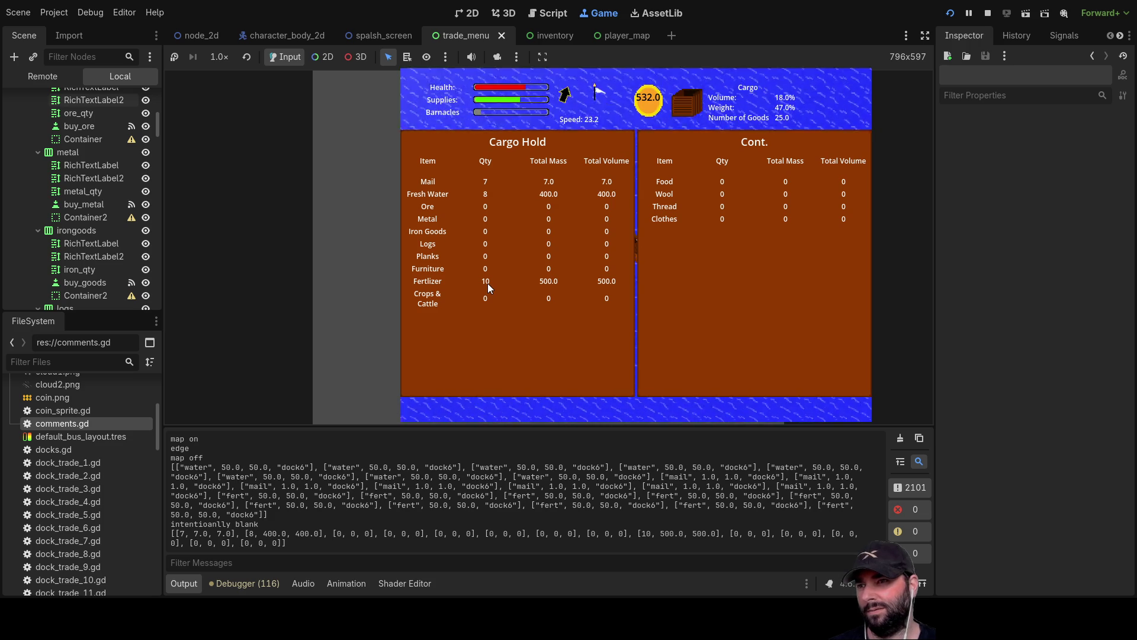
# Close the cargo hold with Escape, then toggle the route map on and off
pyautogui.press('Escape')
pyautogui.press('m')
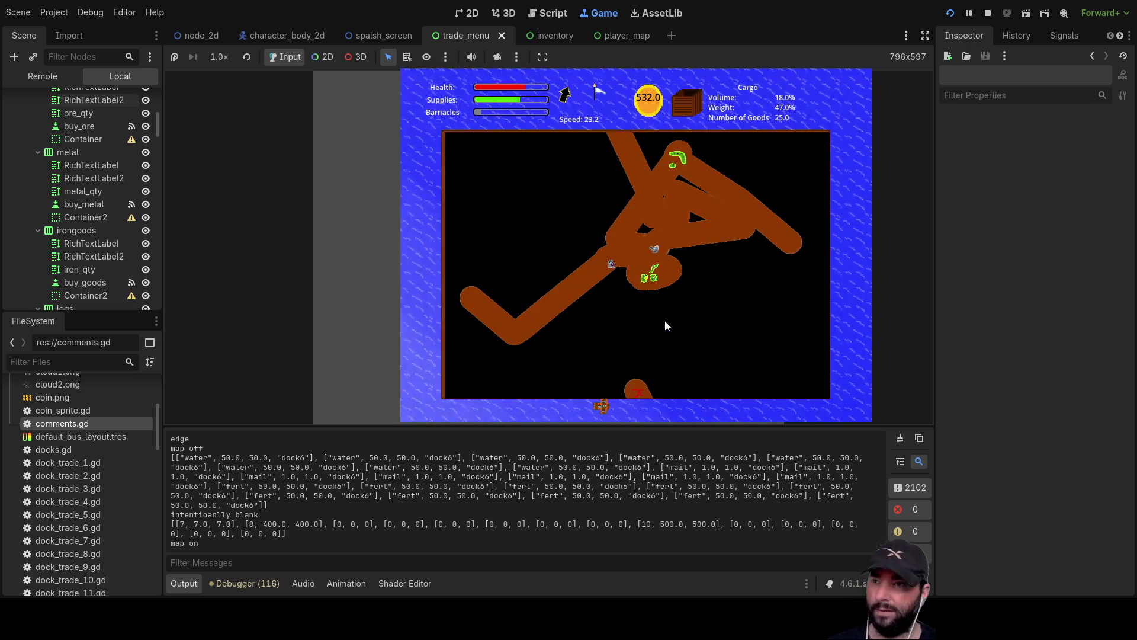
pyautogui.press('m')
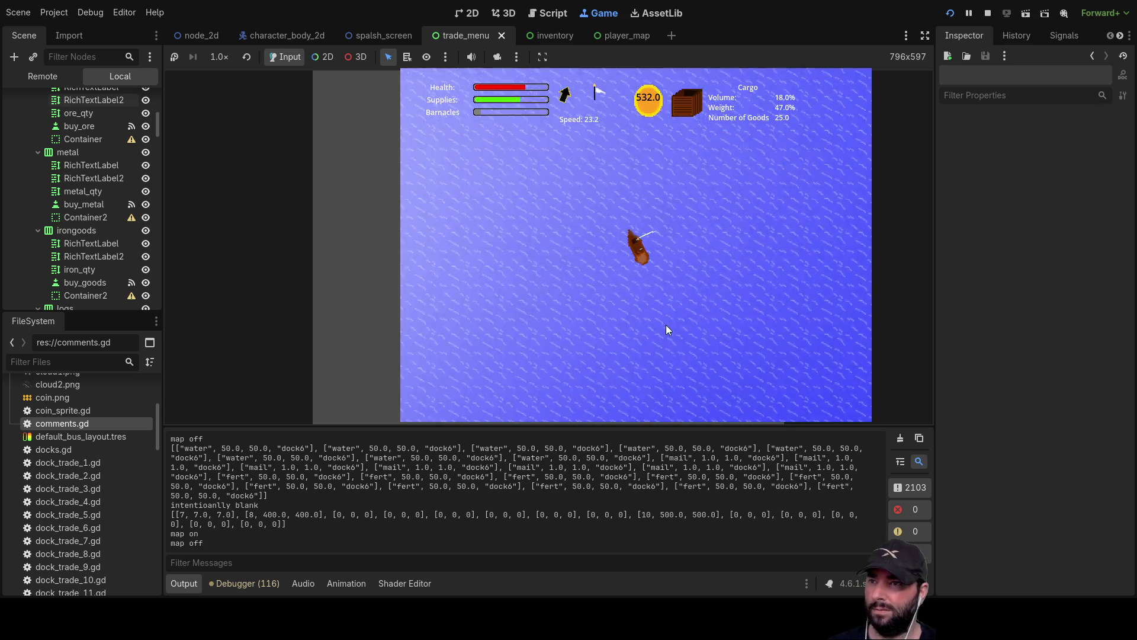
pyautogui.scroll(-5, 666, 324)
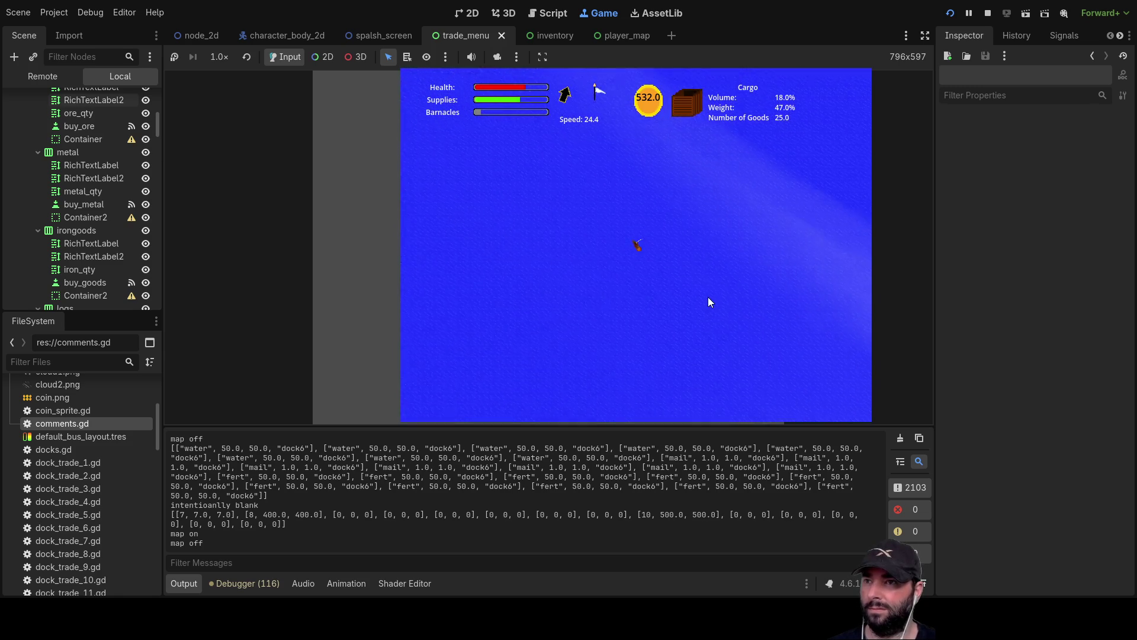
pyautogui.press('m')
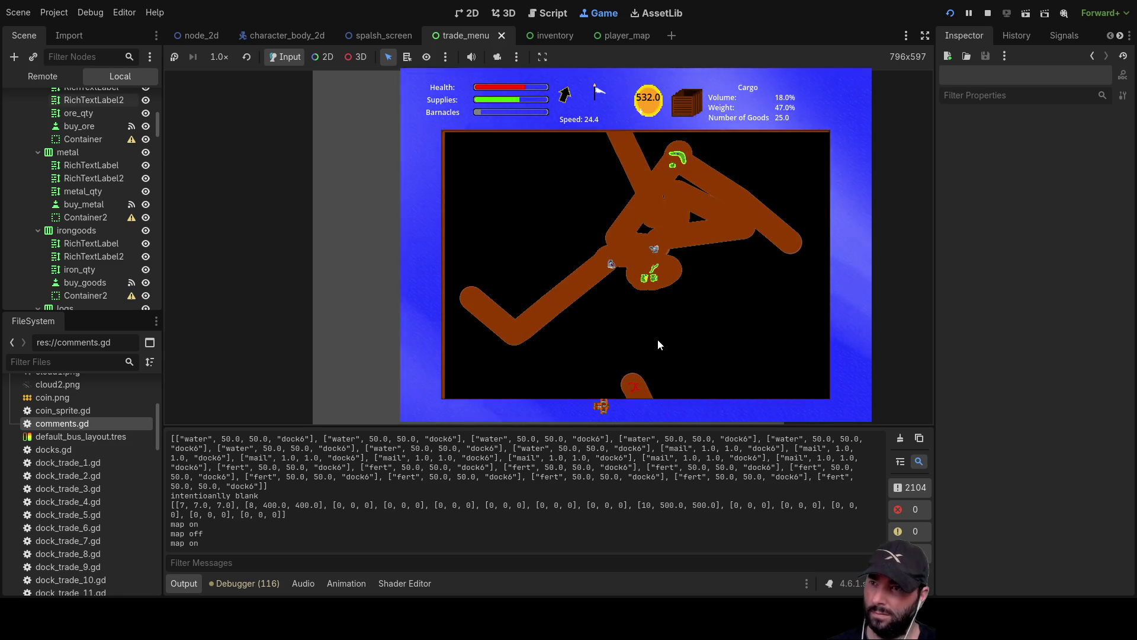
pyautogui.press('m')
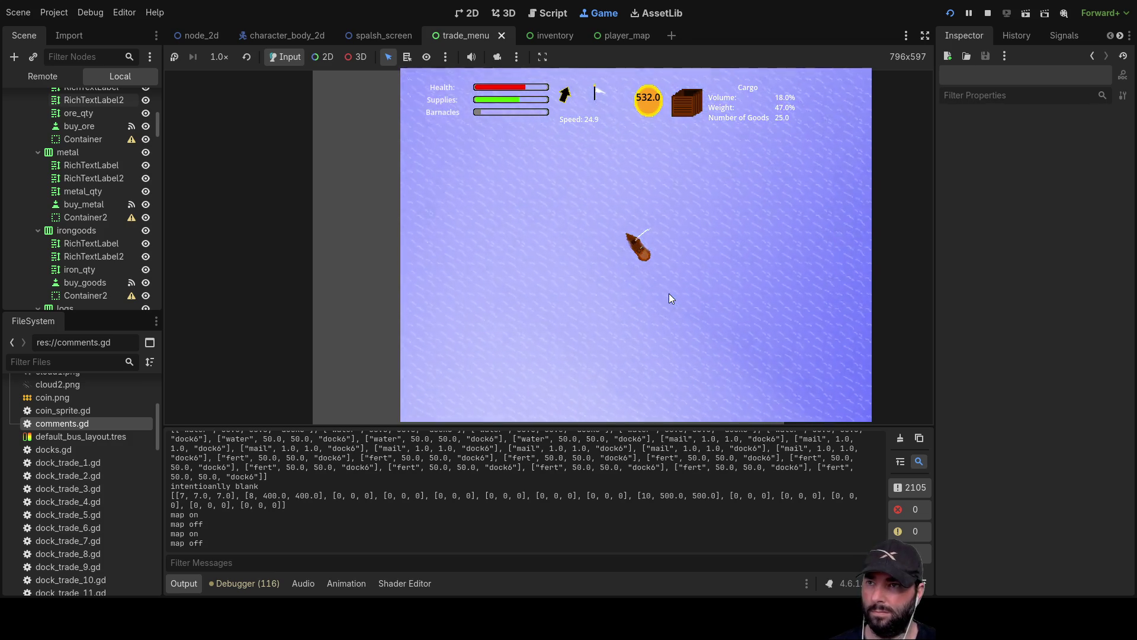
pyautogui.press('m')
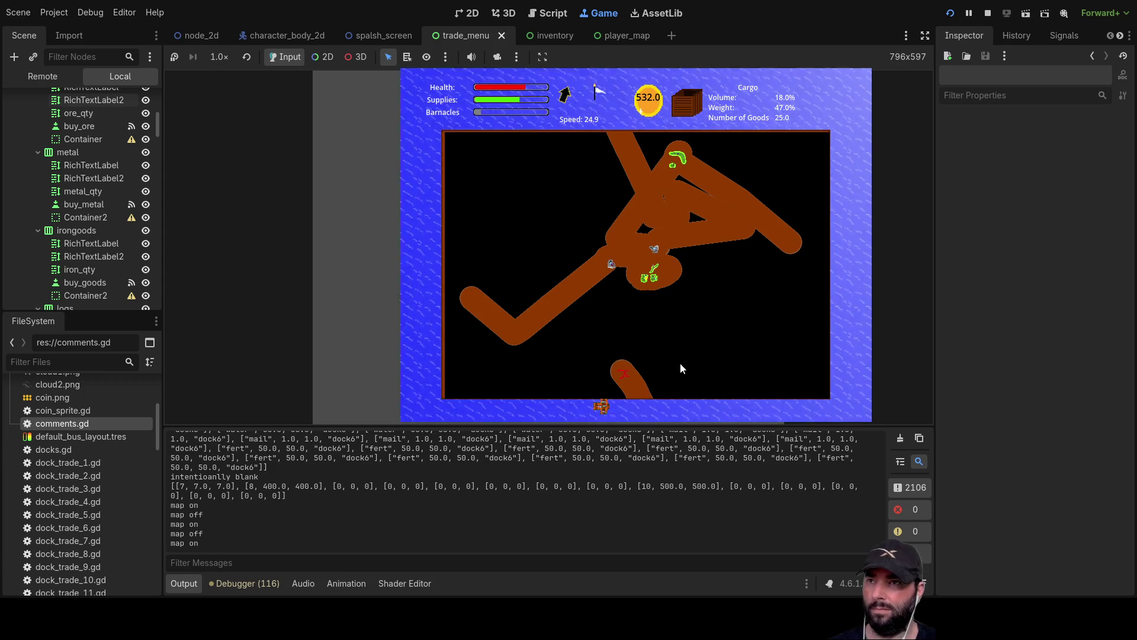
pyautogui.press('m')
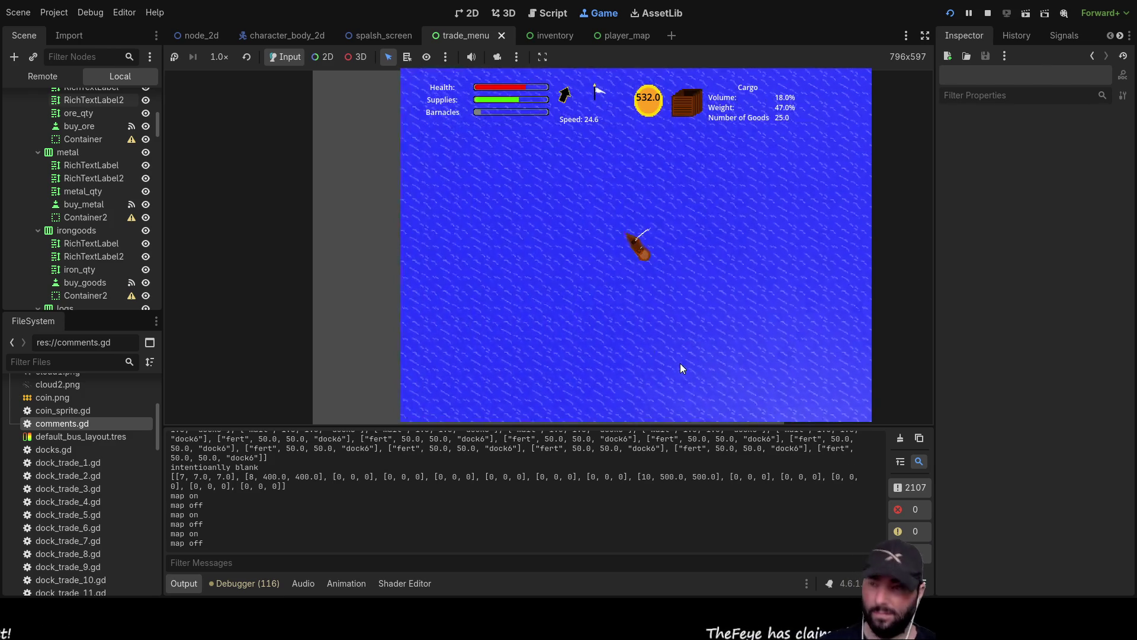
pyautogui.press('m')
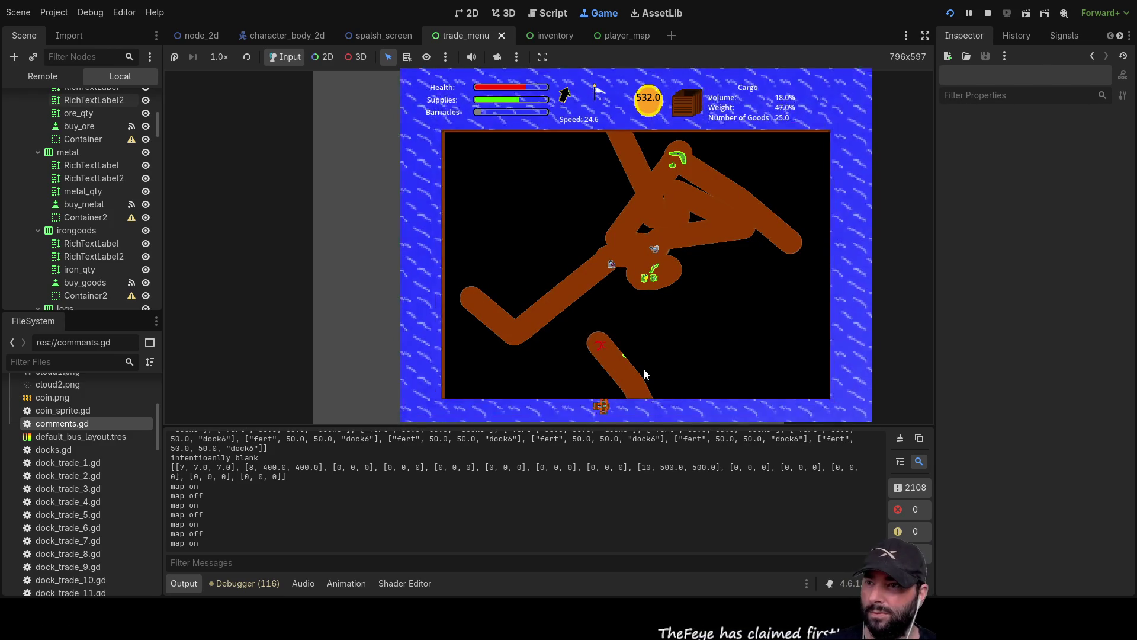
pyautogui.press('m')
pyautogui.scroll(-5, 673, 315)
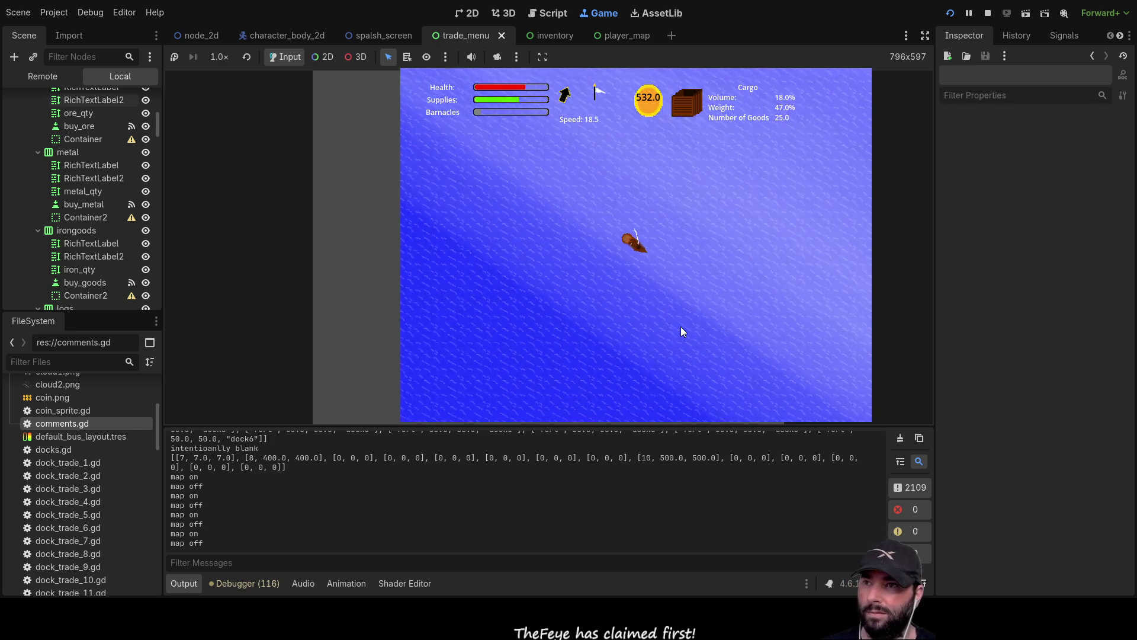
pyautogui.press('m')
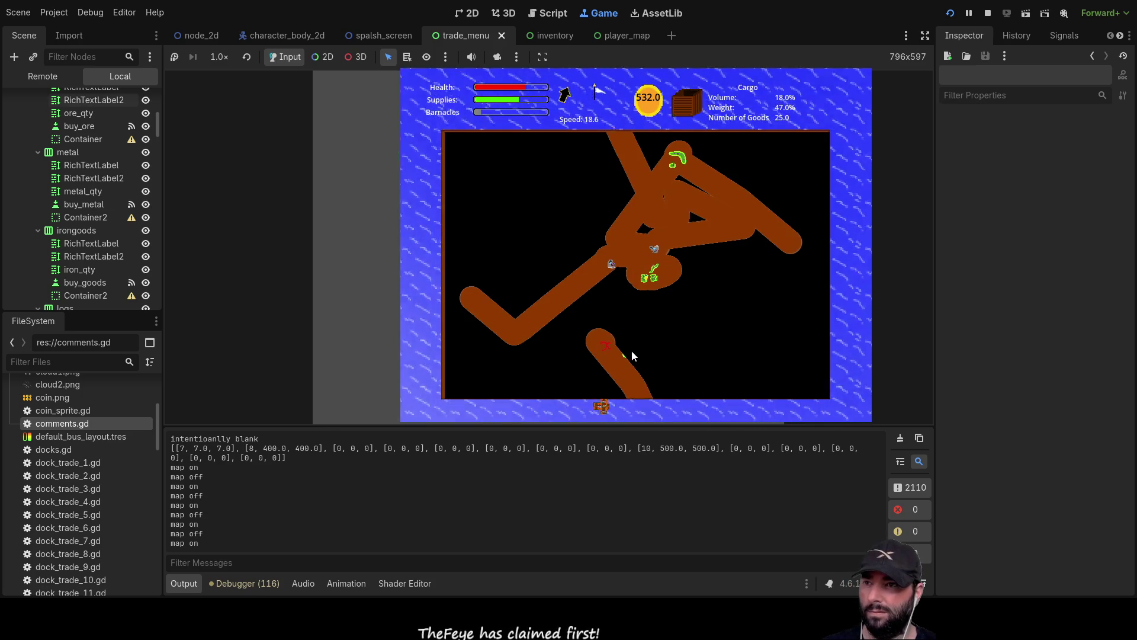
pyautogui.press('m')
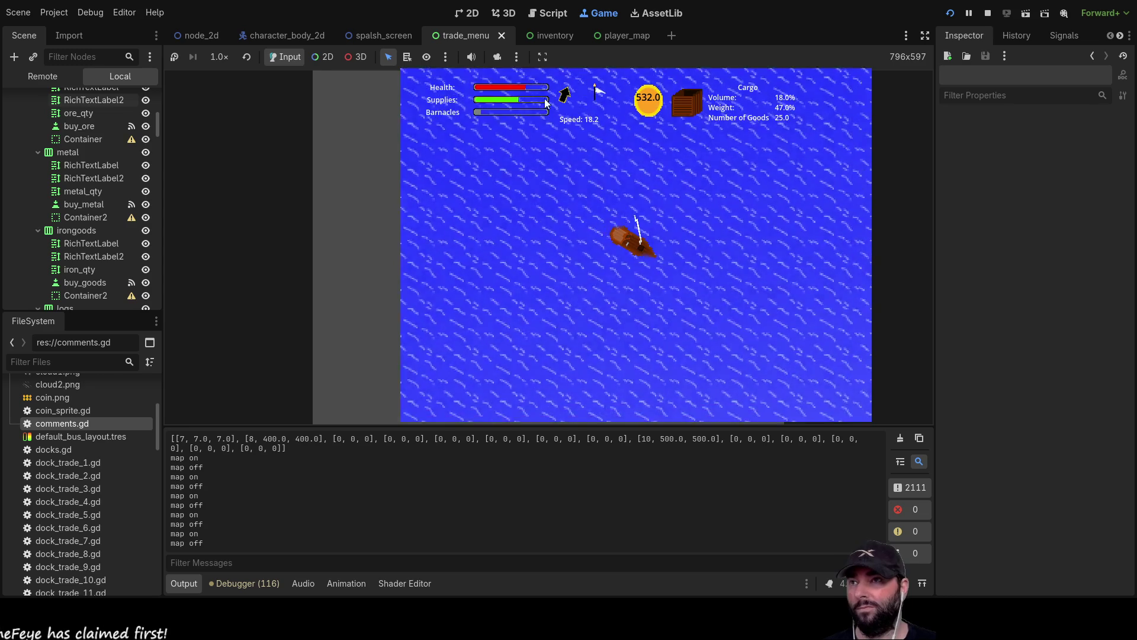
# Dock at the island, sell the Fertilizer cargo and pay twice to repair the hull
pyautogui.scroll(-3, 709, 322)
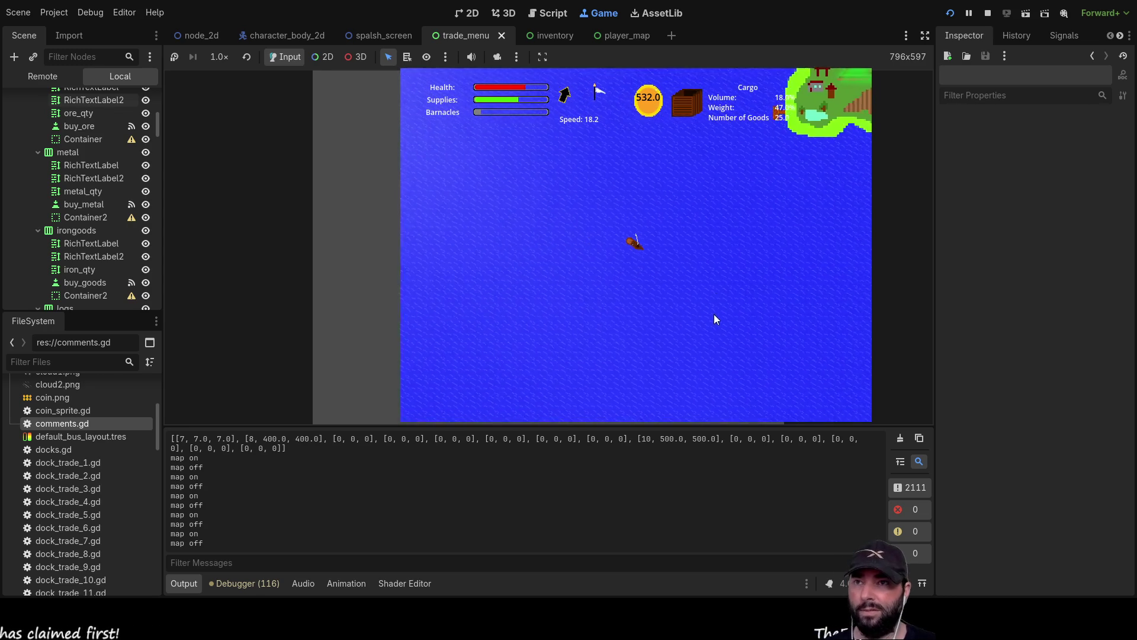
pyautogui.scroll(3, 720, 267)
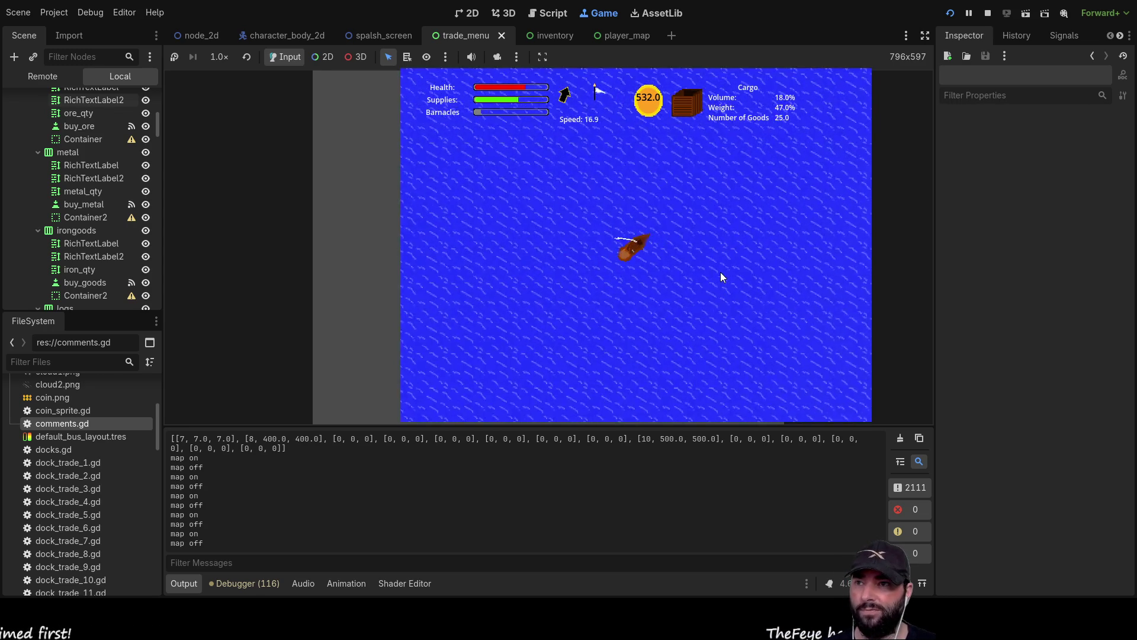
pyautogui.scroll(-2, 720, 268)
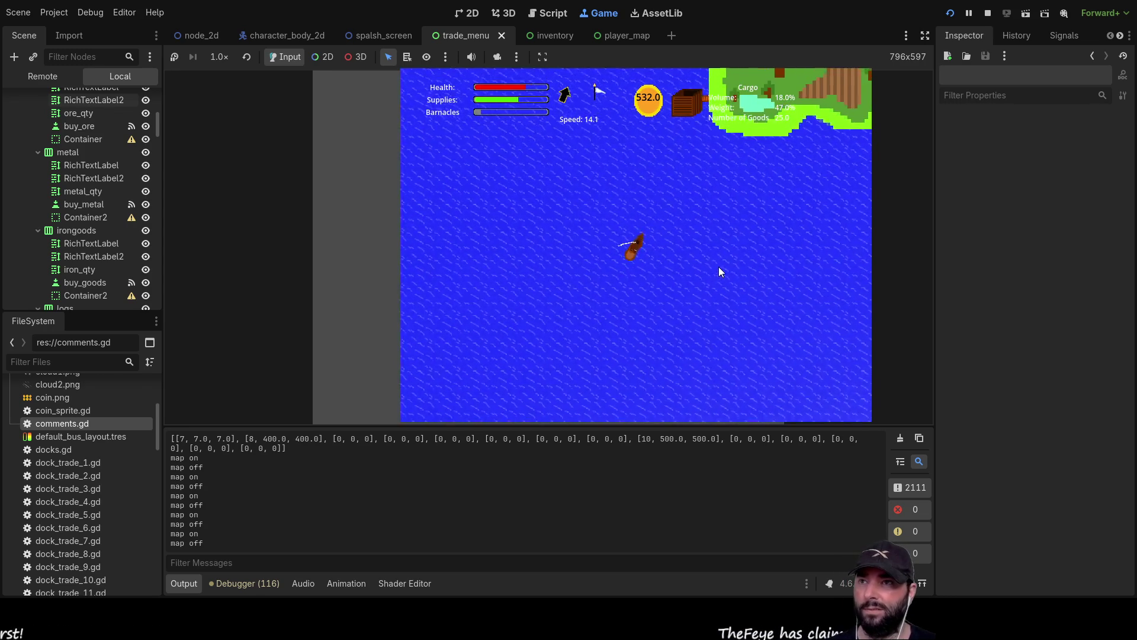
pyautogui.scroll(2, 719, 268)
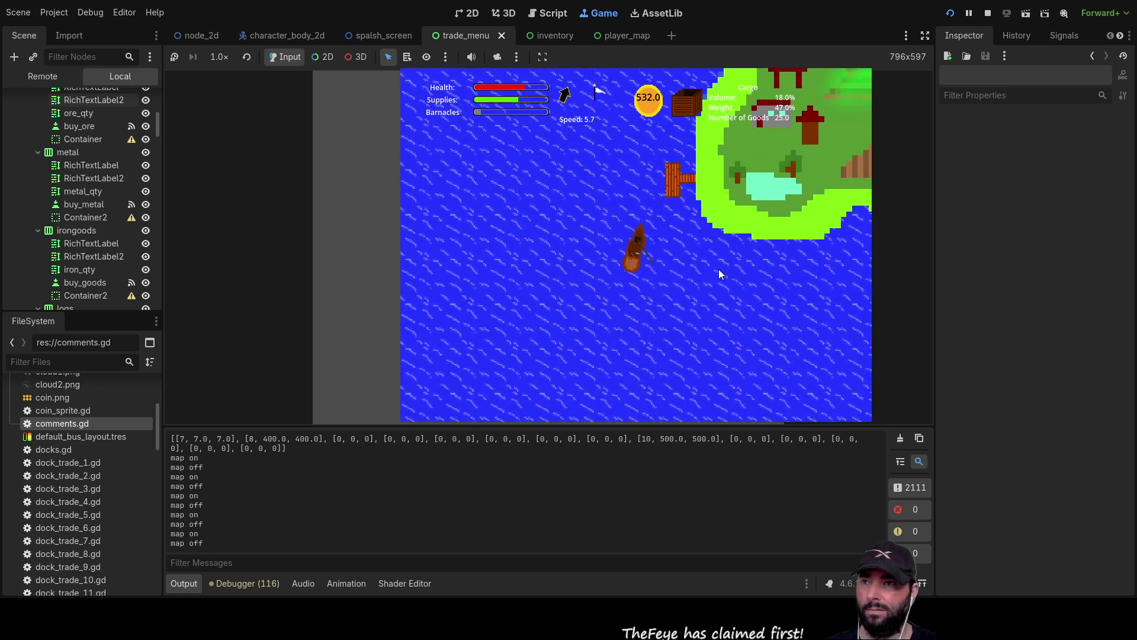
pyautogui.press('e')
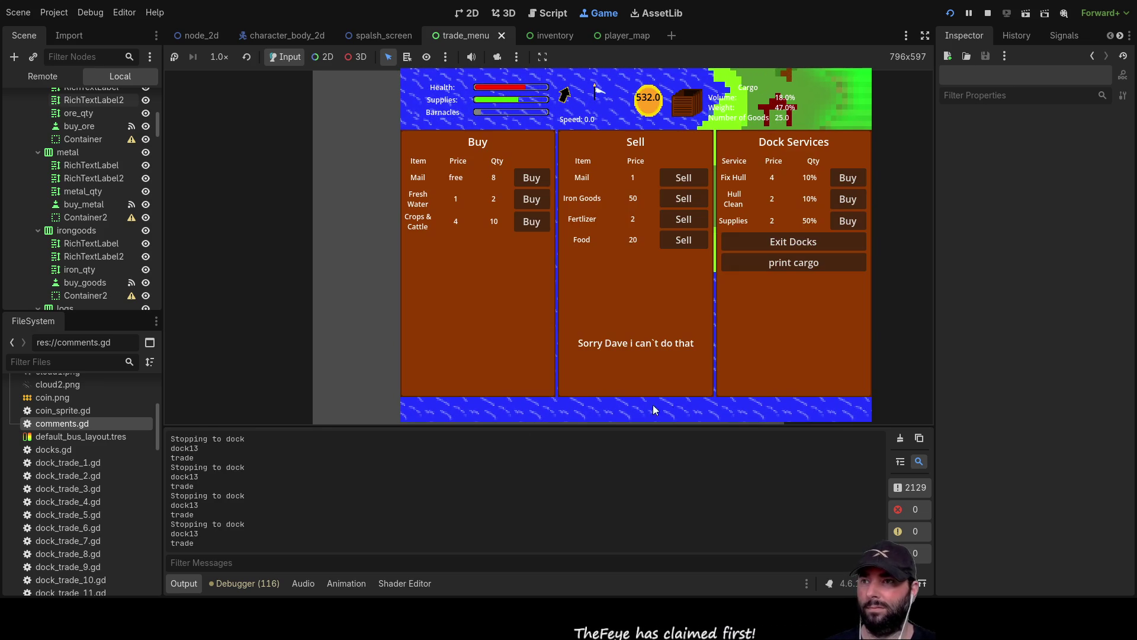
pyautogui.click(688, 222)
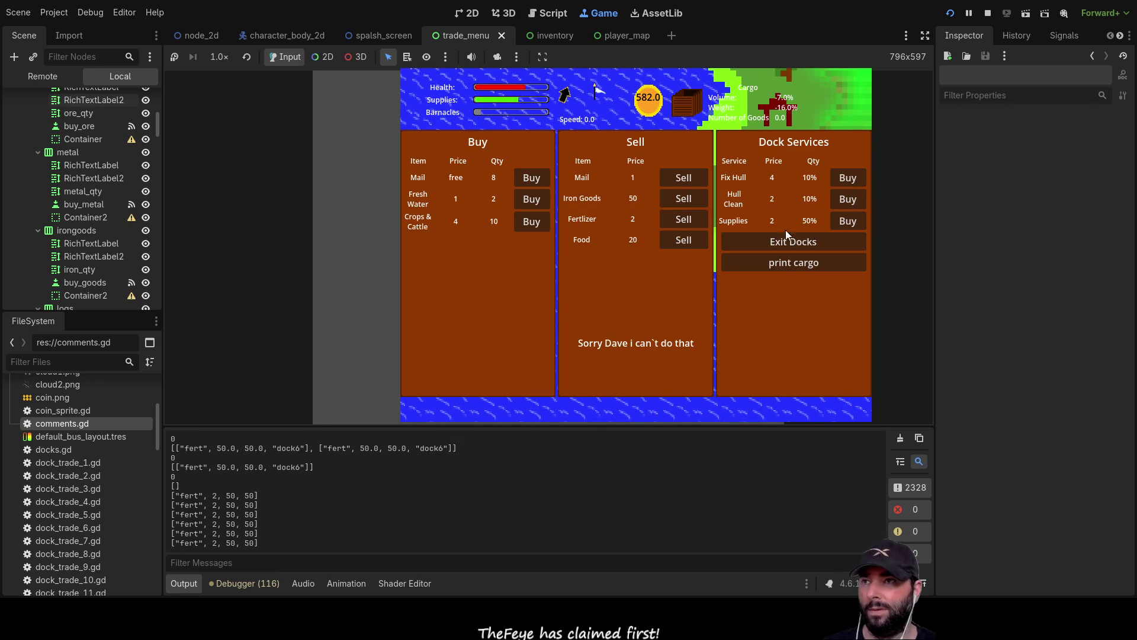
pyautogui.click(856, 182)
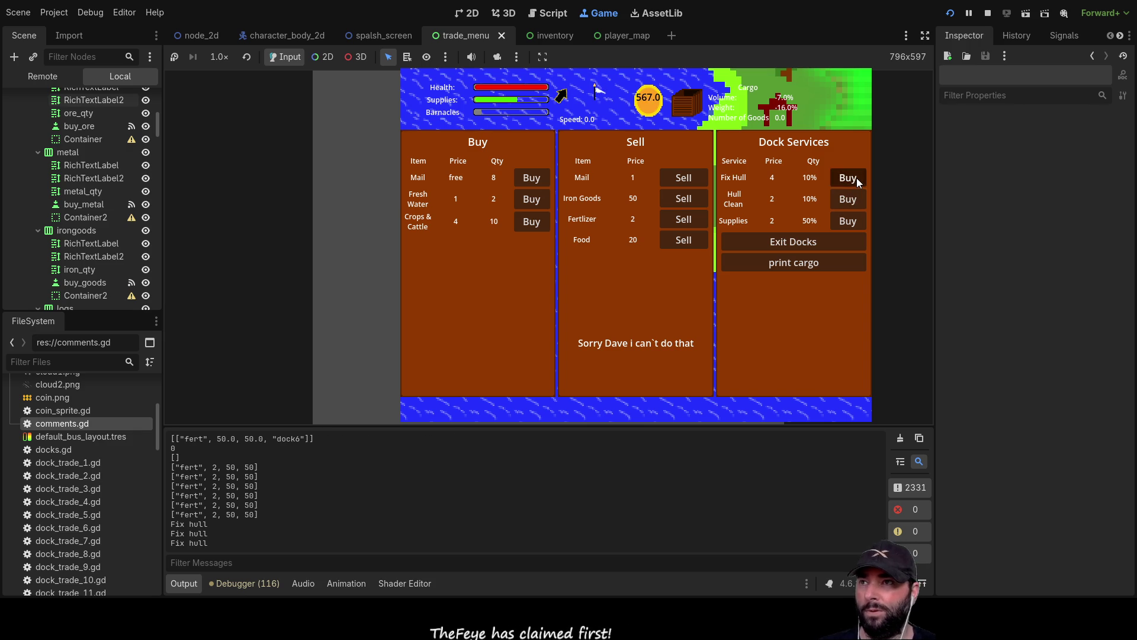
pyautogui.click(856, 178)
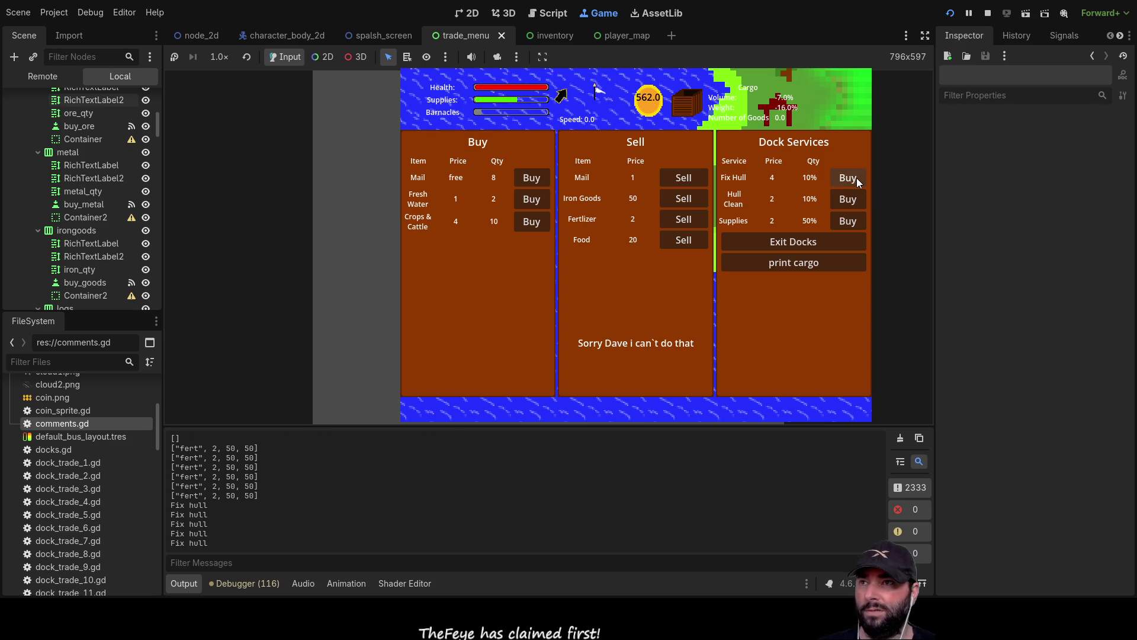
# Restock supplies, buy two Mail and Fresh Water, then exit the docks
pyautogui.click(852, 224)
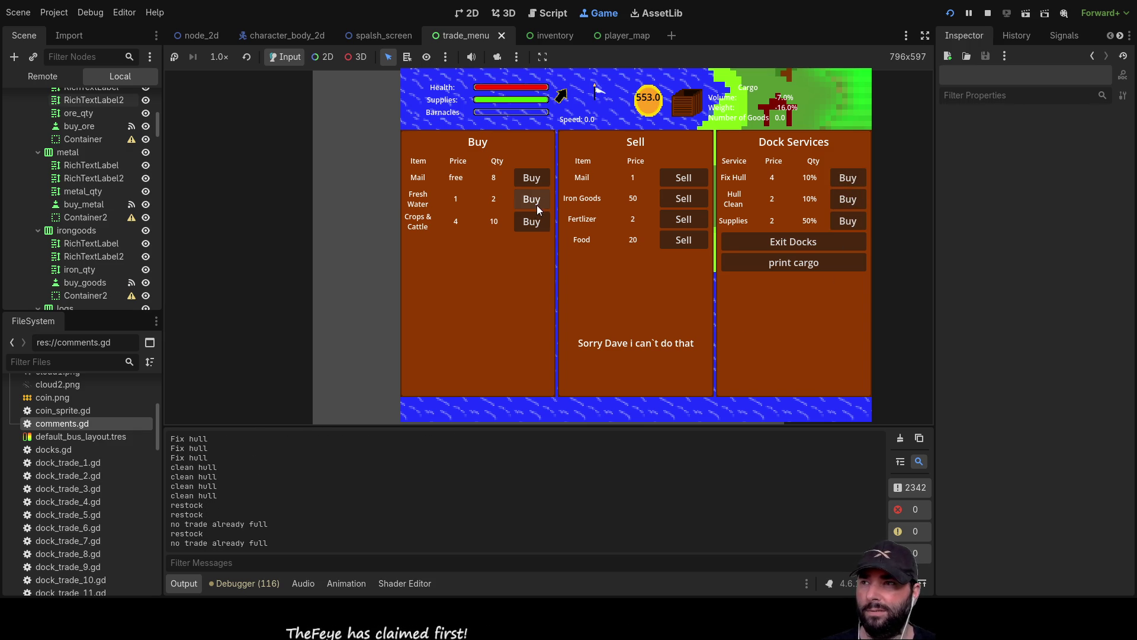
pyautogui.click(537, 179)
pyautogui.click(537, 179)
pyautogui.click(537, 179)
pyautogui.click(536, 179)
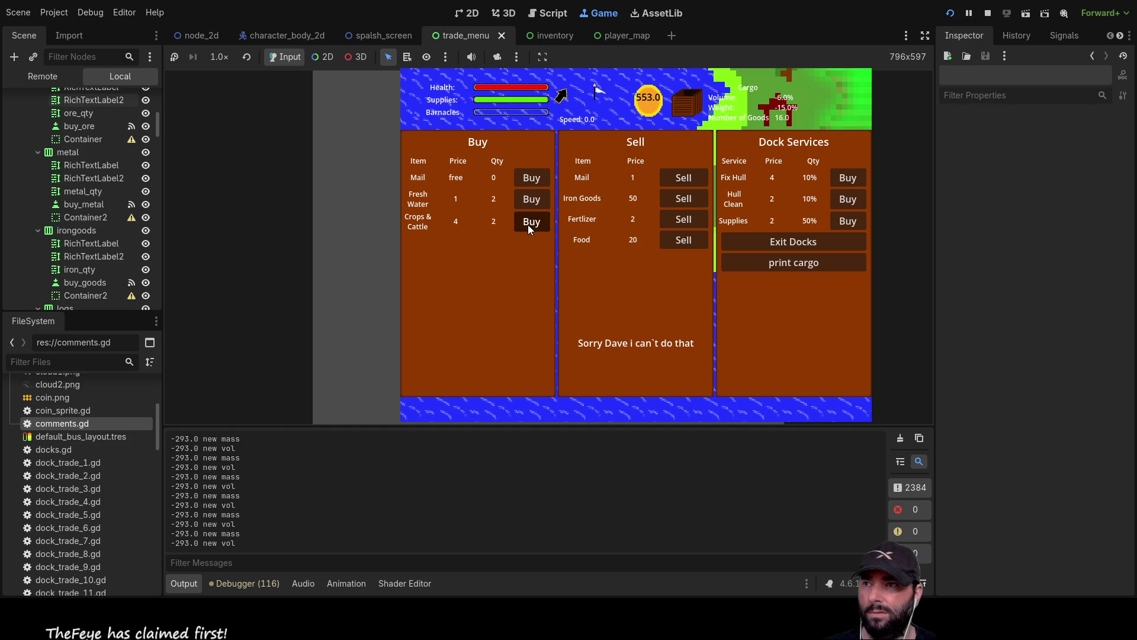
pyautogui.click(533, 200)
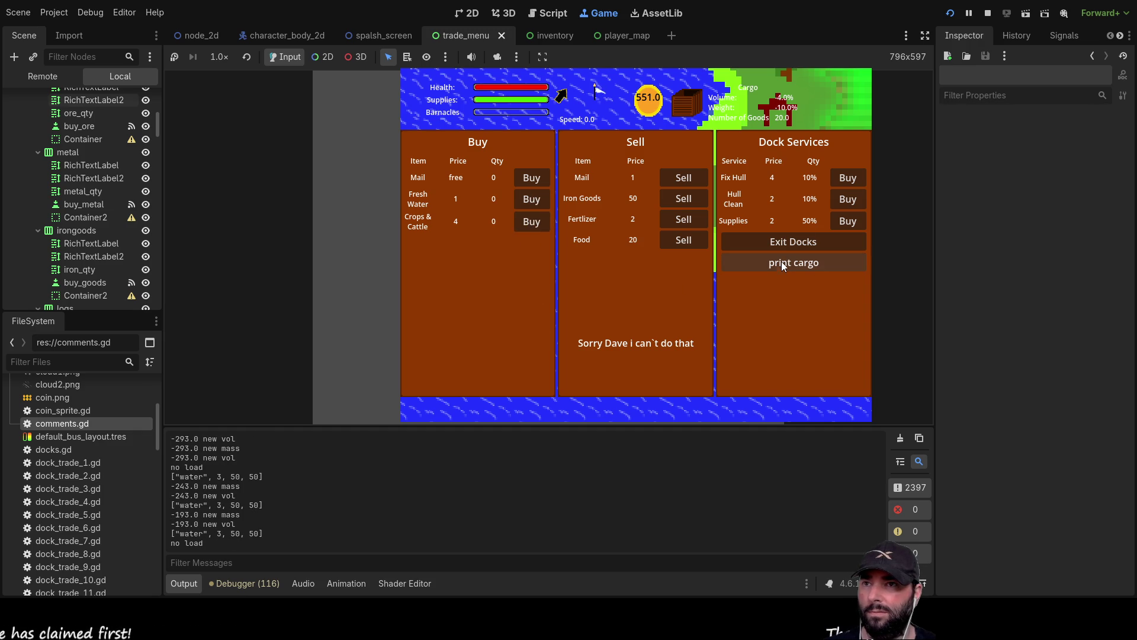
pyautogui.click(794, 239)
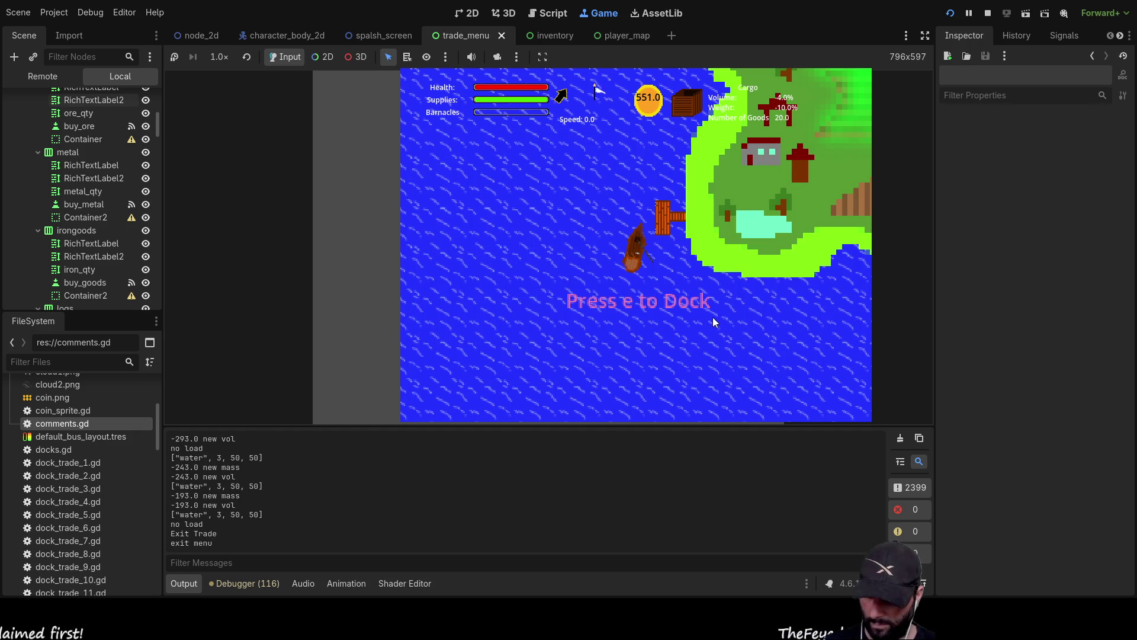
pyautogui.press('e')
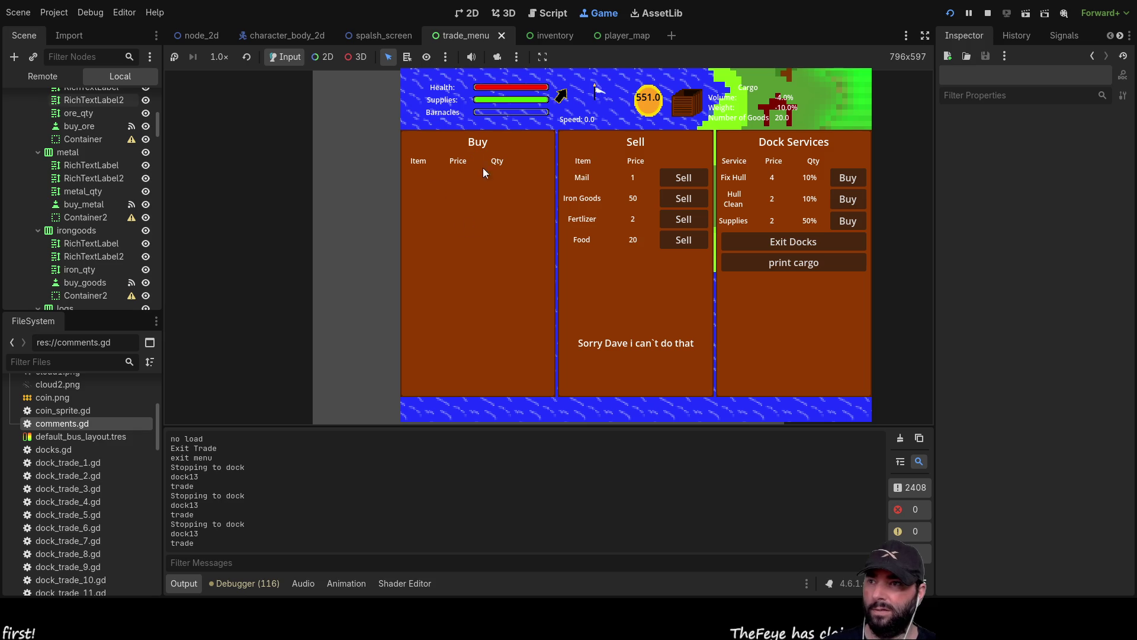
pyautogui.click(796, 241)
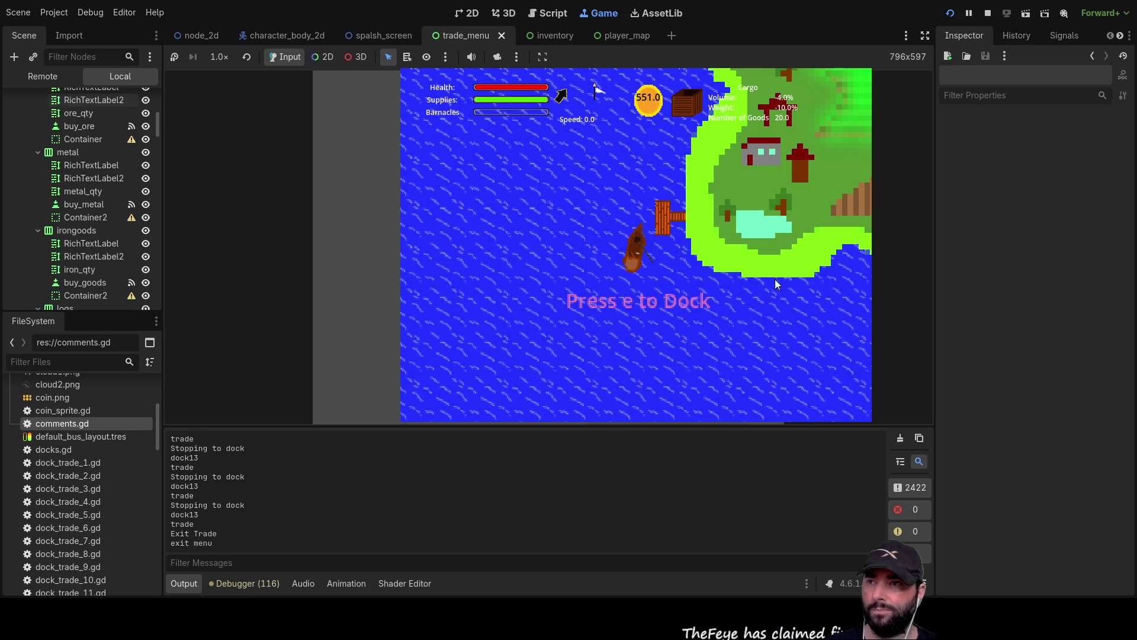
# Sail to dock10, checking the map twice on the way, and open its trade menu
pyautogui.press('w')
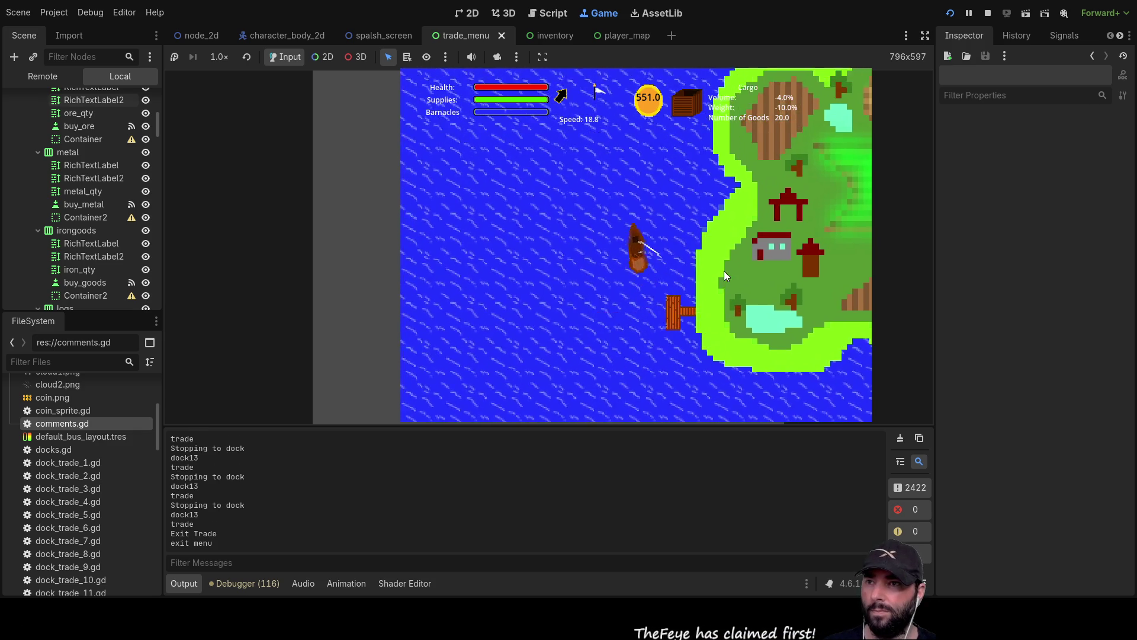
pyautogui.scroll(-3, 724, 272)
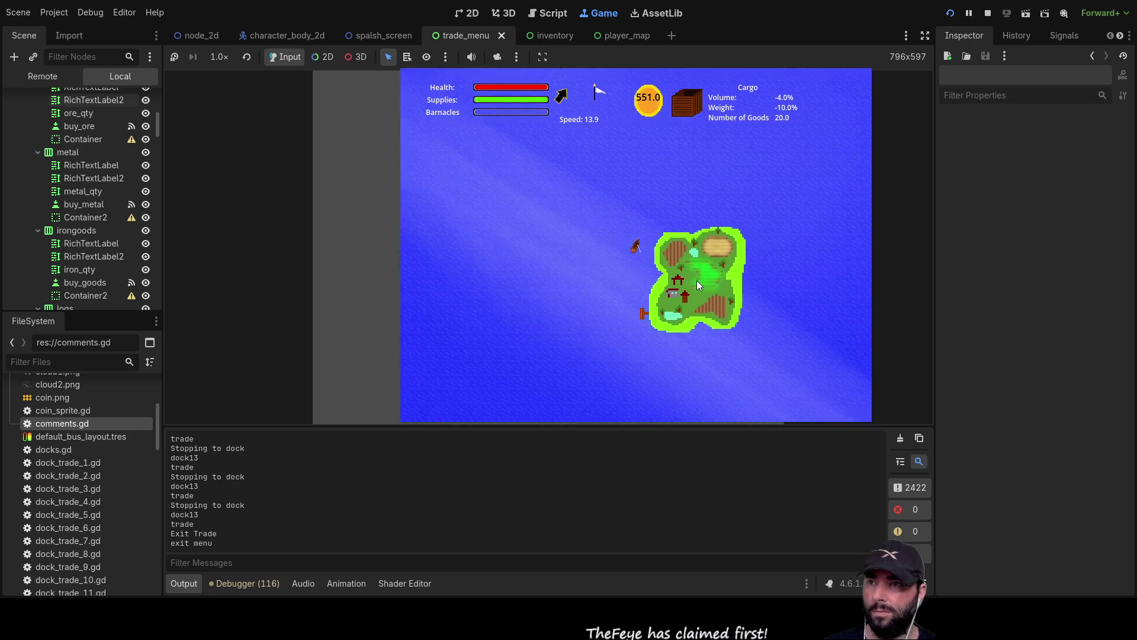
pyautogui.press('m')
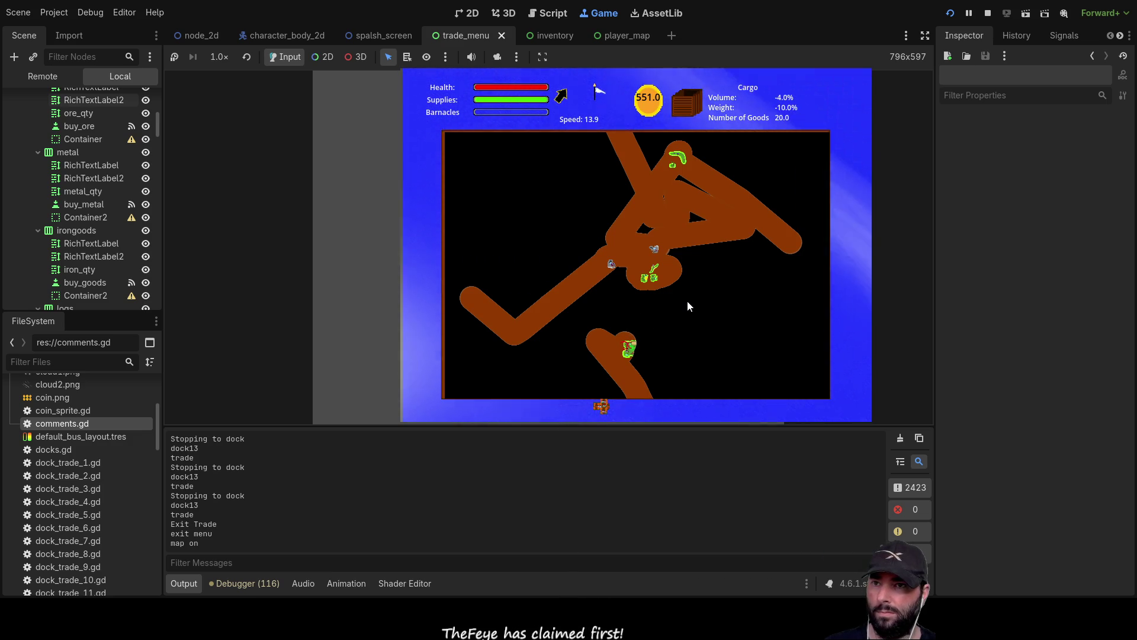
pyautogui.press('m')
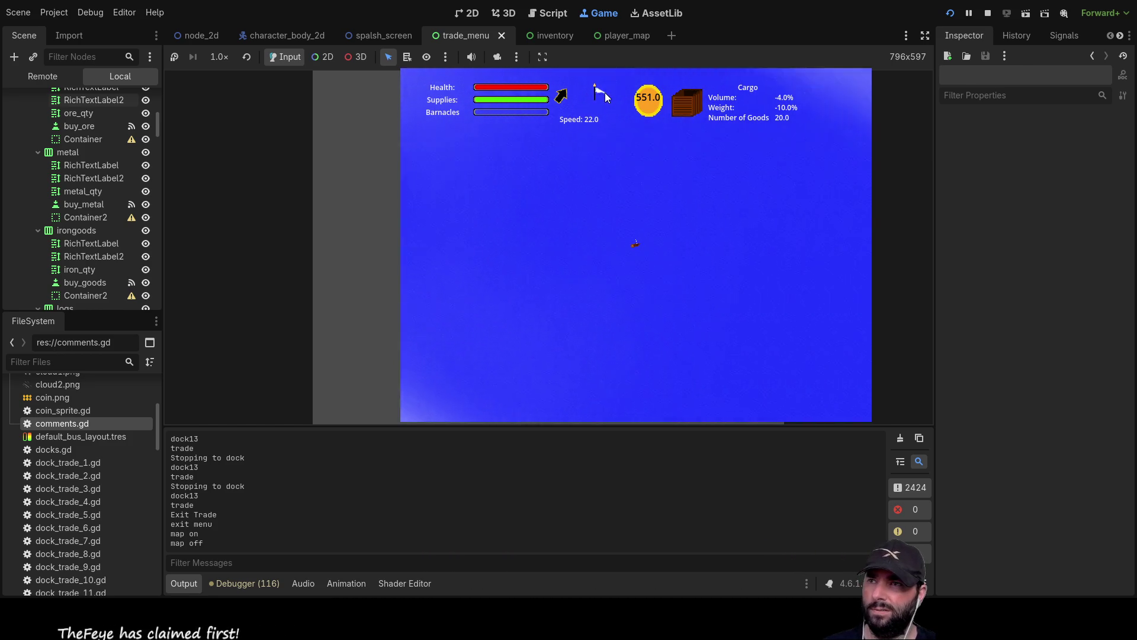
pyautogui.scroll(3, 684, 247)
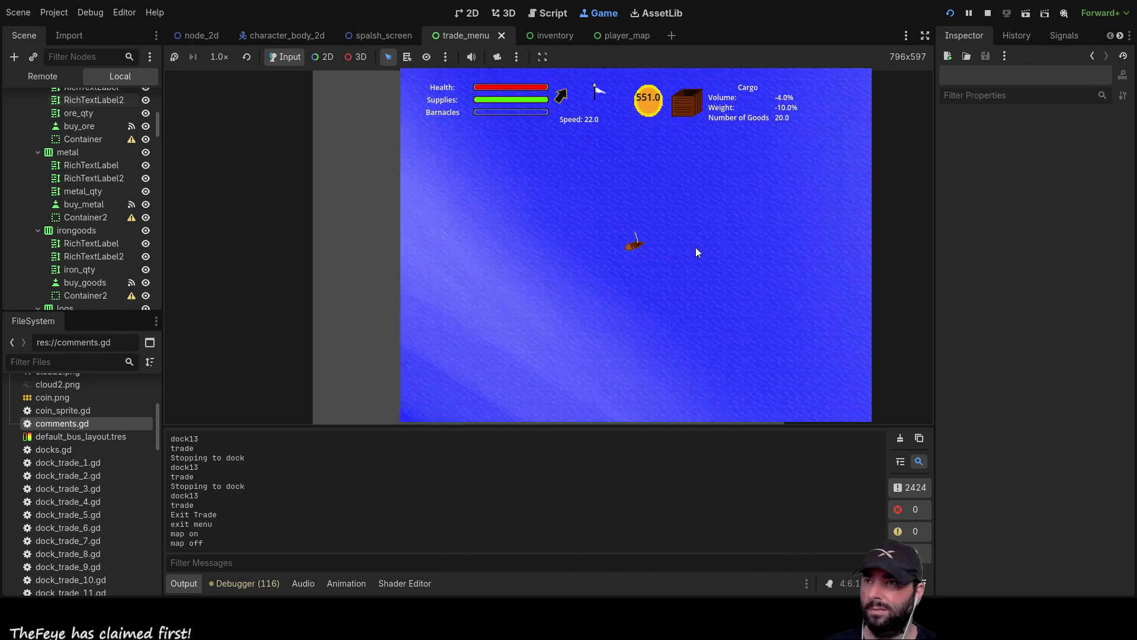
pyautogui.scroll(3, 695, 253)
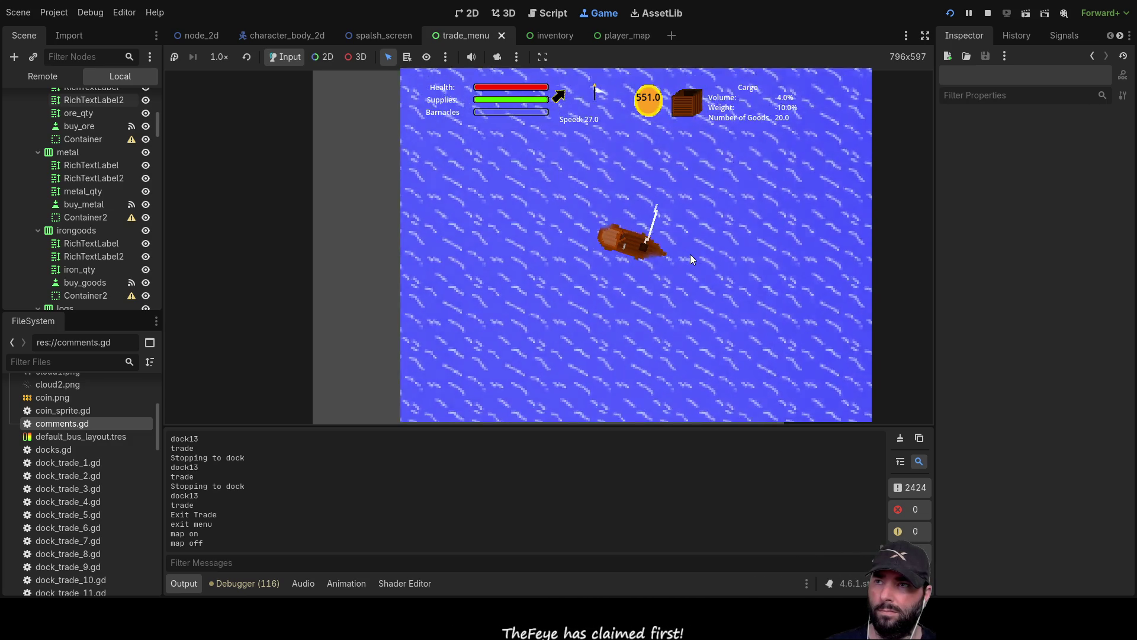
pyautogui.press('m')
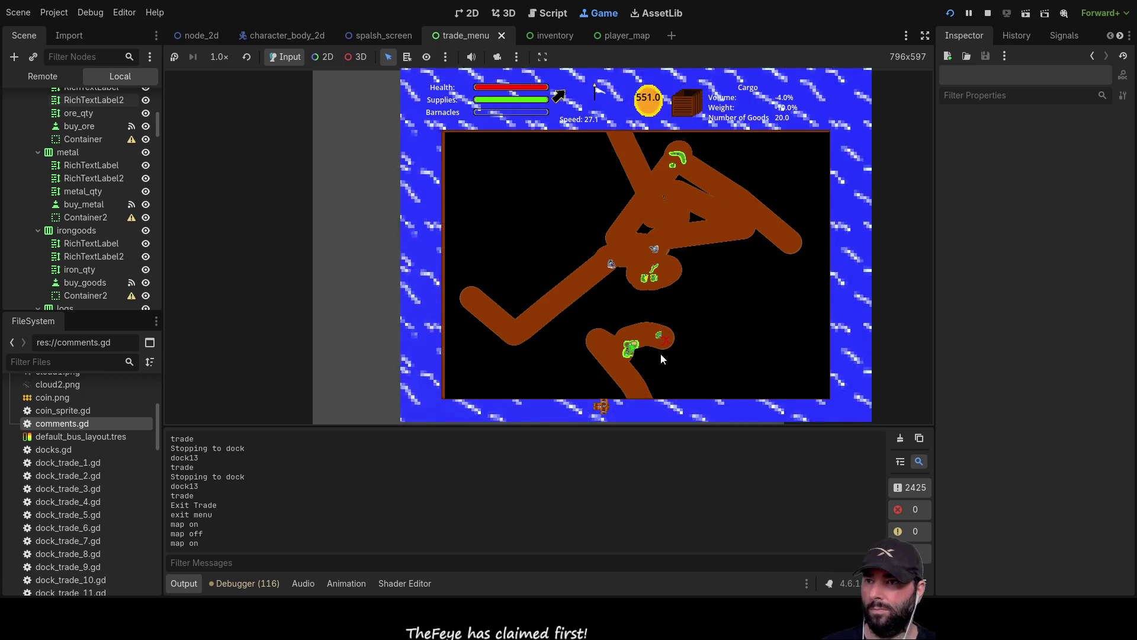
pyautogui.press('m')
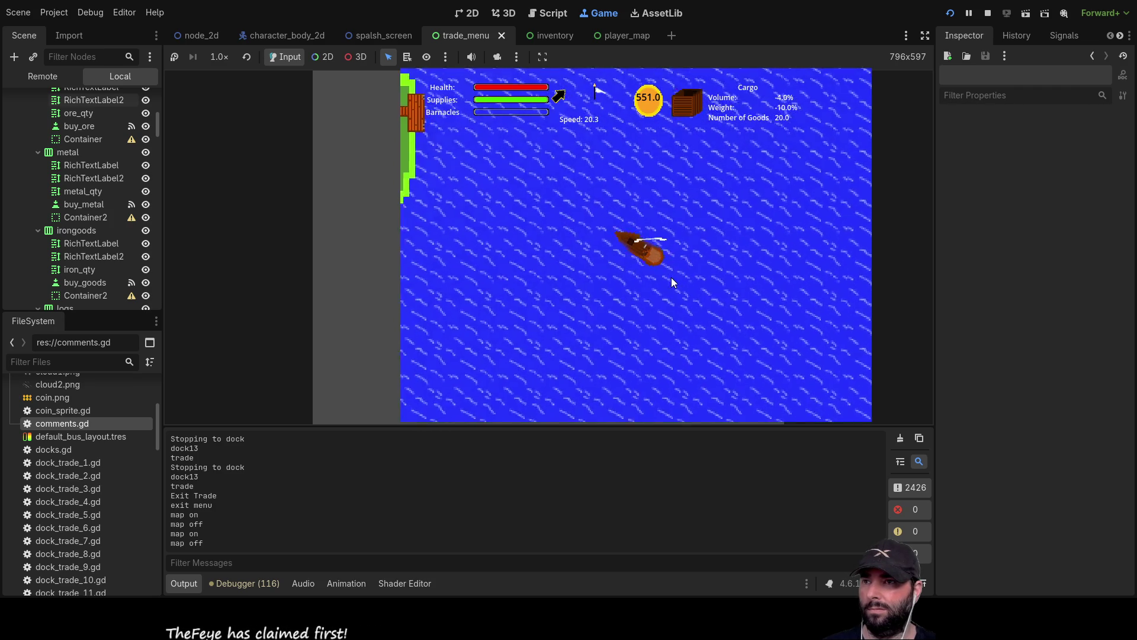
pyautogui.press('e')
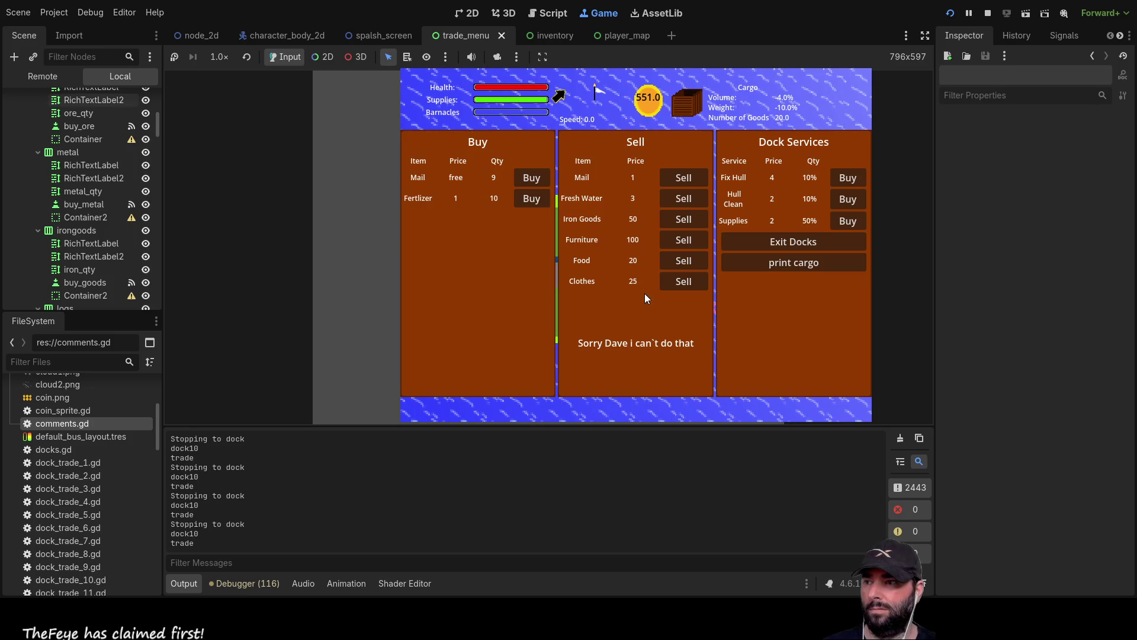
# Buy five Fertilizer and the last Mail, then sell six units of Mail
pyautogui.click(532, 198)
pyautogui.click(533, 197)
pyautogui.click(534, 198)
pyautogui.click(534, 198)
pyautogui.click(534, 198)
pyautogui.click(534, 198)
pyautogui.click(535, 198)
pyautogui.click(534, 198)
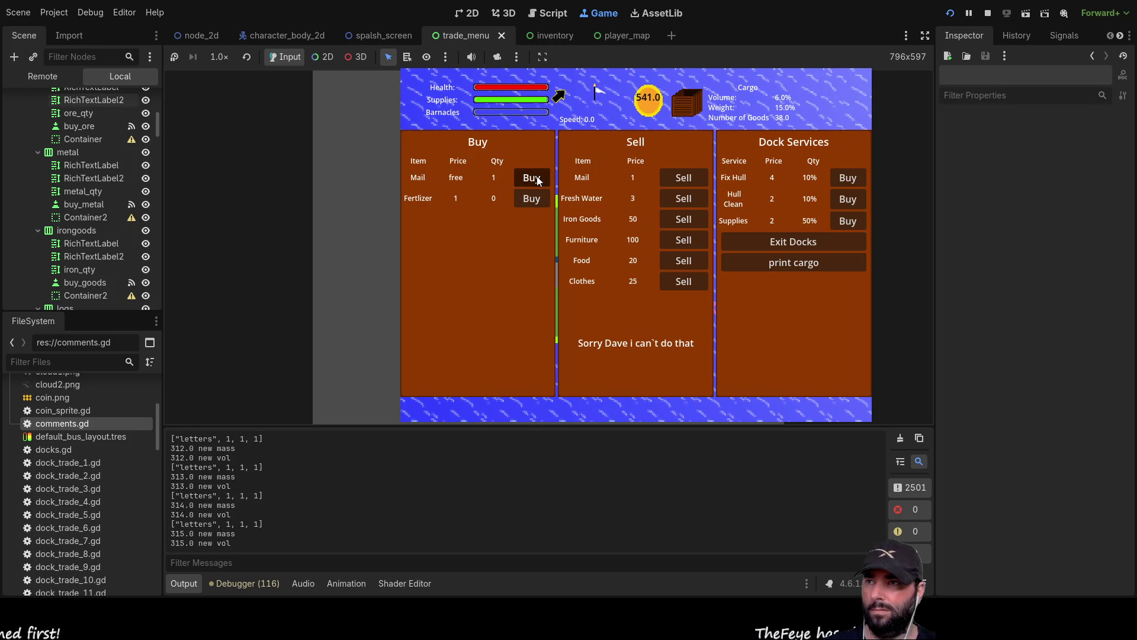
pyautogui.click(537, 177)
pyautogui.click(681, 177)
pyautogui.click(685, 176)
pyautogui.click(688, 175)
pyautogui.click(689, 177)
pyautogui.click(690, 179)
pyautogui.click(690, 179)
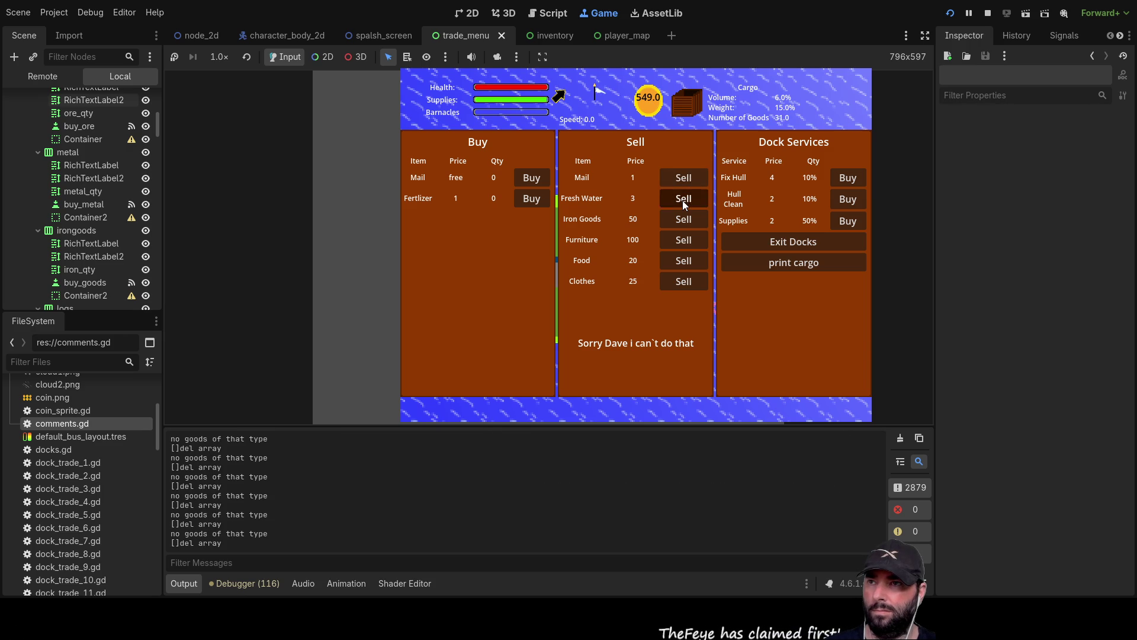
# Sell all the Fresh Water, checking the cargo hold, and exit the docks with 585 coins
pyautogui.click(682, 201)
pyautogui.click(682, 200)
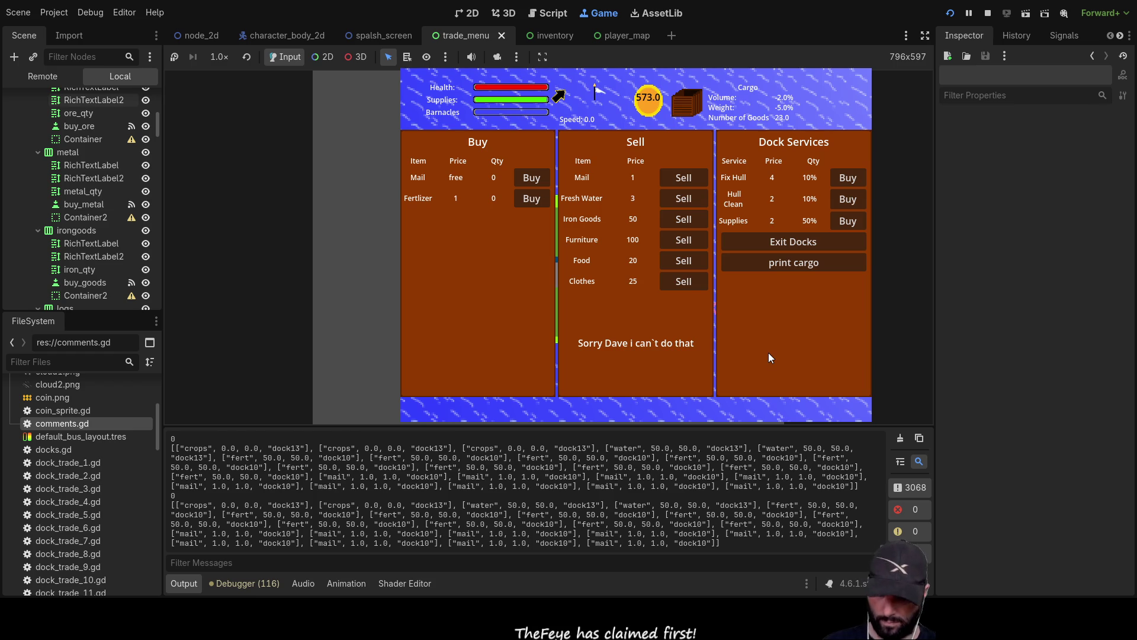
pyautogui.press('i')
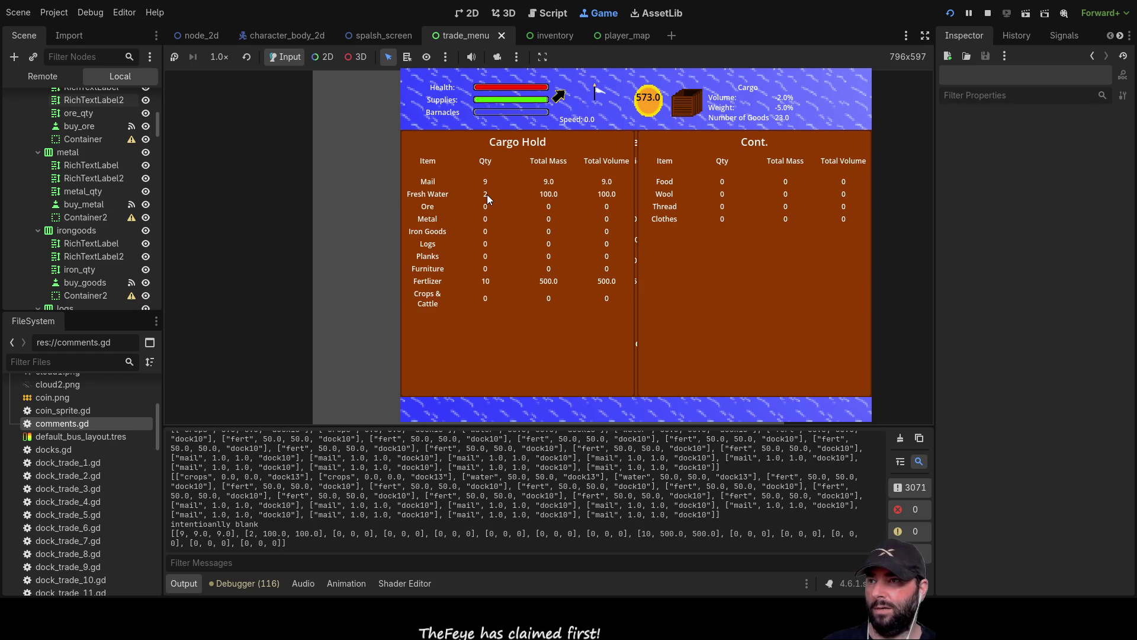
pyautogui.press('i')
pyautogui.click(680, 197)
pyautogui.click(680, 196)
pyautogui.click(680, 197)
pyautogui.click(680, 196)
pyautogui.press('i')
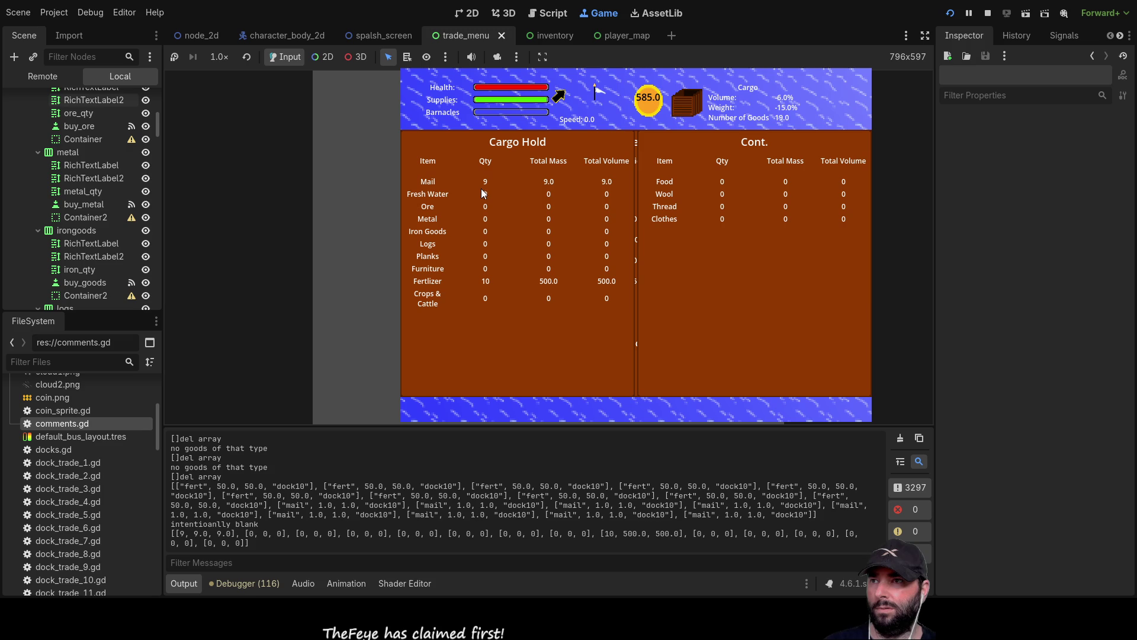
pyautogui.press('i')
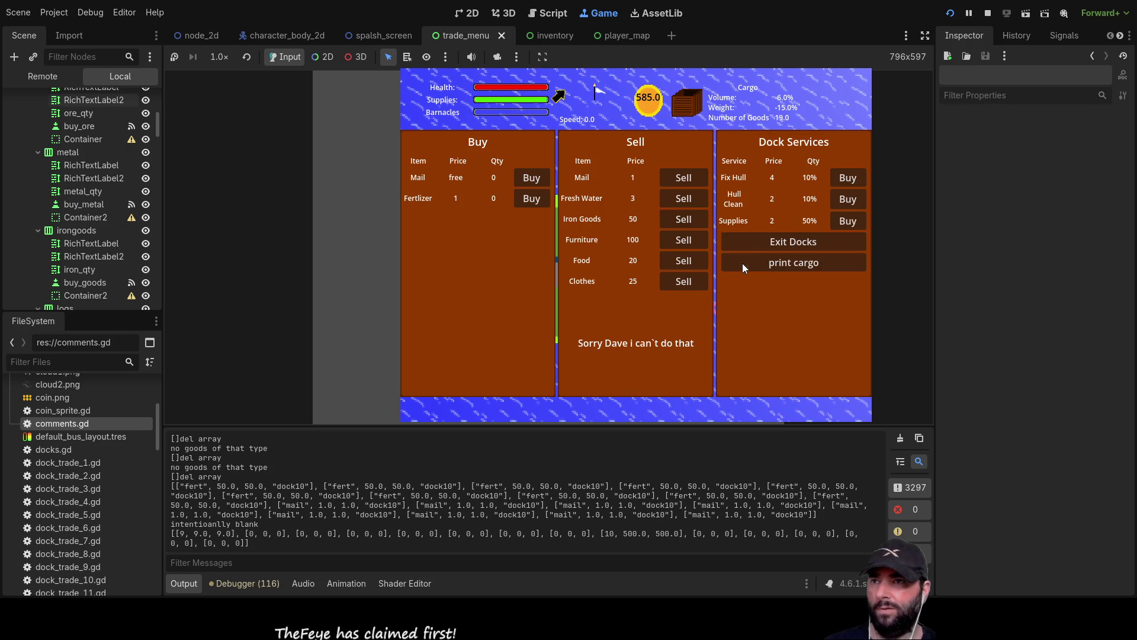
pyautogui.click(813, 242)
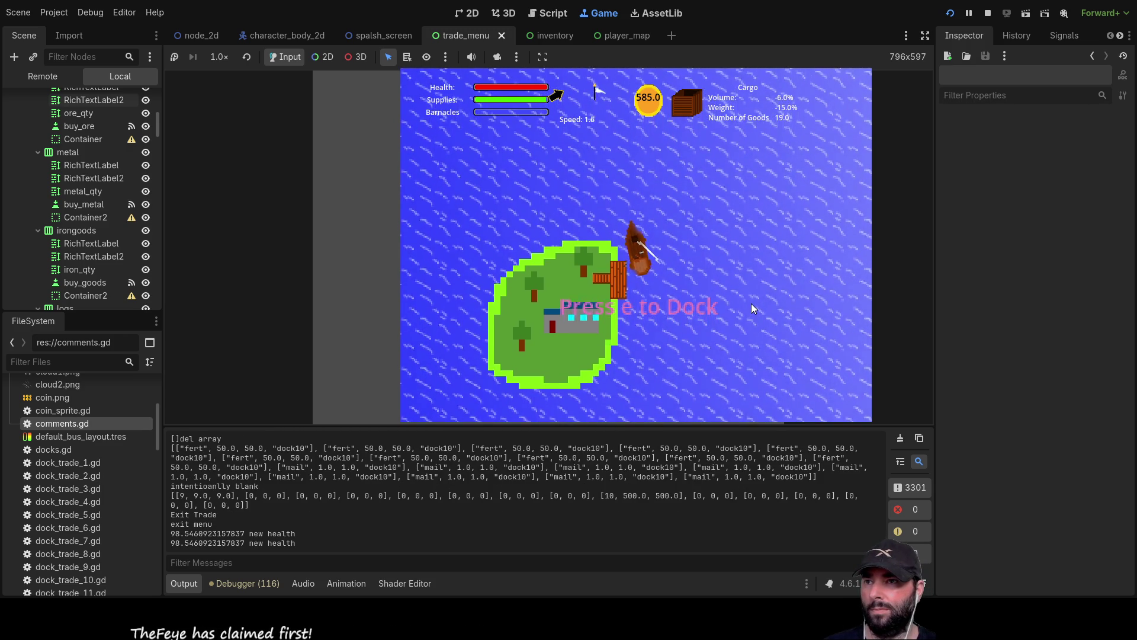
# Sail away from the island, reversing briefly and checking the world map twice
pyautogui.press('w')
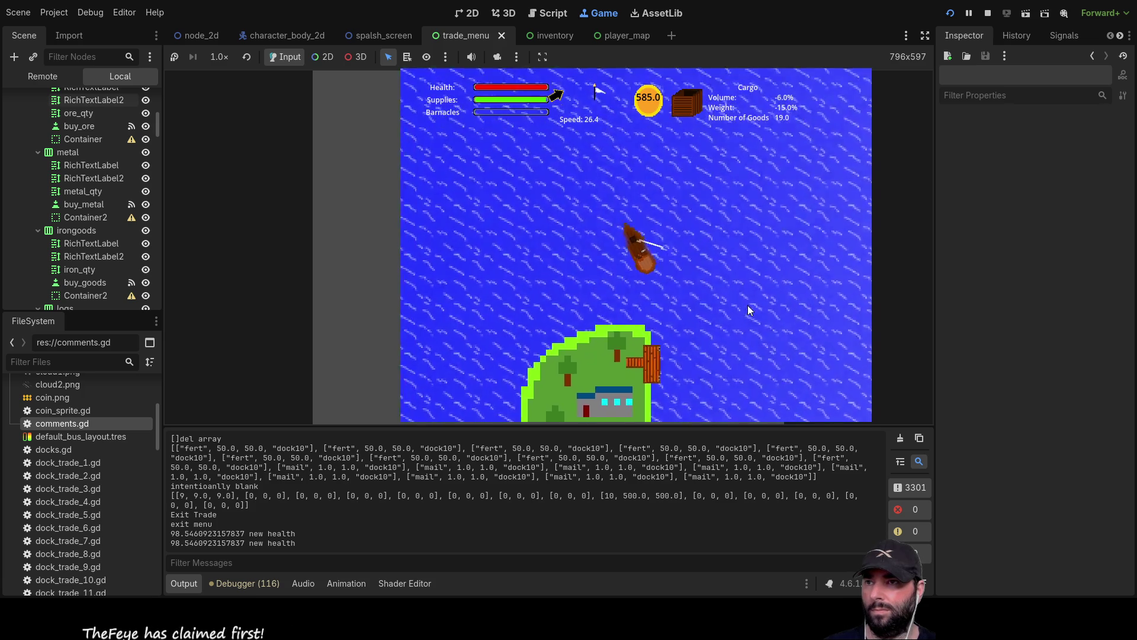
pyautogui.scroll(-5, 702, 275)
pyautogui.press('s')
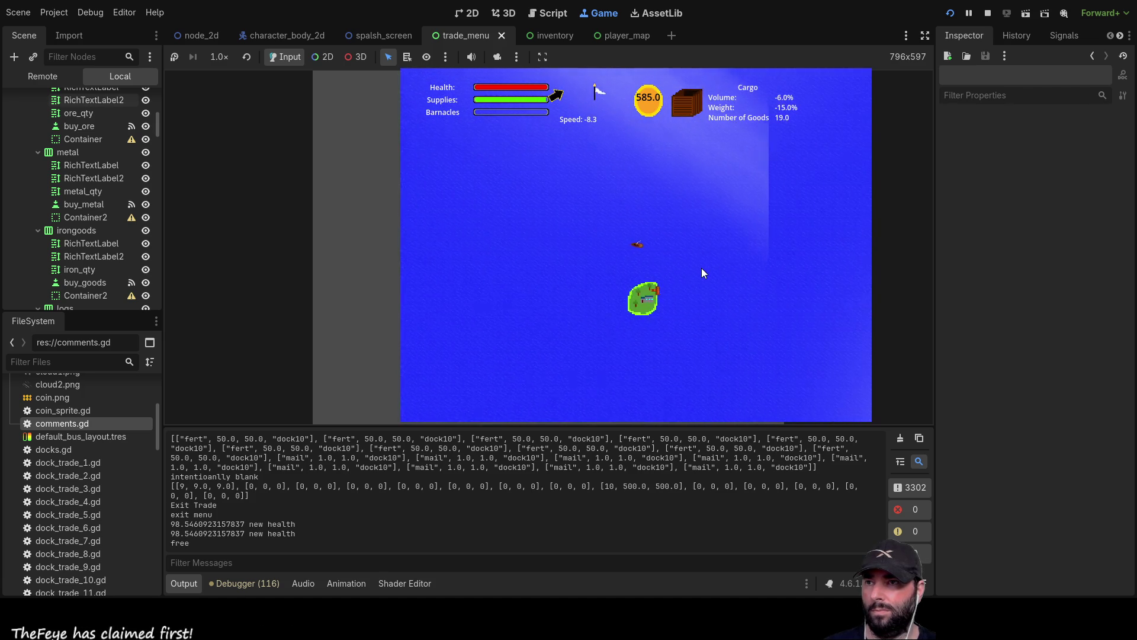
pyautogui.scroll(3, 701, 267)
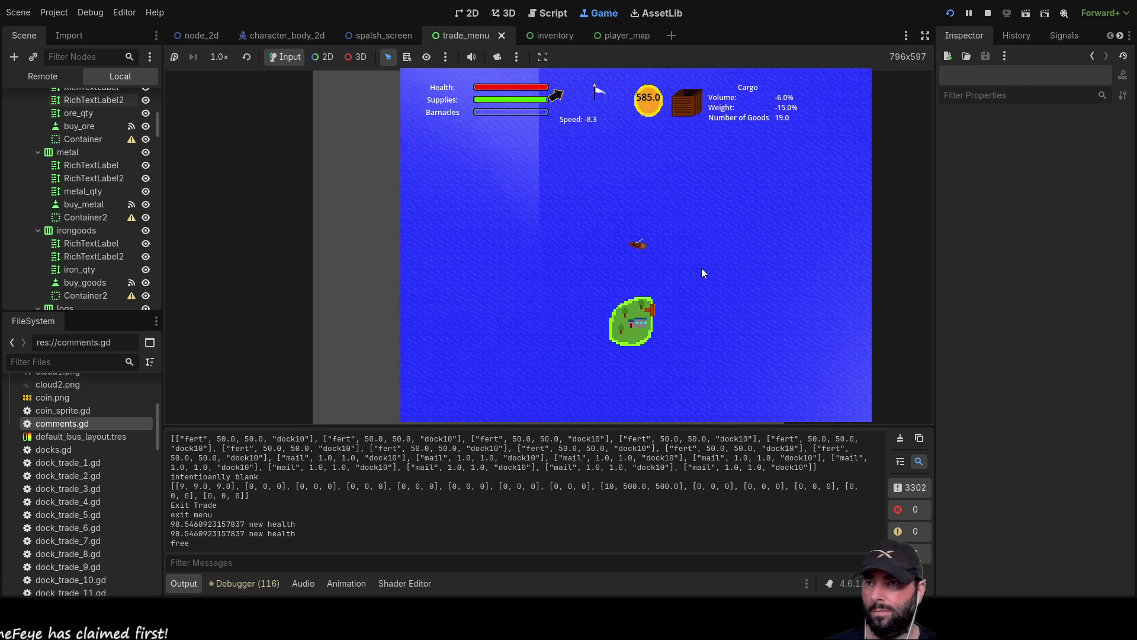
pyautogui.press('w')
pyautogui.press('m')
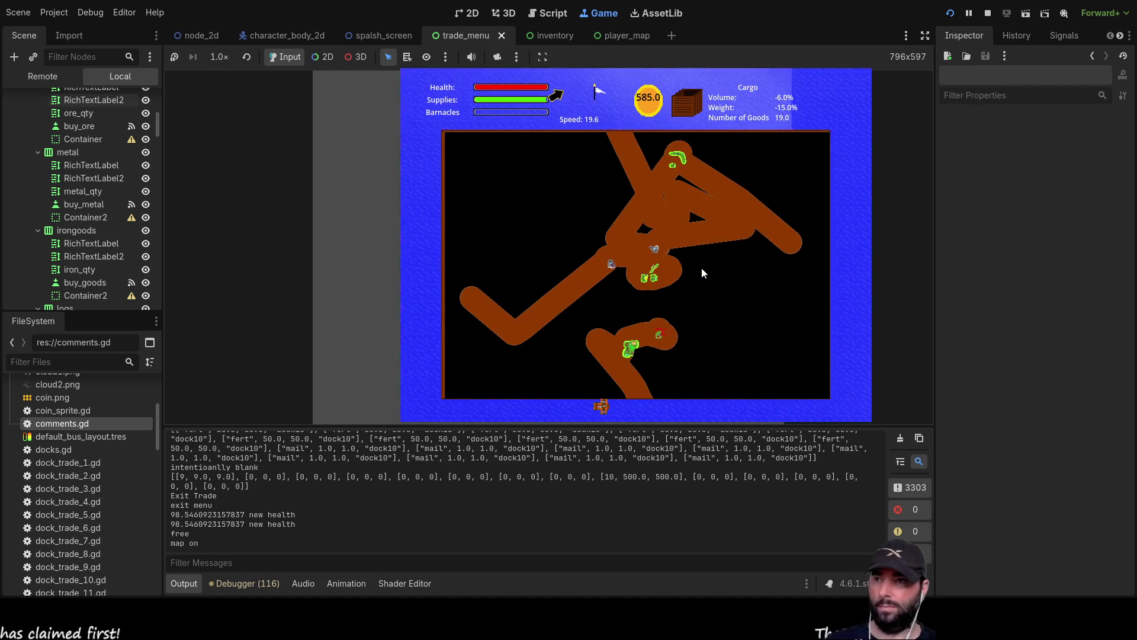
pyautogui.press('m')
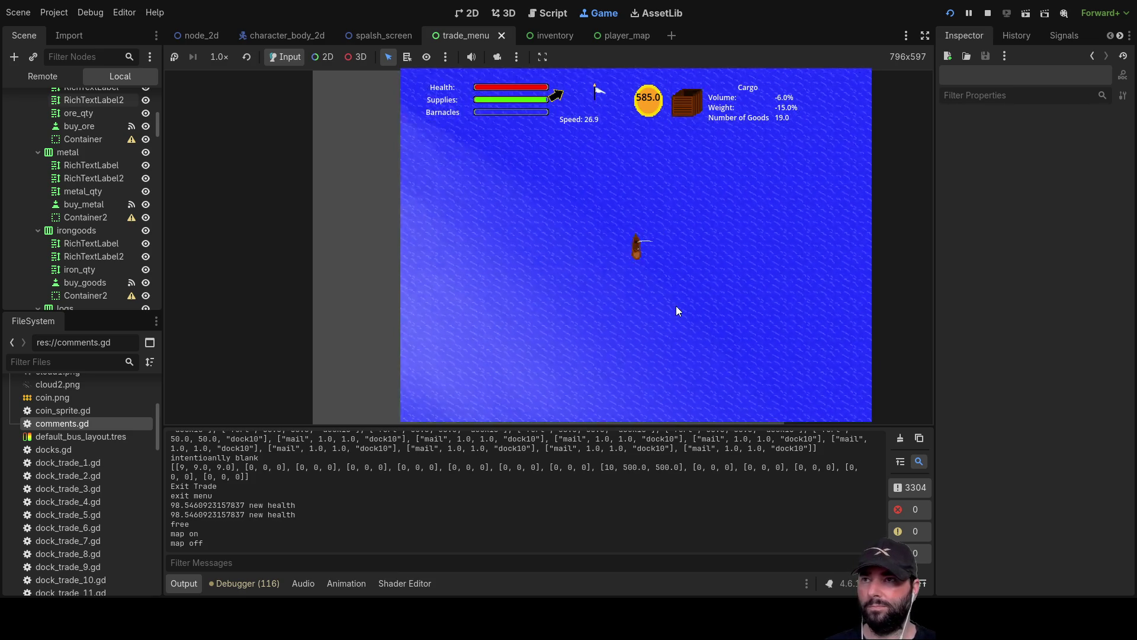
pyautogui.press('m')
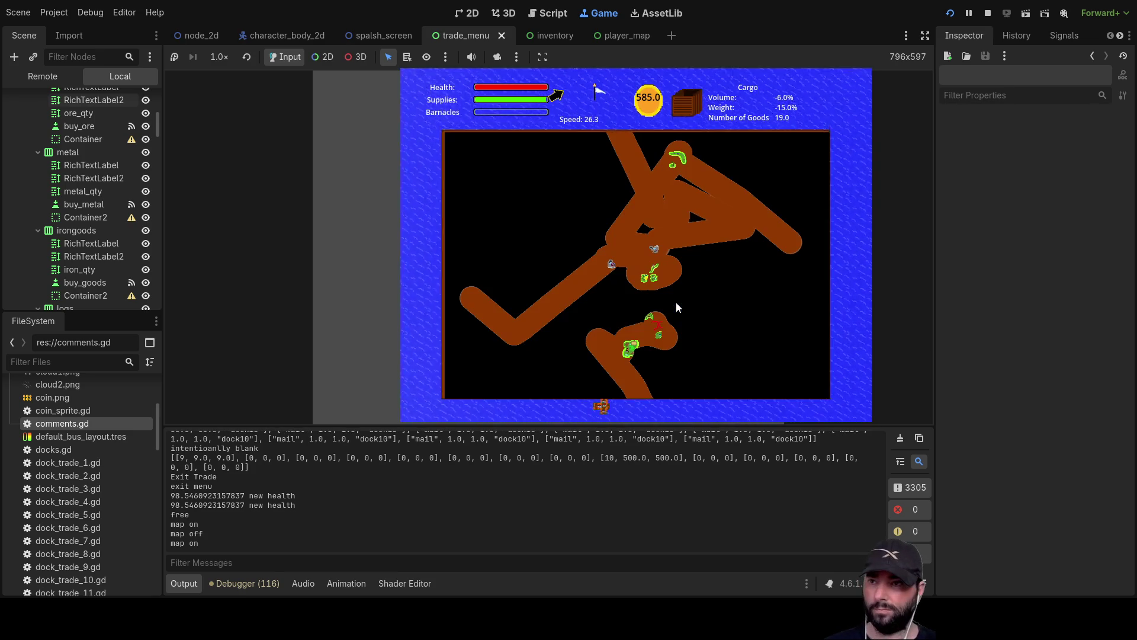
pyautogui.press('m')
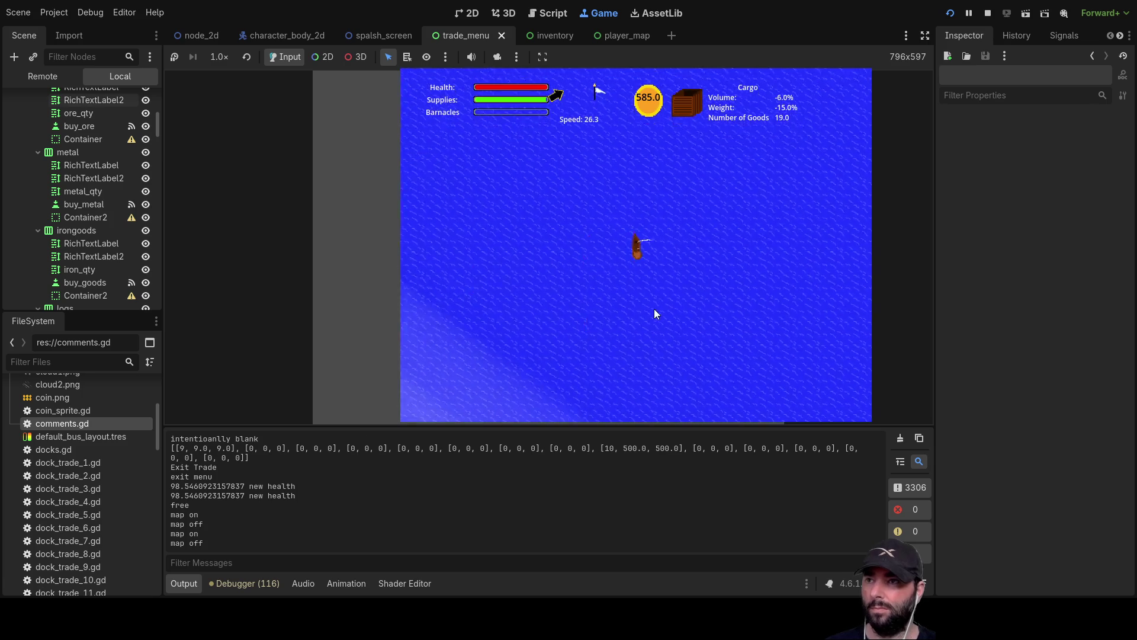
# Sail forward, check the cargo hold, and steer alongside the next island's dock
pyautogui.press('s')
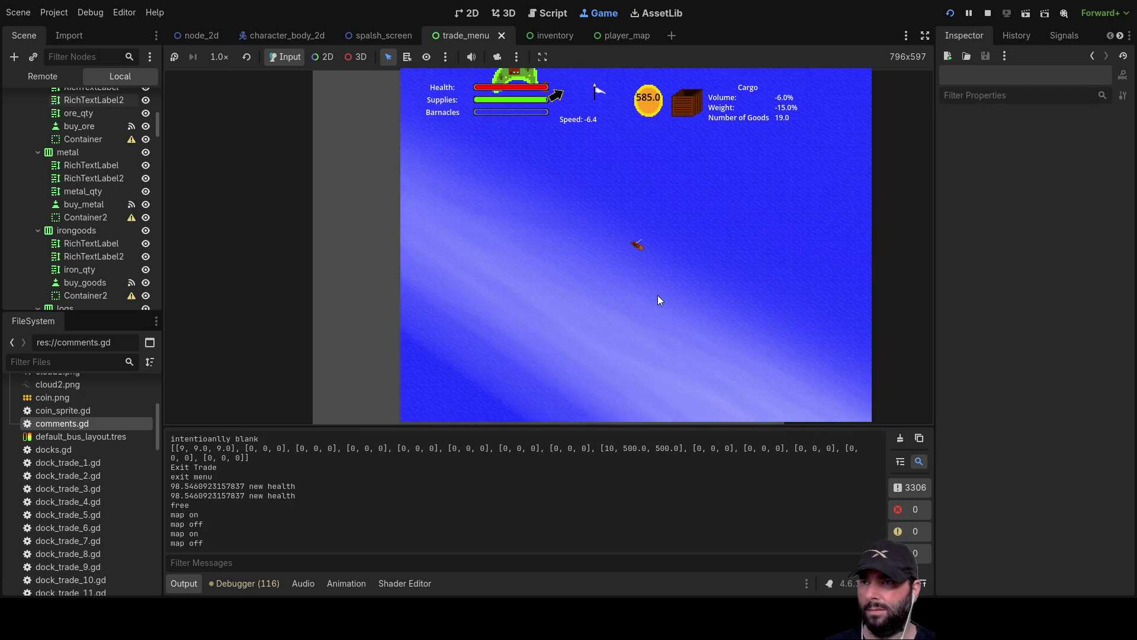
pyautogui.press('w')
pyautogui.press('i')
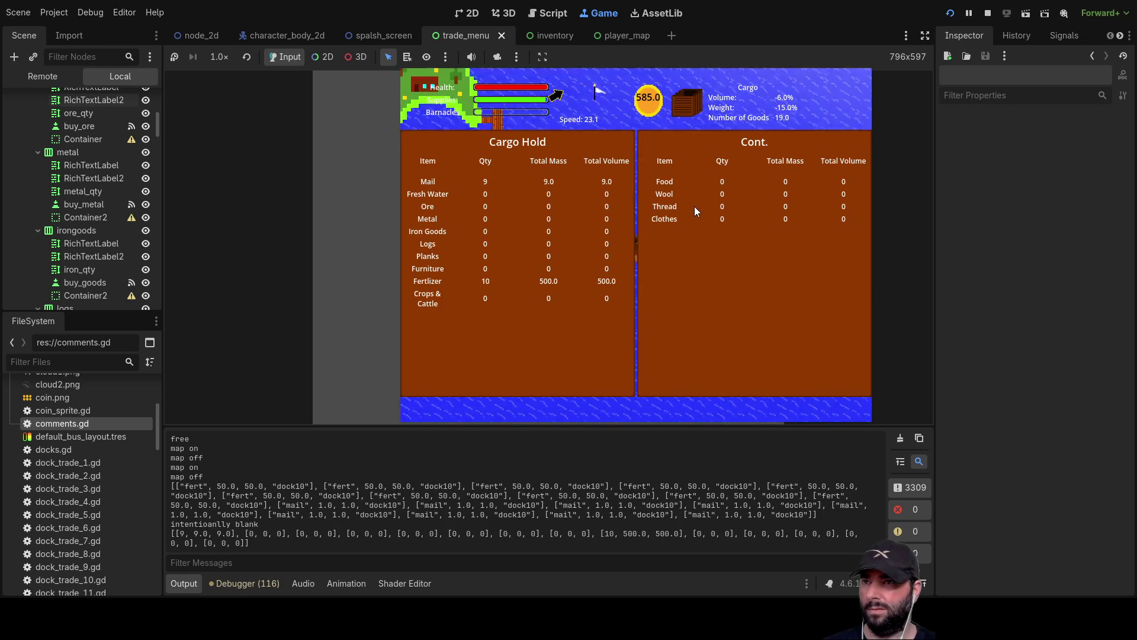
pyautogui.press('i')
pyautogui.press('a')
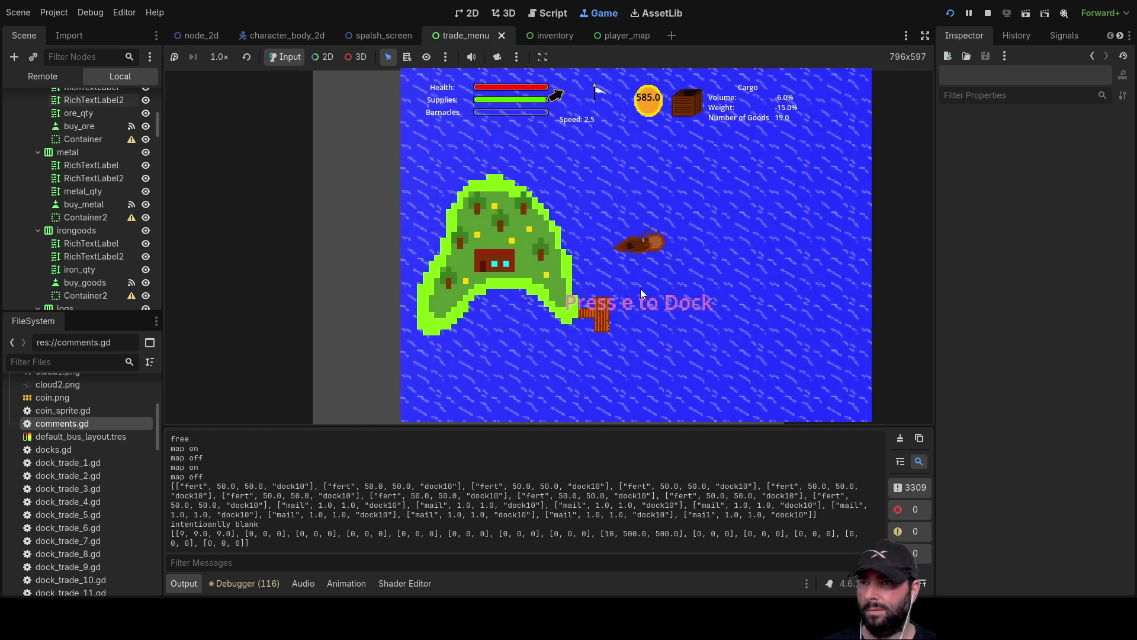
pyautogui.press('e')
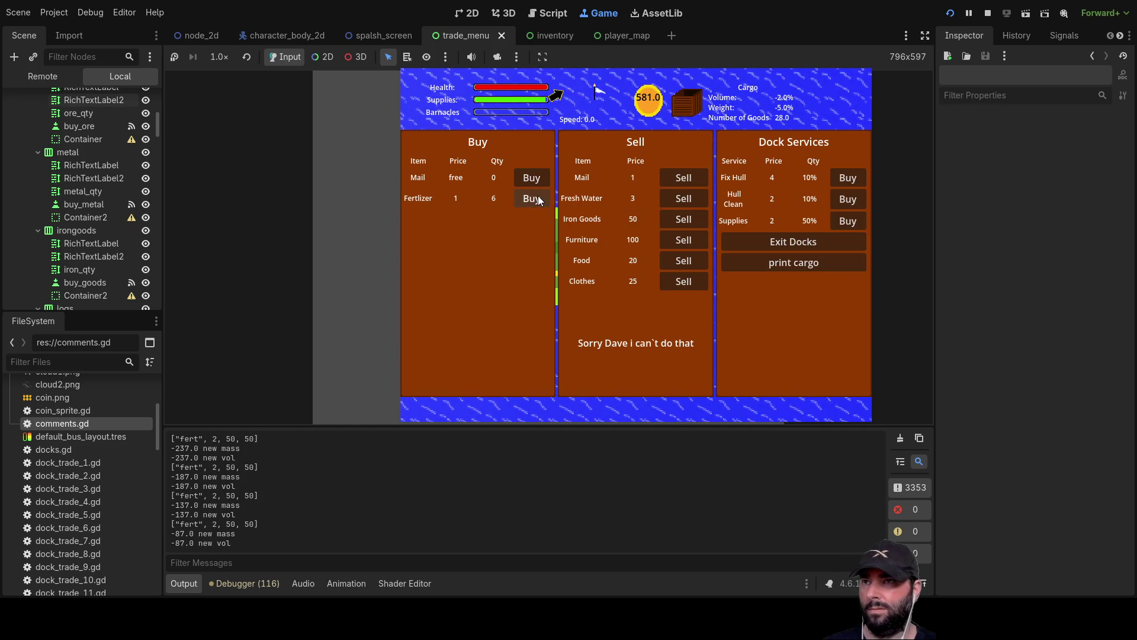
# Buy two Fertilizer, sell three Mail to reach 594 coins, exit the docks and back away
pyautogui.doubleClick(540, 197)
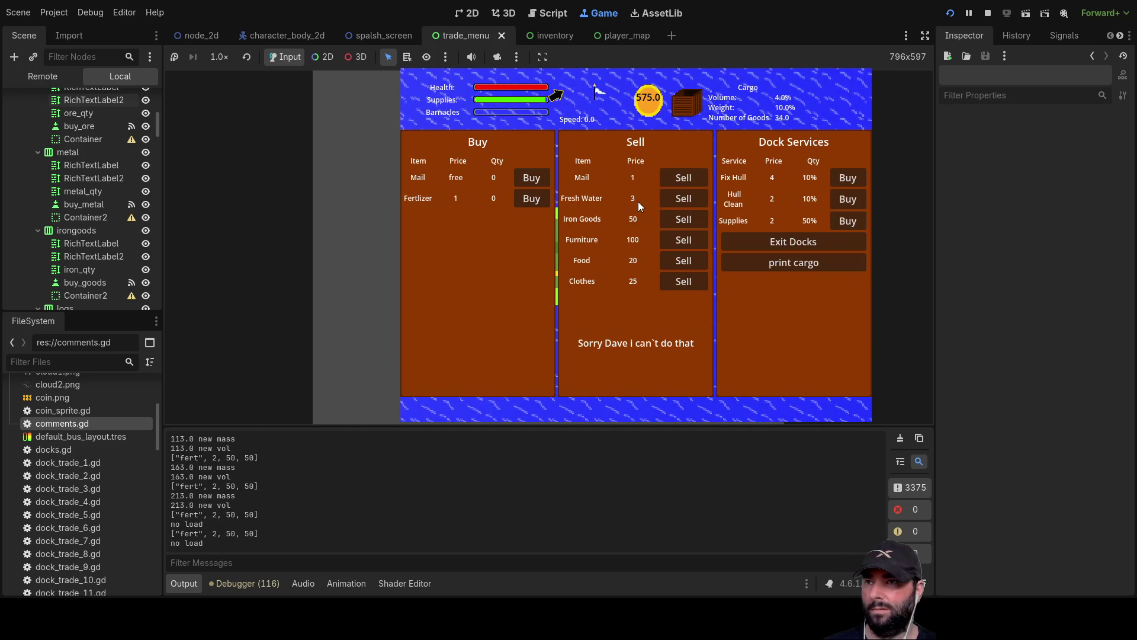
pyautogui.click(695, 178)
pyautogui.click(694, 177)
pyautogui.click(692, 179)
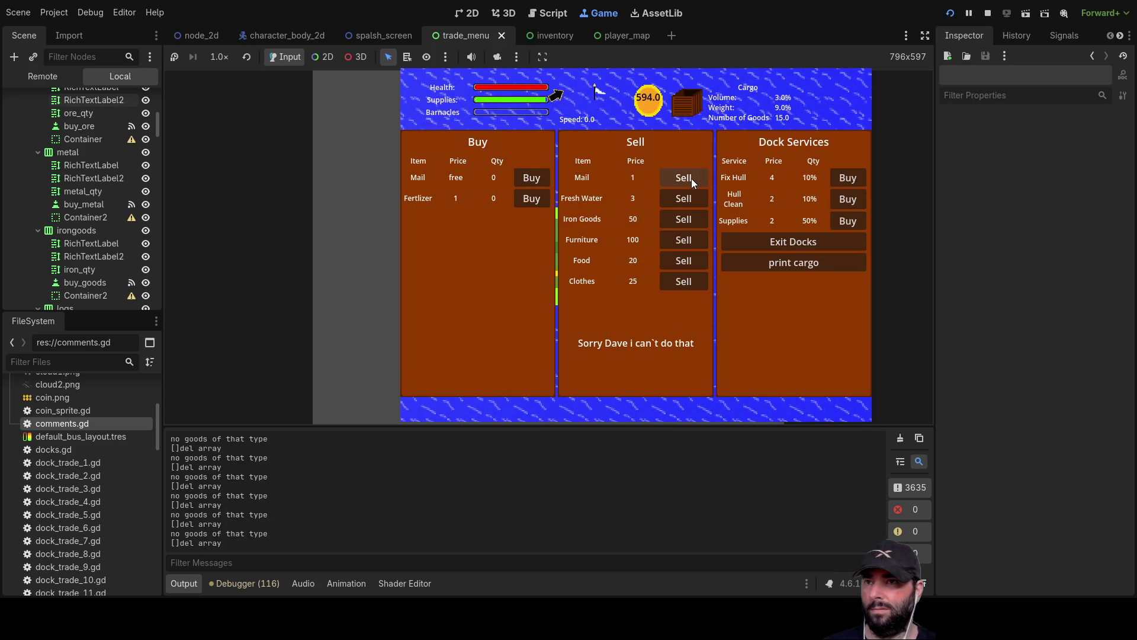
pyautogui.click(788, 245)
pyautogui.press('s')
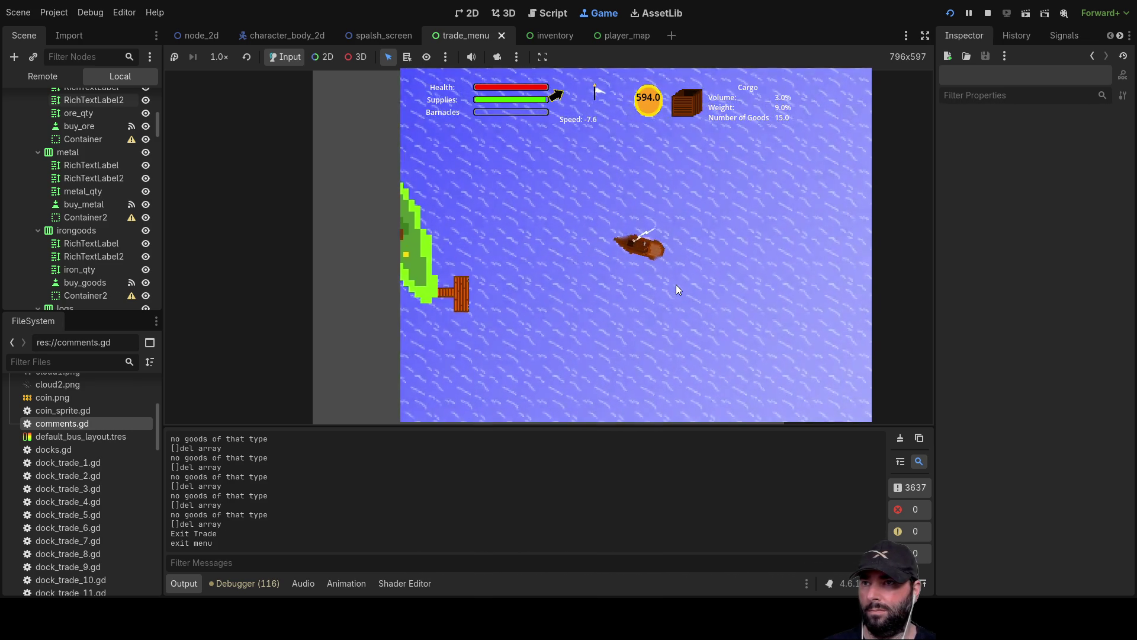
# Steer north-east toward the island, checking the map twice, and dock at dock4 to trade
pyautogui.press('w')
pyautogui.press('d')
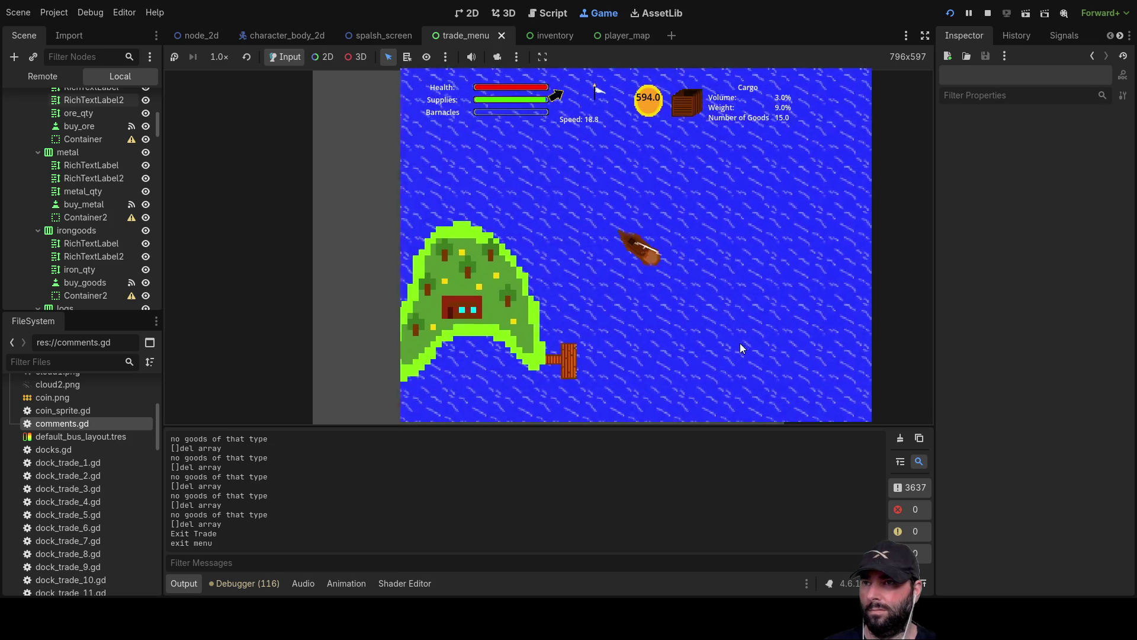
pyautogui.scroll(-5, 703, 327)
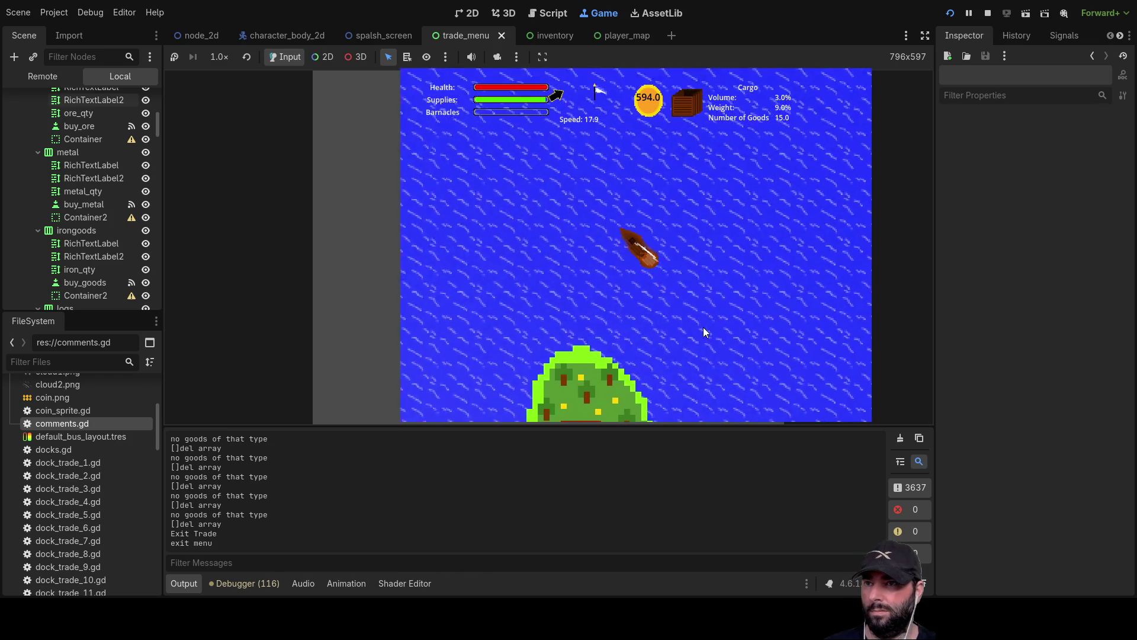
pyautogui.scroll(-3, 704, 321)
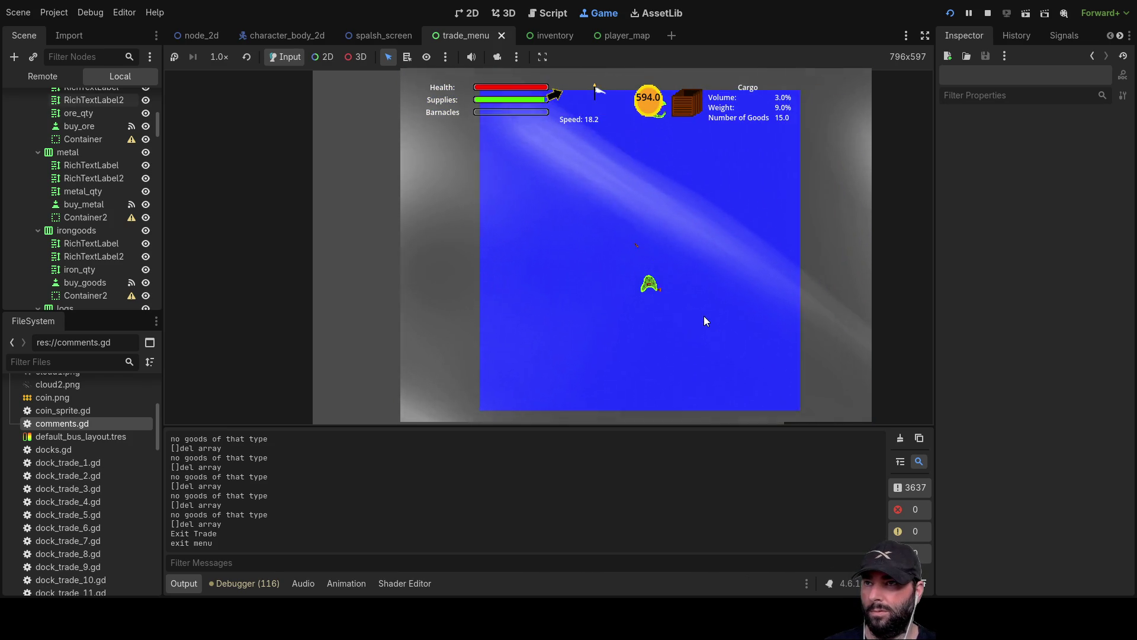
pyautogui.scroll(4, 704, 321)
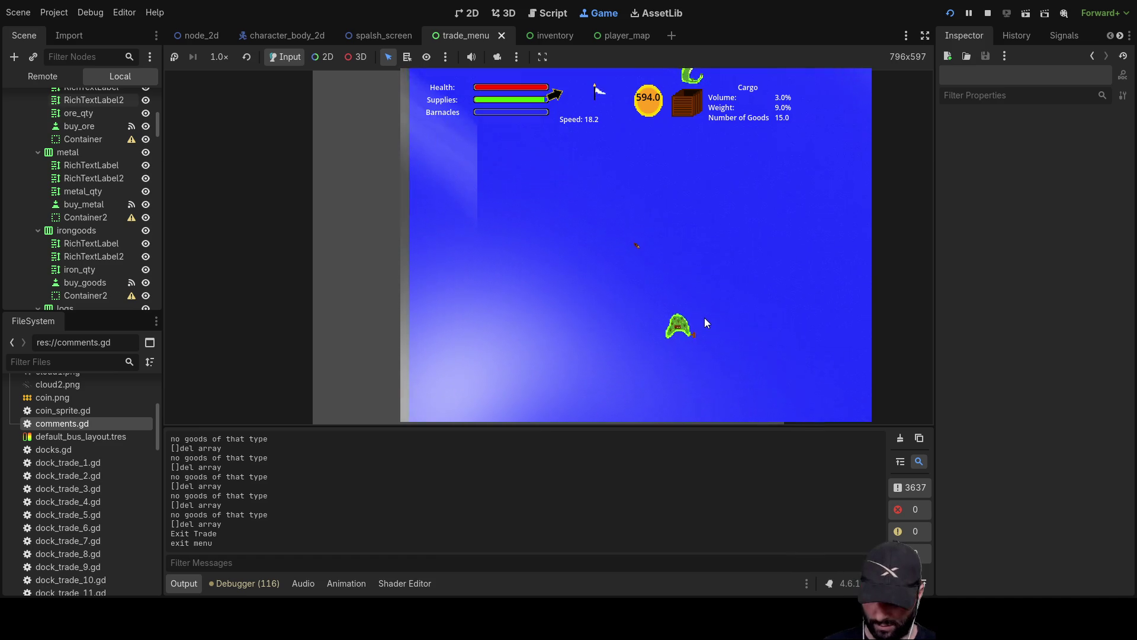
pyautogui.press('m')
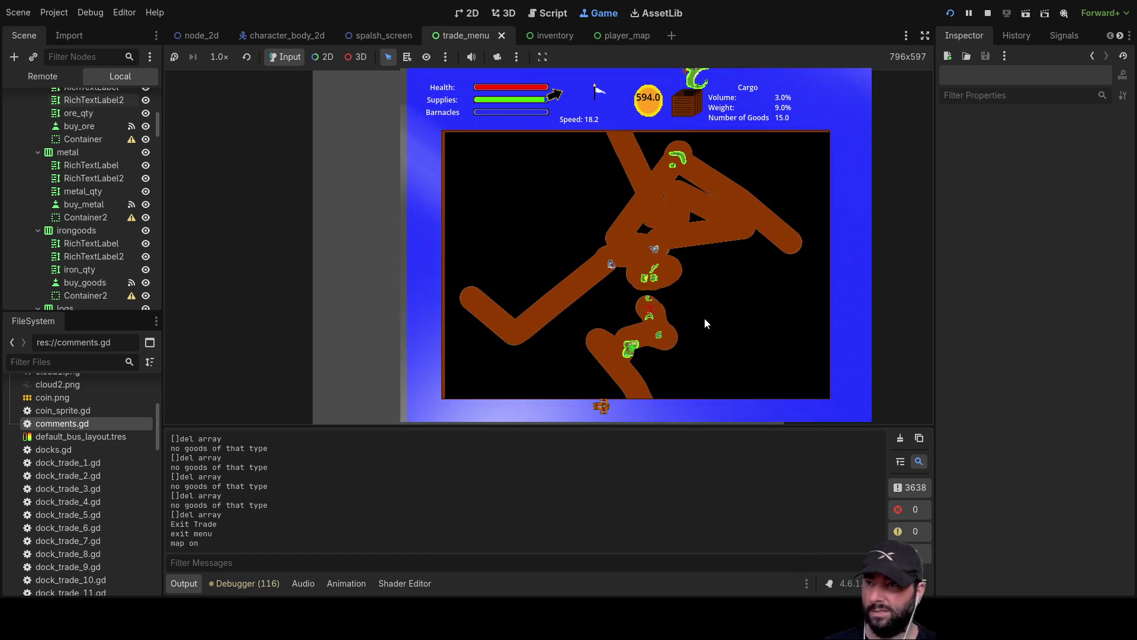
pyautogui.press('m')
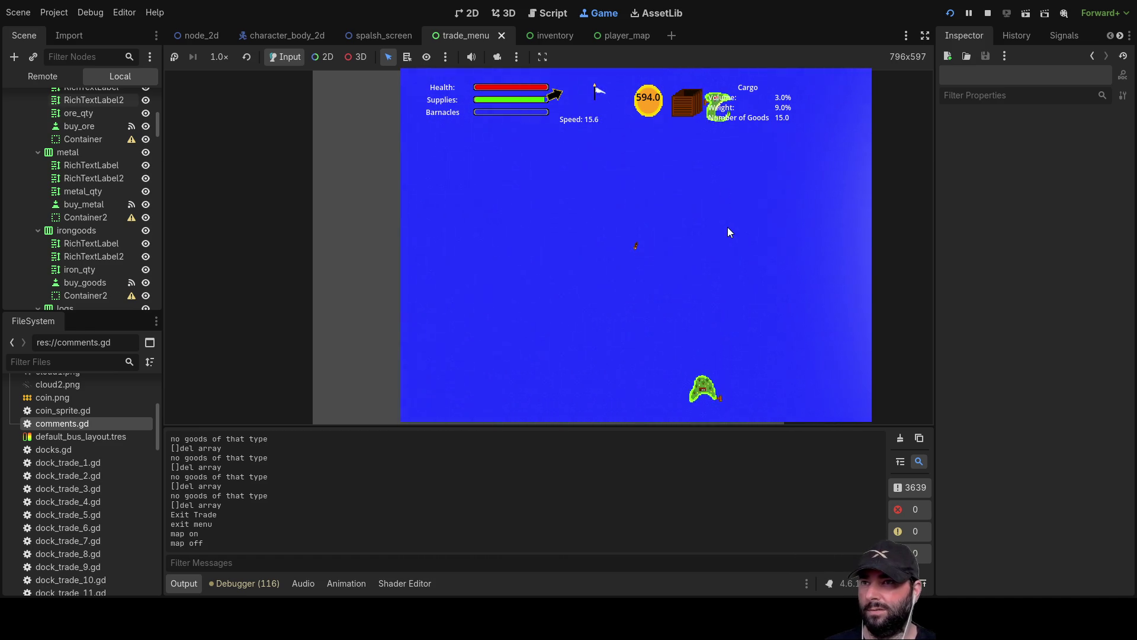
pyautogui.press('m')
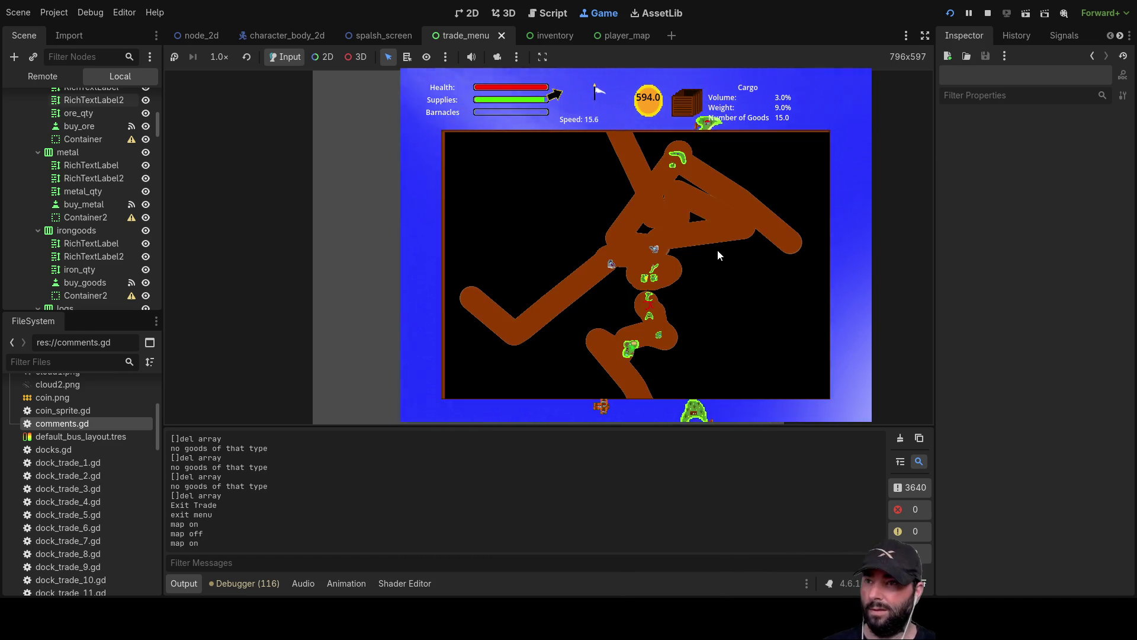
pyautogui.press('m')
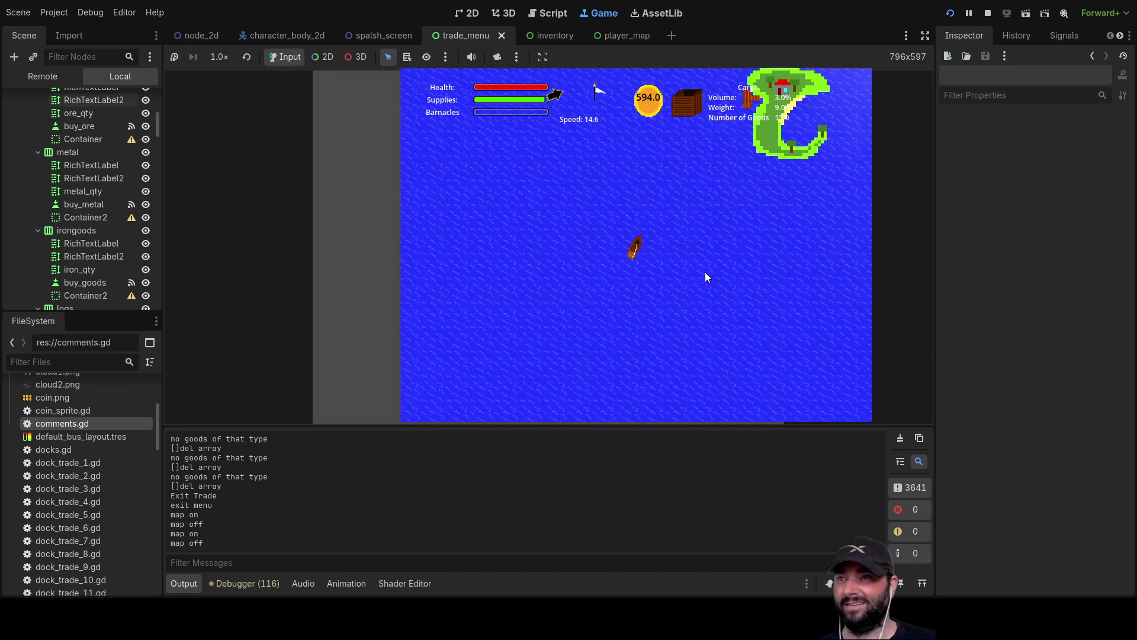
pyautogui.press('d')
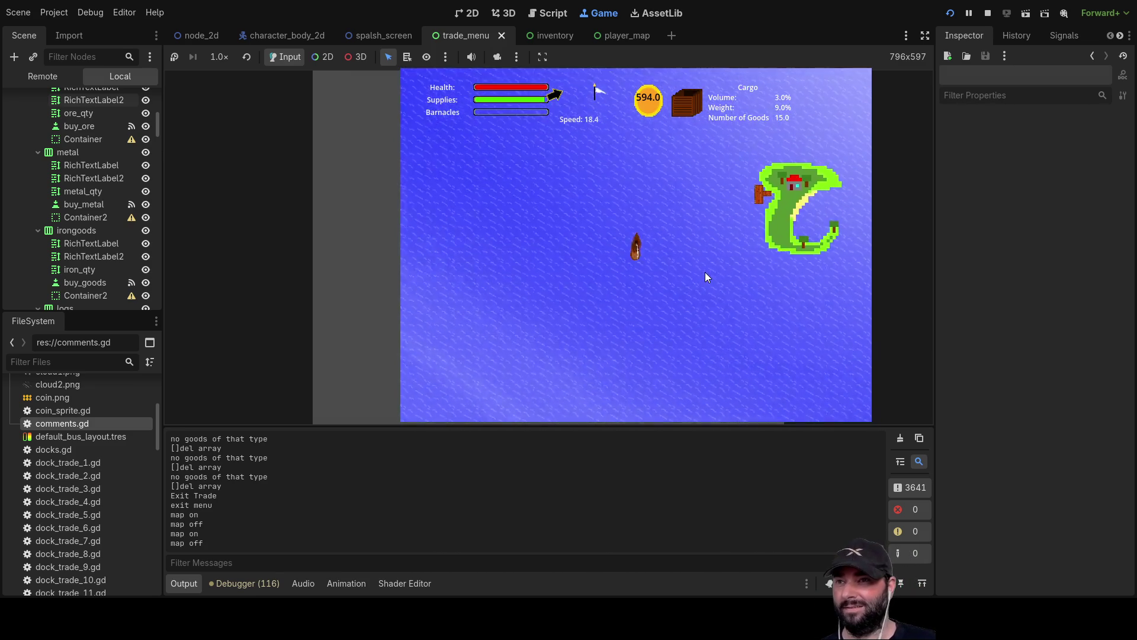
pyautogui.press('d')
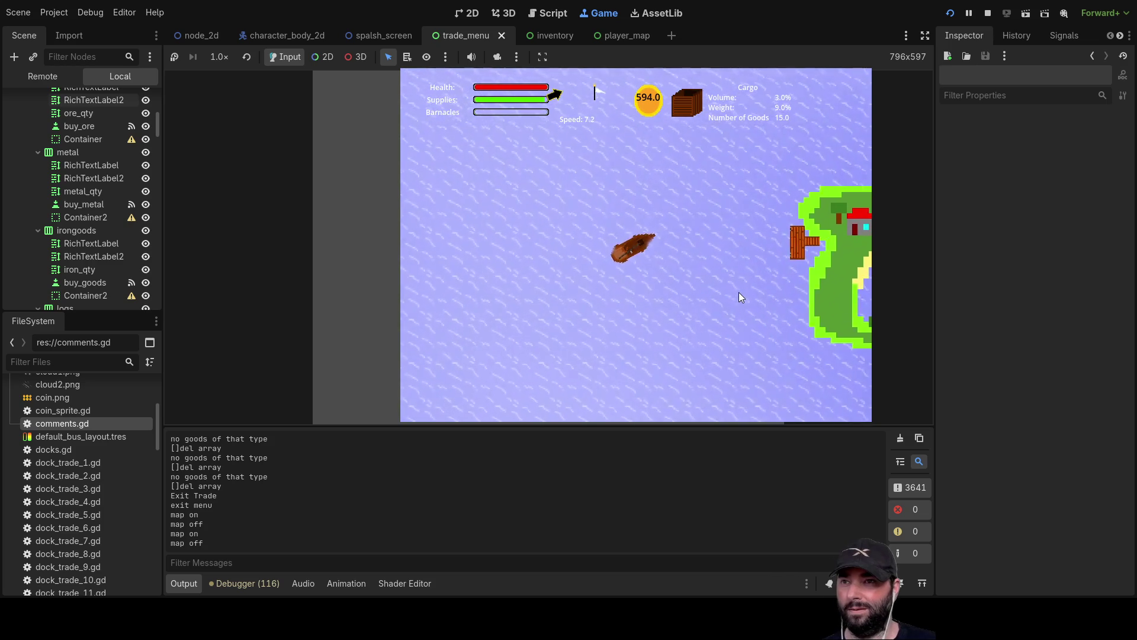
pyautogui.press('d')
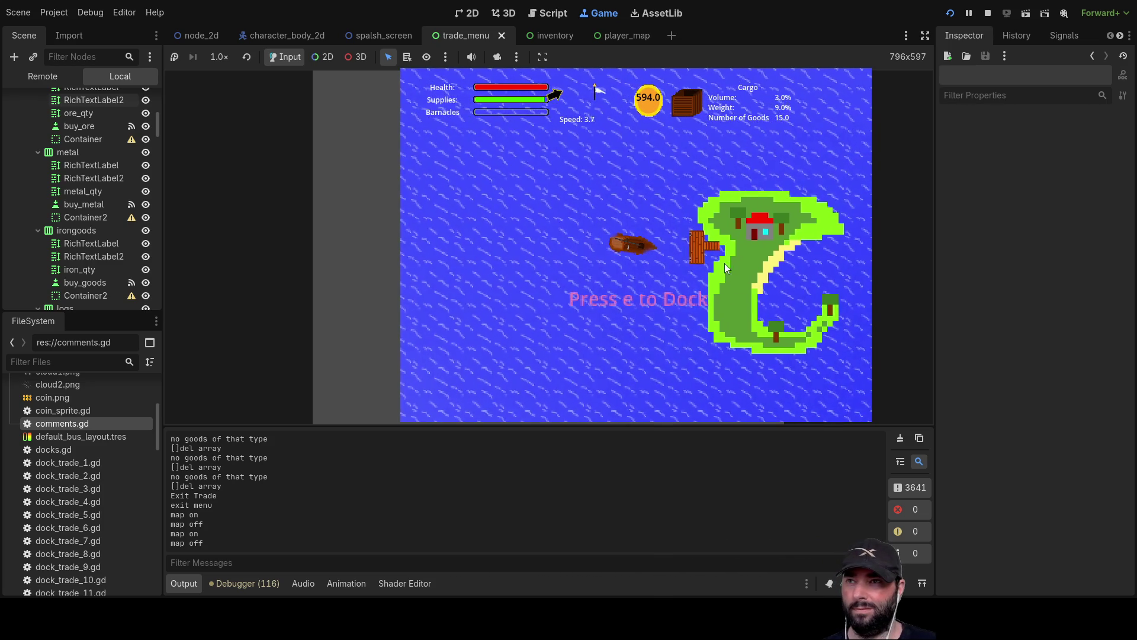
pyautogui.press('e')
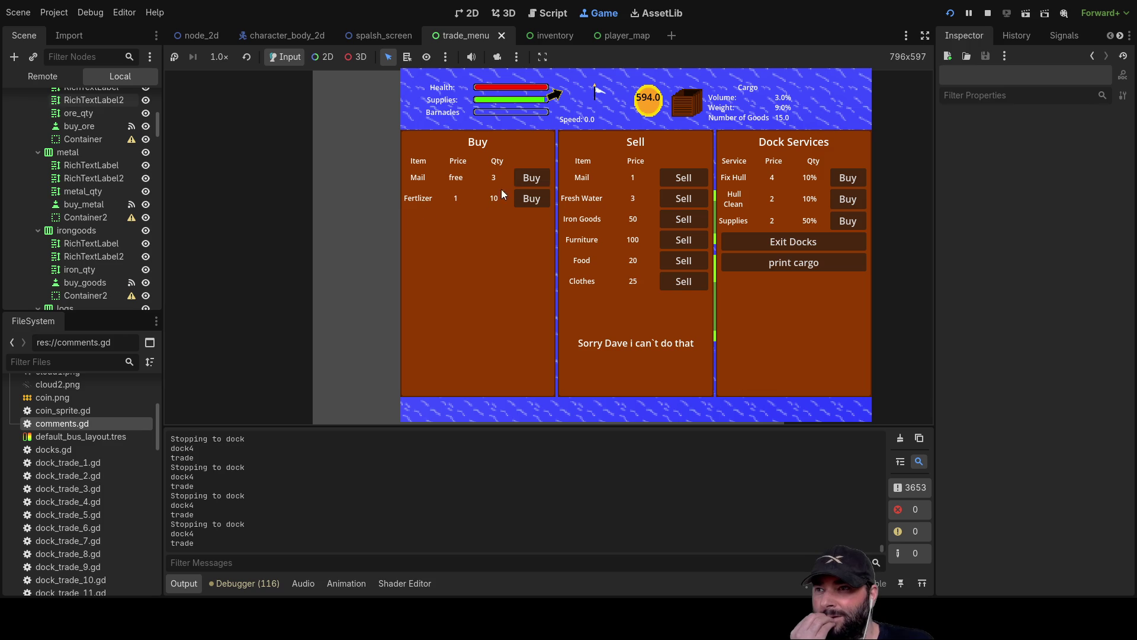
# Buy out dock4's Mail and Fertlizer, sell three cargo units, and exit with 589 coins
pyautogui.click(529, 178)
pyautogui.click(528, 179)
pyautogui.click(530, 177)
pyautogui.click(526, 200)
pyautogui.click(527, 200)
pyautogui.click(528, 200)
pyautogui.click(528, 201)
pyautogui.click(528, 201)
pyautogui.click(528, 201)
pyautogui.click(529, 201)
pyautogui.click(528, 201)
pyautogui.click(528, 201)
pyautogui.click(528, 200)
pyautogui.click(529, 201)
pyautogui.click(689, 172)
pyautogui.click(688, 172)
pyautogui.click(688, 172)
pyautogui.click(688, 172)
pyautogui.click(689, 175)
pyautogui.click(689, 177)
pyautogui.click(690, 177)
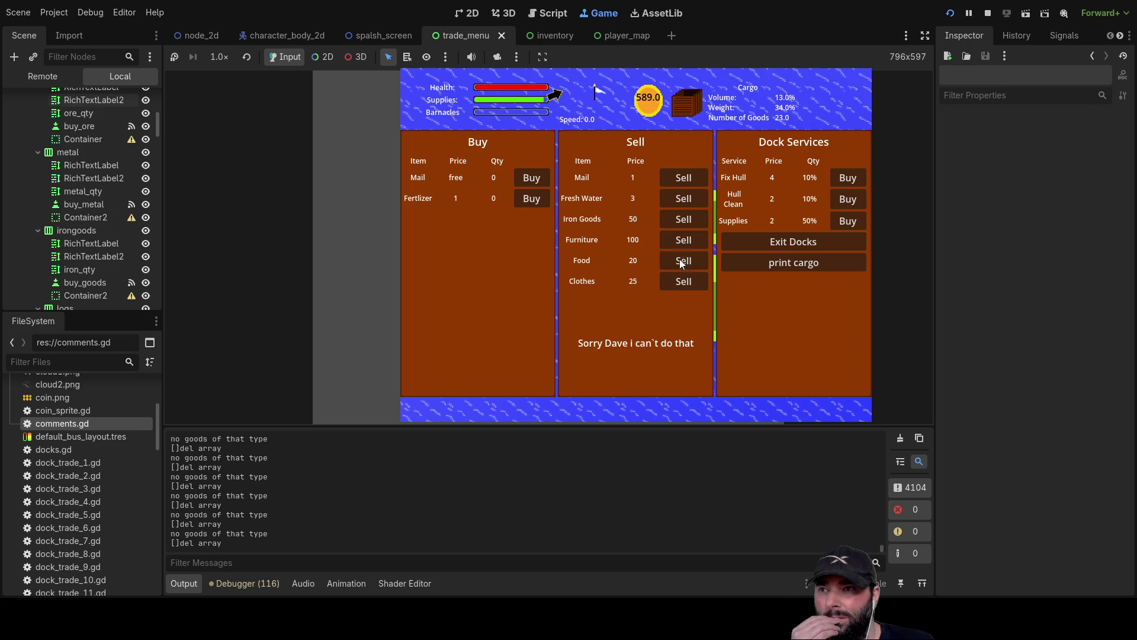
pyautogui.click(801, 237)
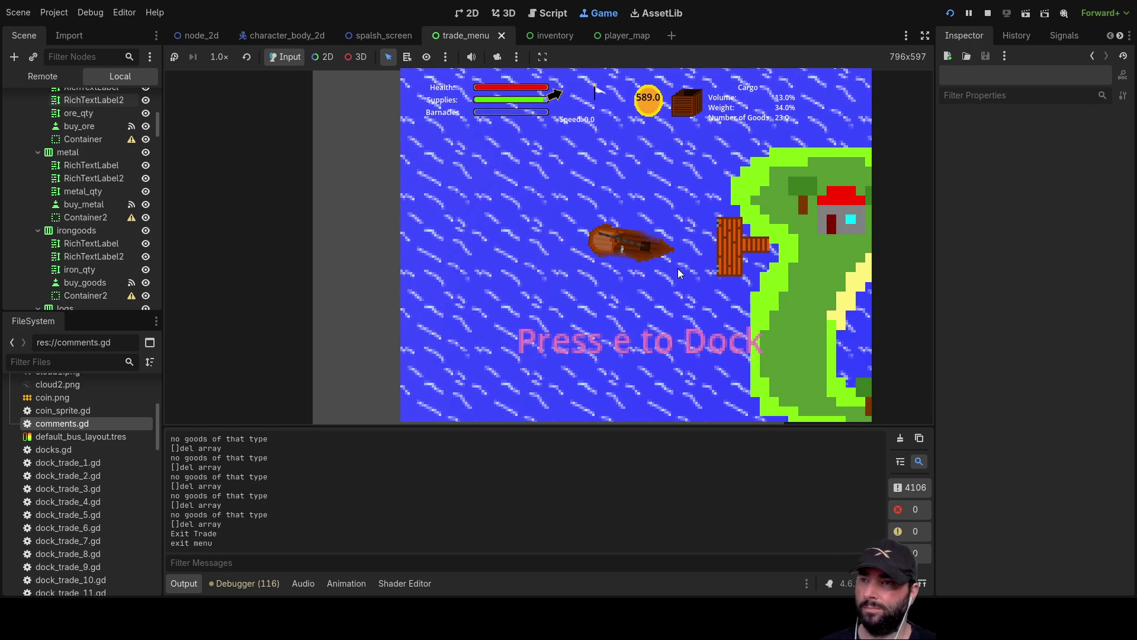
# Maneuver the ship away from the dock and point it north into open water
pyautogui.press('w')
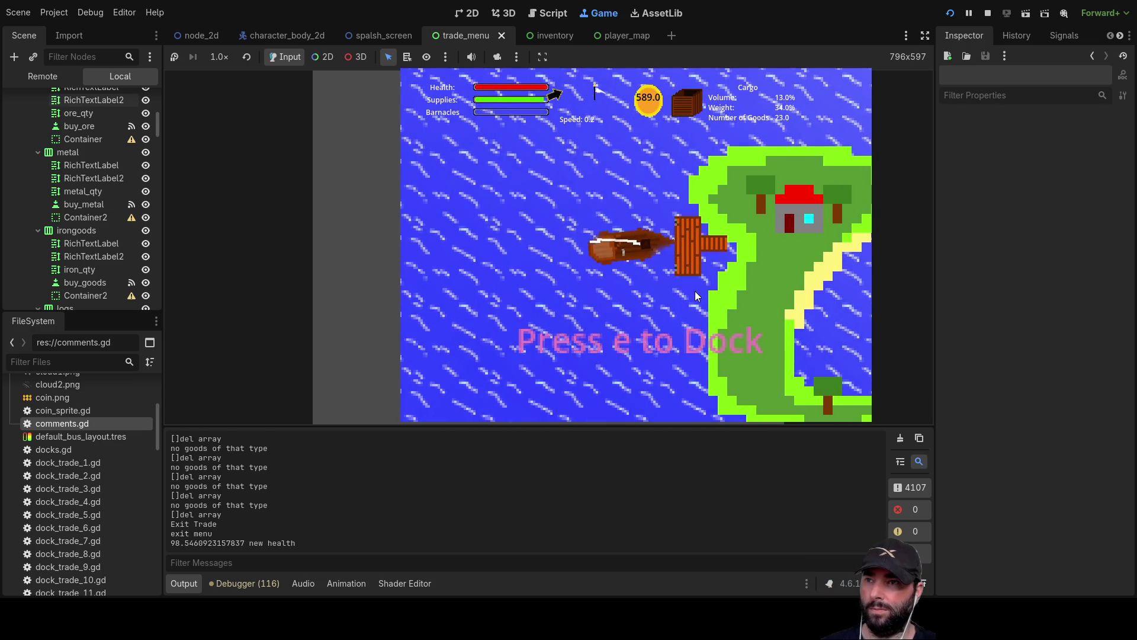
pyautogui.press('a')
pyautogui.press('w')
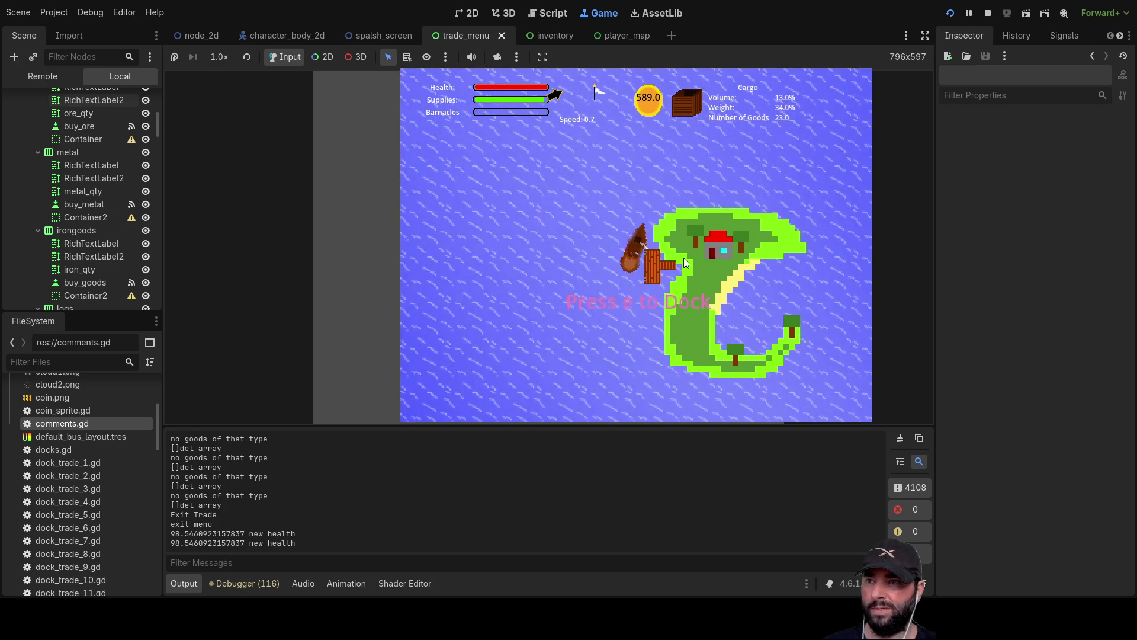
pyautogui.press('d')
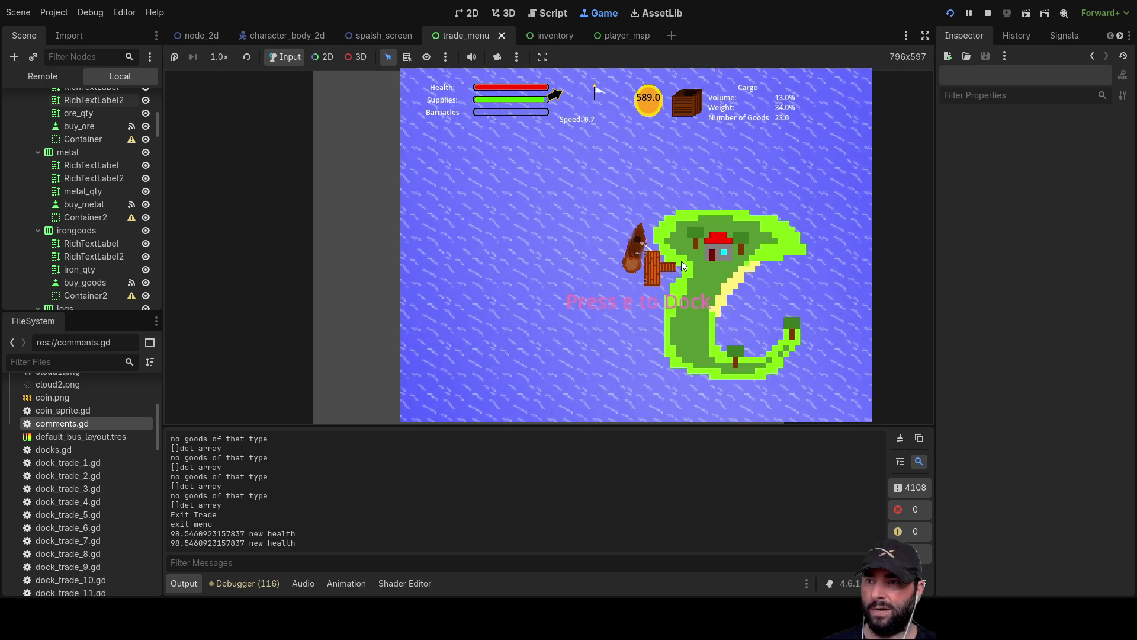
pyautogui.press('w')
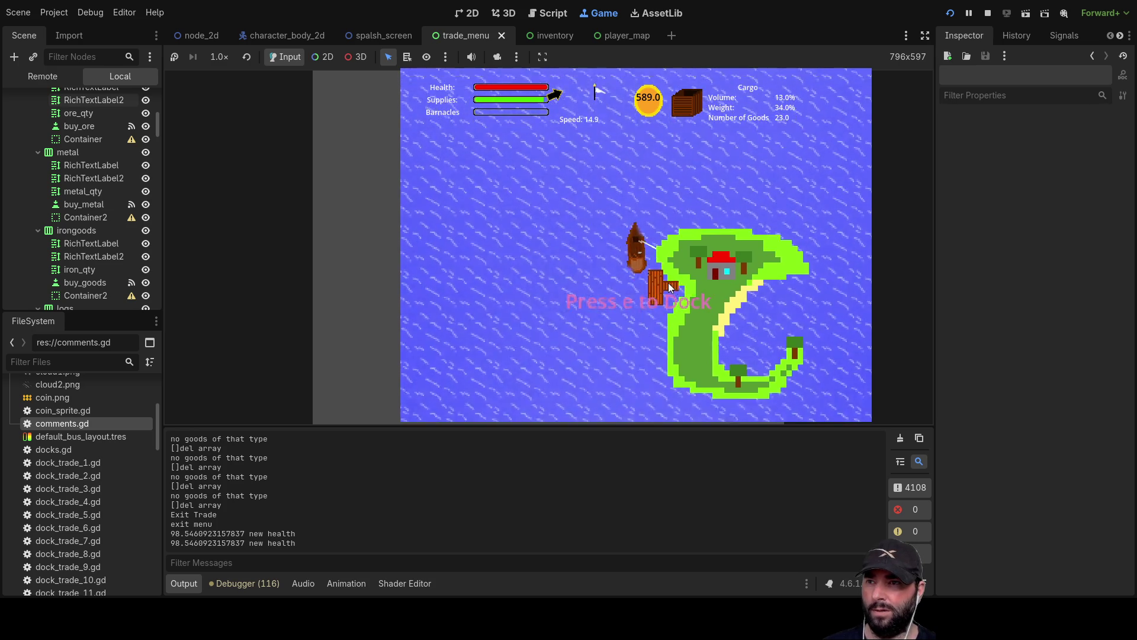
# Sail to the next island, checking the explored map four times, and dock at dock22
pyautogui.press('m')
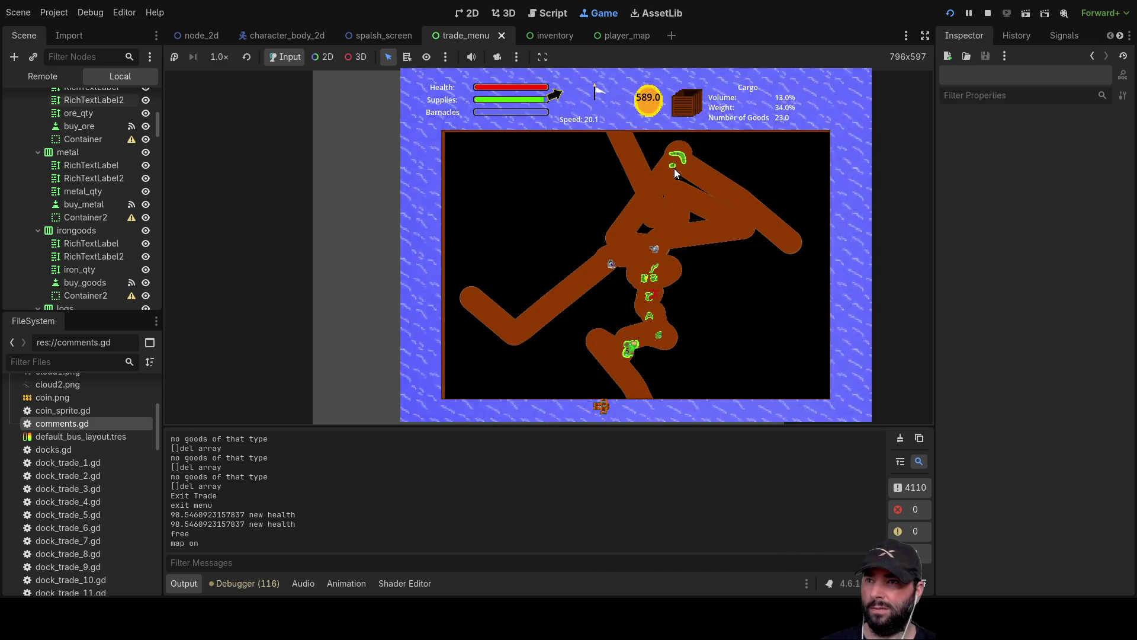
pyautogui.press('m')
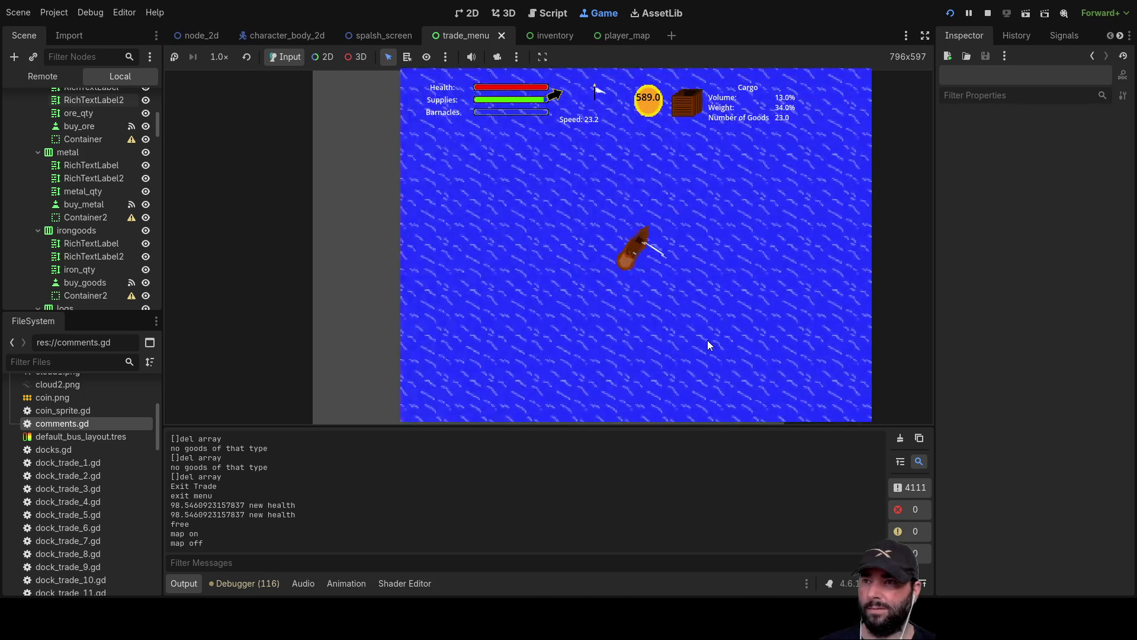
pyautogui.press('m')
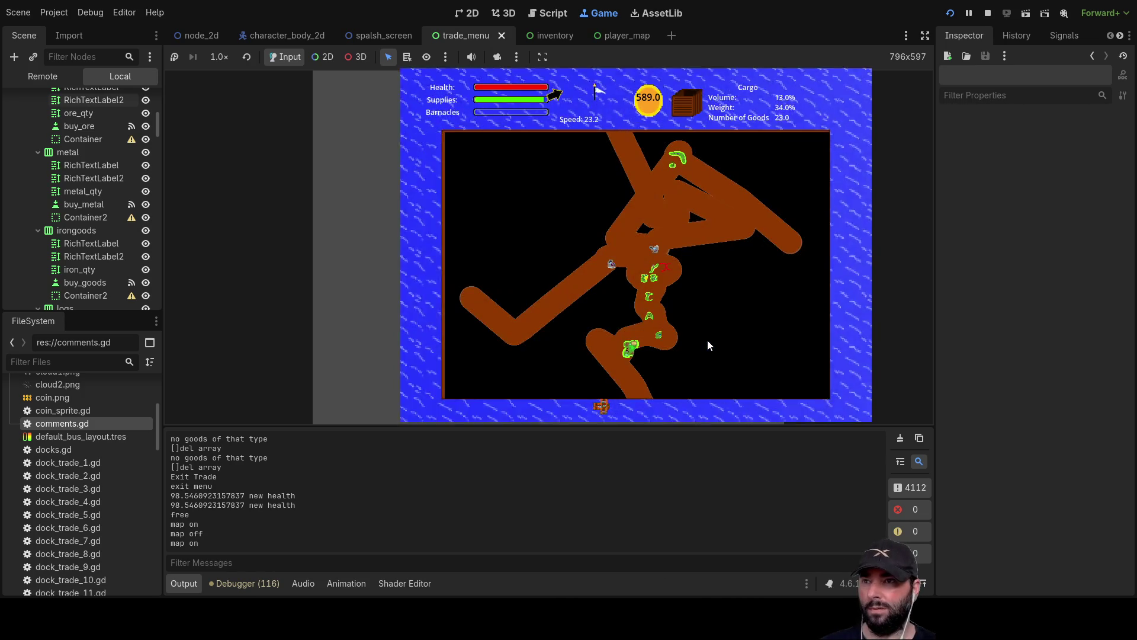
pyautogui.press('m')
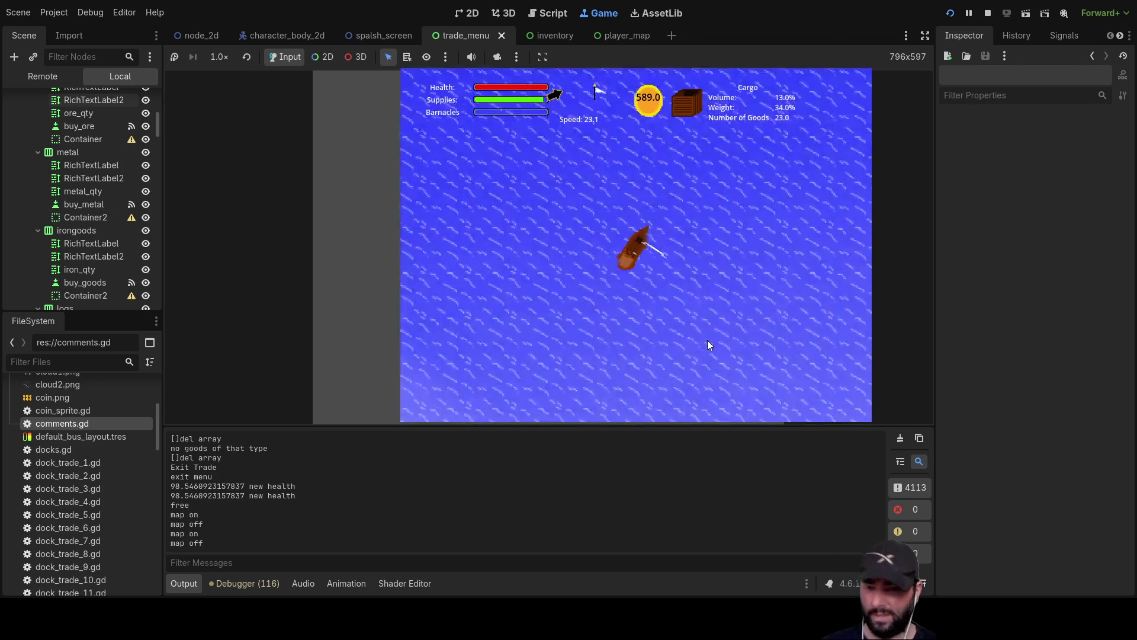
pyautogui.press('m')
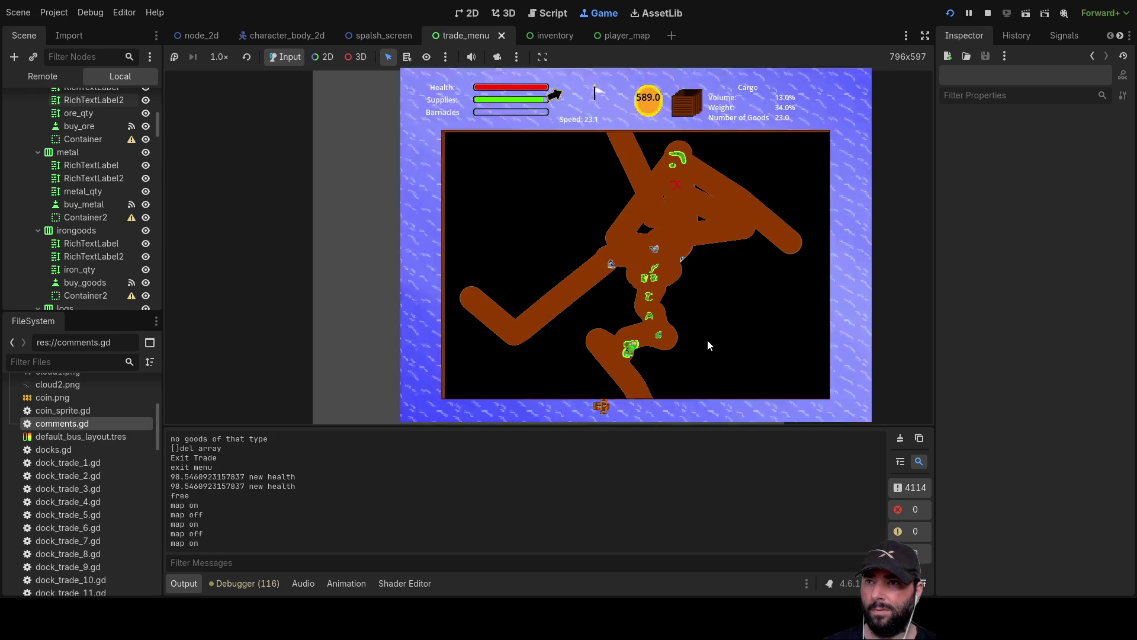
pyautogui.press('m')
pyautogui.press('m')
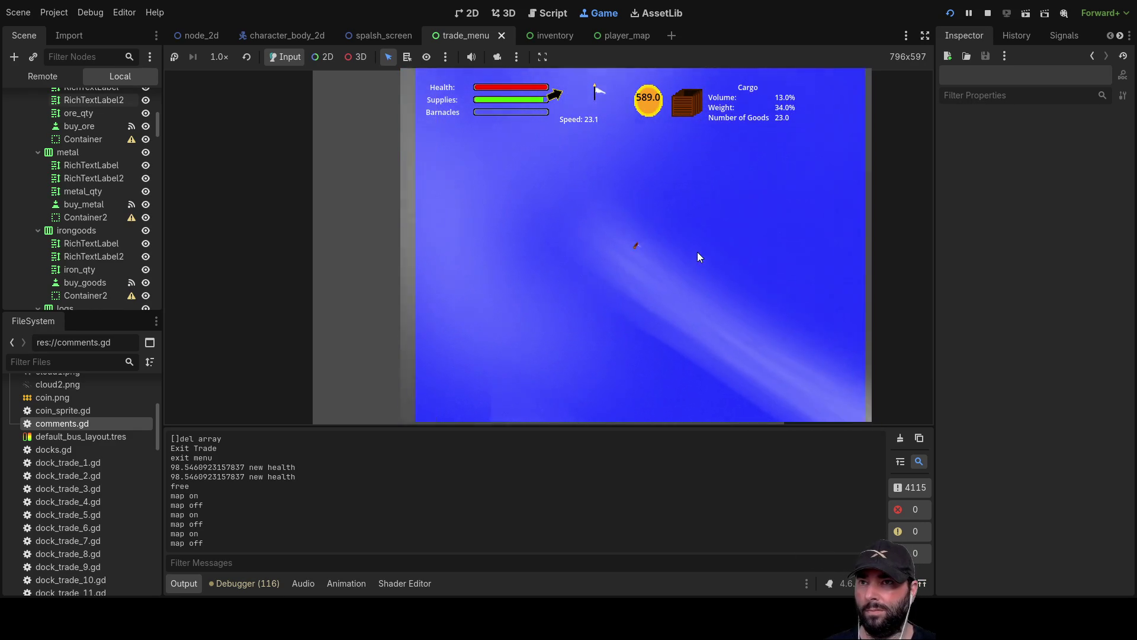
pyautogui.press('m')
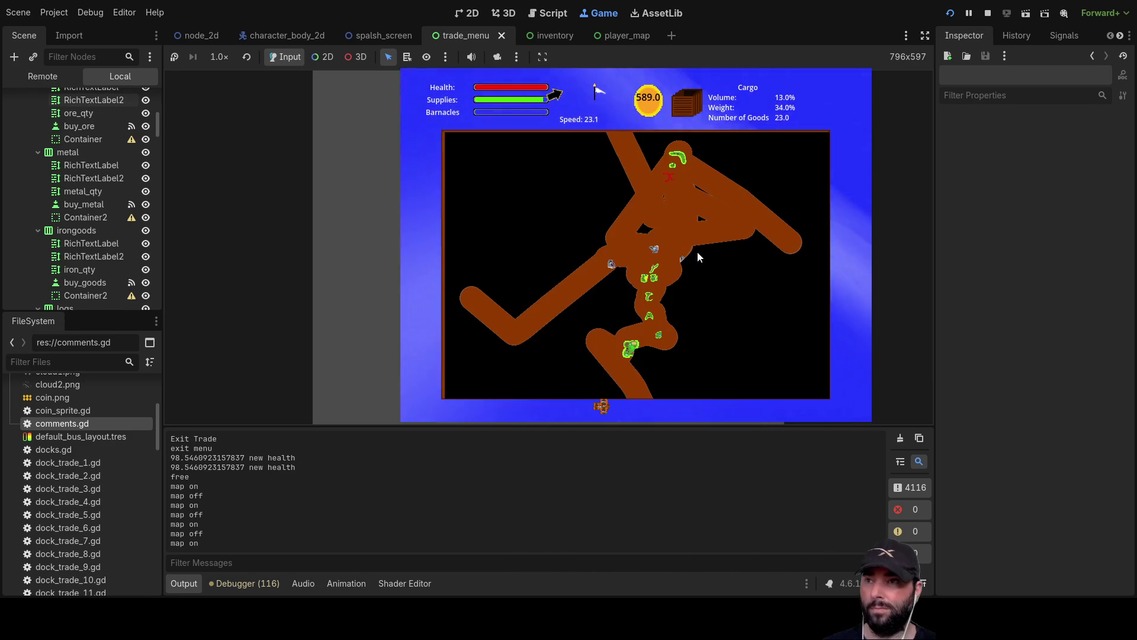
pyautogui.press('m')
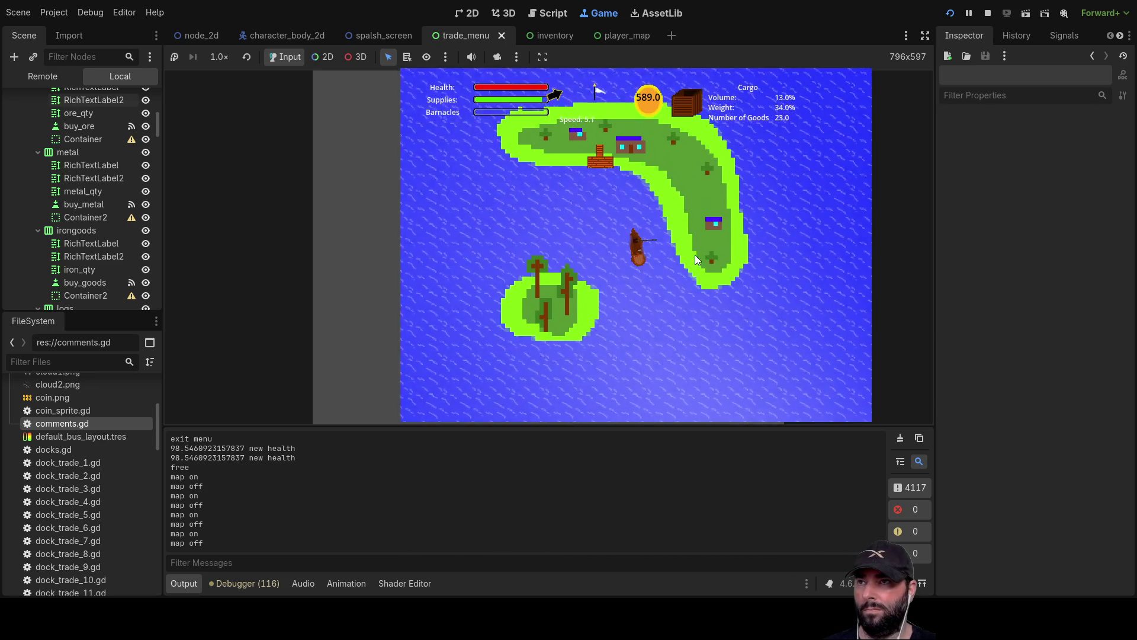
pyautogui.press('e')
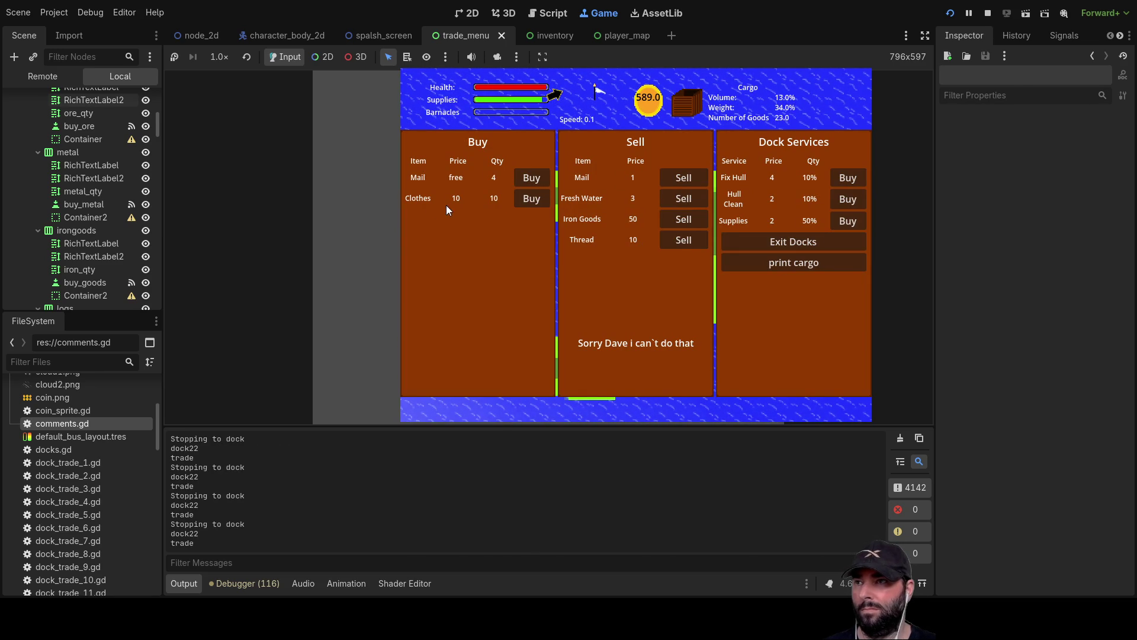
# Buy all 10 Clothes, sell two cargo items, and exit trading with 502 coins
pyautogui.click(537, 199)
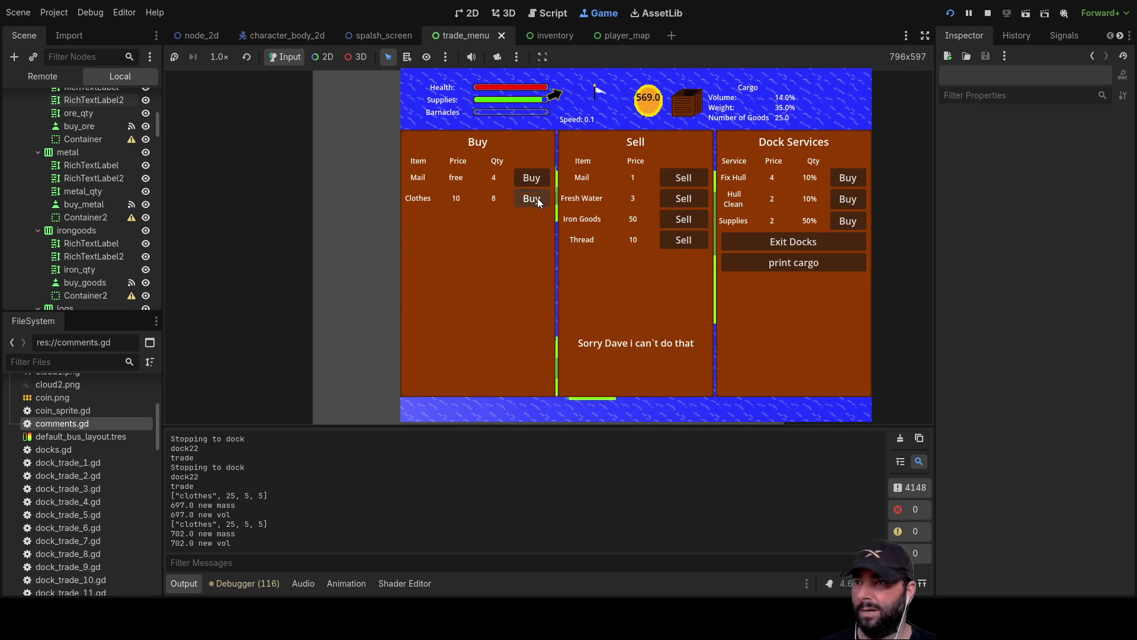
pyautogui.doubleClick(534, 199)
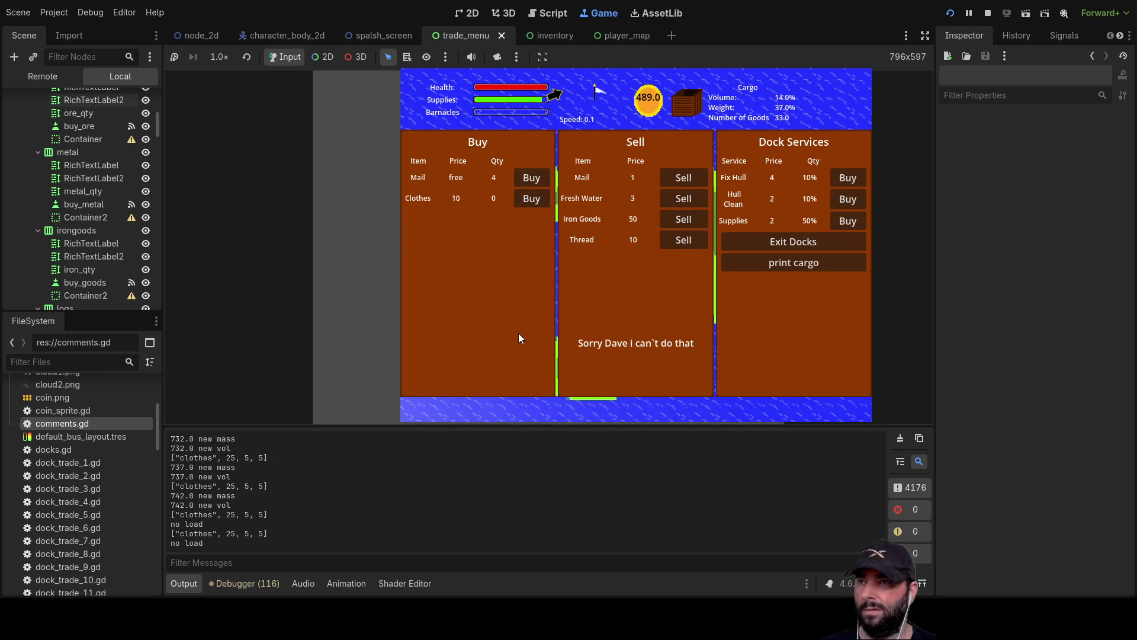
pyautogui.click(686, 178)
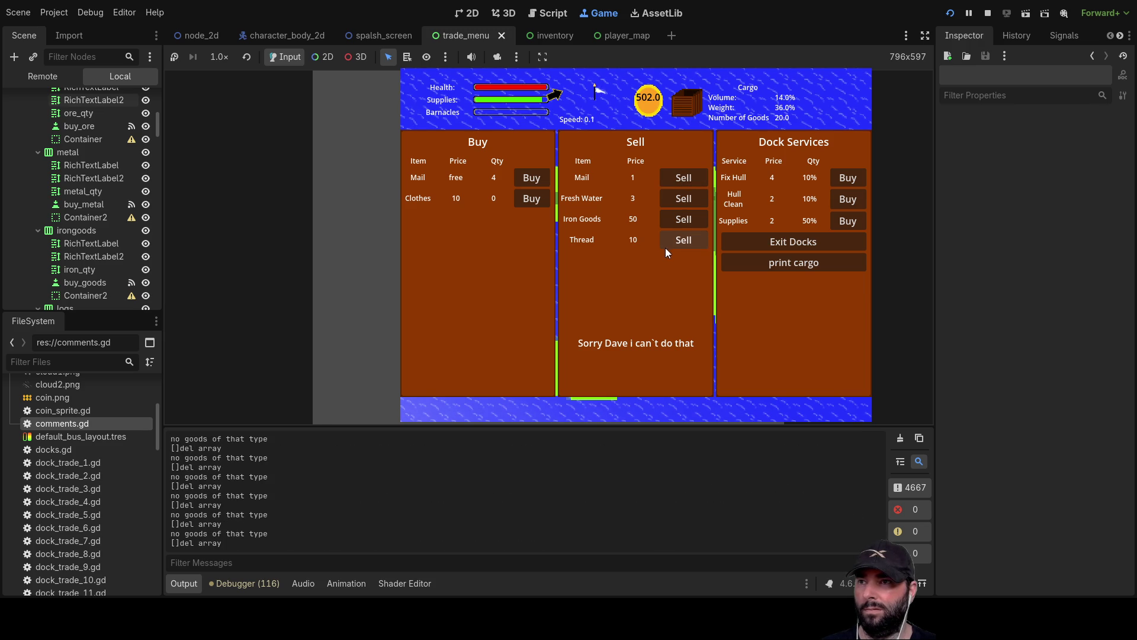
pyautogui.click(688, 200)
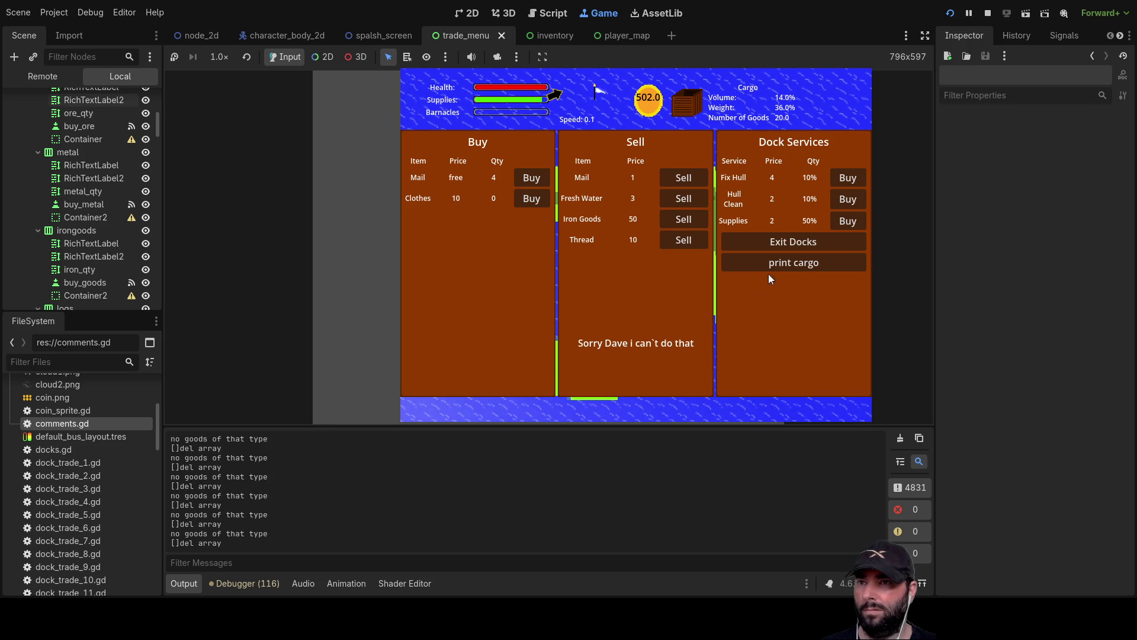
pyautogui.click(792, 241)
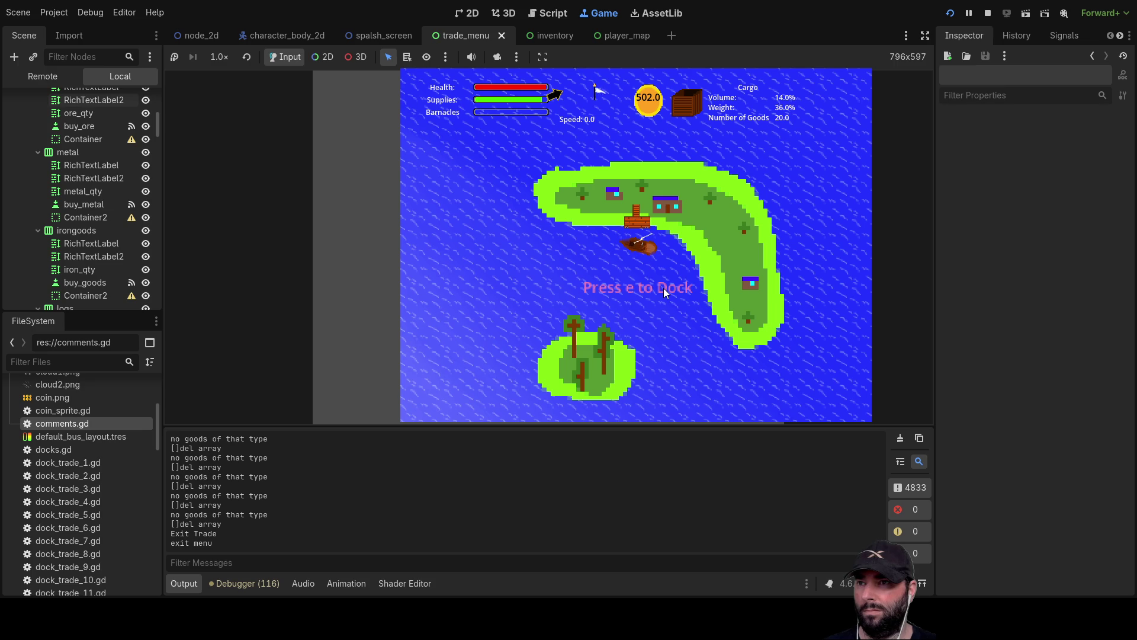
# Steer south-west then straight down to the grey rocky island's dock, checking the map once
pyautogui.scroll(4, 666, 288)
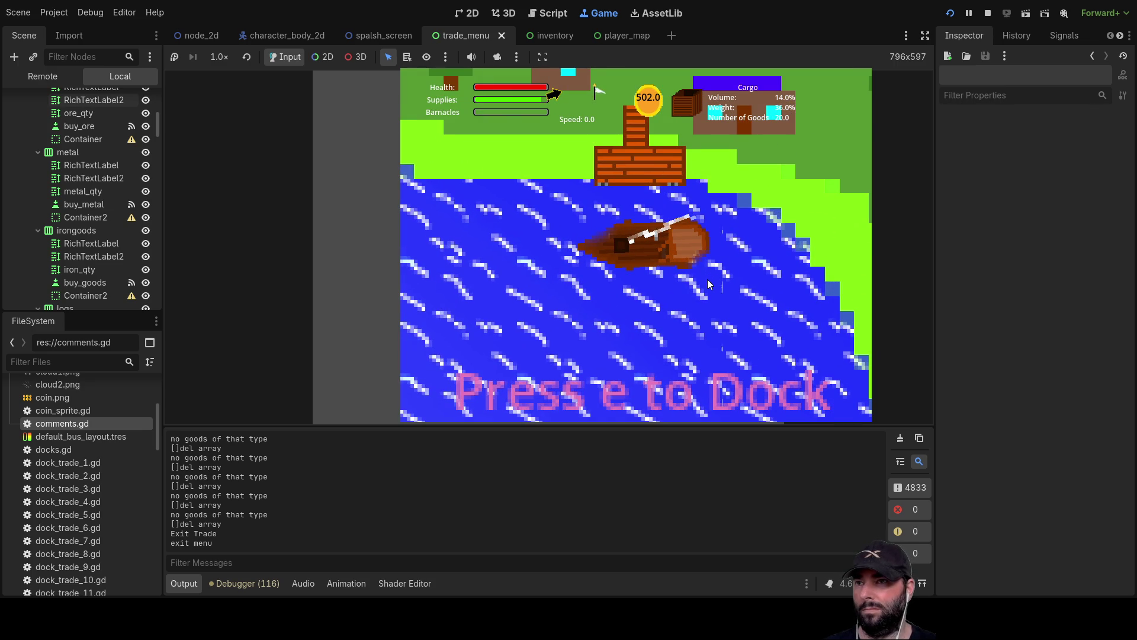
pyautogui.scroll(-4, 706, 282)
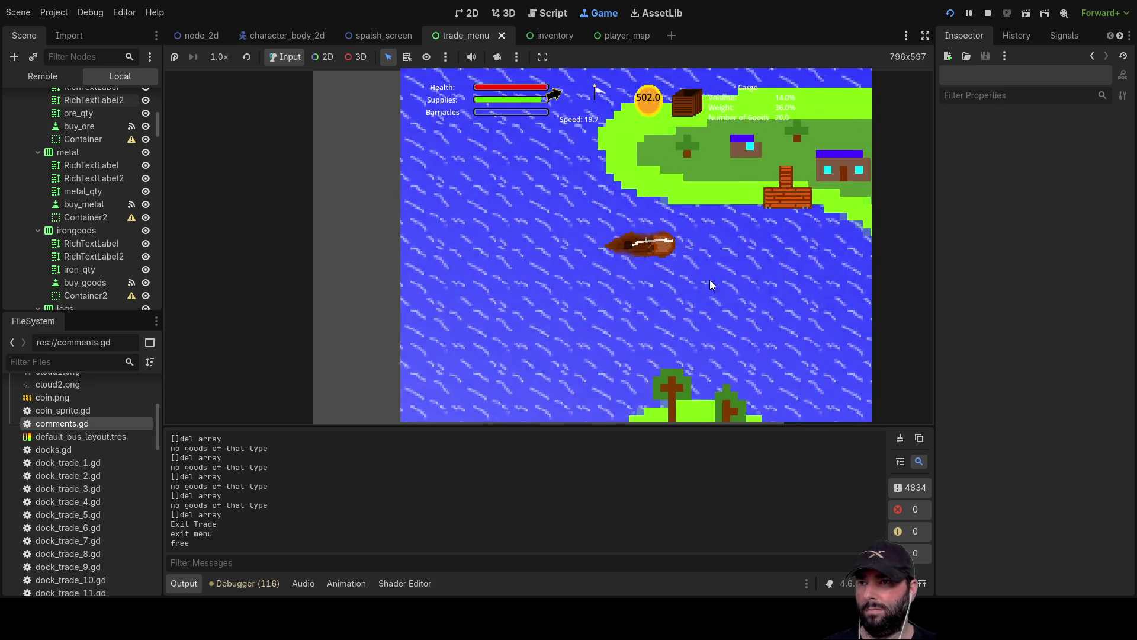
pyautogui.press('a')
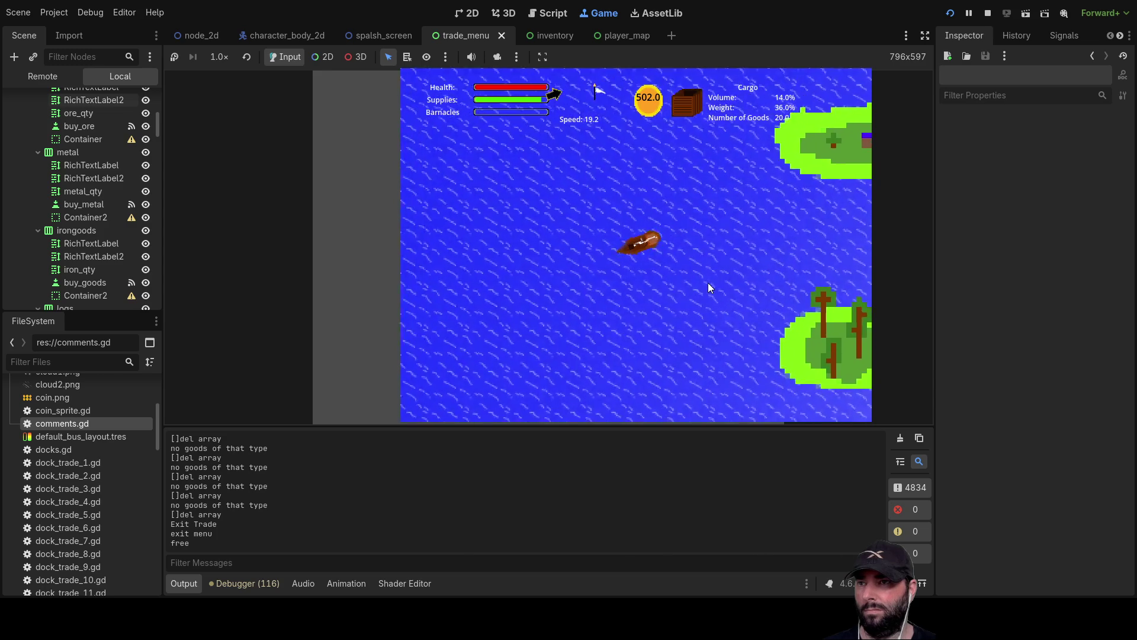
pyautogui.press('a')
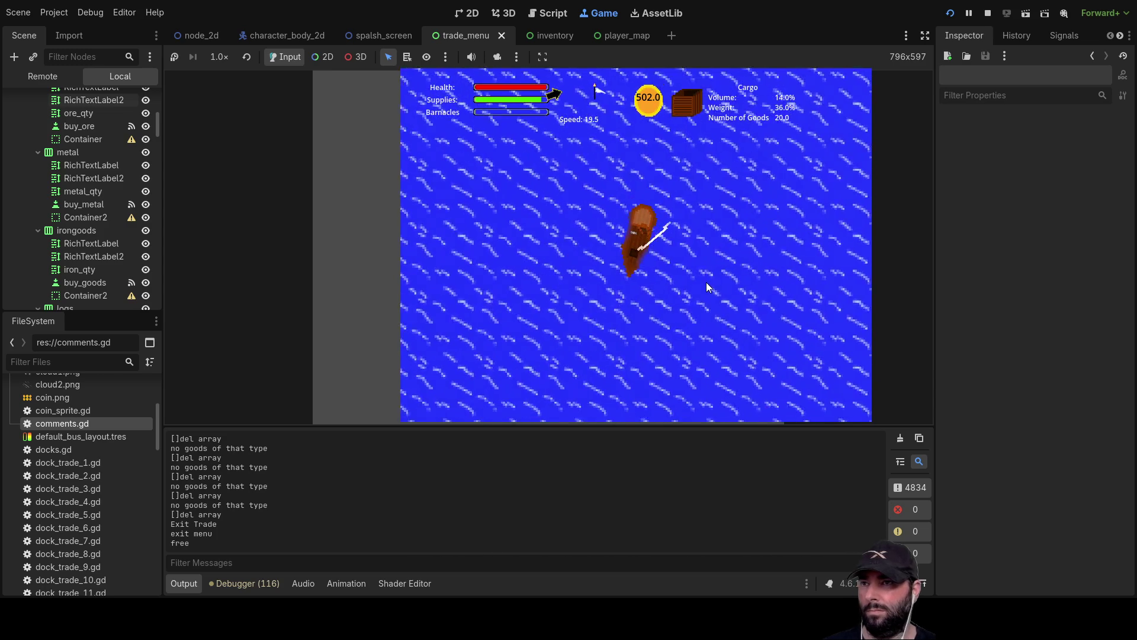
pyautogui.scroll(-4, 699, 277)
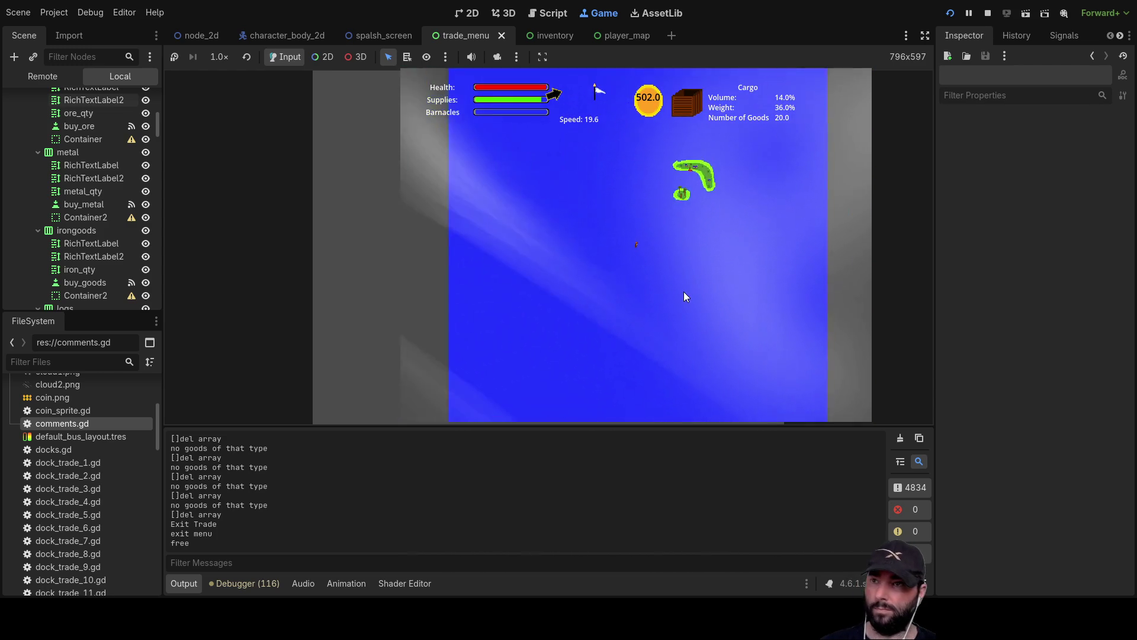
pyautogui.press('m')
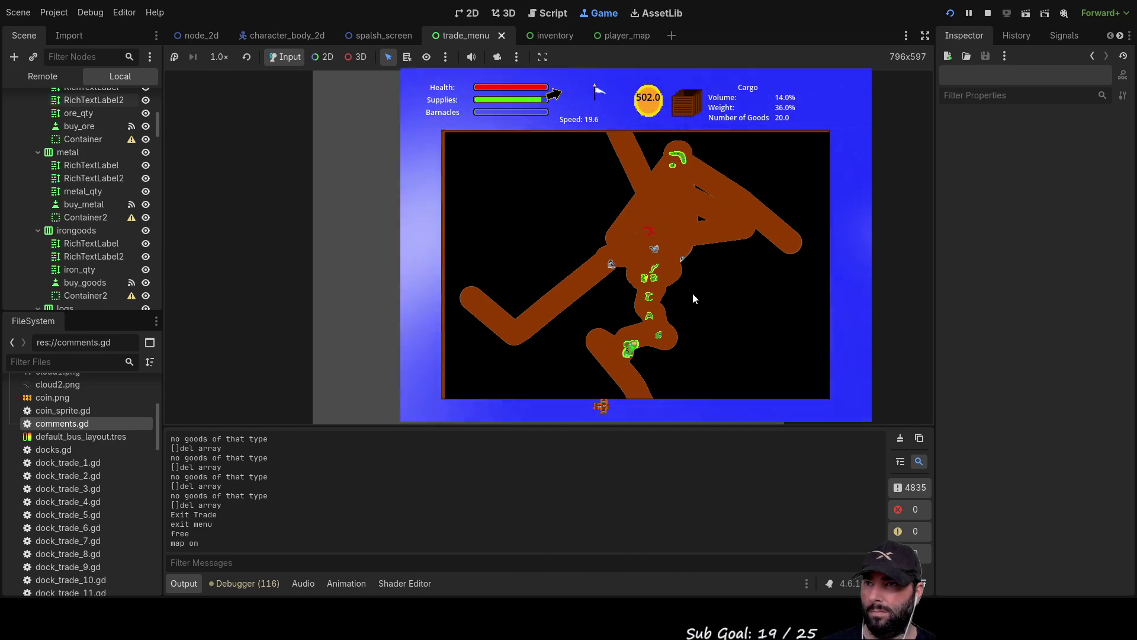
pyautogui.press('m')
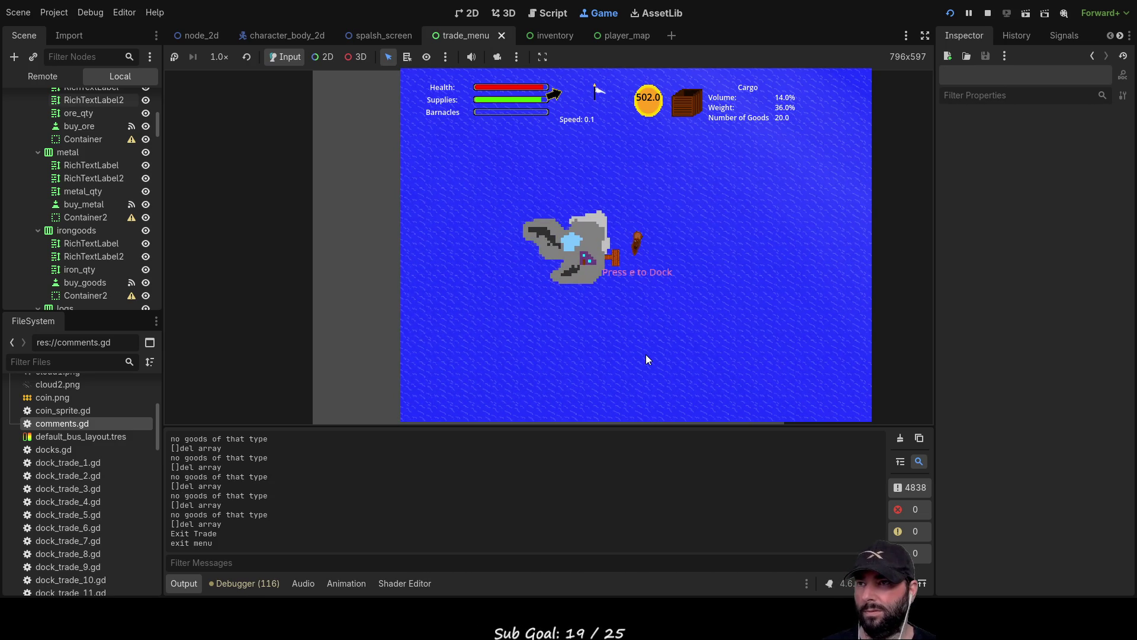
# Sell the Clothes cargo, toggle the cargo hold view on and off, then stop the game with F8
pyautogui.click(692, 262)
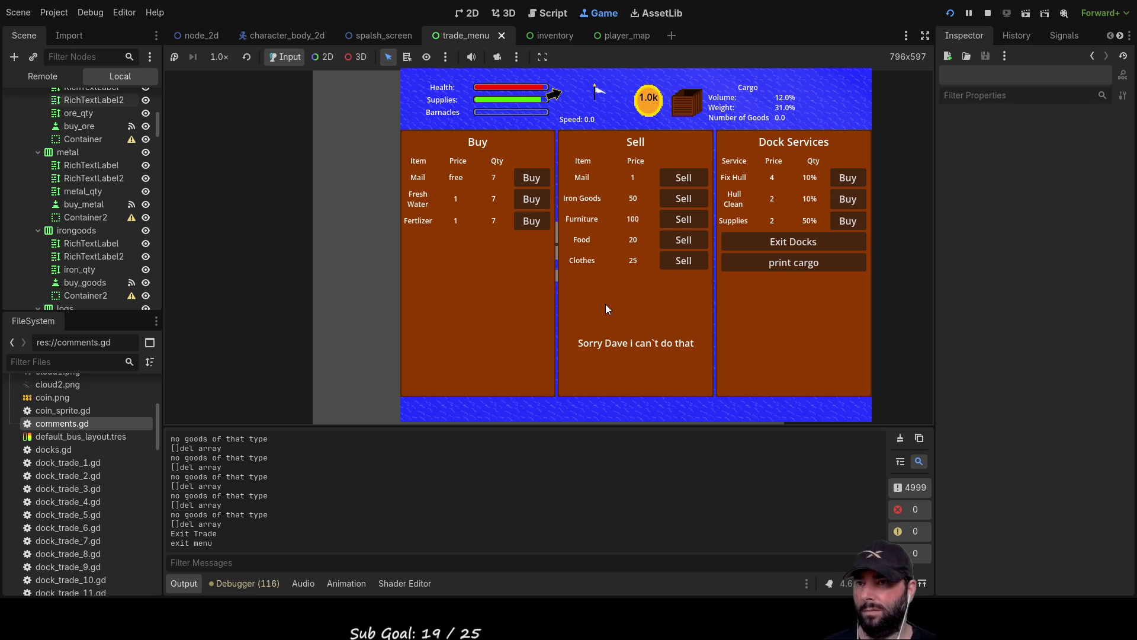
pyautogui.press('i')
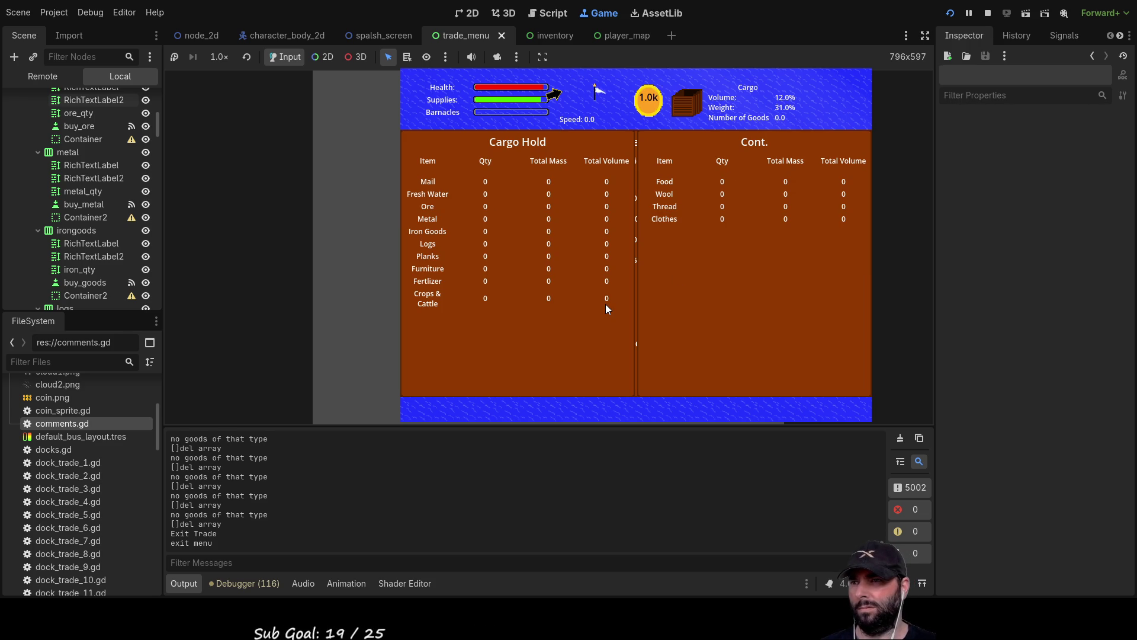
pyautogui.press('i')
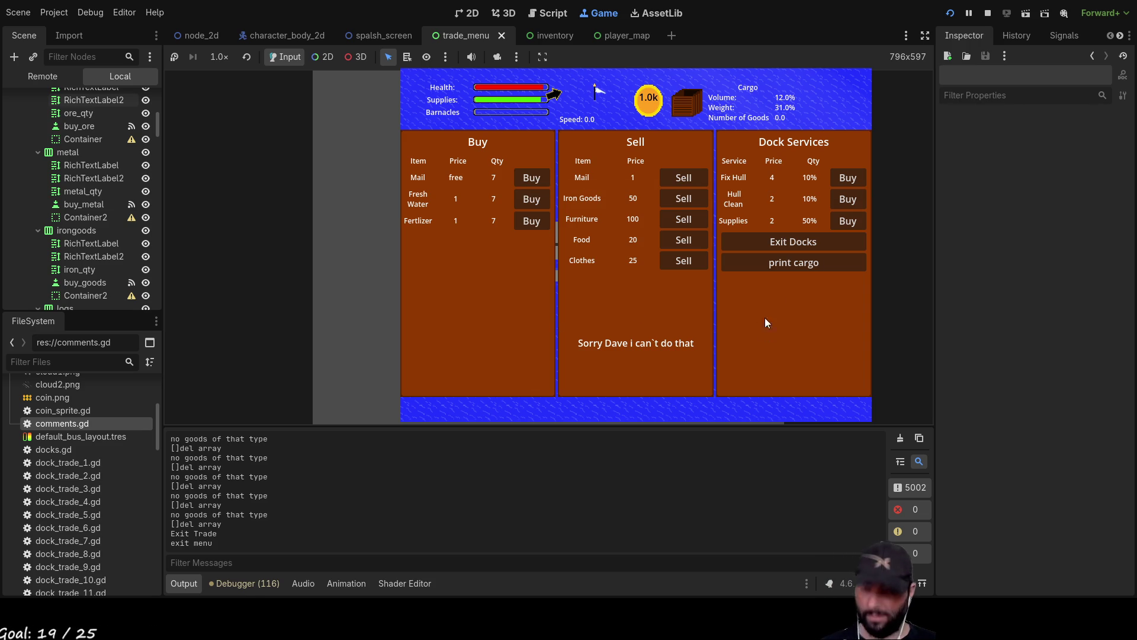
pyautogui.press('F8')
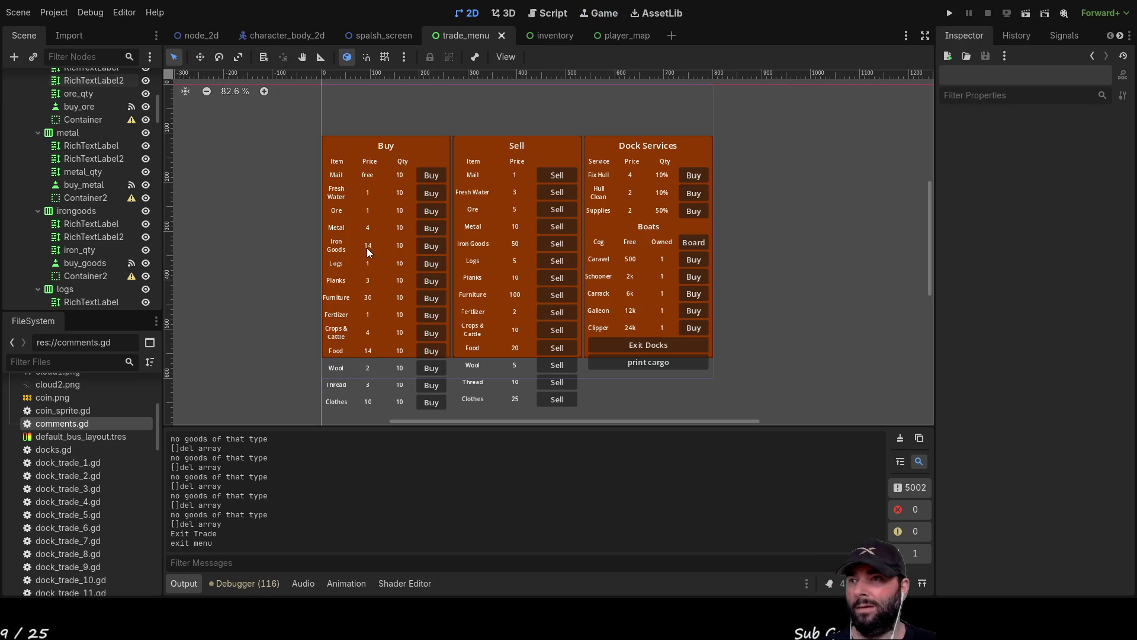
# Switch to the Script workspace and open trade.gd from the script list
pyautogui.scroll(5, 112, 261)
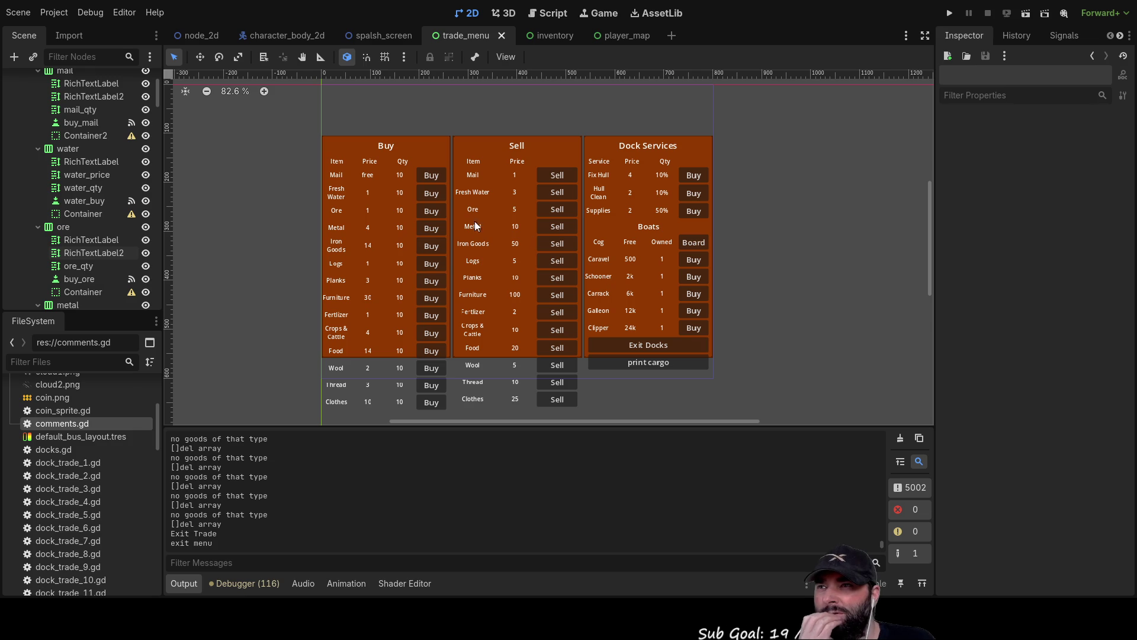
pyautogui.click(554, 13)
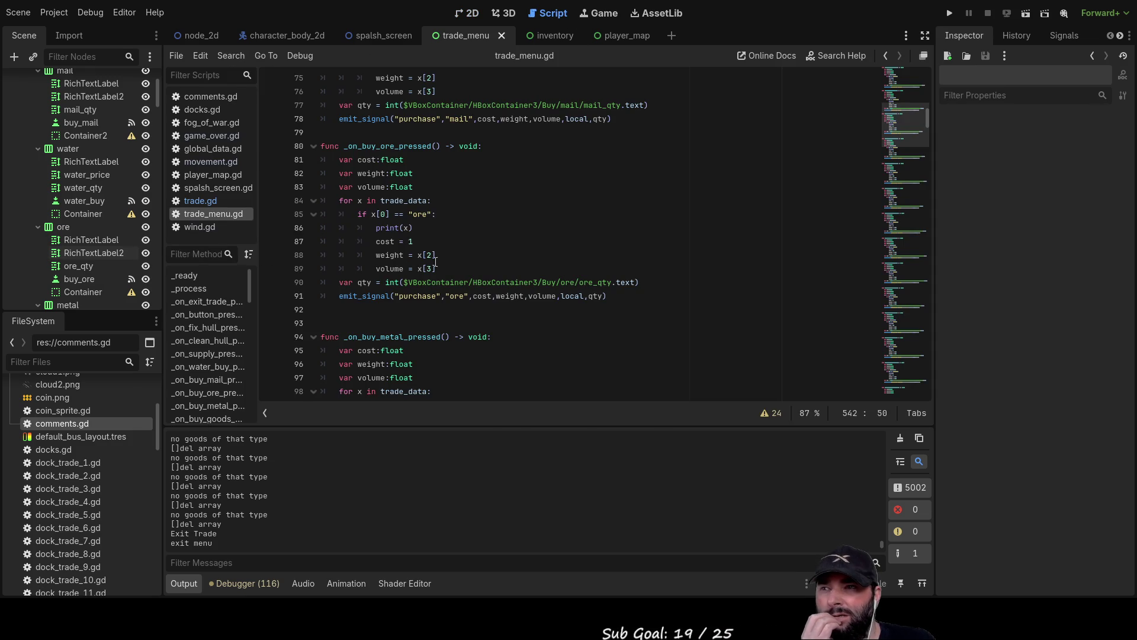
pyautogui.scroll(2, 428, 261)
pyautogui.scroll(20, 459, 297)
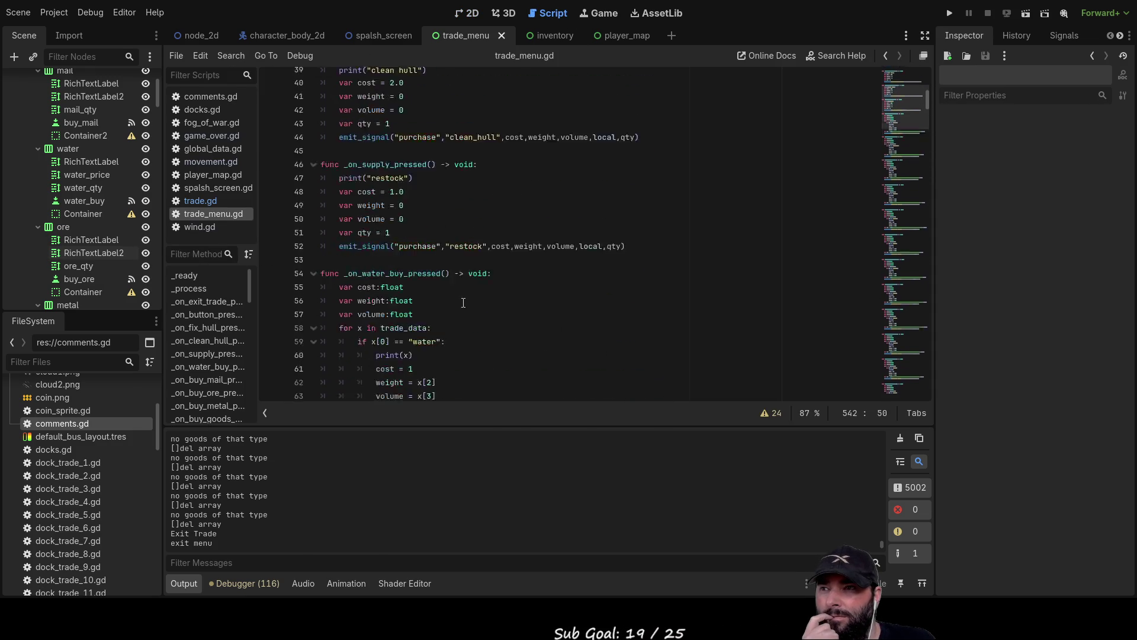
pyautogui.click(190, 201)
# Scroll through trade.gd's dock arrays and highlight dock23_trade_max
pyautogui.scroll(8, 522, 323)
pyautogui.scroll(2, 522, 322)
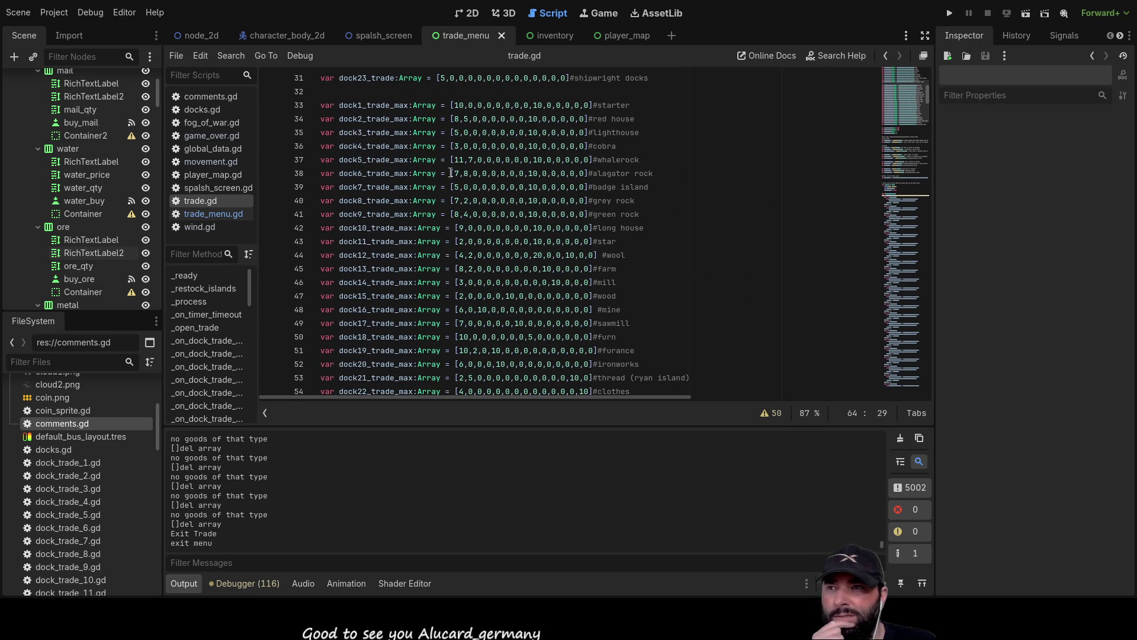
pyautogui.scroll(3, 527, 215)
pyautogui.scroll(-7, 527, 215)
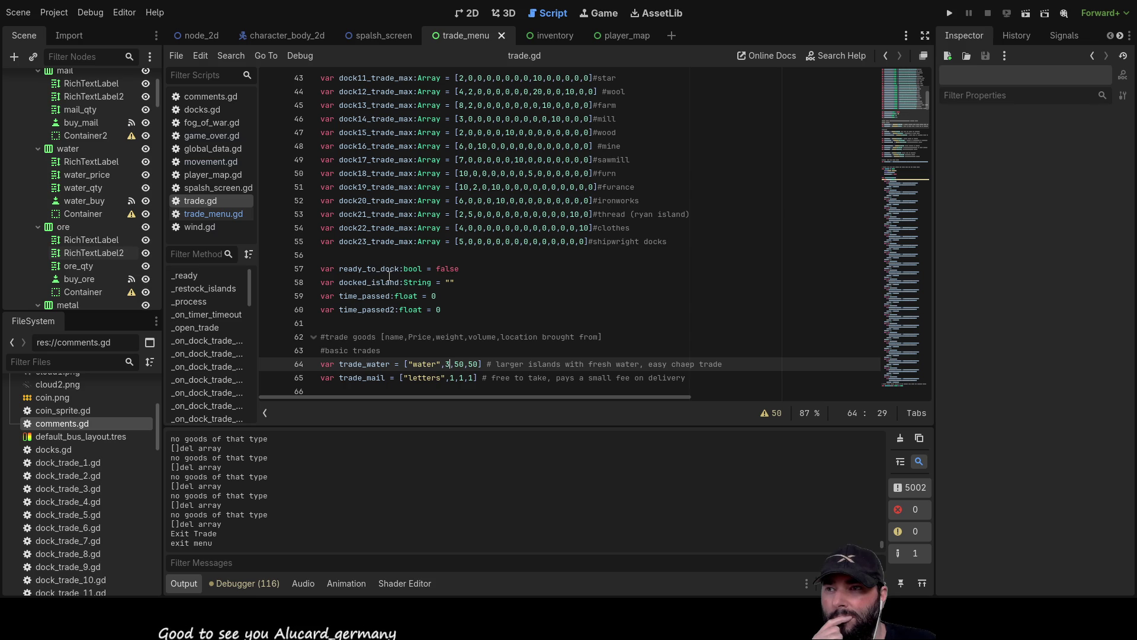
pyautogui.doubleClick(376, 241)
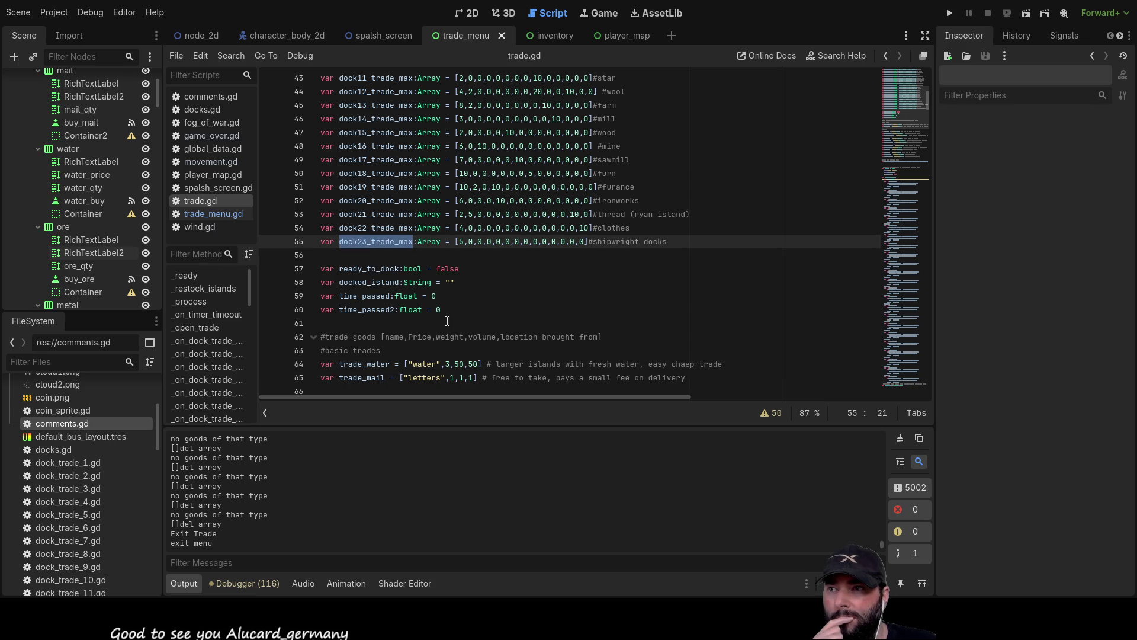
# Highlight the dock18_trade and dock20_trade declarations, then scroll down to the restock loops
pyautogui.scroll(6, 395, 288)
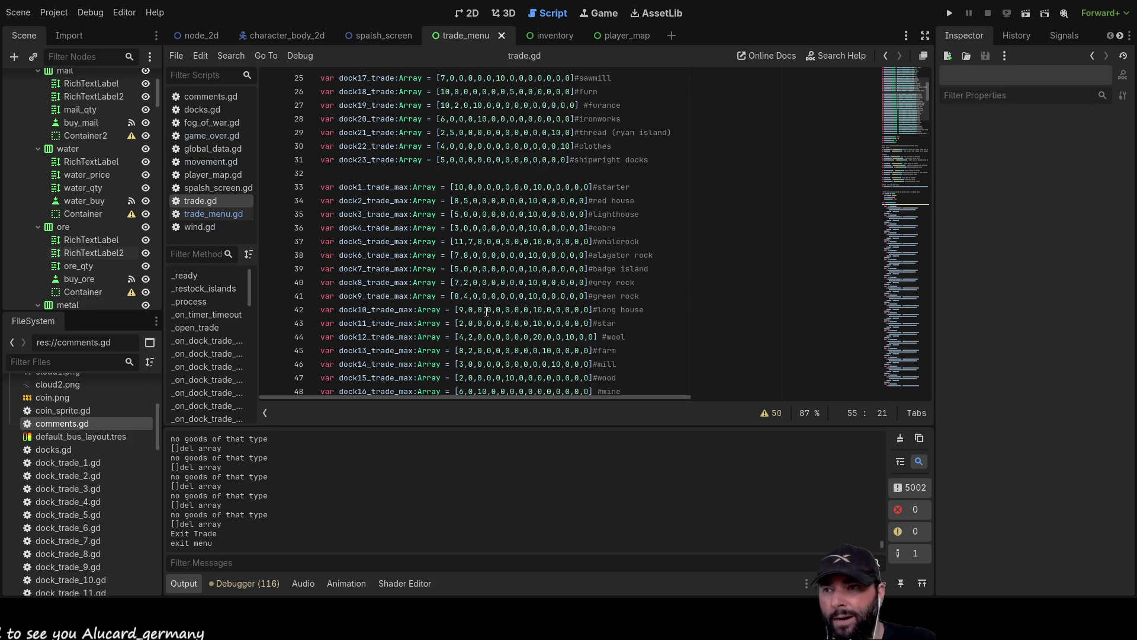
pyautogui.scroll(3, 402, 283)
pyautogui.doubleClick(367, 214)
pyautogui.scroll(1, 466, 304)
pyautogui.scroll(4, 466, 304)
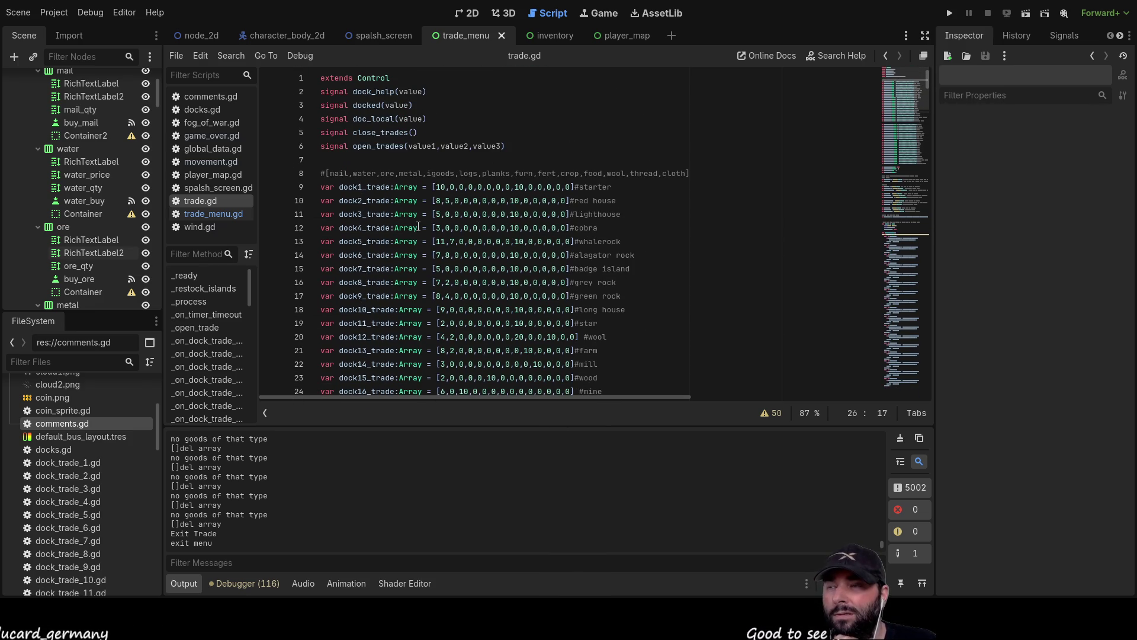
pyautogui.scroll(-4, 419, 226)
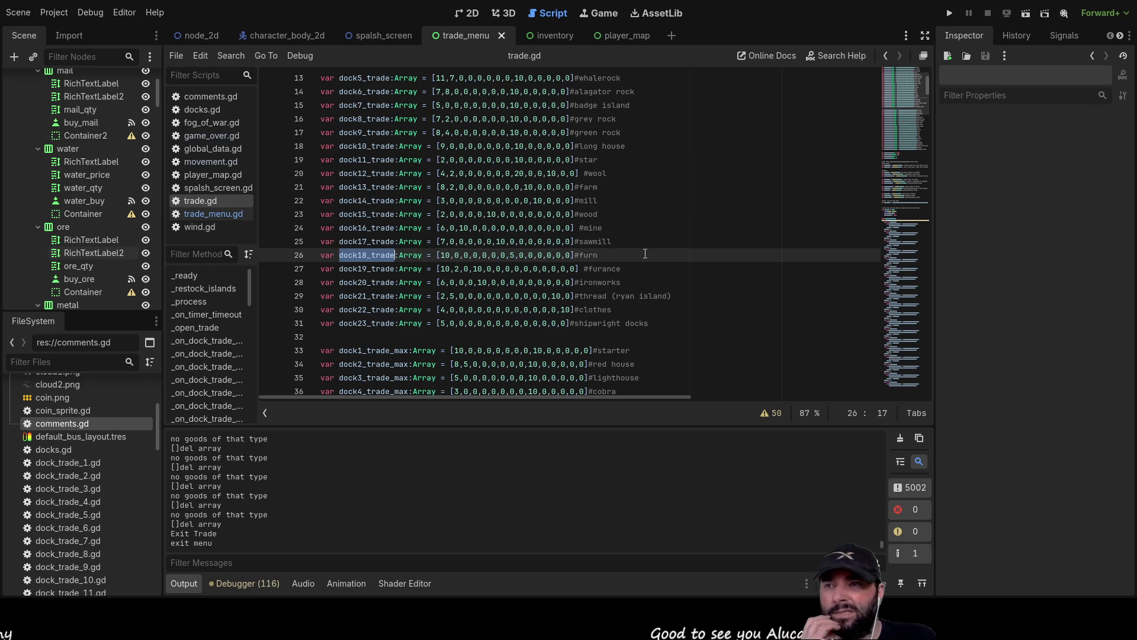
pyautogui.scroll(-4, 584, 255)
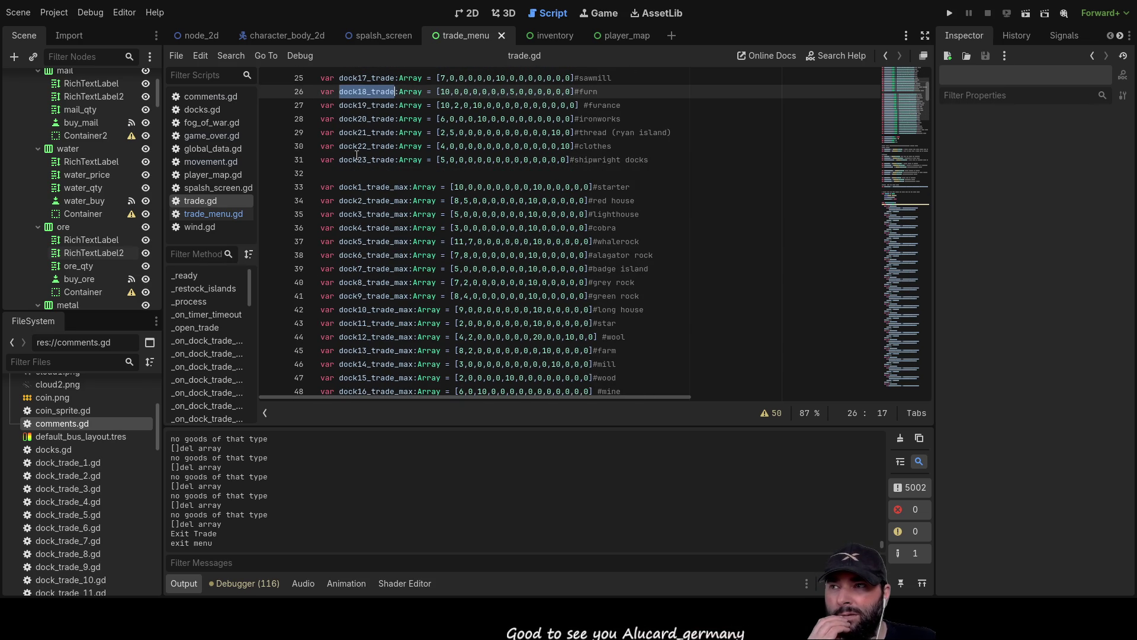
pyautogui.doubleClick(363, 118)
pyautogui.scroll(-9, 497, 262)
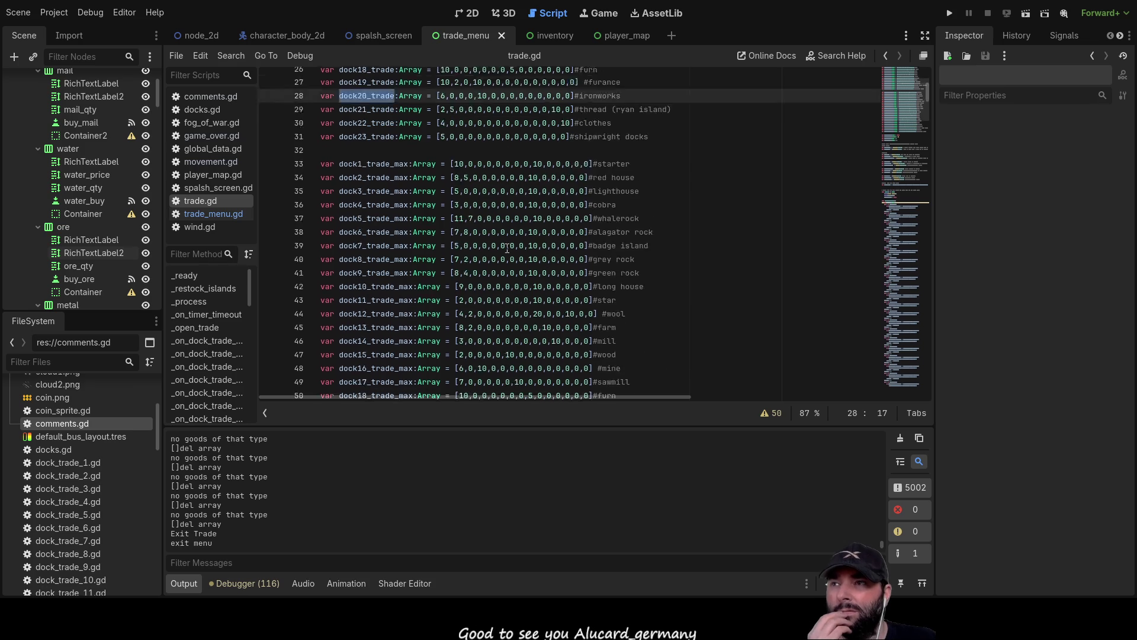
pyautogui.scroll(-20, 498, 262)
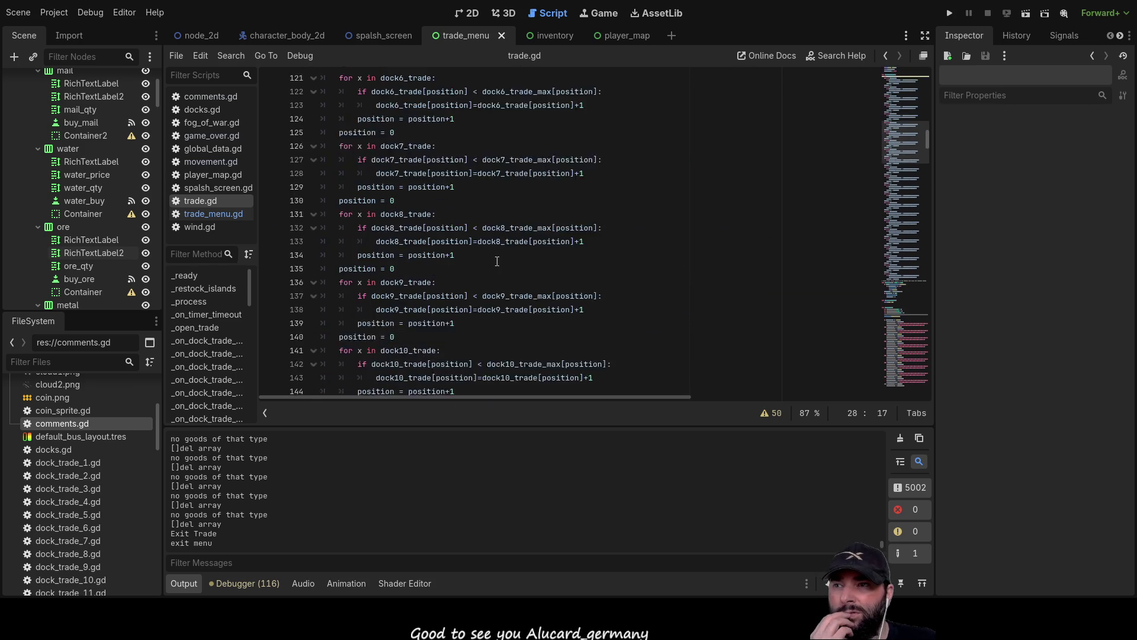
pyautogui.scroll(-20, 497, 273)
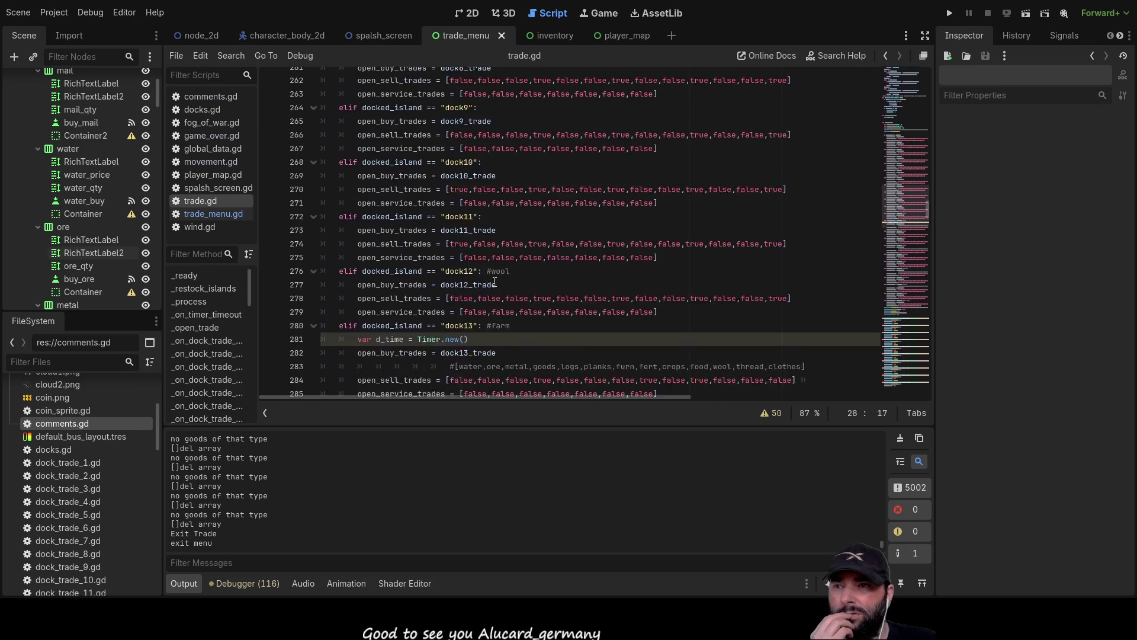
pyautogui.scroll(-20, 497, 283)
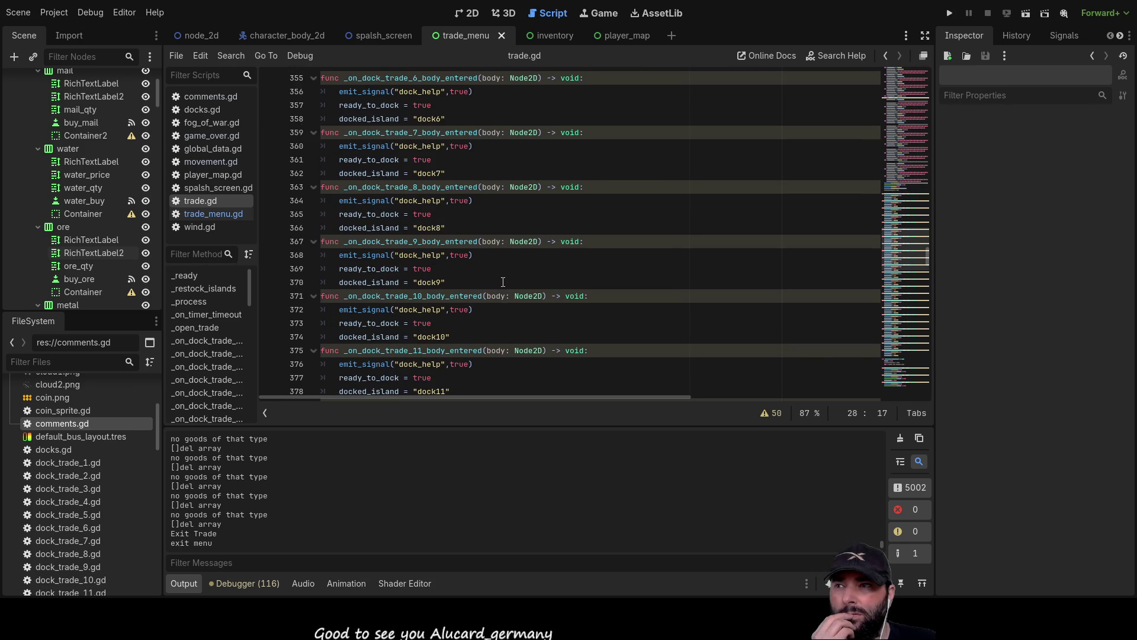
pyautogui.scroll(-8, 504, 280)
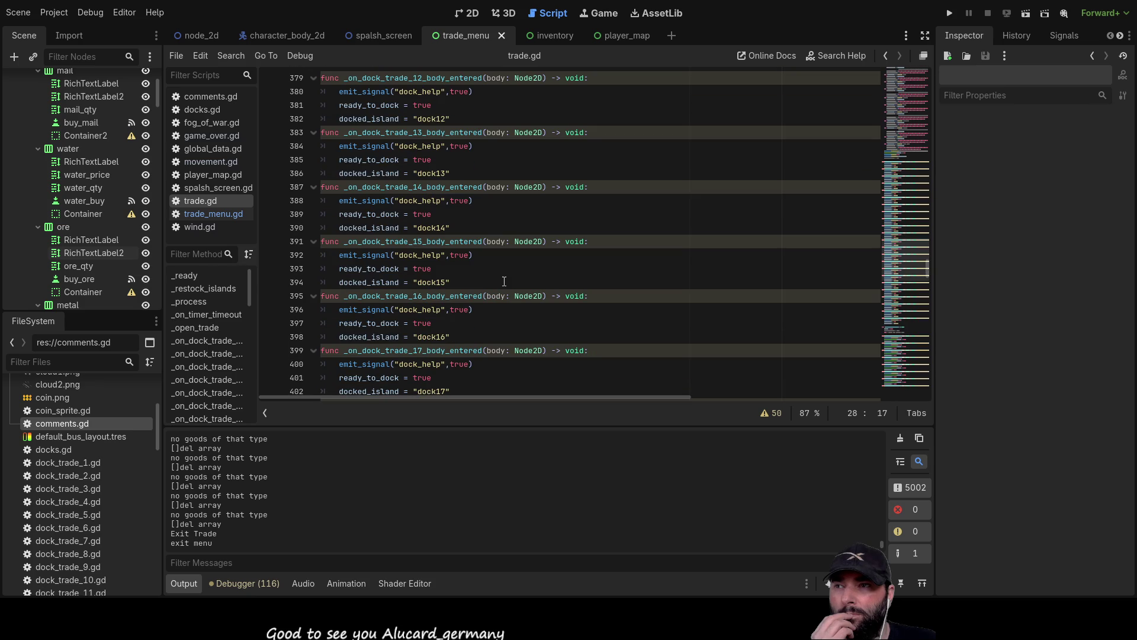
pyautogui.scroll(-8, 504, 281)
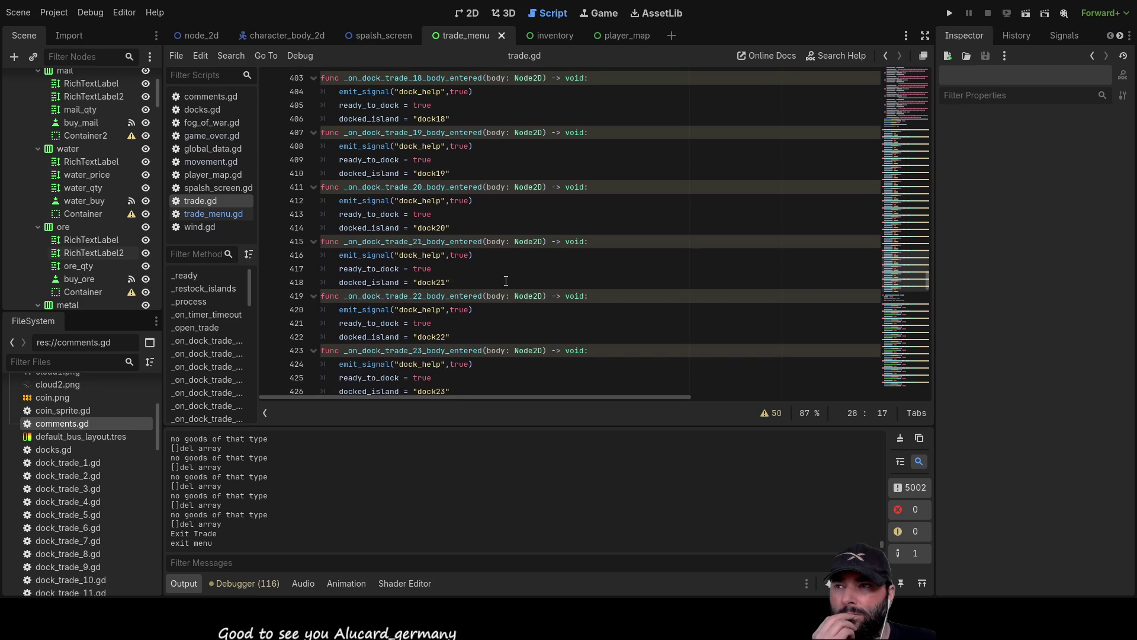
pyautogui.scroll(-8, 507, 284)
pyautogui.scroll(-15, 506, 285)
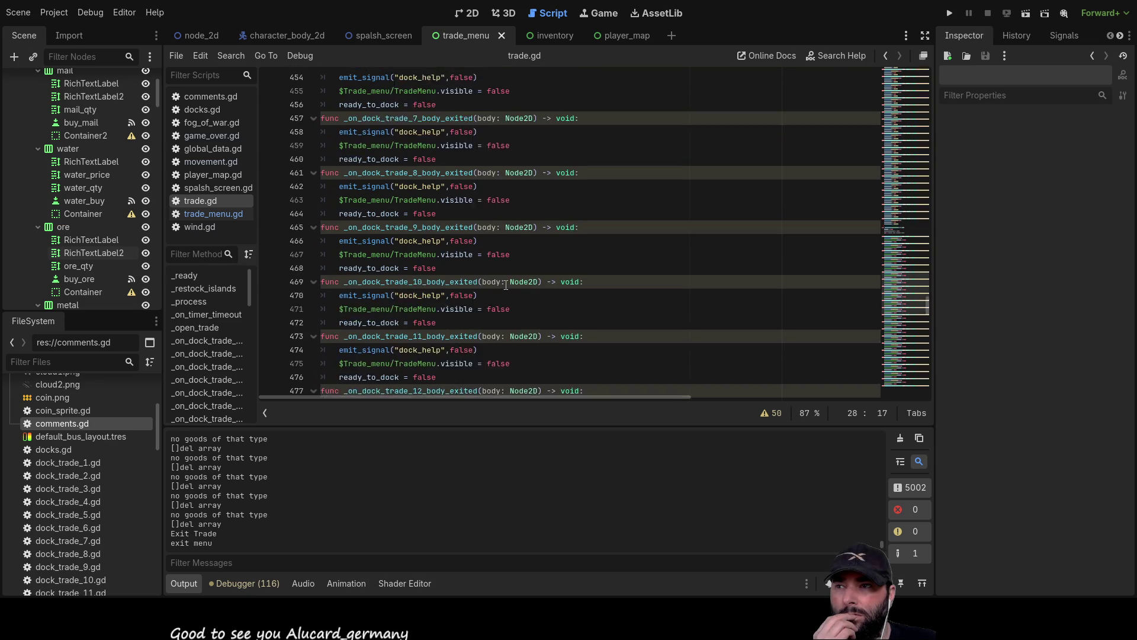
pyautogui.scroll(-20, 507, 285)
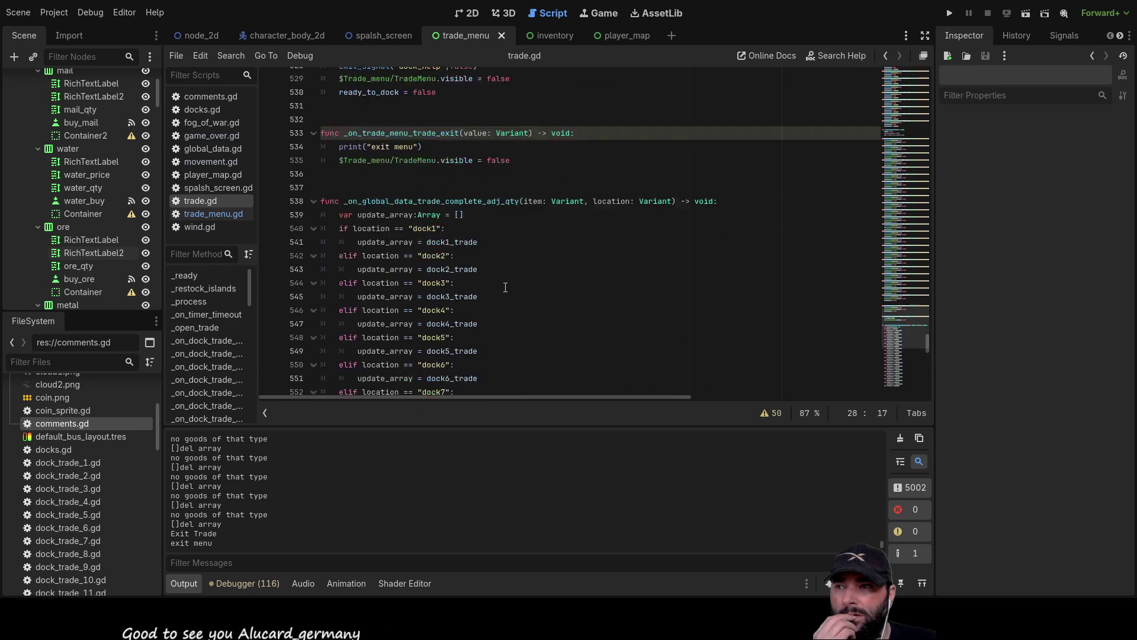
pyautogui.scroll(-2, 507, 287)
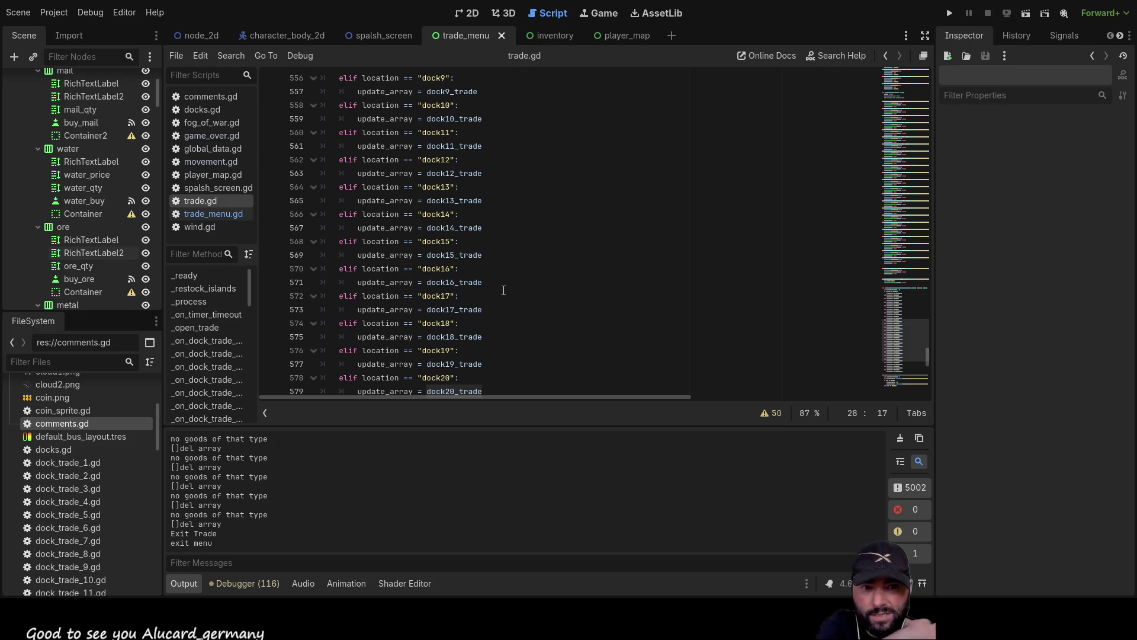
pyautogui.scroll(-2, 501, 289)
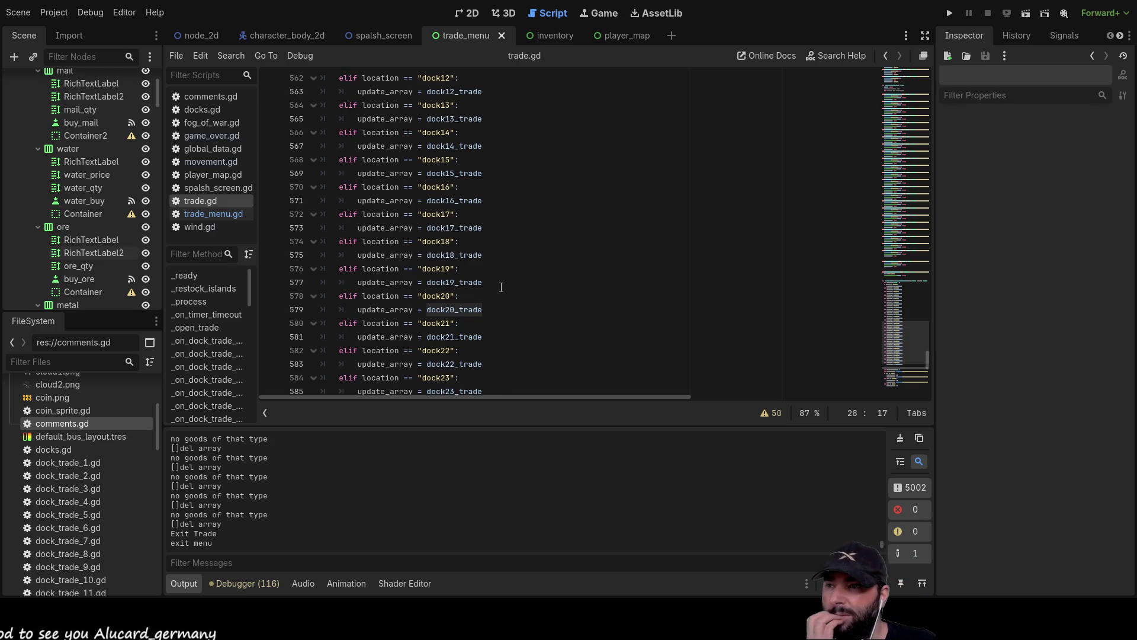
pyautogui.scroll(-7, 501, 289)
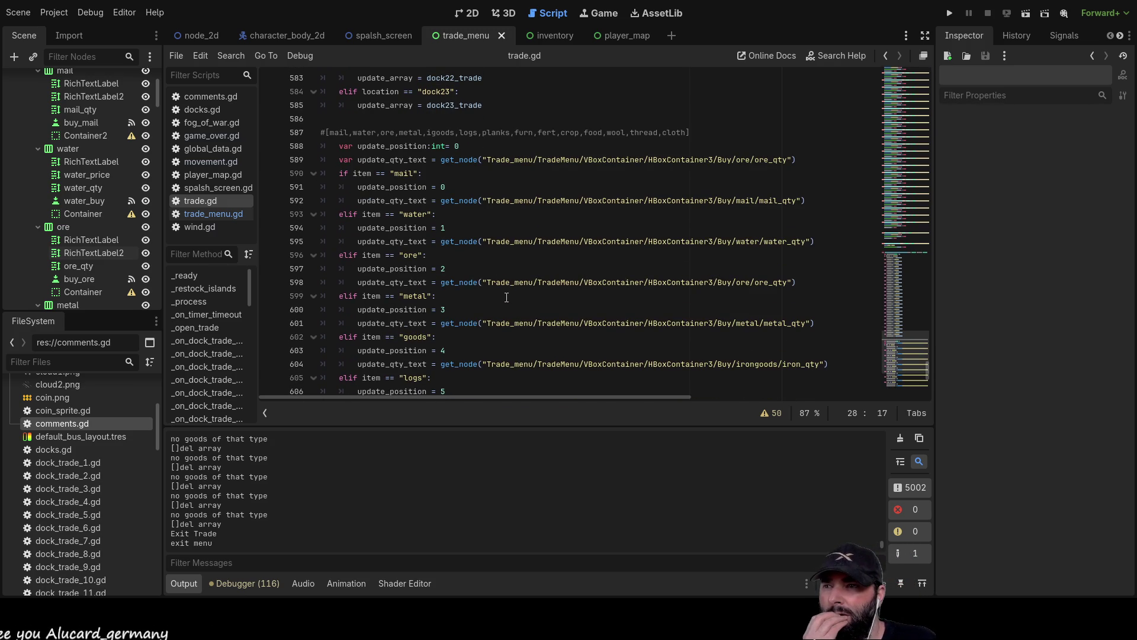
pyautogui.scroll(-10, 507, 296)
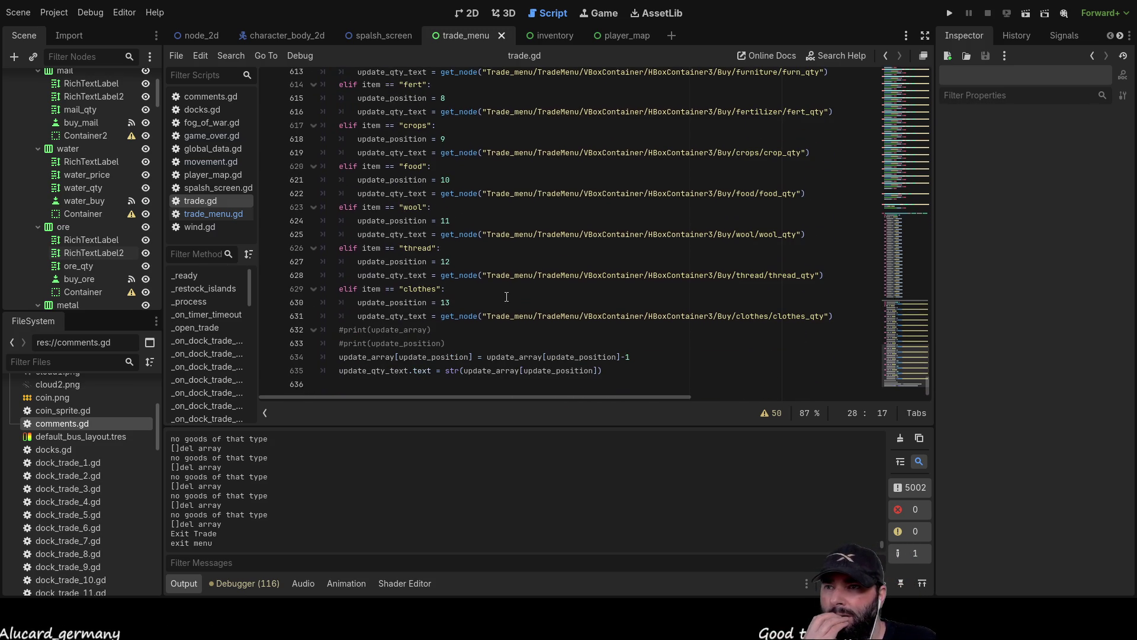
pyautogui.click(214, 215)
pyautogui.scroll(-20, 622, 290)
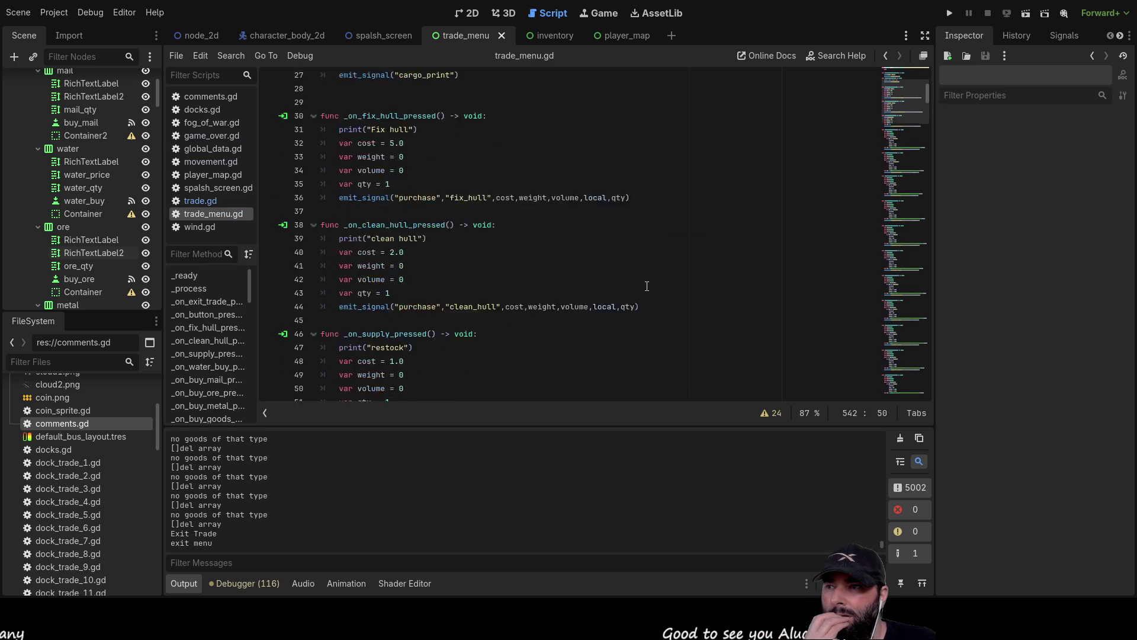
pyautogui.scroll(-14, 637, 300)
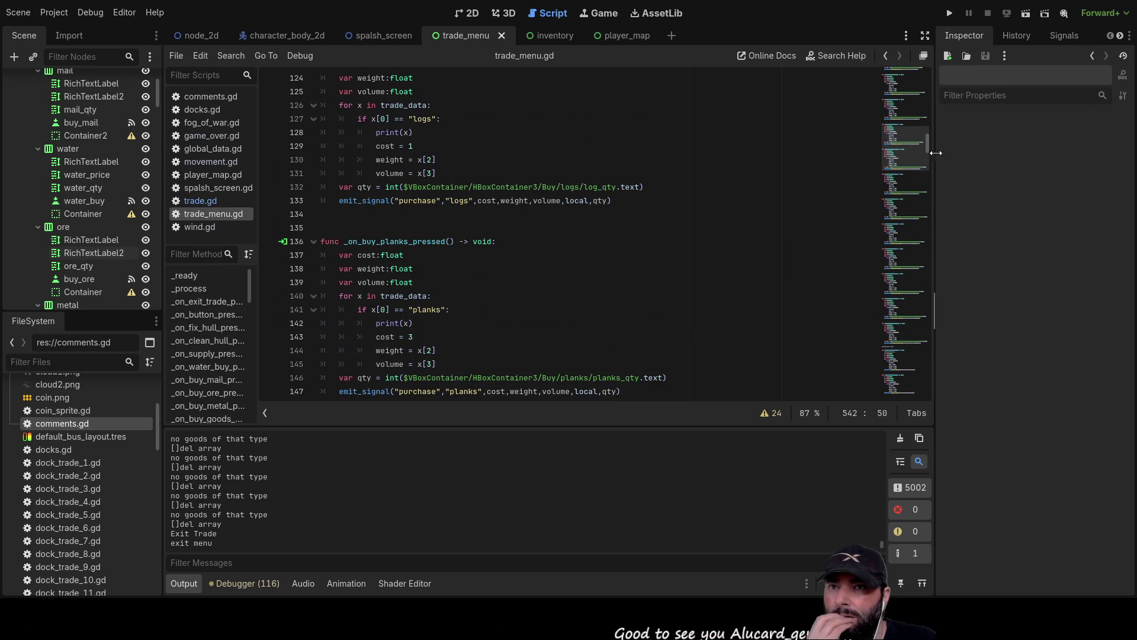
pyautogui.moveTo(928, 146)
pyautogui.mouseDown()
pyautogui.moveTo(939, 400)
pyautogui.moveTo(954, 294)
pyautogui.mouseUp()
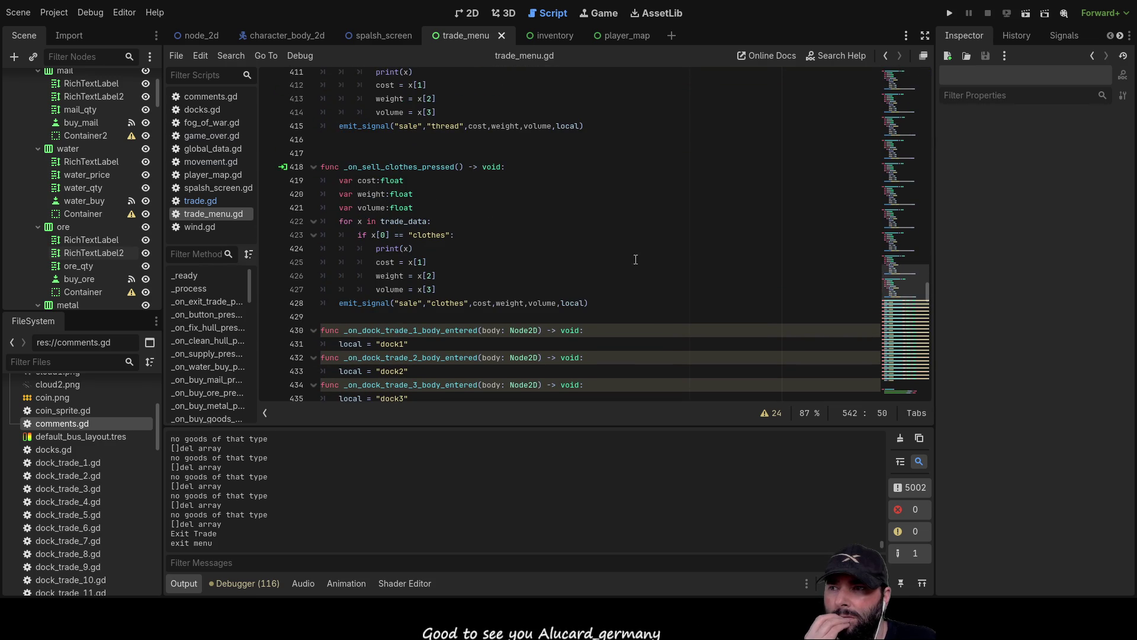
pyautogui.scroll(-5, 646, 256)
pyautogui.scroll(3, 645, 256)
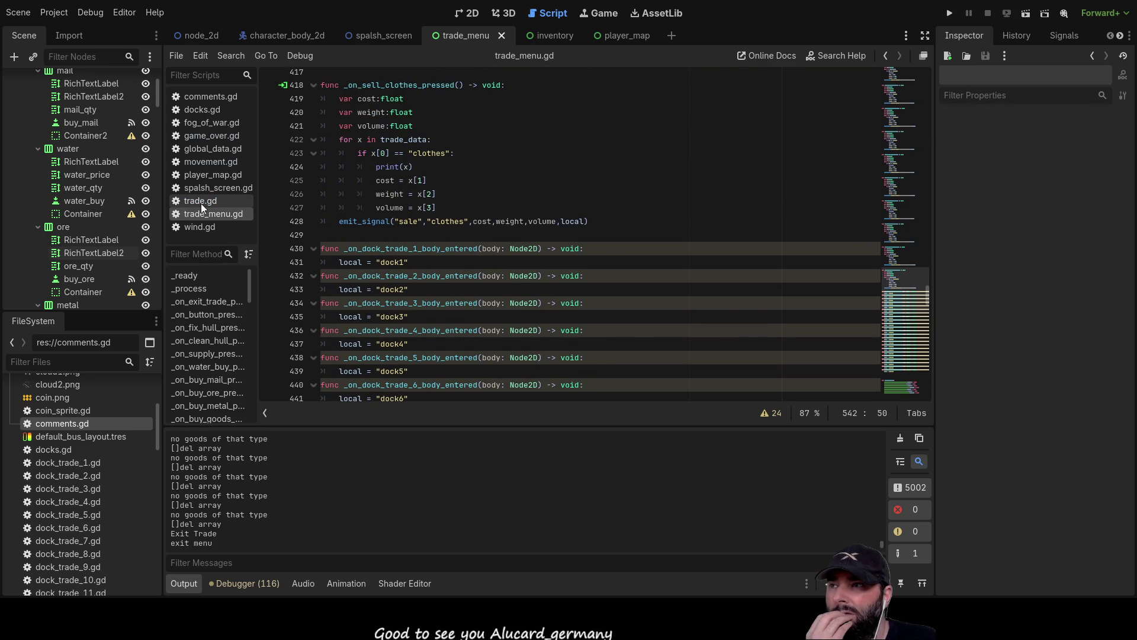
pyautogui.click(198, 202)
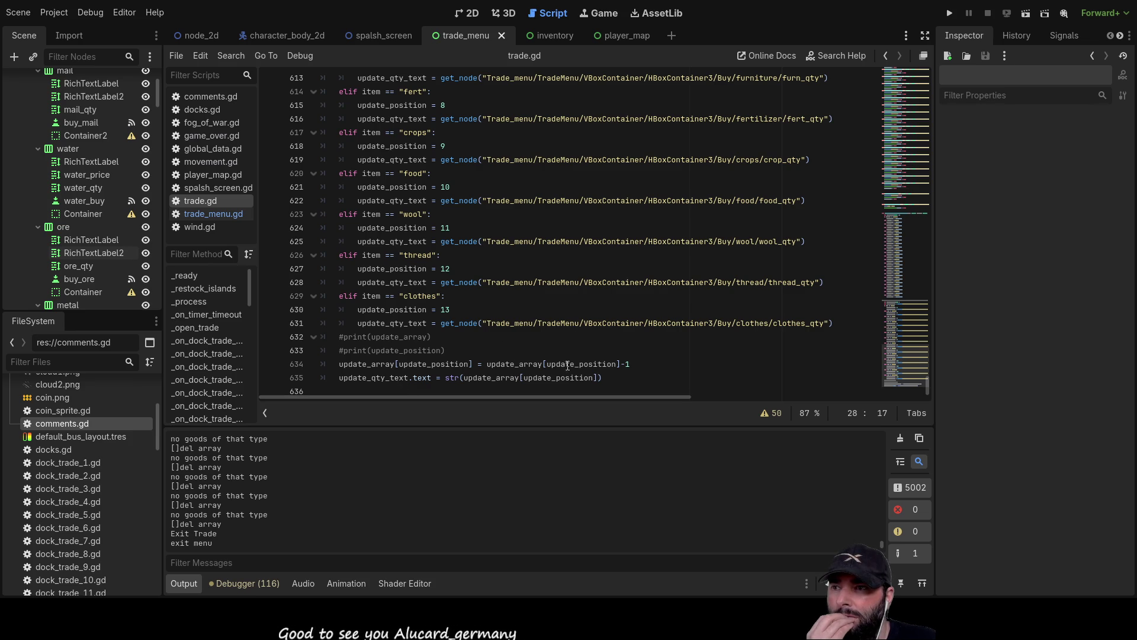
# Scroll up from the adjust-quantity code to _process, where _restock_islands runs every 120 seconds
pyautogui.scroll(10, 422, 292)
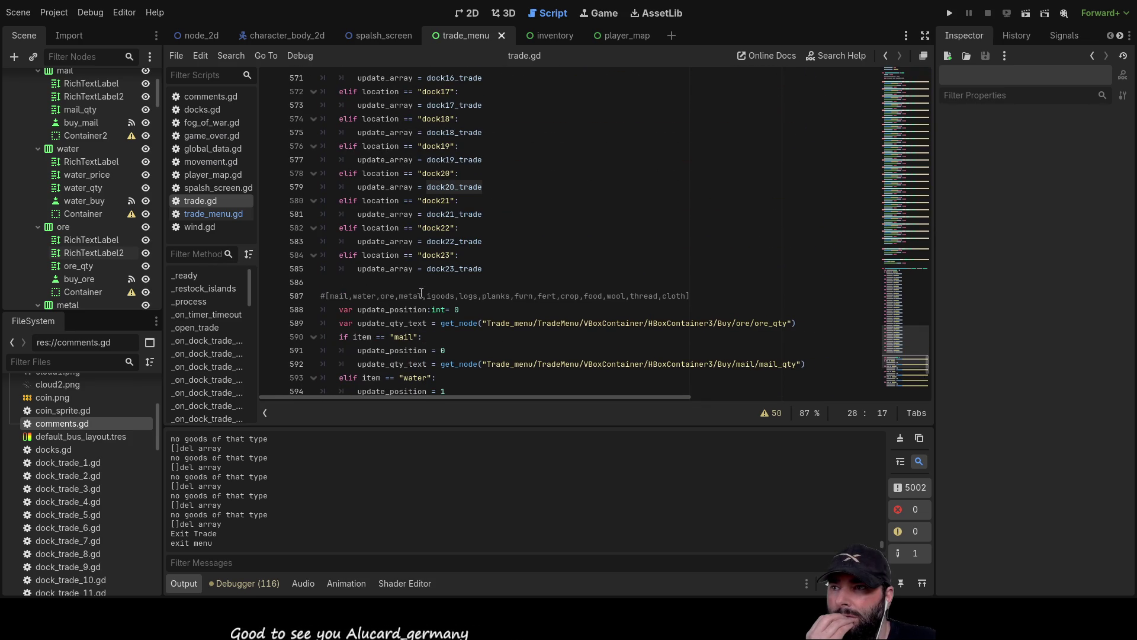
pyautogui.scroll(6, 439, 302)
pyautogui.scroll(6, 467, 296)
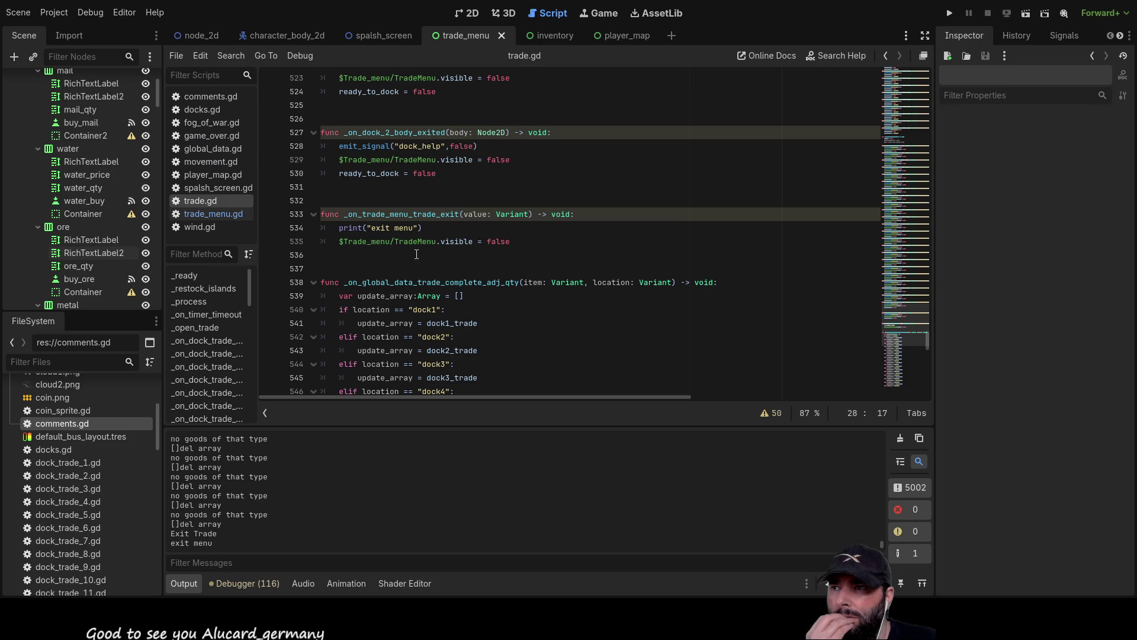
pyautogui.scroll(8, 426, 266)
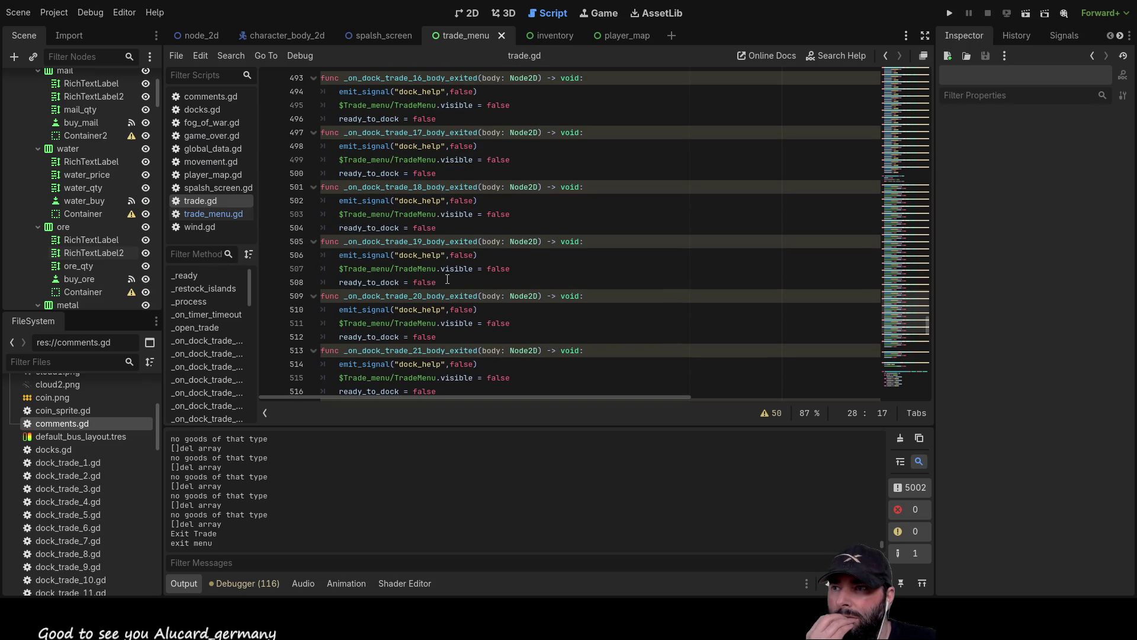
pyautogui.scroll(17, 447, 278)
pyautogui.scroll(20, 449, 276)
pyautogui.scroll(-1, 451, 274)
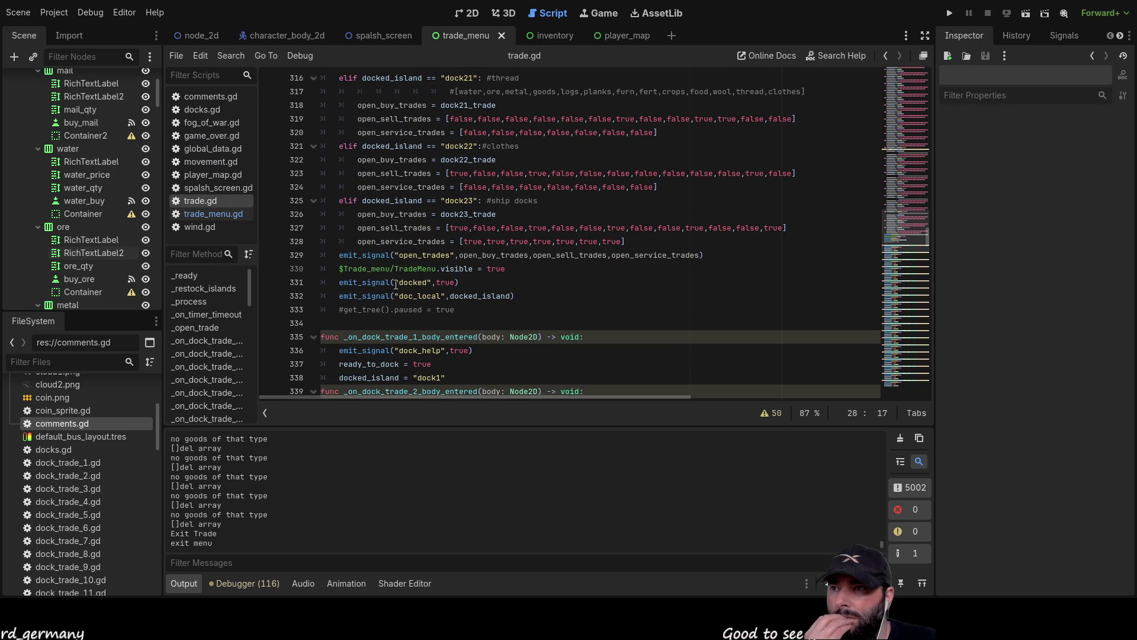
pyautogui.scroll(5, 396, 285)
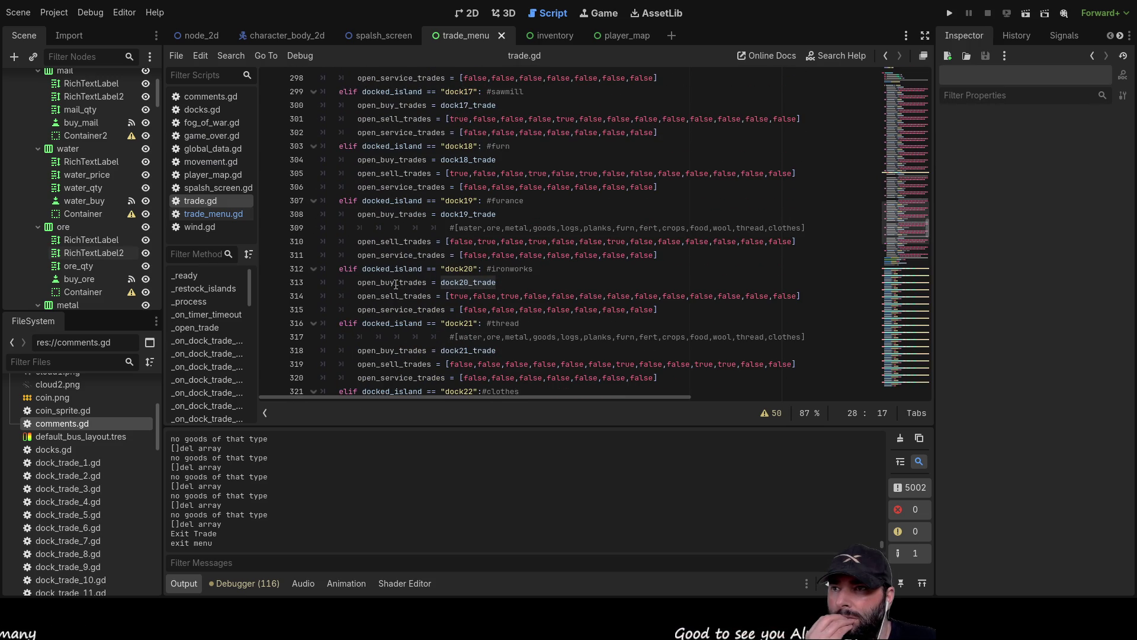
pyautogui.scroll(20, 395, 284)
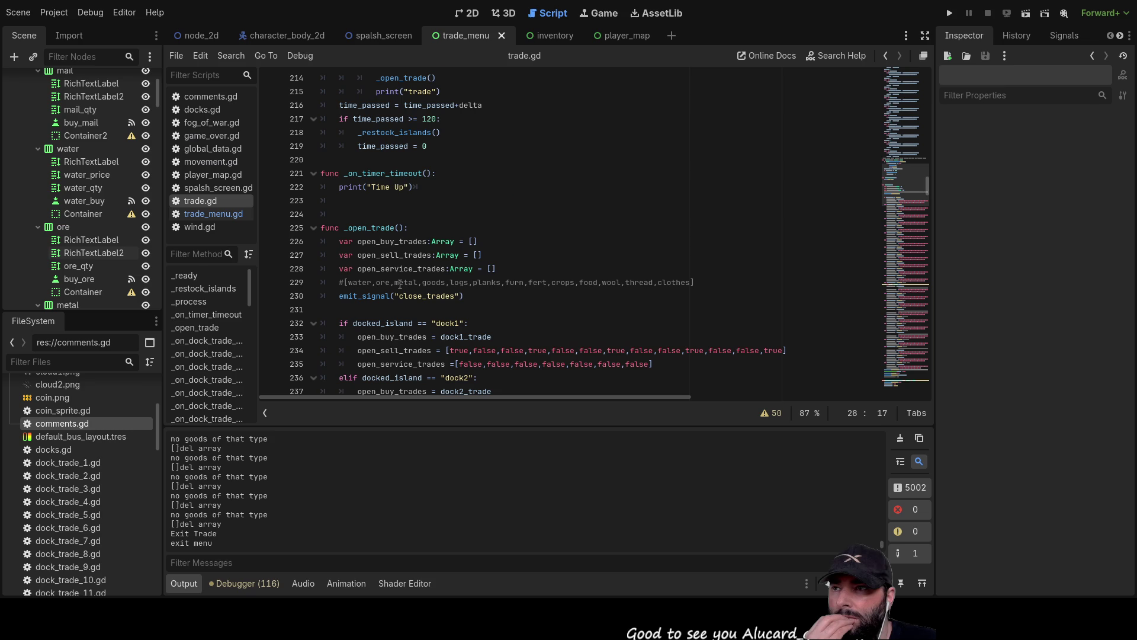
pyautogui.scroll(3, 498, 233)
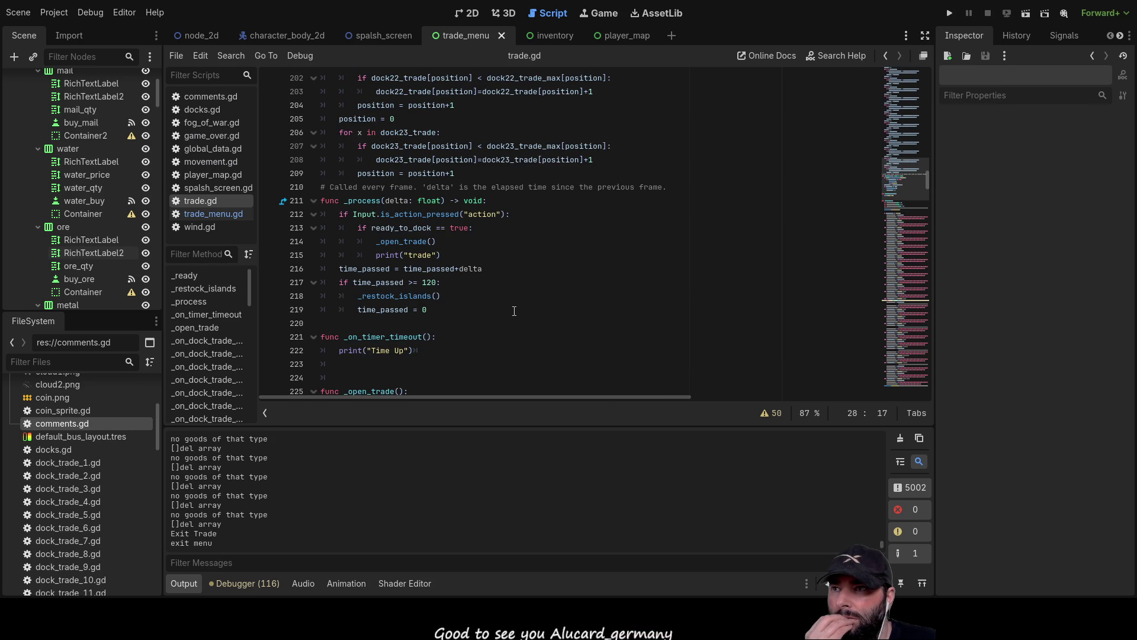
# Trace the _restock_islands call and pick out its 120-second time threshold
pyautogui.doubleClick(403, 296)
pyautogui.scroll(5, 597, 326)
pyautogui.scroll(20, 597, 327)
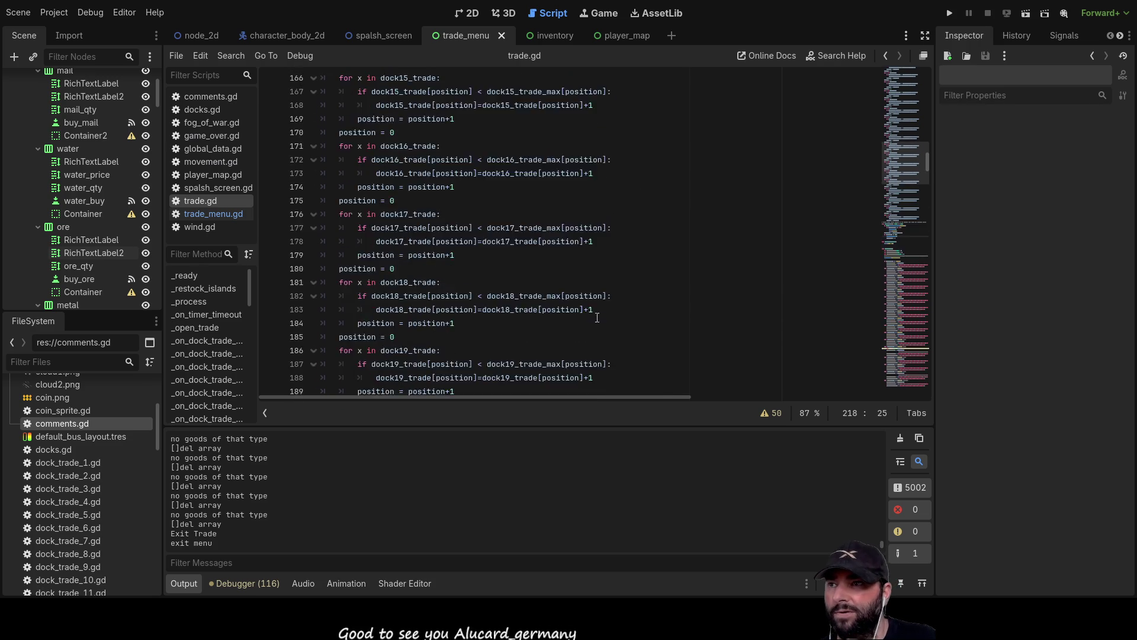
pyautogui.scroll(6, 599, 324)
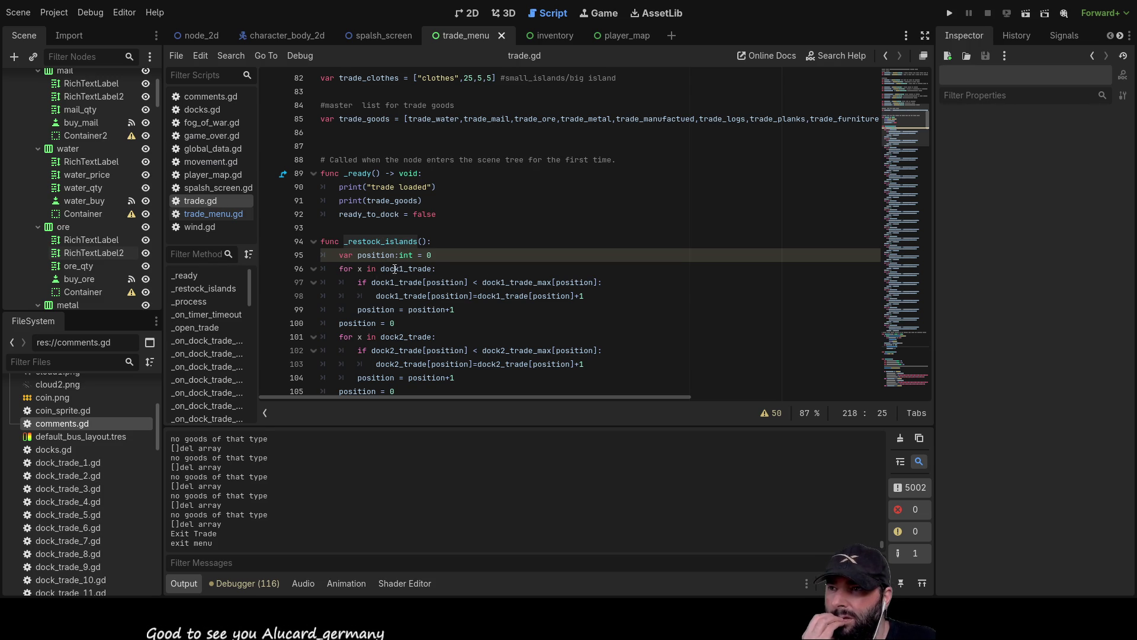
pyautogui.scroll(-12, 414, 293)
pyautogui.scroll(-20, 440, 292)
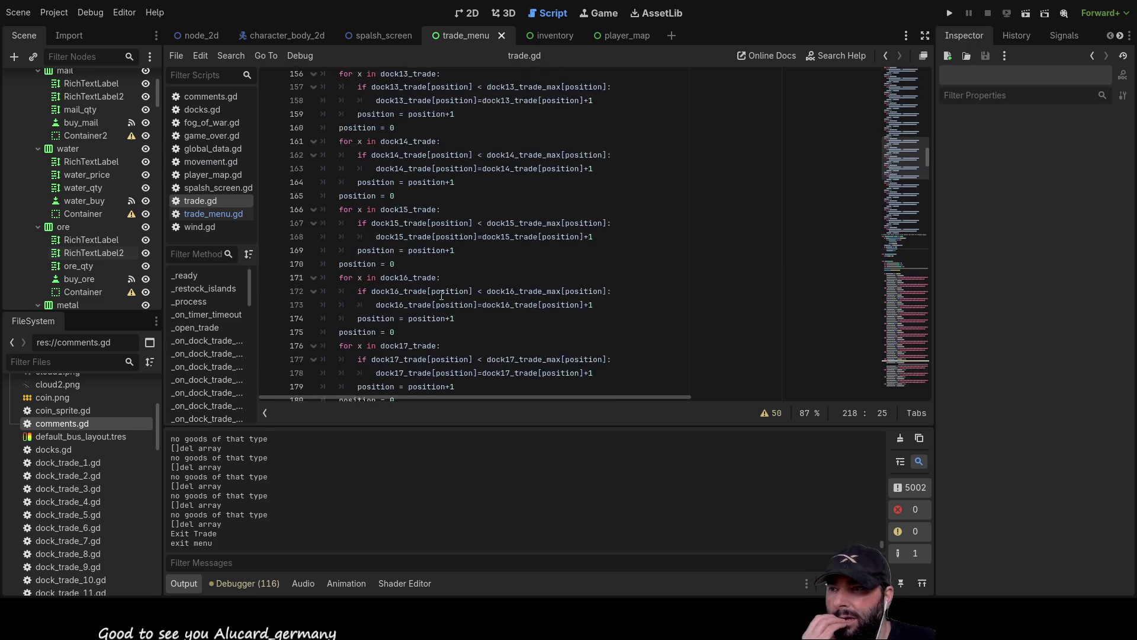
pyautogui.scroll(2, 446, 289)
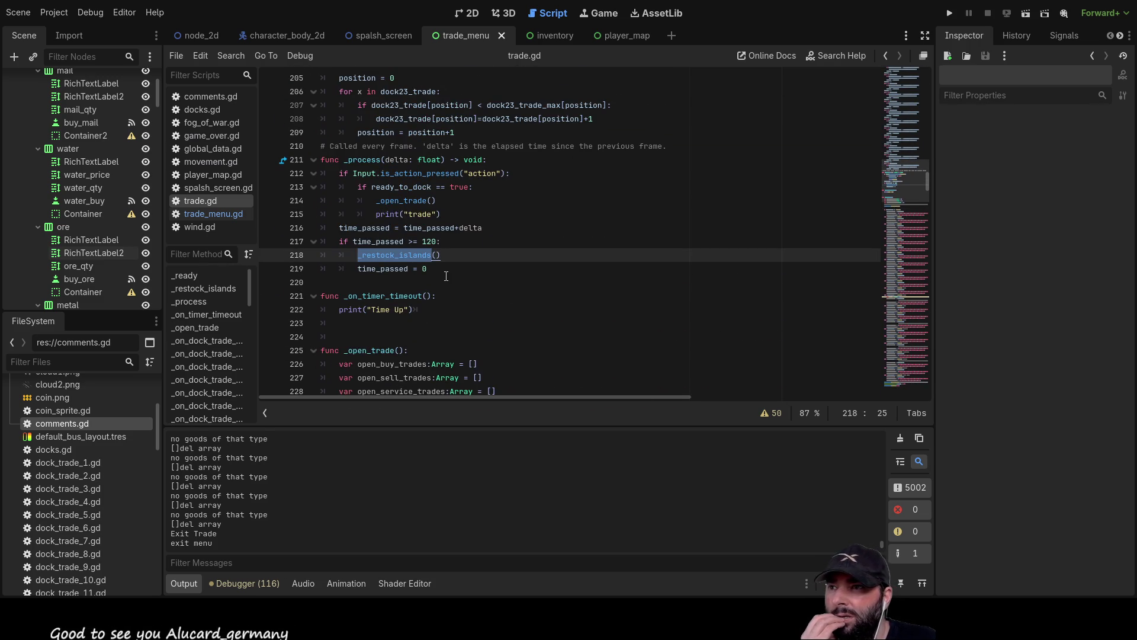
pyautogui.doubleClick(429, 241)
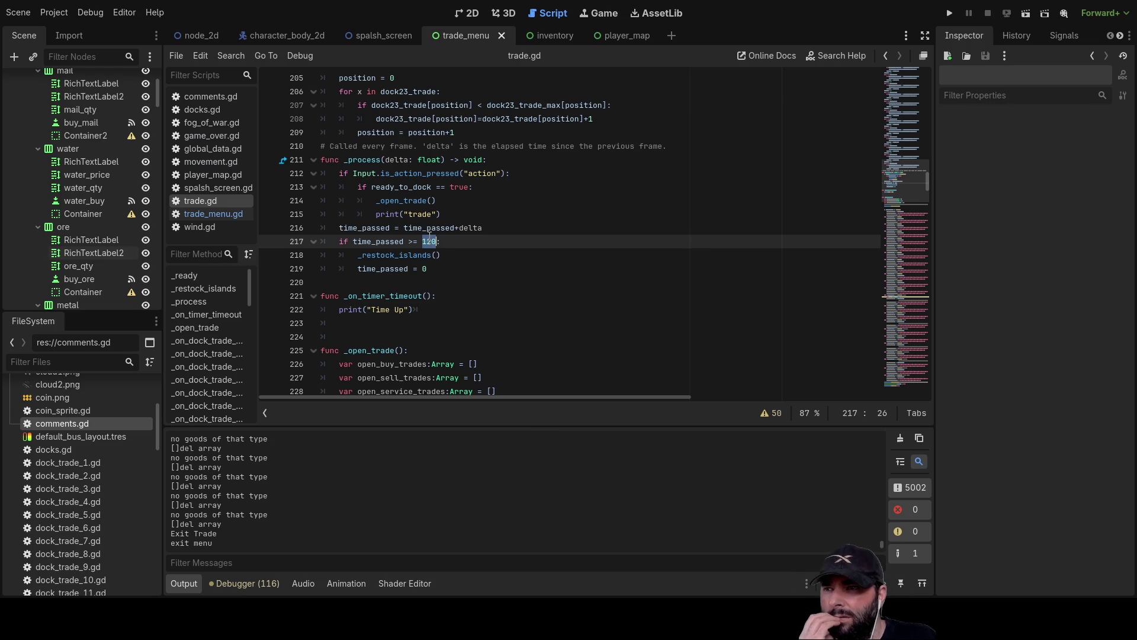
# Inspect the stock increment line, select dock1_trade_max, and scroll up toward the trade_* declarations
pyautogui.doubleClick(405, 255)
pyautogui.scroll(20, 489, 308)
pyautogui.scroll(15, 489, 308)
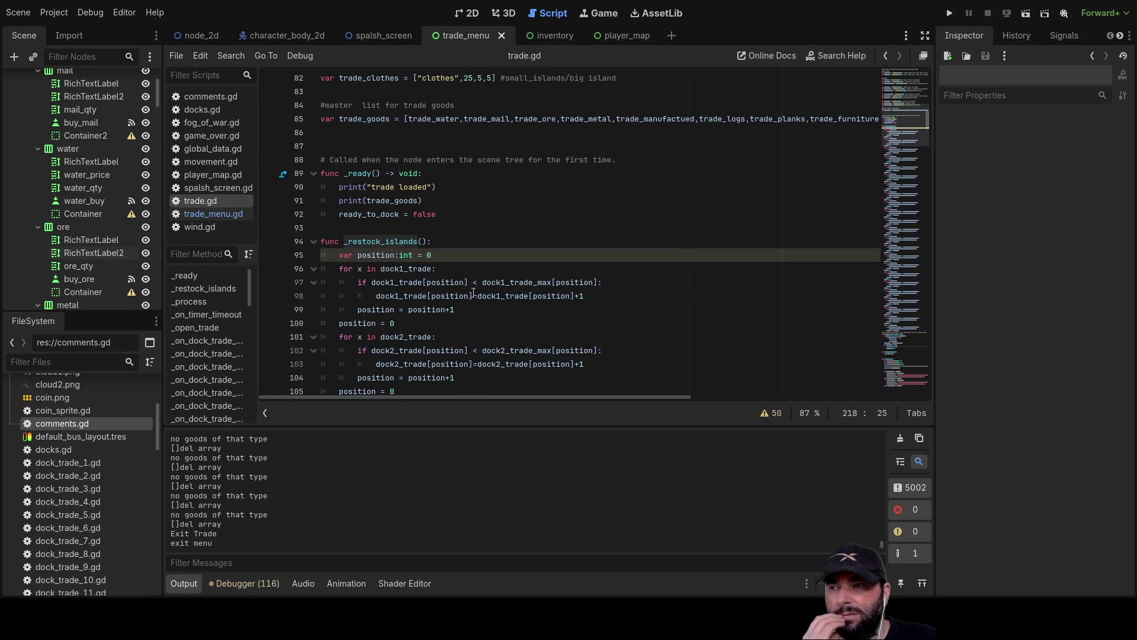
pyautogui.scroll(4, 473, 294)
pyautogui.scroll(-4, 465, 295)
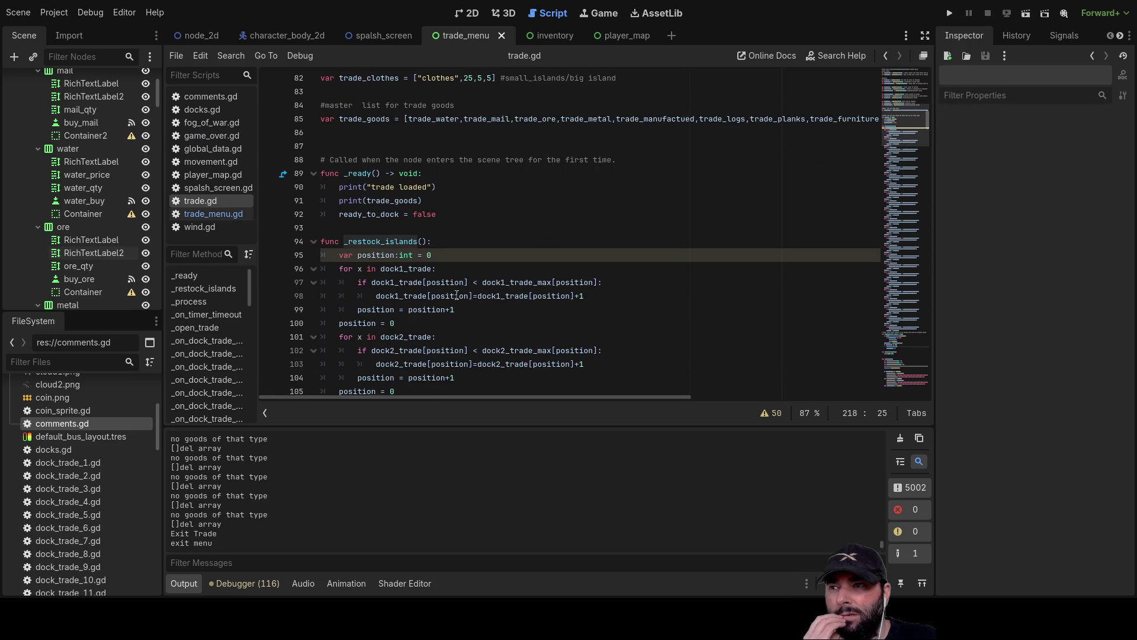
pyautogui.scroll(-2, 456, 294)
pyautogui.click(585, 213)
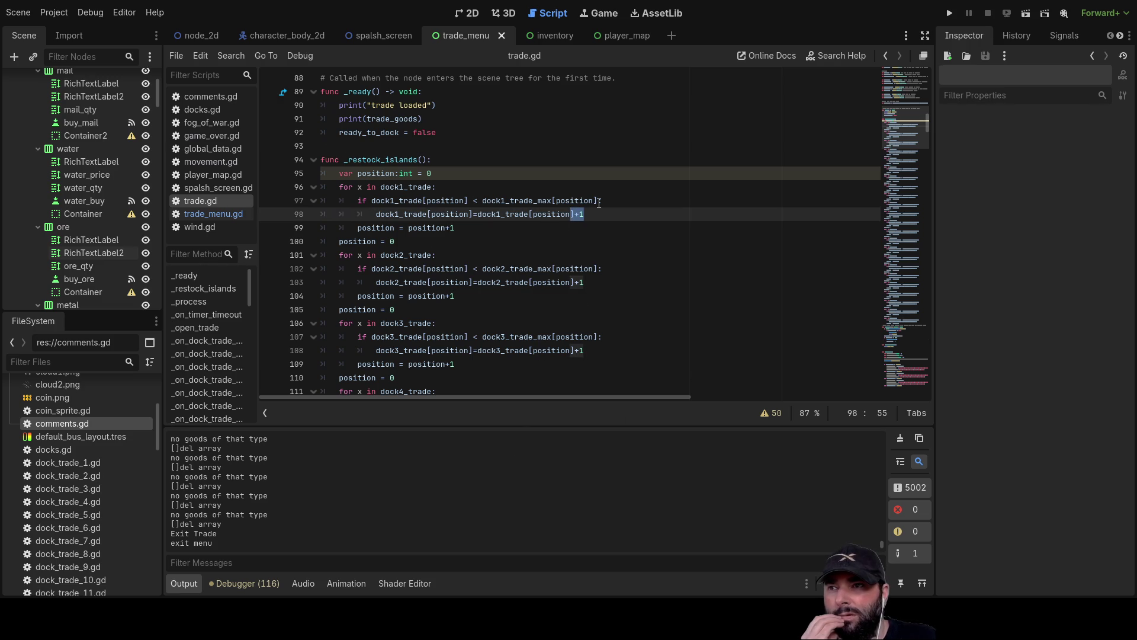
pyautogui.doubleClick(520, 196)
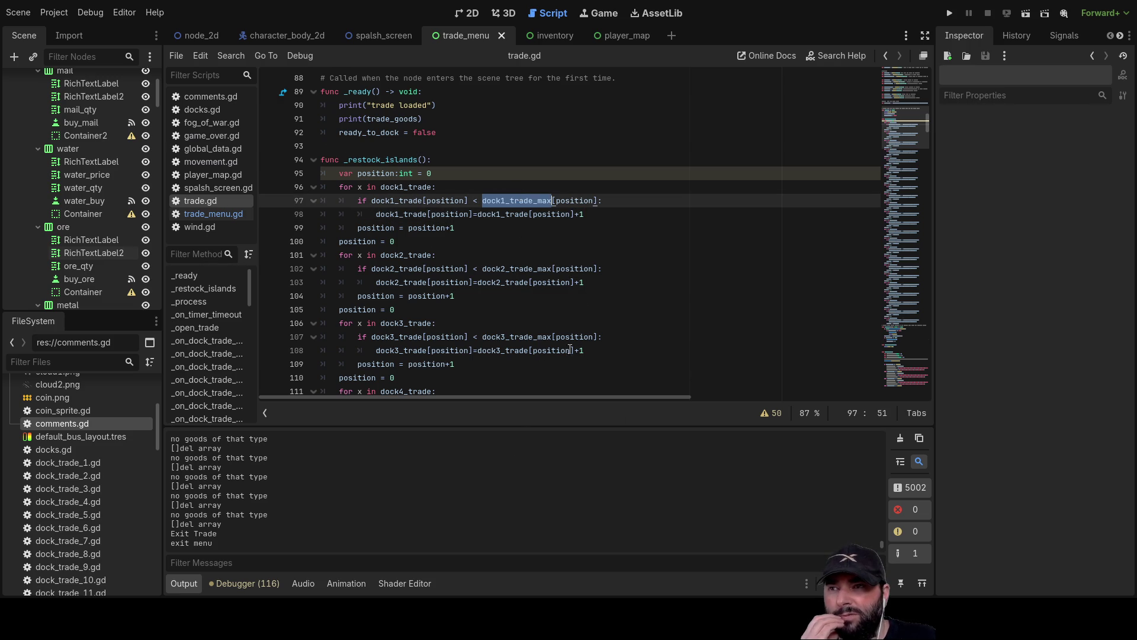
pyautogui.scroll(20, 560, 350)
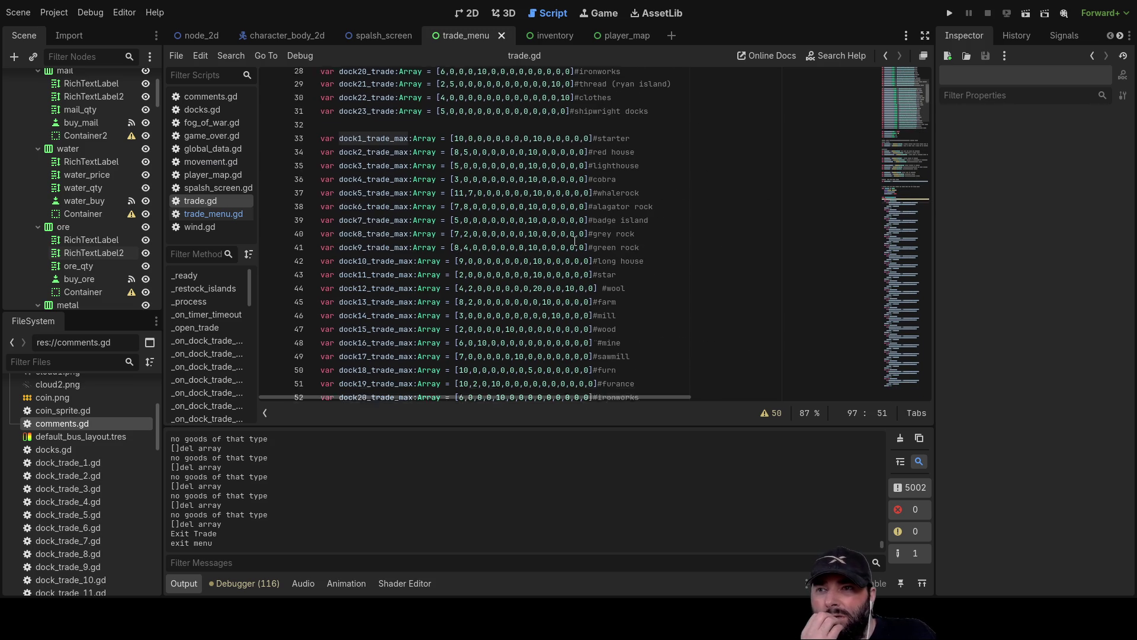
# Replace the final 10 in dock22_trade_max, the clothes dock, with 4
pyautogui.scroll(-2, 574, 241)
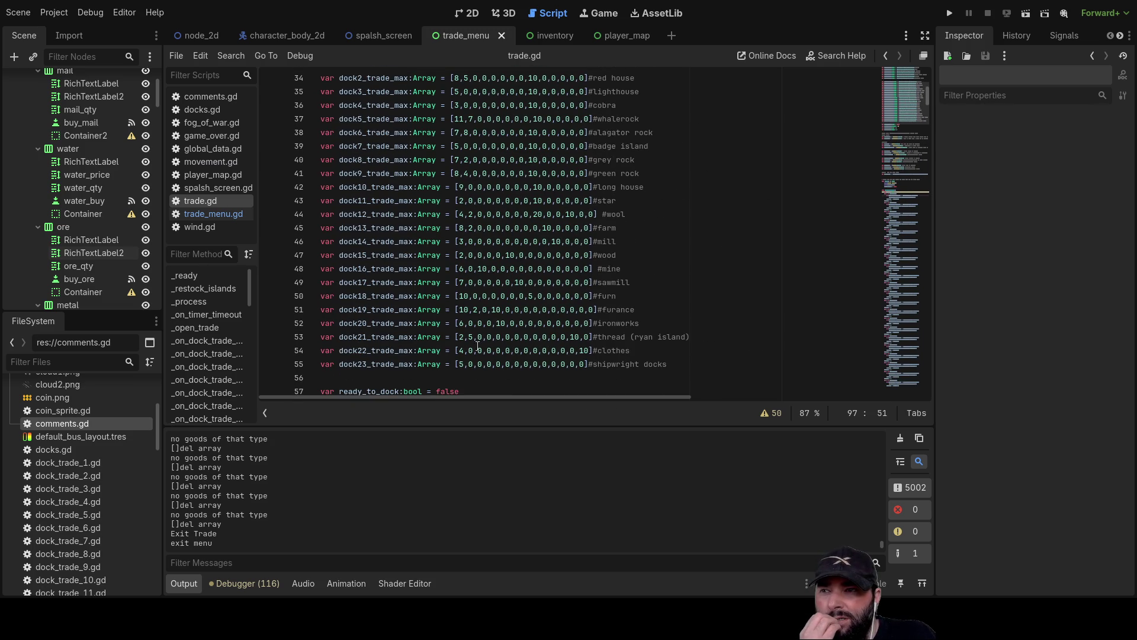
pyautogui.doubleClick(585, 350)
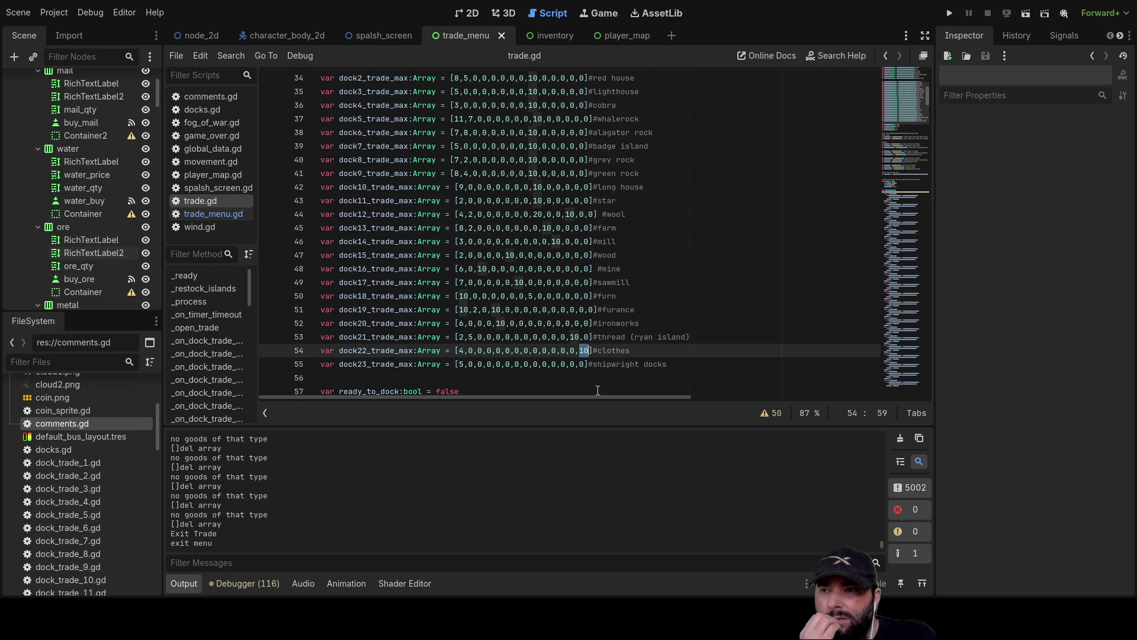
pyautogui.press('Left')
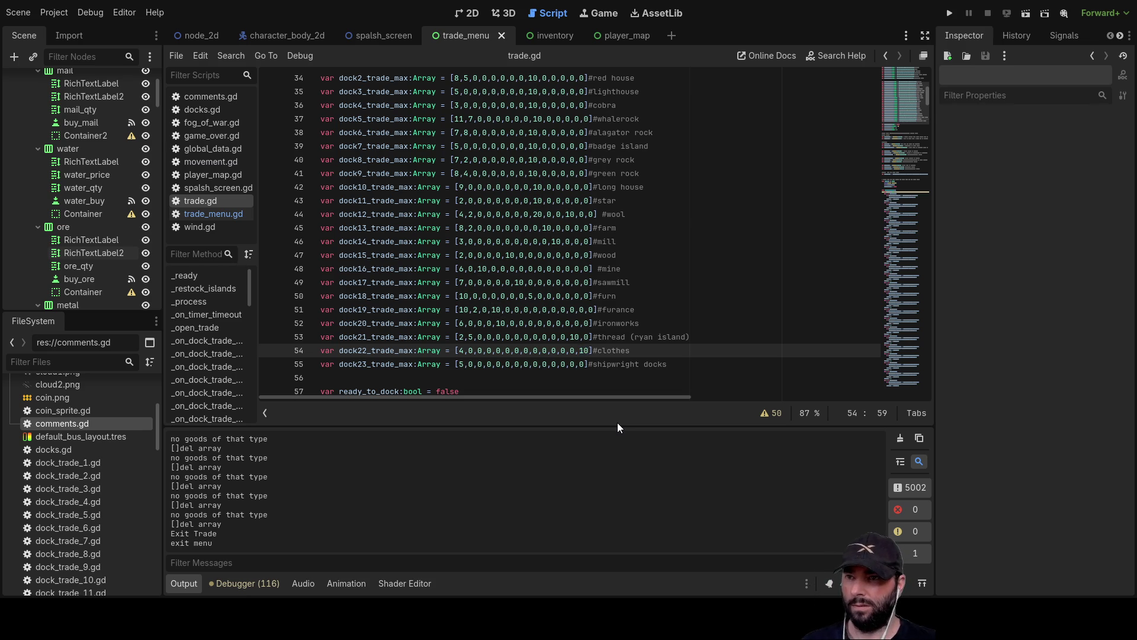
pyautogui.press('BackSpace')
pyautogui.press('BackSpace')
pyautogui.write('5')
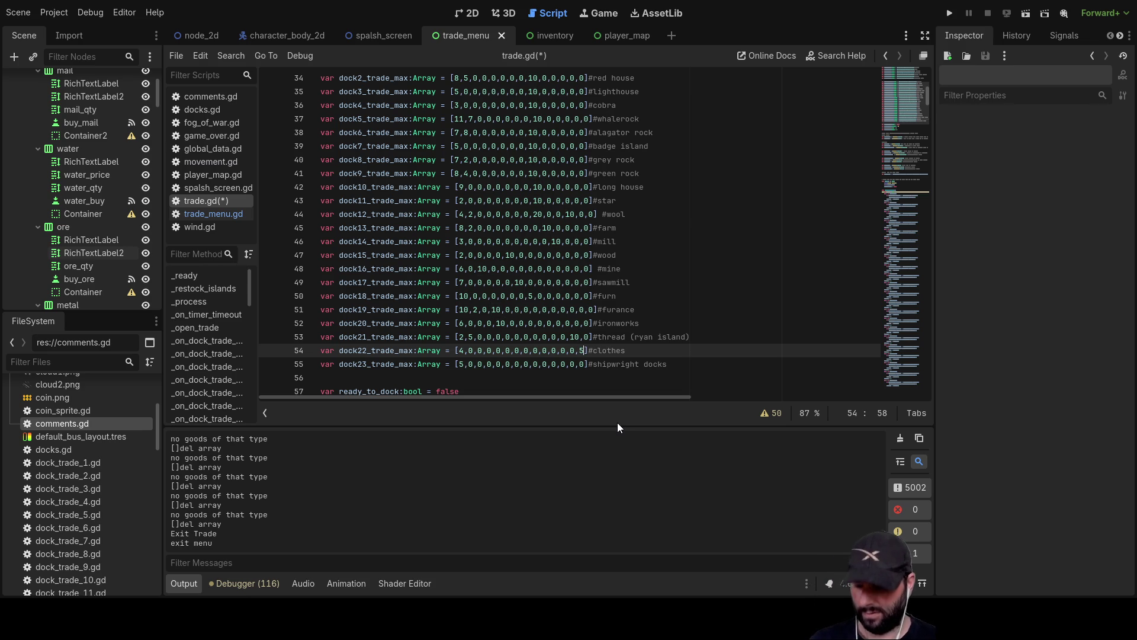
pyautogui.press('BackSpace')
pyautogui.write('4')
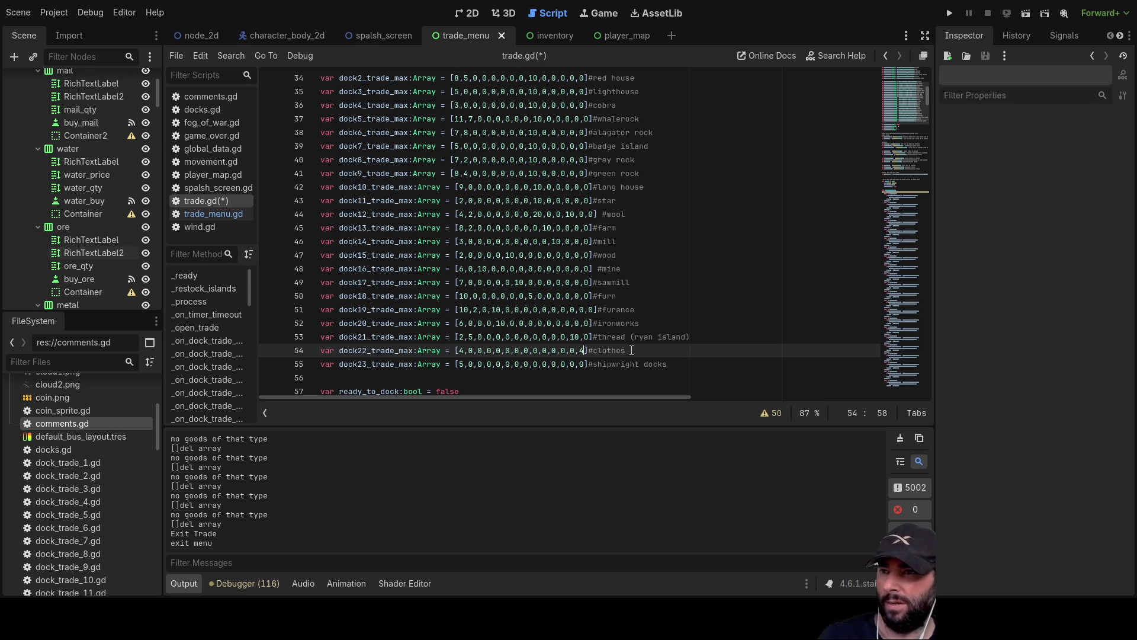
# Compare the new clothes value of 4 against the thread dock's maximum of 10
pyautogui.click(634, 337)
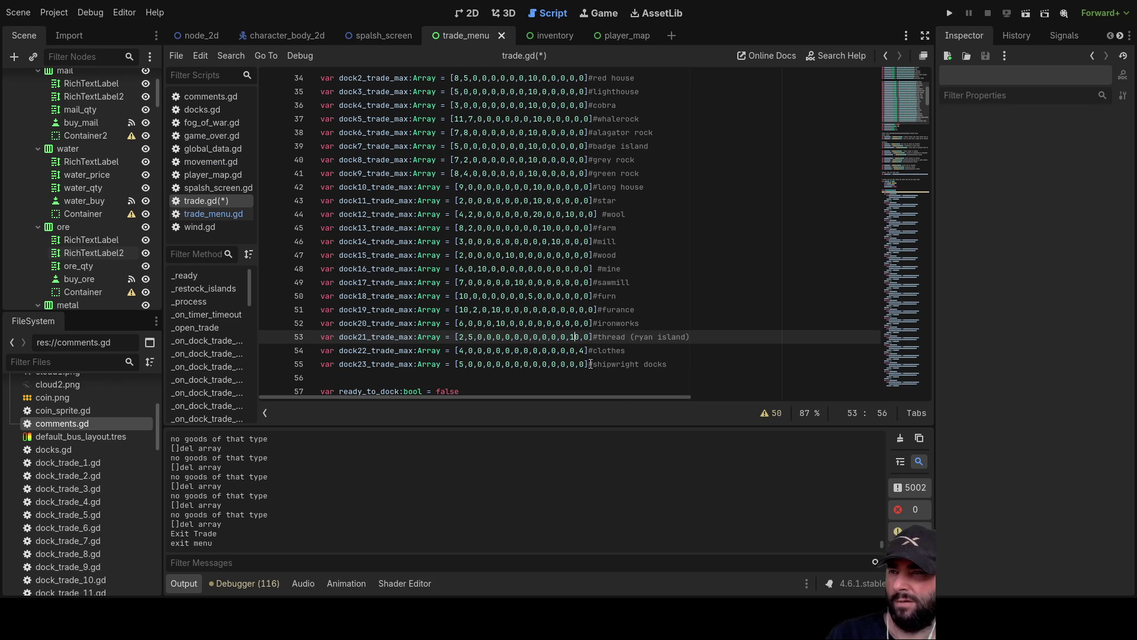
pyautogui.click(583, 350)
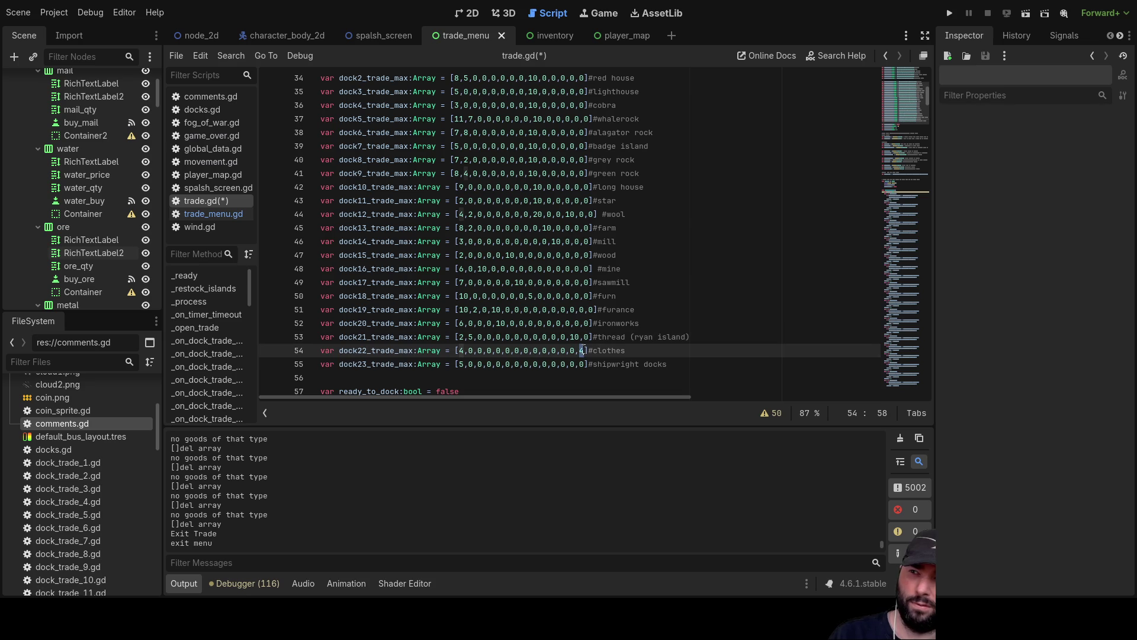
pyautogui.doubleClick(575, 336)
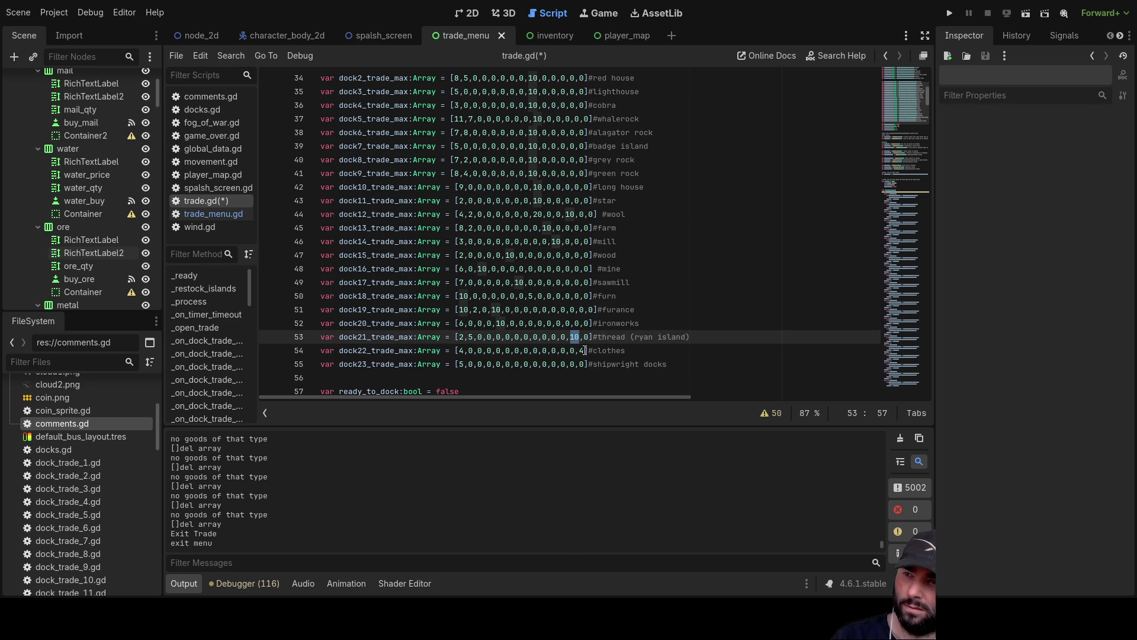
pyautogui.click(584, 350)
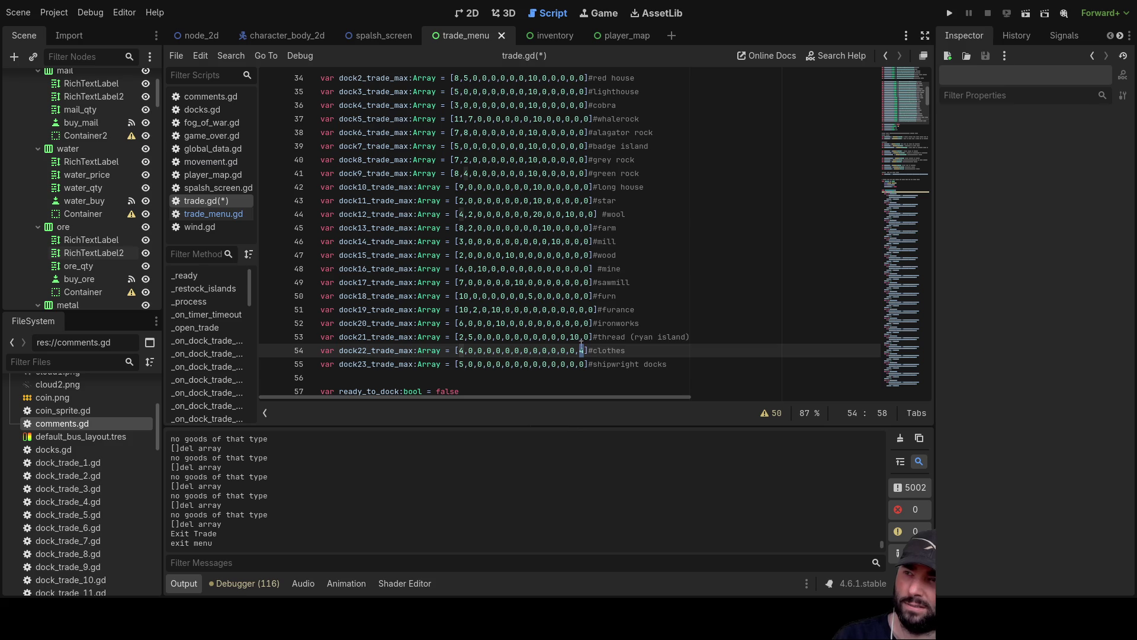
pyautogui.scroll(3, 577, 323)
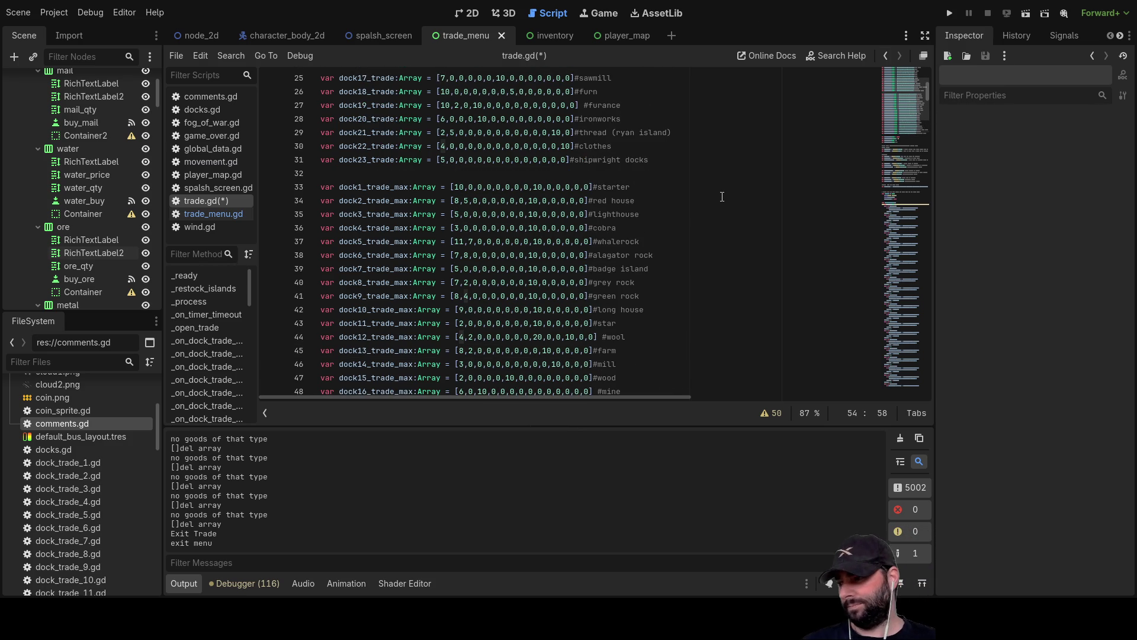
# Show trade_menu.gd's sell-clothes handler and fold the VBoxContainer node in the Scene dock
pyautogui.click(220, 214)
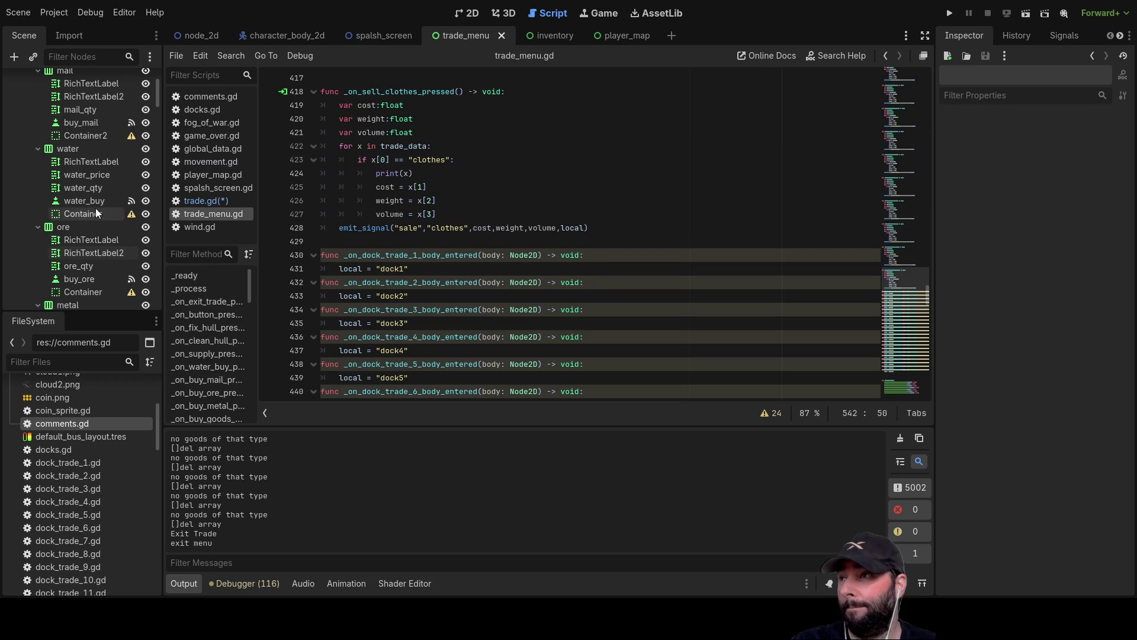
pyautogui.scroll(5, 89, 214)
pyautogui.click(17, 106)
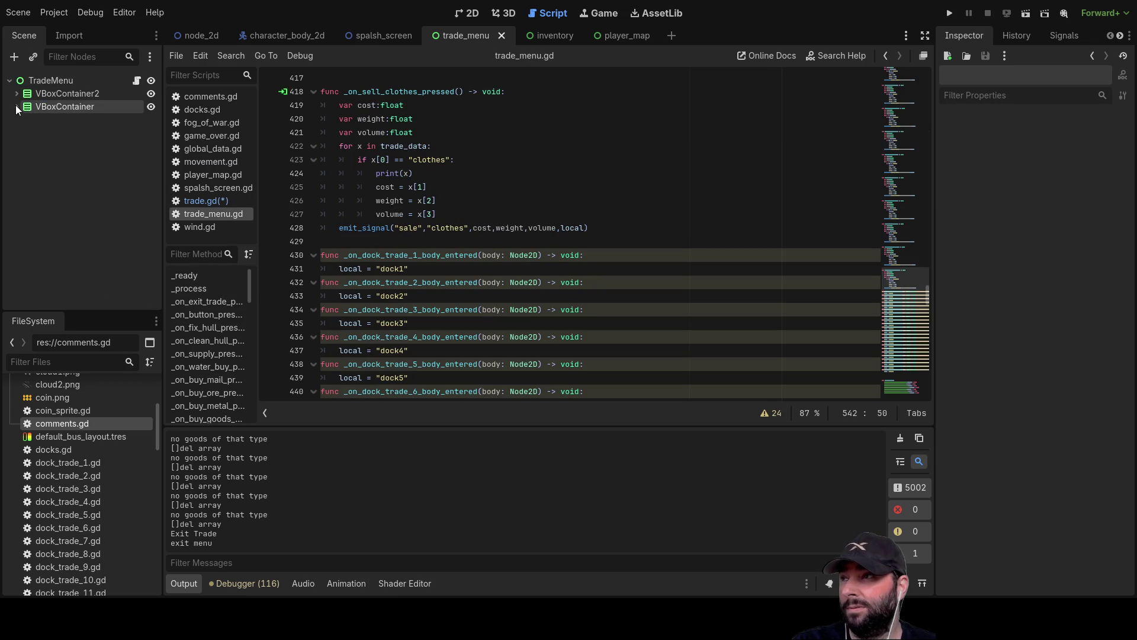
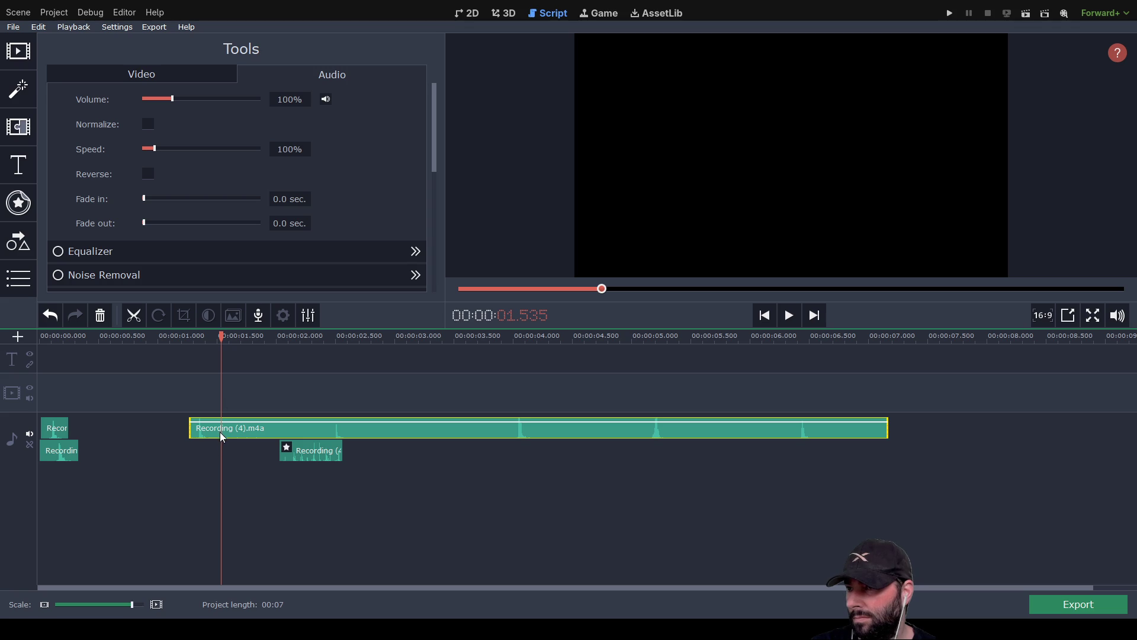
# Split Recording (4).m4a at the playhead and at about 2.4 seconds, then delete the cut piece
pyautogui.hotkey('ctrl', 'b')
pyautogui.moveTo(221, 339)
pyautogui.mouseDown()
pyautogui.moveTo(316, 342)
pyautogui.moveTo(324, 356)
pyautogui.mouseUp()
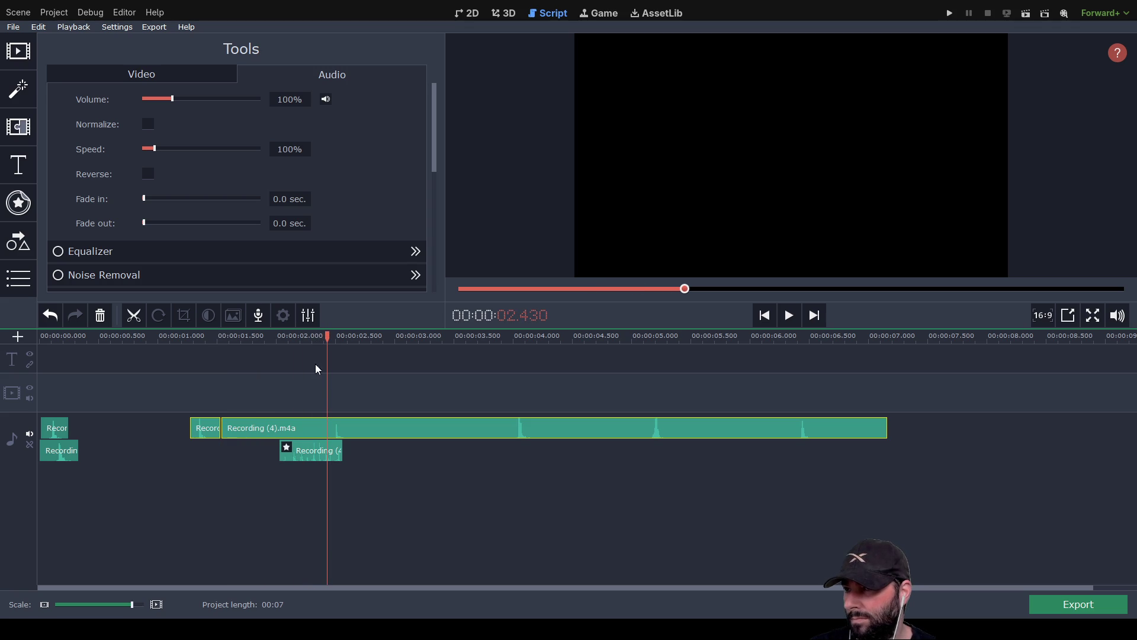
pyautogui.hotkey('ctrl', 'b')
pyautogui.click(276, 425)
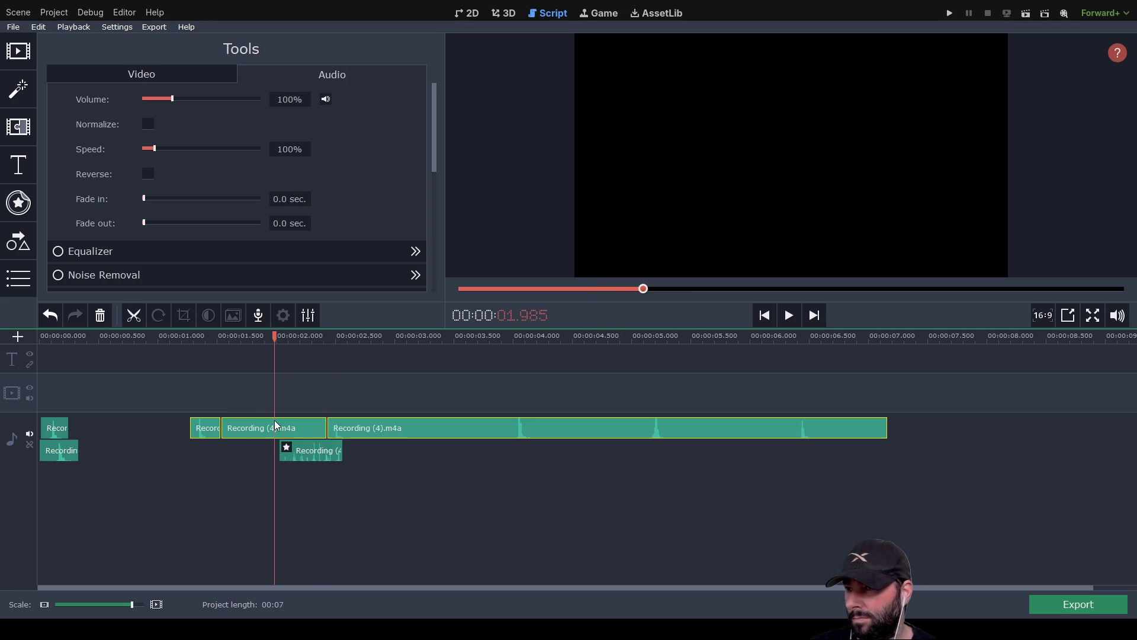
pyautogui.press('Delete')
# Split the clip at 2.66 seconds and move two short pieces onto new tracks at 0:00
pyautogui.click(370, 343)
pyautogui.moveTo(372, 343); pyautogui.dragTo(354, 344)
pyautogui.click(364, 427)
pyautogui.hotkey('ctrl', 'b')
pyautogui.click(342, 429)
pyautogui.moveTo(208, 432)
pyautogui.mouseDown()
pyautogui.moveTo(68, 482)
pyautogui.moveTo(57, 474)
pyautogui.mouseUp()
pyautogui.moveTo(336, 427)
pyautogui.mouseDown()
pyautogui.moveTo(302, 473)
pyautogui.moveTo(55, 495)
pyautogui.mouseUp()
# Split the clip at about 3.9 seconds and delete the piece to its left
pyautogui.press('Home')
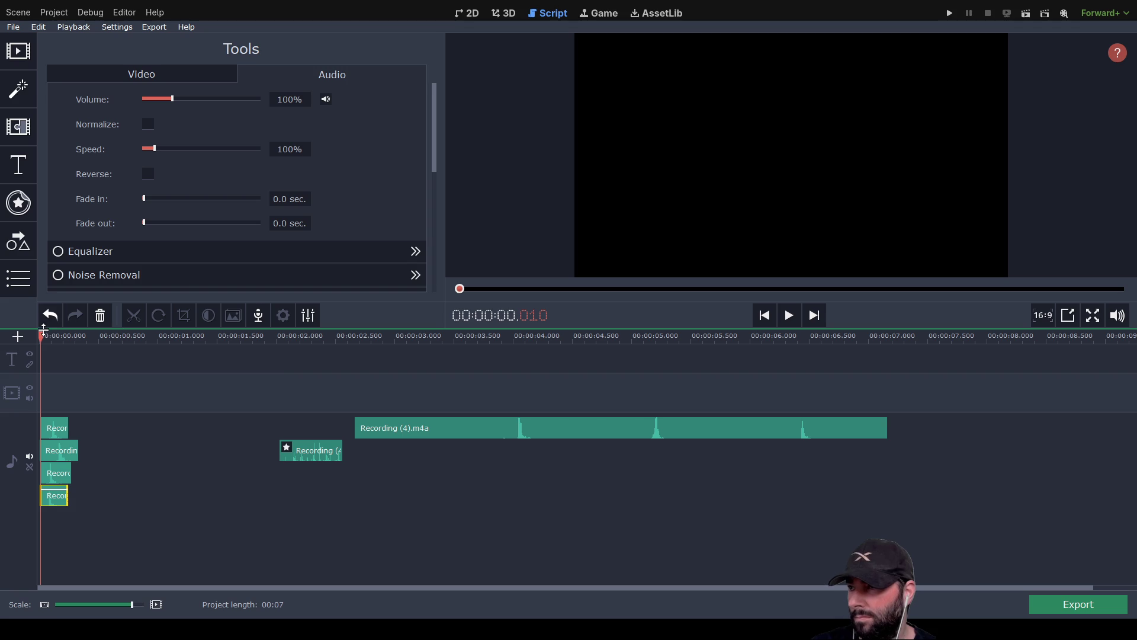
pyautogui.moveTo(426, 371); pyautogui.dragTo(496, 371)
pyautogui.click(461, 436)
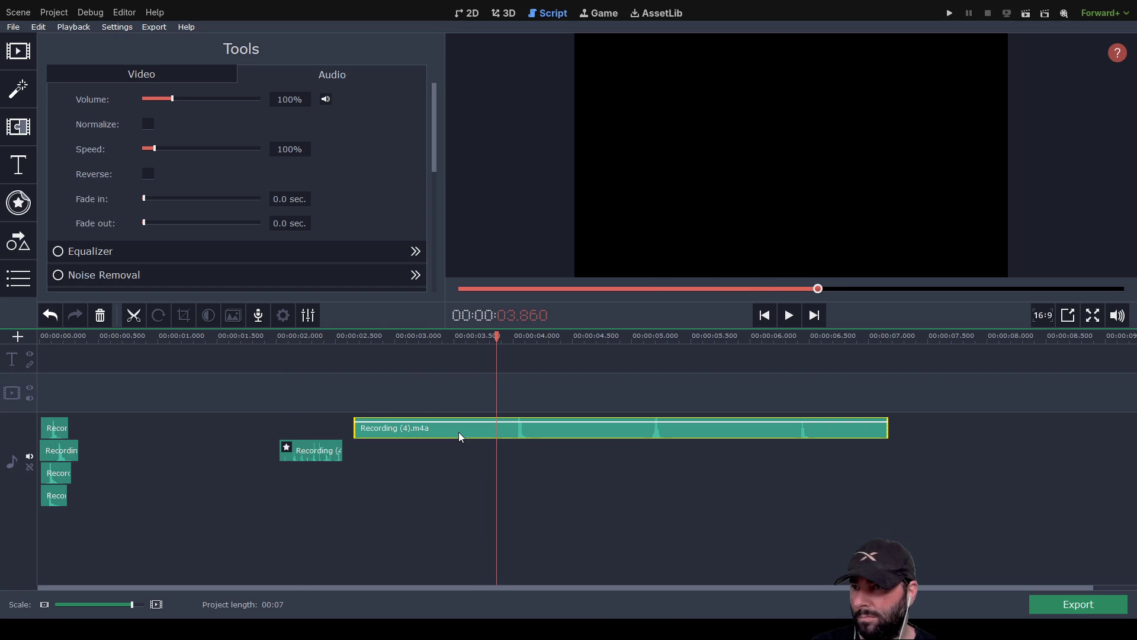
pyautogui.hotkey('ctrl', 'b')
pyautogui.click(437, 432)
pyautogui.press('Delete')
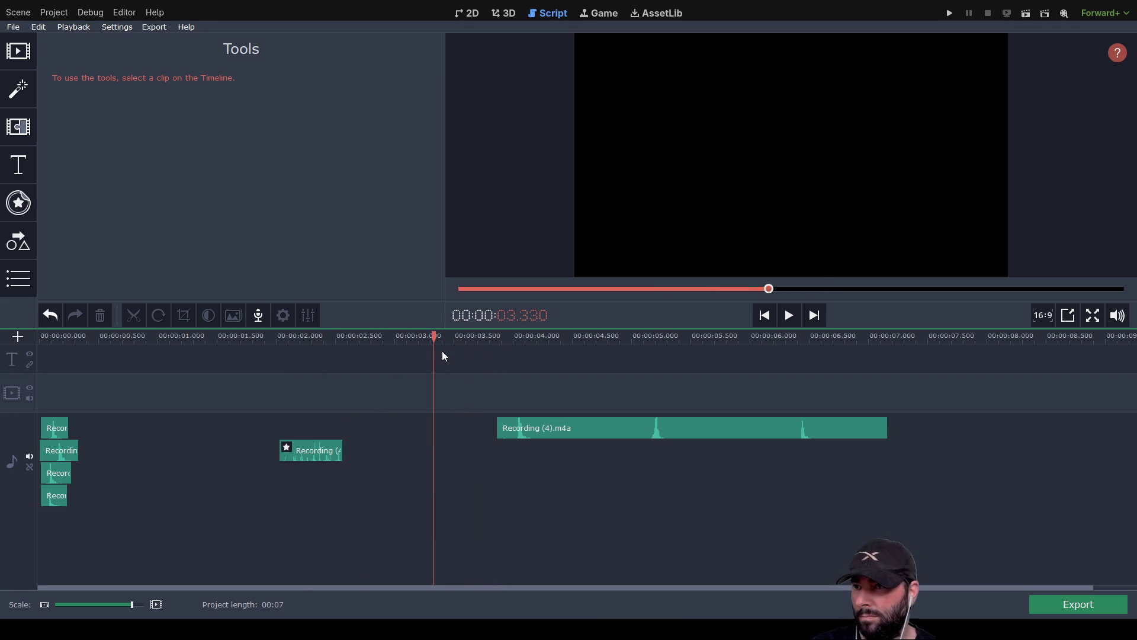
# Cut the clip at 4.3 and 5.1 seconds, delete the left piece, and move a short piece to a new bottom track at 0:00
pyautogui.moveTo(437, 337); pyautogui.dragTo(545, 352)
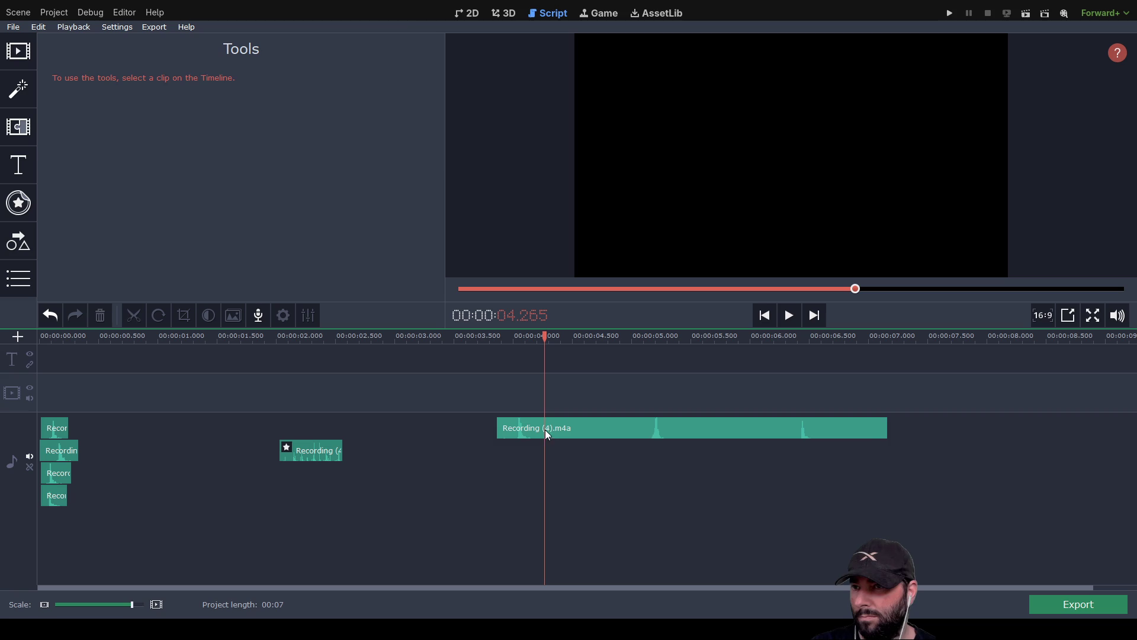
pyautogui.click(546, 433)
pyautogui.hotkey('ctrl', 'b')
pyautogui.moveTo(543, 348); pyautogui.dragTo(645, 352)
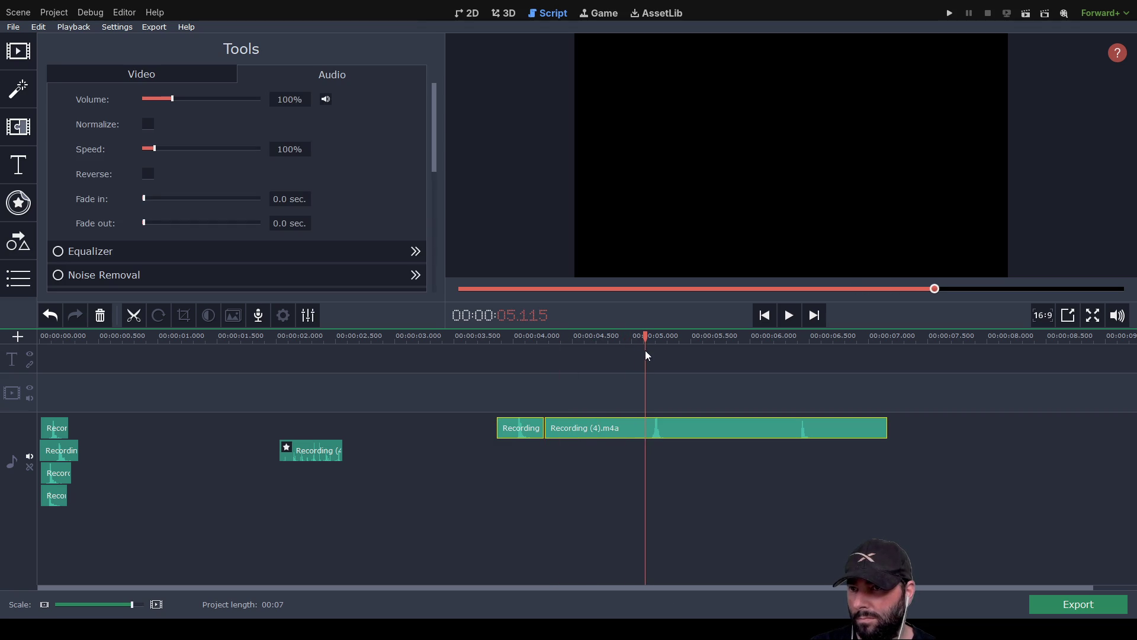
pyautogui.hotkey('ctrl', 'b')
pyautogui.click(584, 432)
pyautogui.press('Delete')
pyautogui.moveTo(521, 429)
pyautogui.mouseDown()
pyautogui.moveTo(81, 540)
pyautogui.moveTo(69, 526)
pyautogui.moveTo(81, 527)
pyautogui.mouseUp()
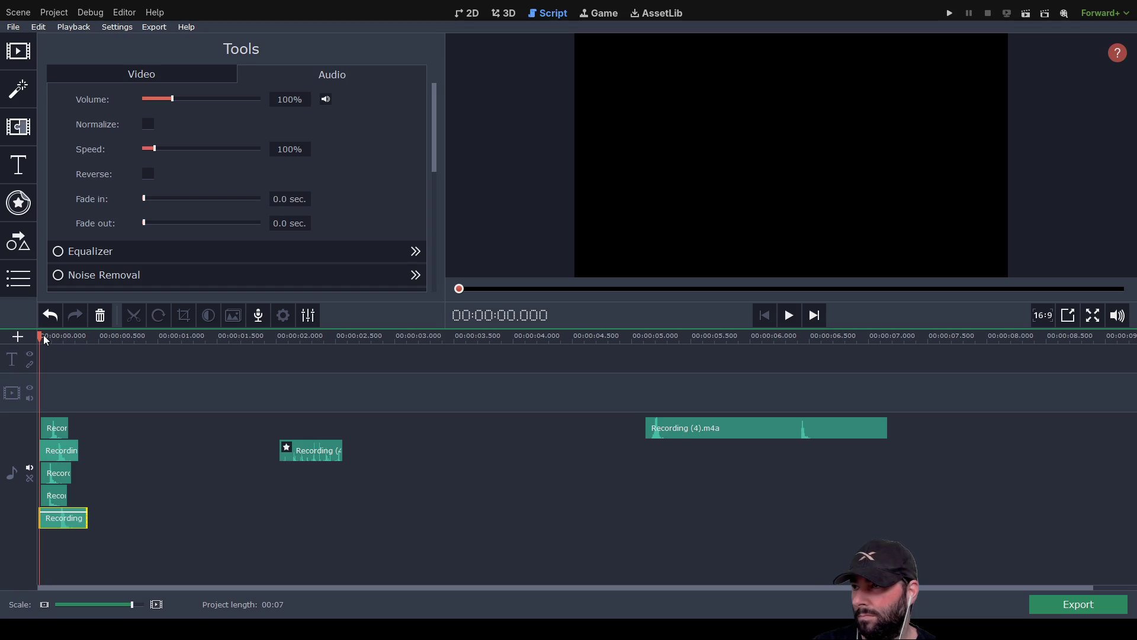
# Split the remaining clip at 5.3 and 6 seconds and delete the middle piece
pyautogui.moveTo(45, 336); pyautogui.dragTo(671, 335)
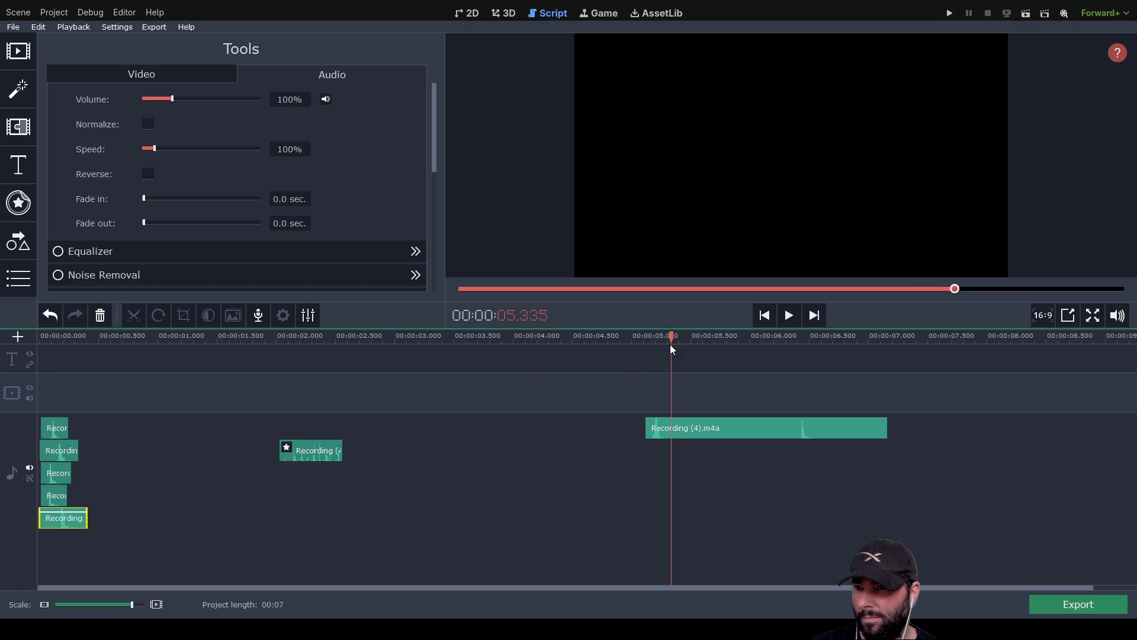
pyautogui.click(681, 428)
pyautogui.hotkey('ctrl', 'b')
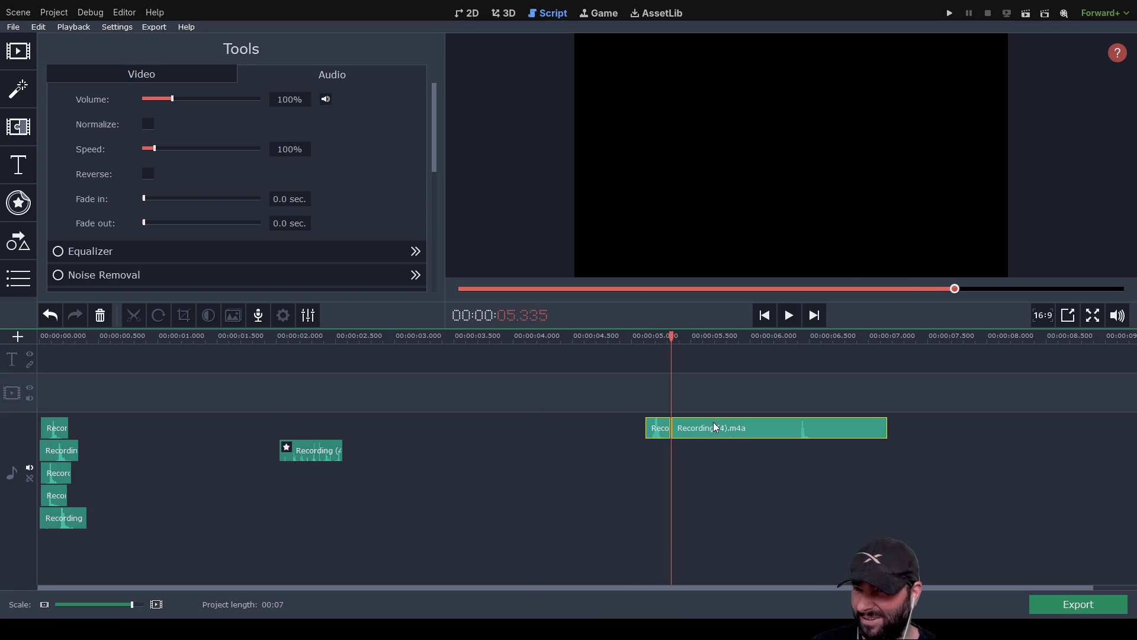
pyautogui.moveTo(673, 337); pyautogui.dragTo(792, 336)
pyautogui.hotkey('ctrl', 'b')
pyautogui.click(750, 428)
pyautogui.press('Delete')
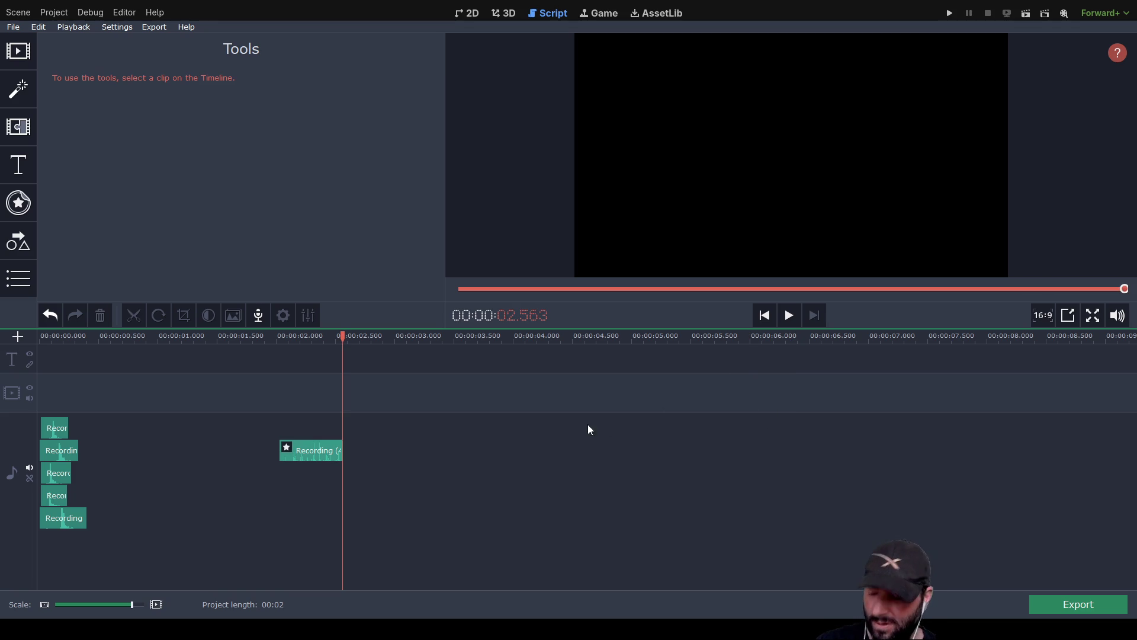
pyautogui.hotkey('ctrl', 'z')
pyautogui.click(741, 424)
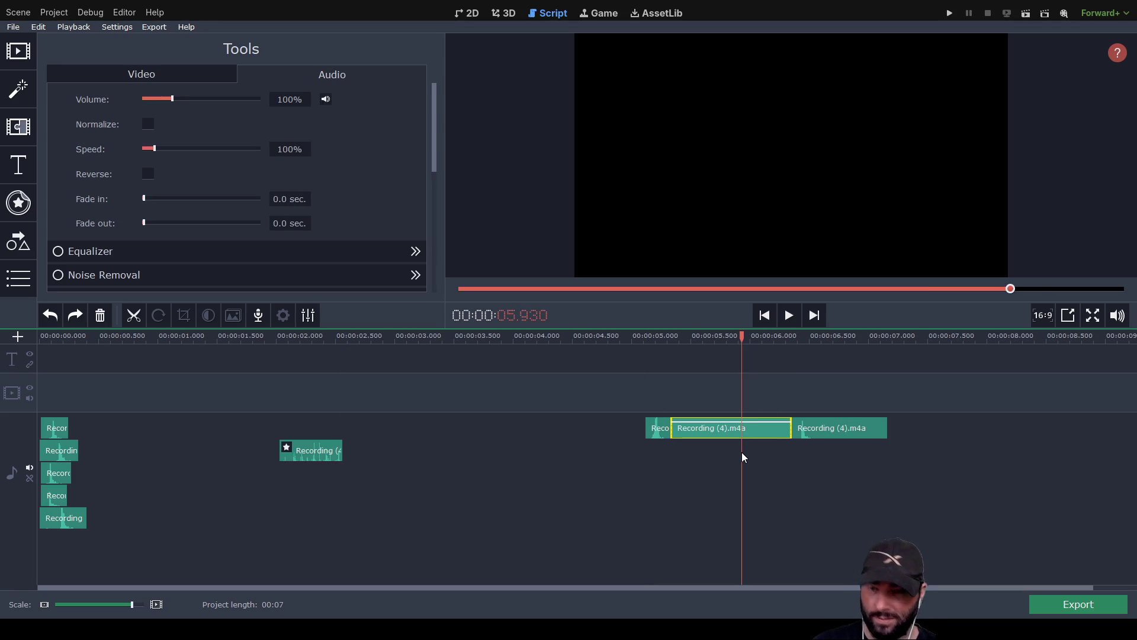
pyautogui.press('Delete')
# Trim the last piece at 6.6 seconds, stack two pieces on new bottom tracks at 0:00, and play
pyautogui.moveTo(743, 333); pyautogui.dragTo(824, 334)
pyautogui.click(826, 424)
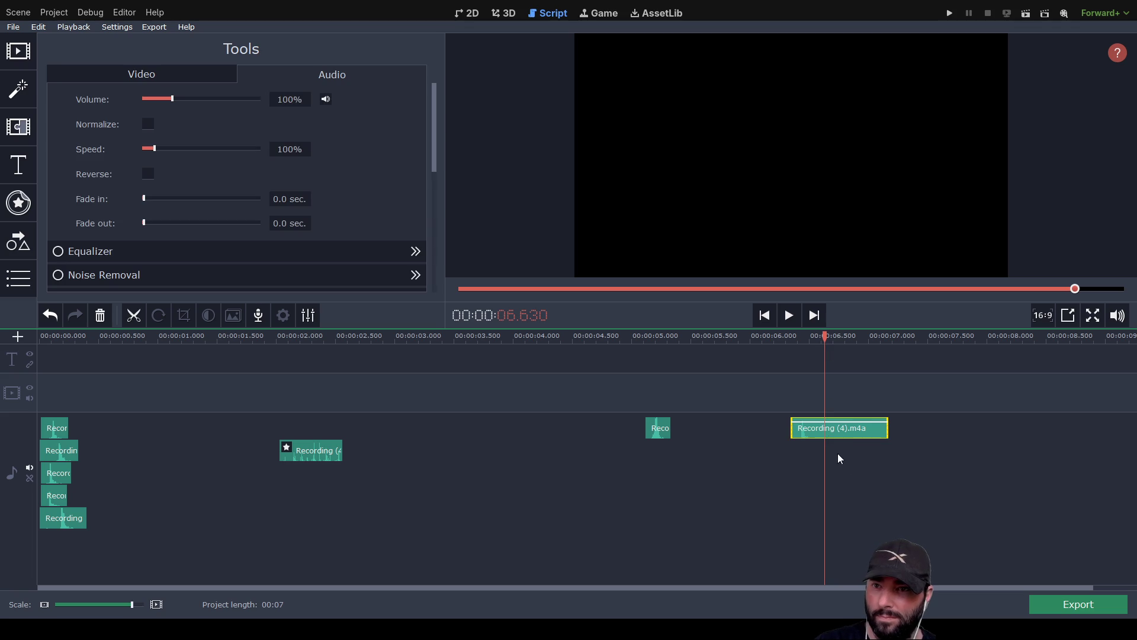
pyautogui.hotkey('ctrl', 'b')
pyautogui.click(855, 427)
pyautogui.press('Delete')
pyautogui.moveTo(658, 428)
pyautogui.mouseDown()
pyautogui.moveTo(89, 557)
pyautogui.moveTo(59, 541)
pyautogui.mouseUp()
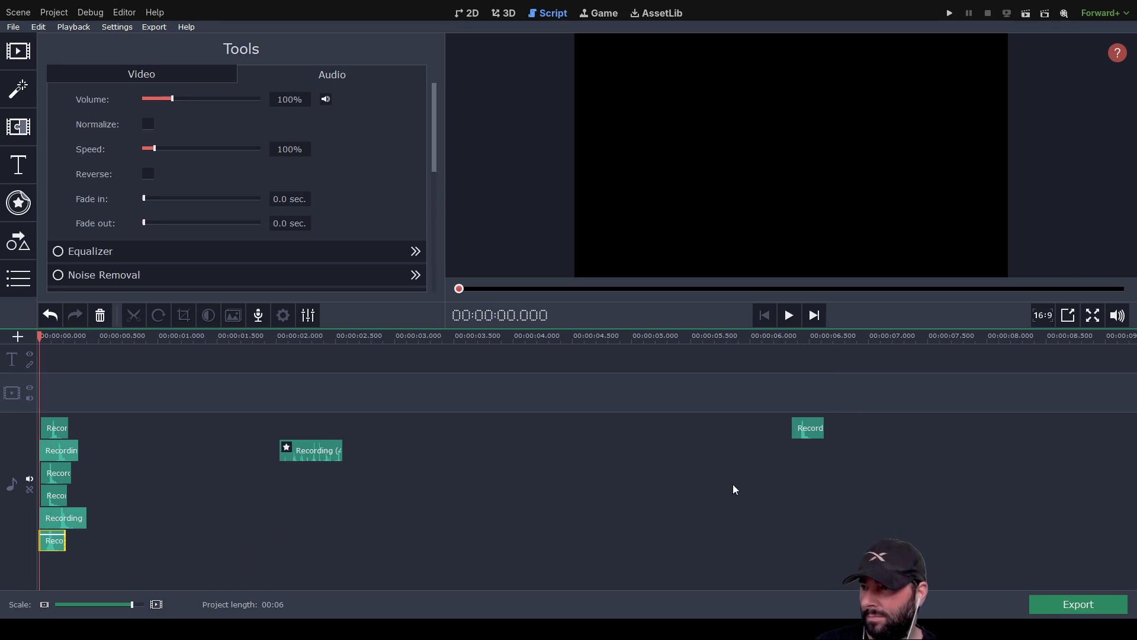
pyautogui.moveTo(823, 427)
pyautogui.mouseDown()
pyautogui.moveTo(773, 465)
pyautogui.moveTo(58, 567)
pyautogui.mouseUp()
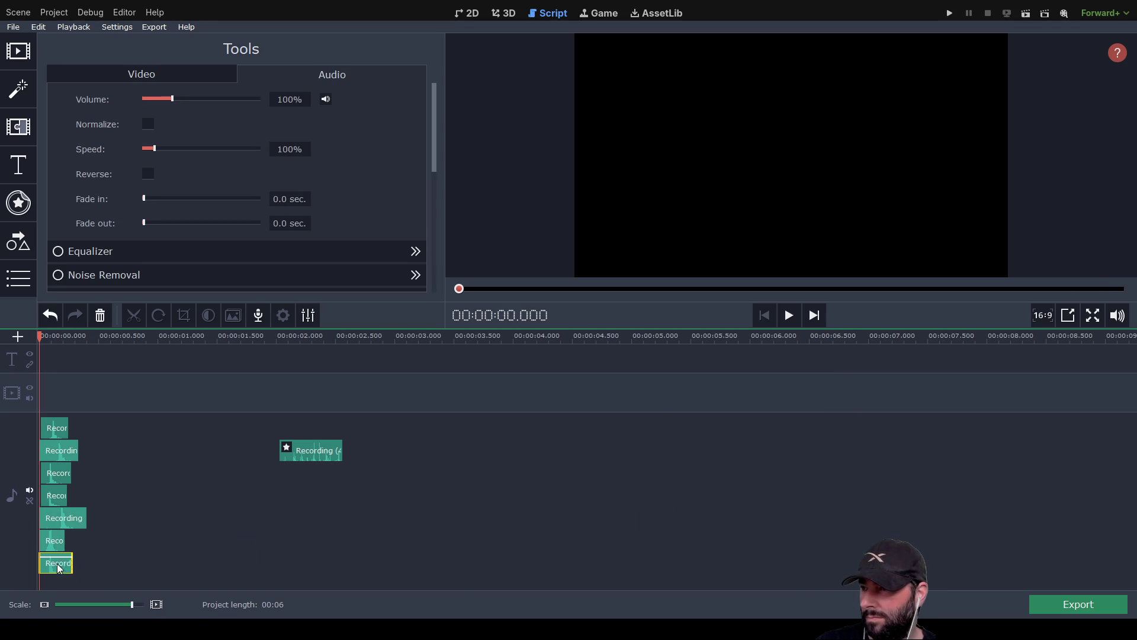
pyautogui.click(790, 315)
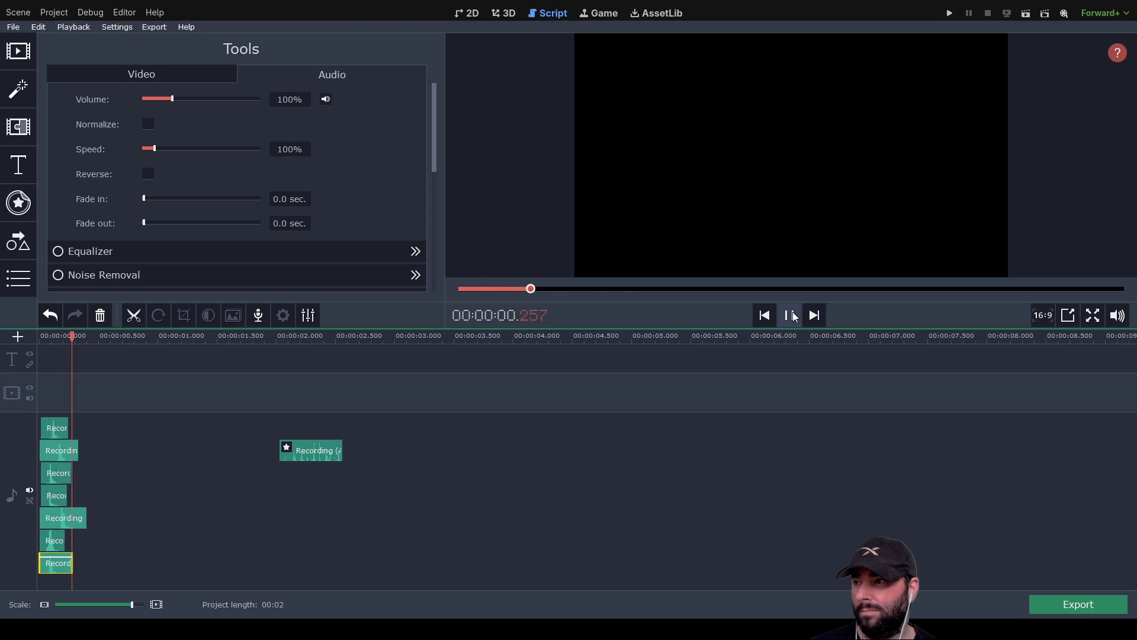
# Stop playback and place the 500%-speed clip beside the second-track clip
pyautogui.click(792, 316)
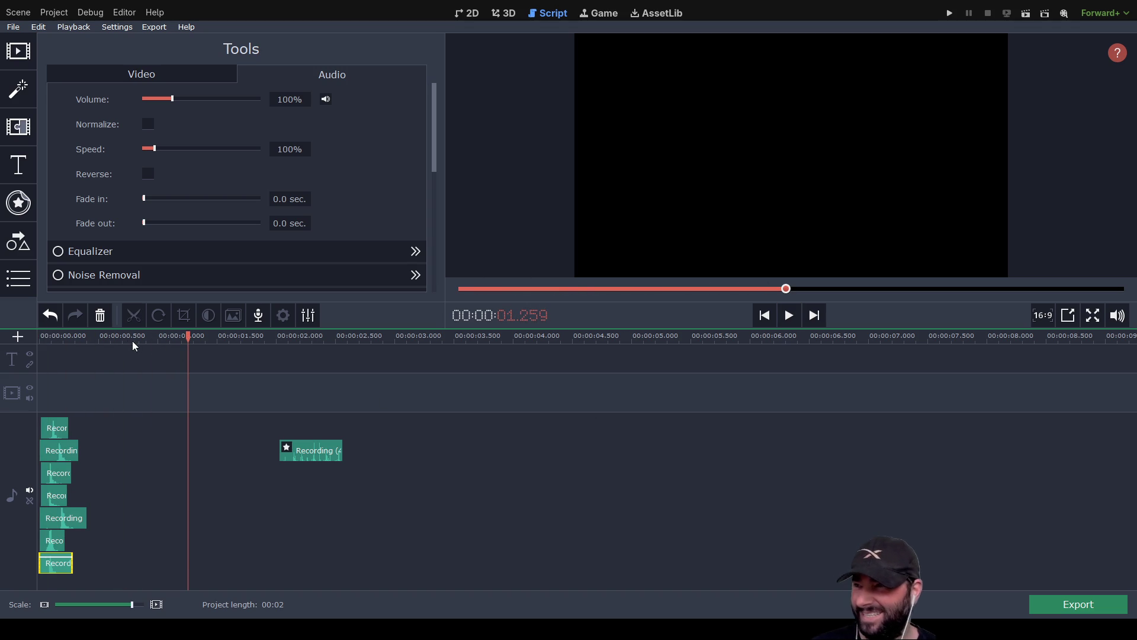
pyautogui.moveTo(308, 455)
pyautogui.mouseDown()
pyautogui.moveTo(119, 459)
pyautogui.moveTo(114, 482)
pyautogui.moveTo(111, 459)
pyautogui.mouseUp()
pyautogui.moveTo(80, 336); pyautogui.dragTo(40, 336)
# Play the stacked recordings from the start, then select the top clip's speed value
pyautogui.click(789, 315)
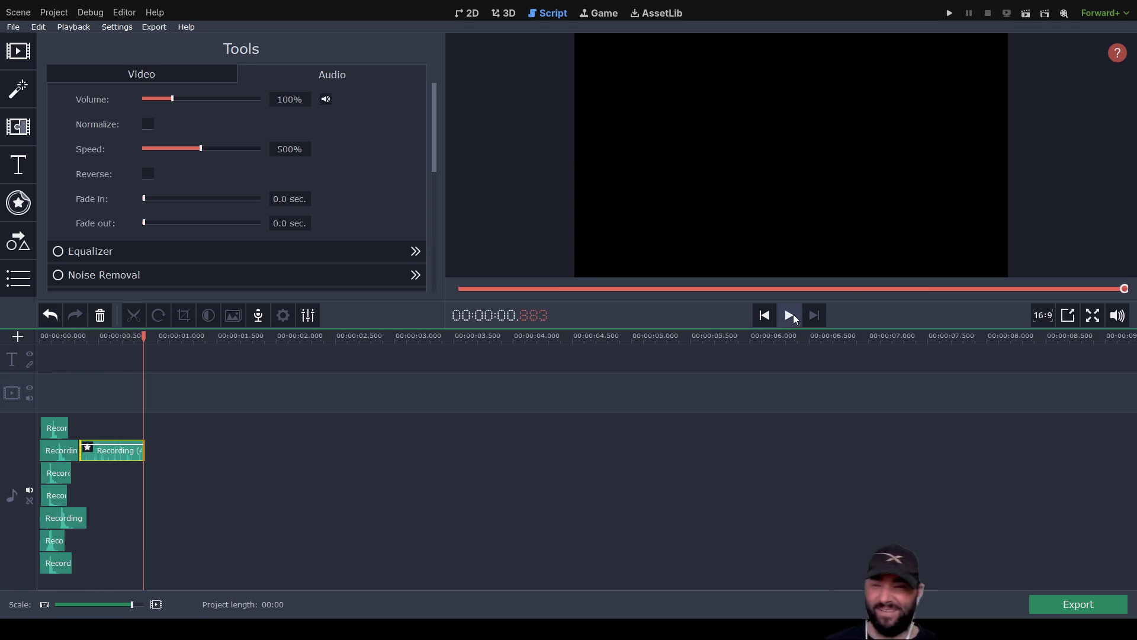
pyautogui.click(790, 316)
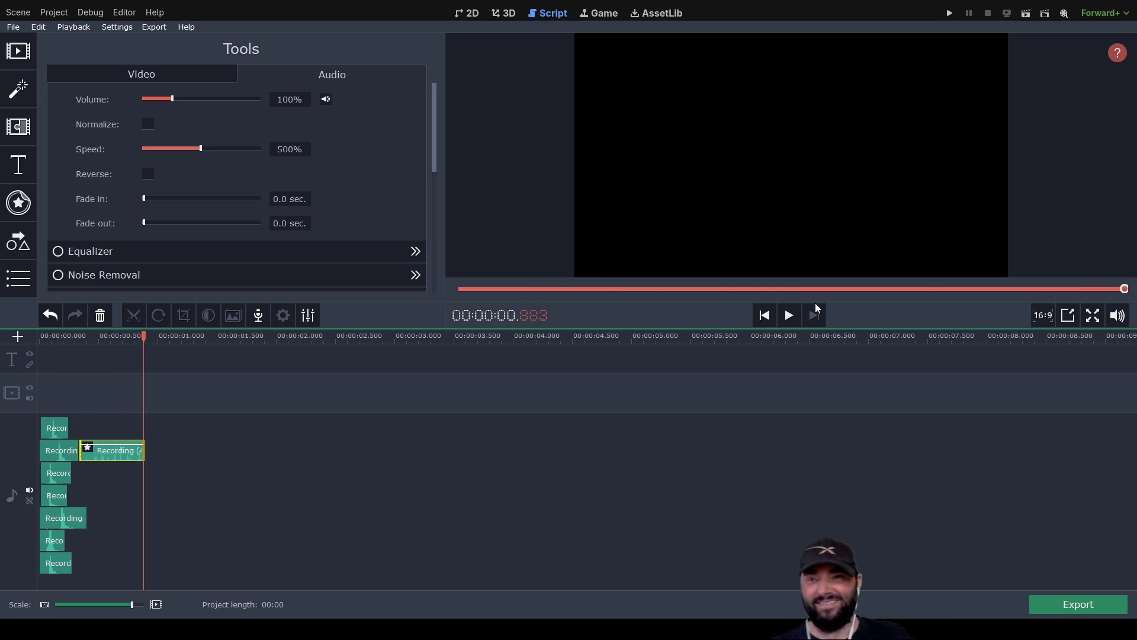
pyautogui.click(790, 315)
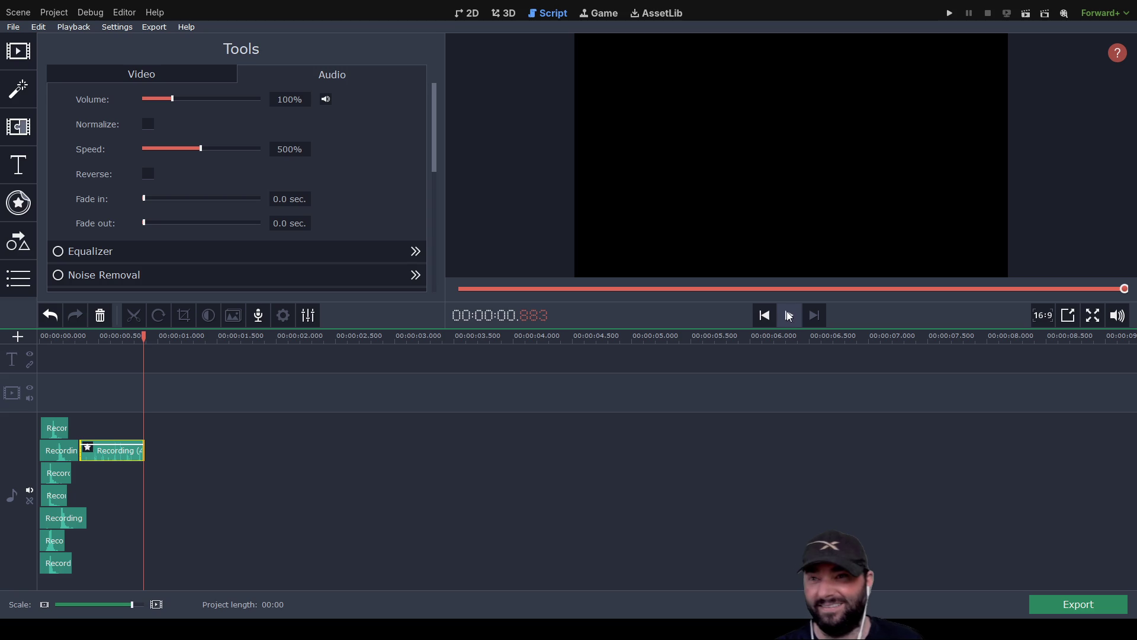
pyautogui.moveTo(143, 336); pyautogui.dragTo(31, 336)
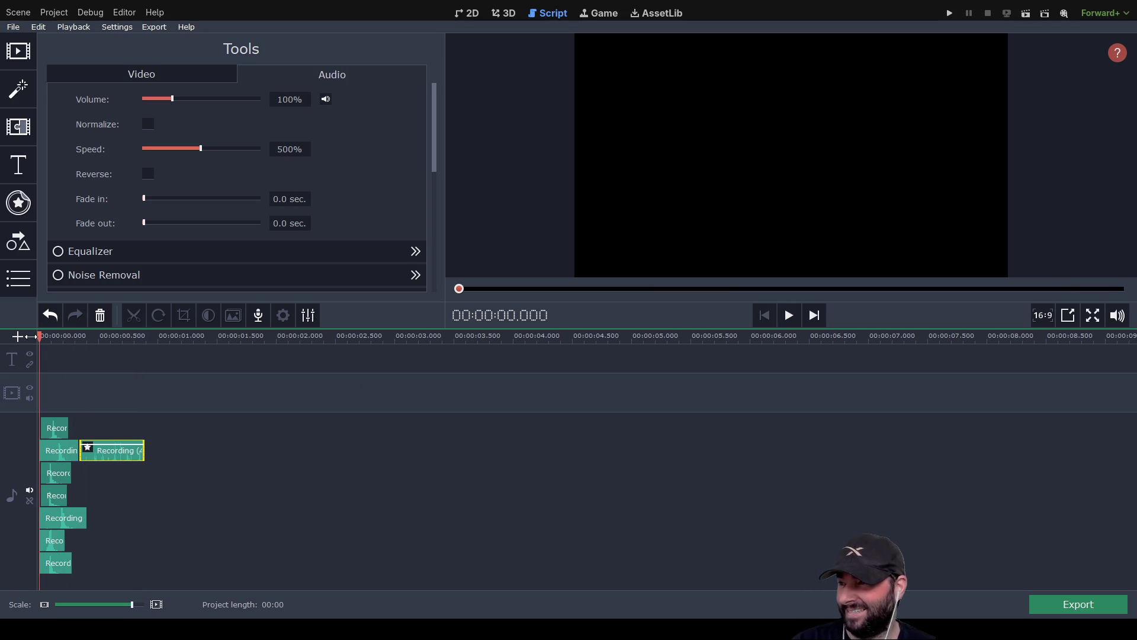
pyautogui.click(49, 432)
pyautogui.moveTo(292, 151)
pyautogui.mouseDown()
pyautogui.moveTo(304, 145)
pyautogui.moveTo(267, 158)
pyautogui.mouseUp()
# Set the top clip to 50% speed and the second-track clip to 20% speed
pyautogui.write('50')
pyautogui.press('Return')
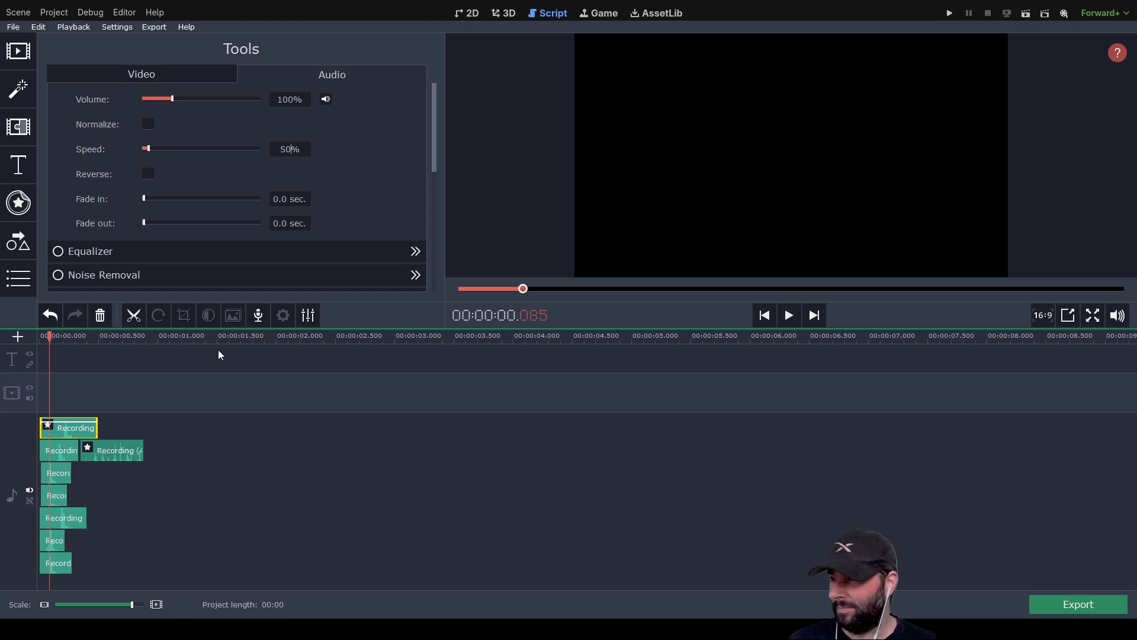
pyautogui.click(68, 447)
pyautogui.moveTo(305, 151); pyautogui.dragTo(274, 151)
pyautogui.write('20')
pyautogui.press('Return')
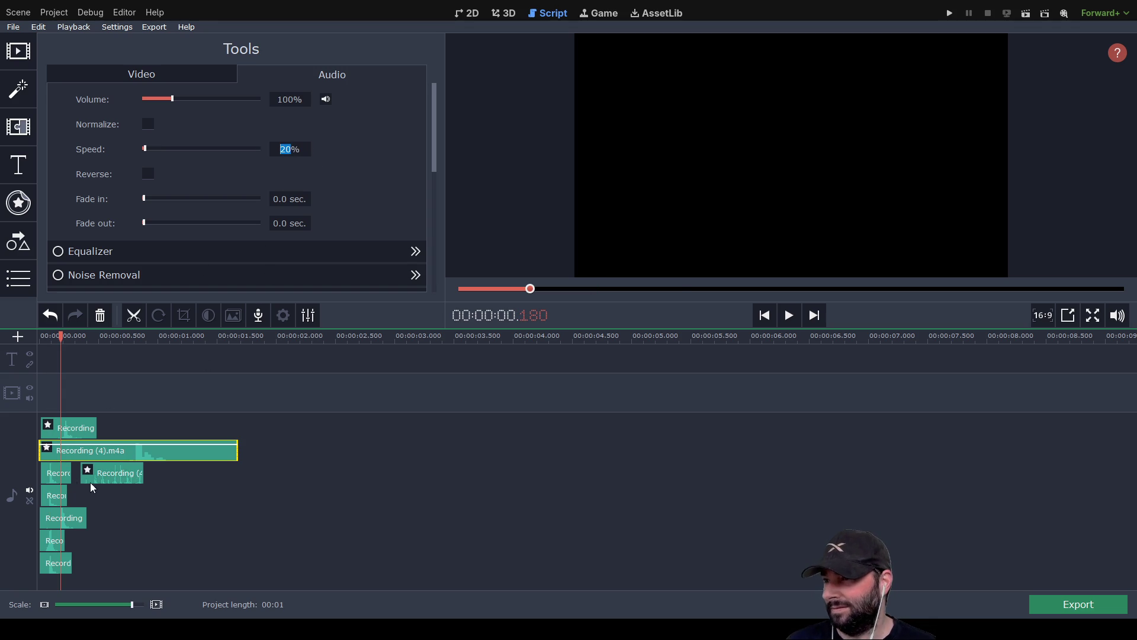
# Move the 500% clip after the long second-track clip and set the third-track clip to 30%
pyautogui.click(114, 477)
pyautogui.moveTo(113, 478); pyautogui.dragTo(276, 461)
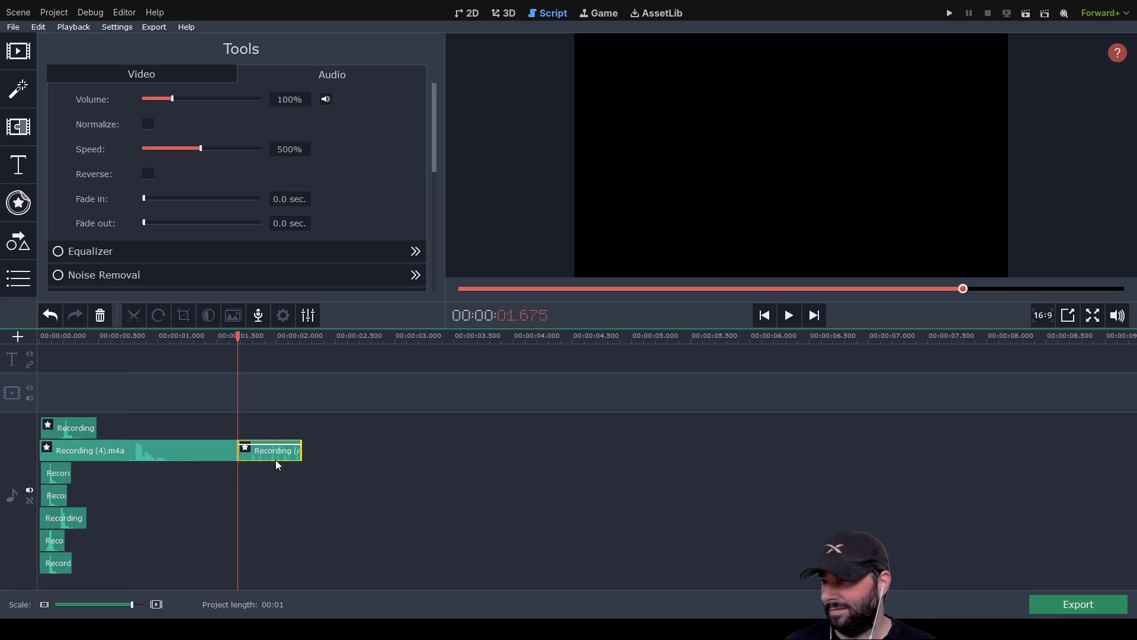
pyautogui.click(57, 473)
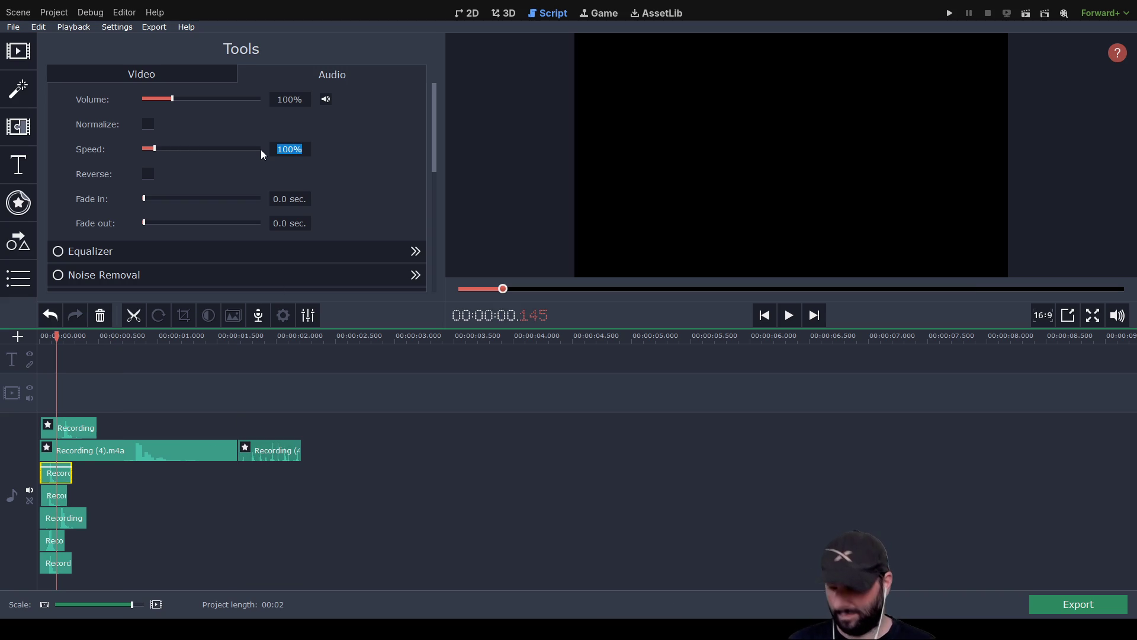
pyautogui.write('30')
pyautogui.press('Return')
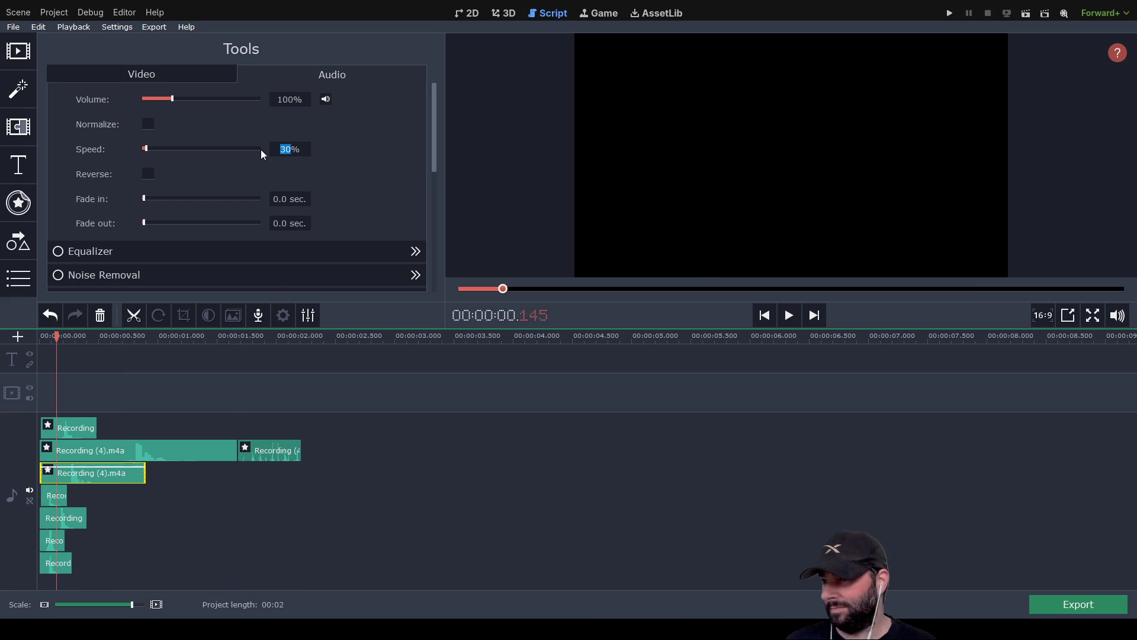
# Set the fourth-track clip to 10% speed and the fifth-track clip to 40%
pyautogui.click(61, 496)
pyautogui.click(281, 154)
pyautogui.write('10')
pyautogui.press('Return')
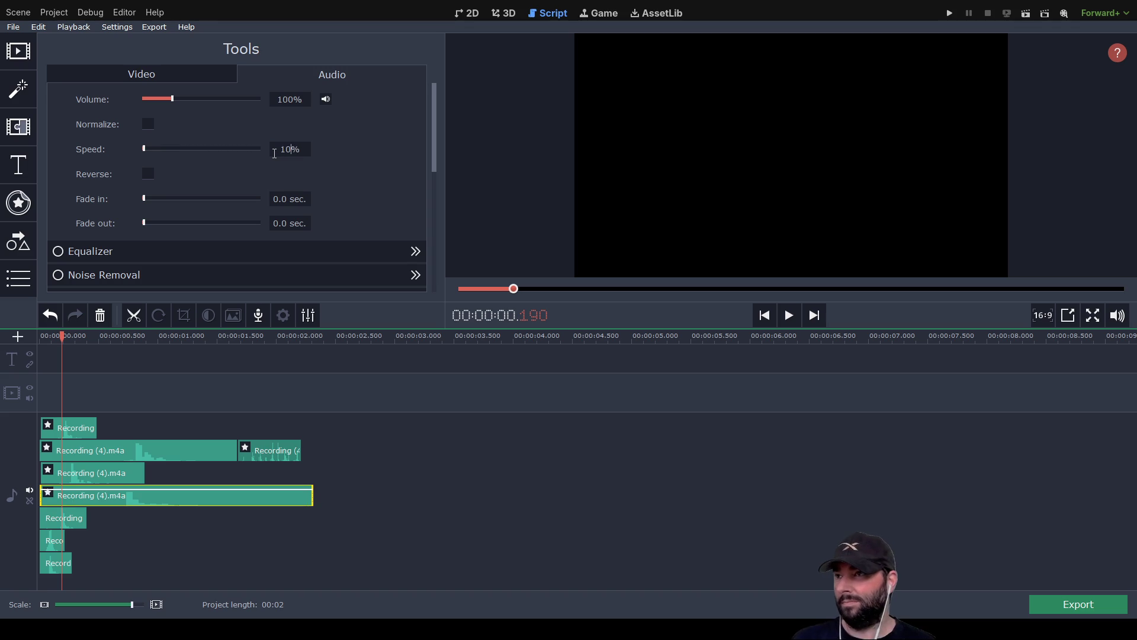
pyautogui.click(79, 520)
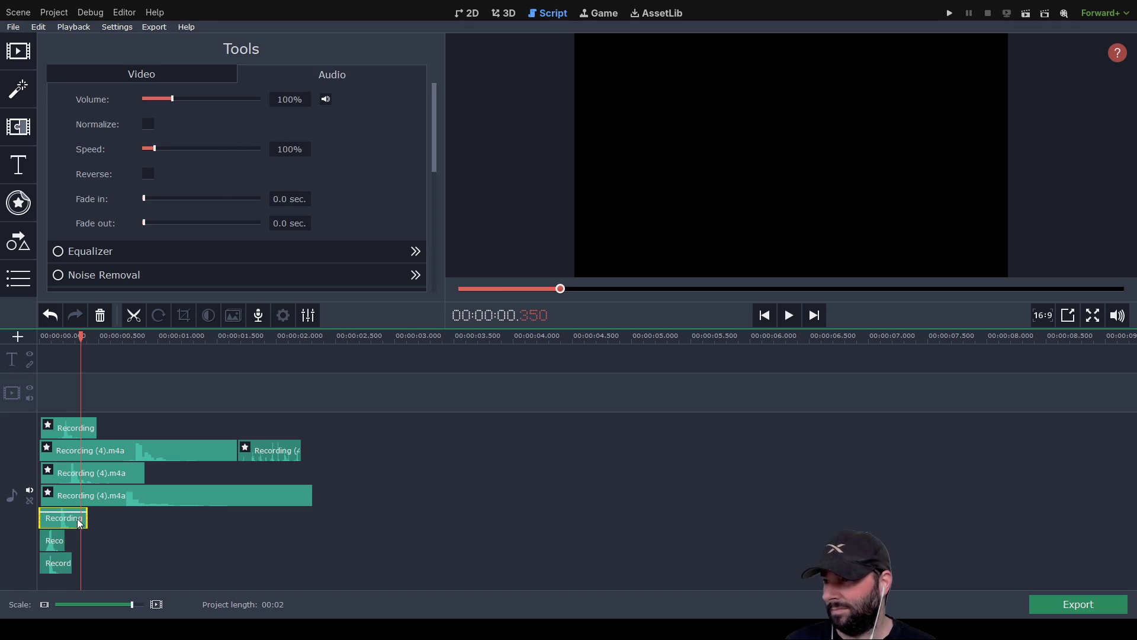
pyautogui.click(289, 149)
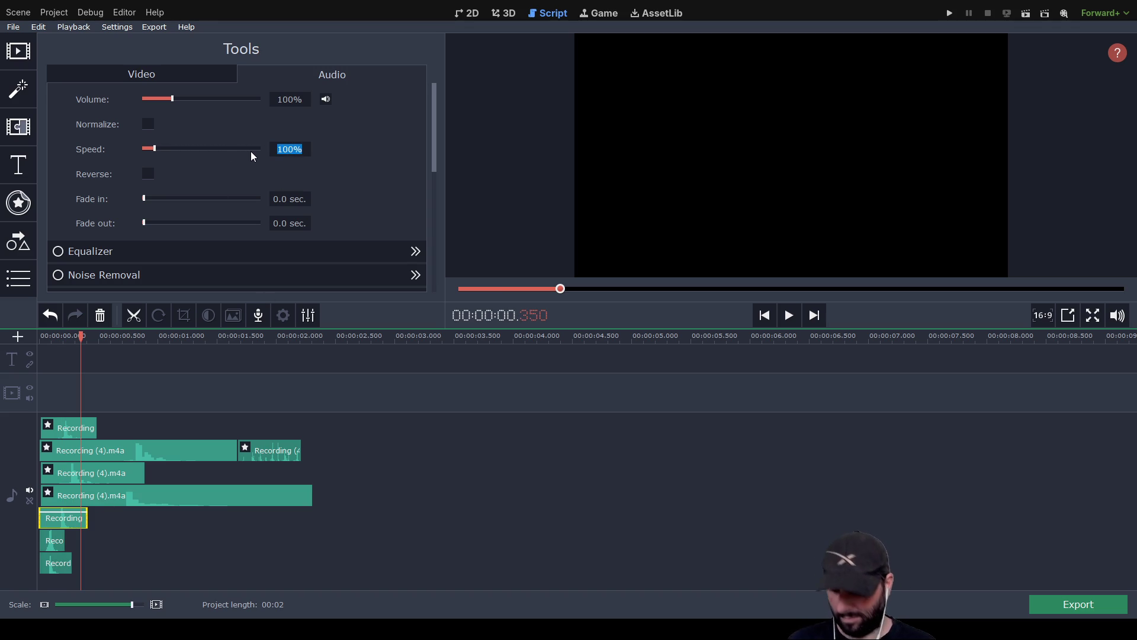
pyautogui.write('4')
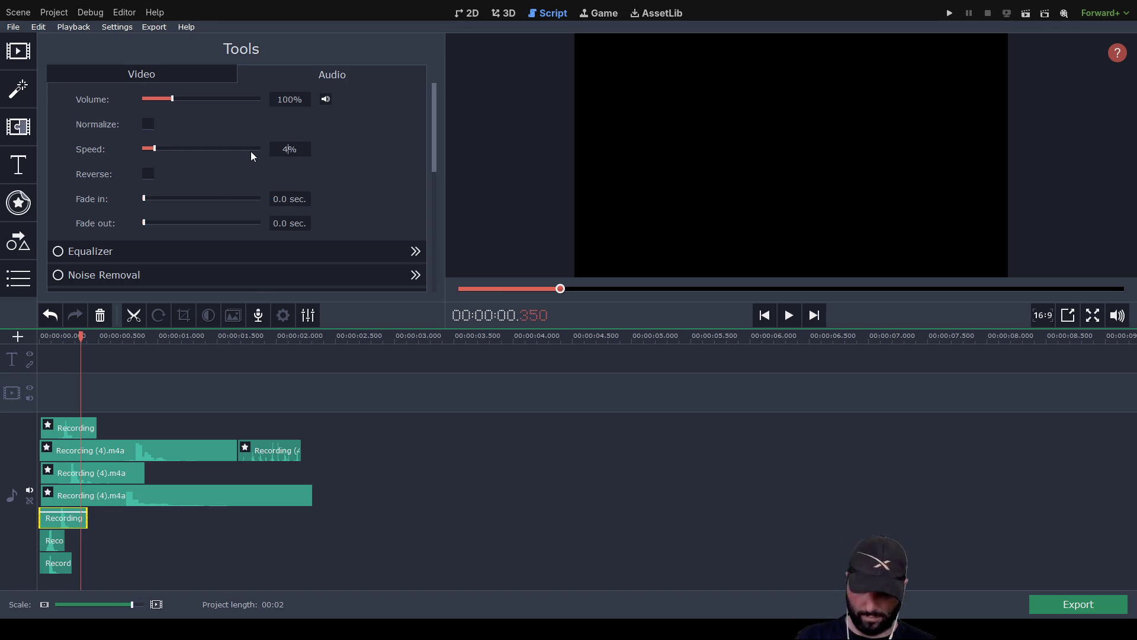
pyautogui.write('0')
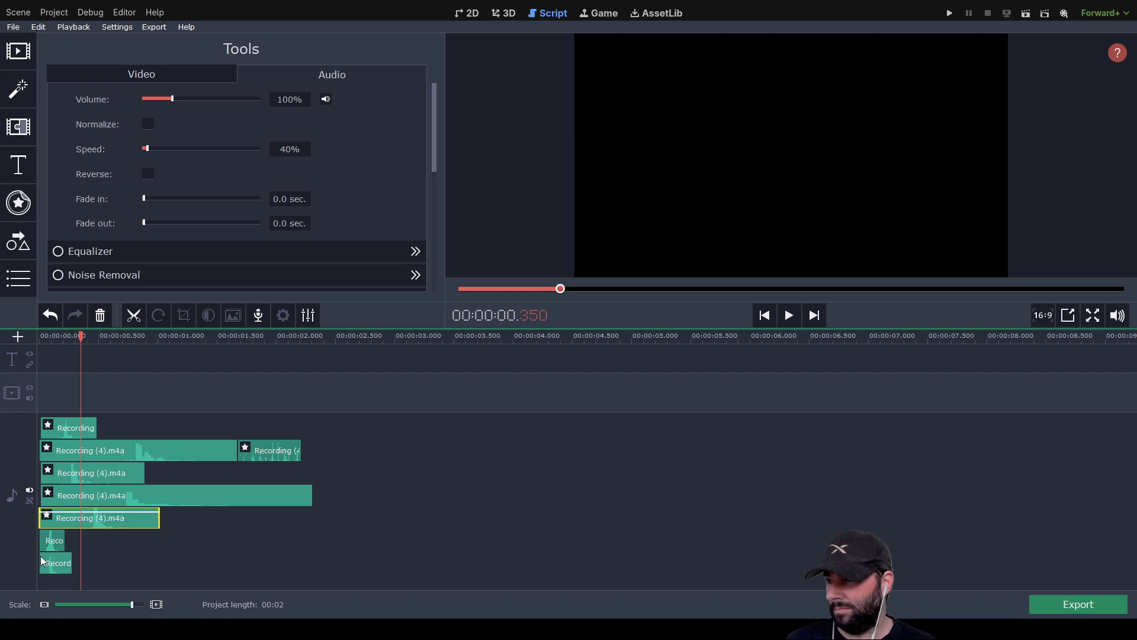
# Move the tiny Reco clip to track two near 2.5 s and the Record clip to track four at 3 s
pyautogui.click(49, 542)
pyautogui.moveTo(62, 540); pyautogui.dragTo(373, 452)
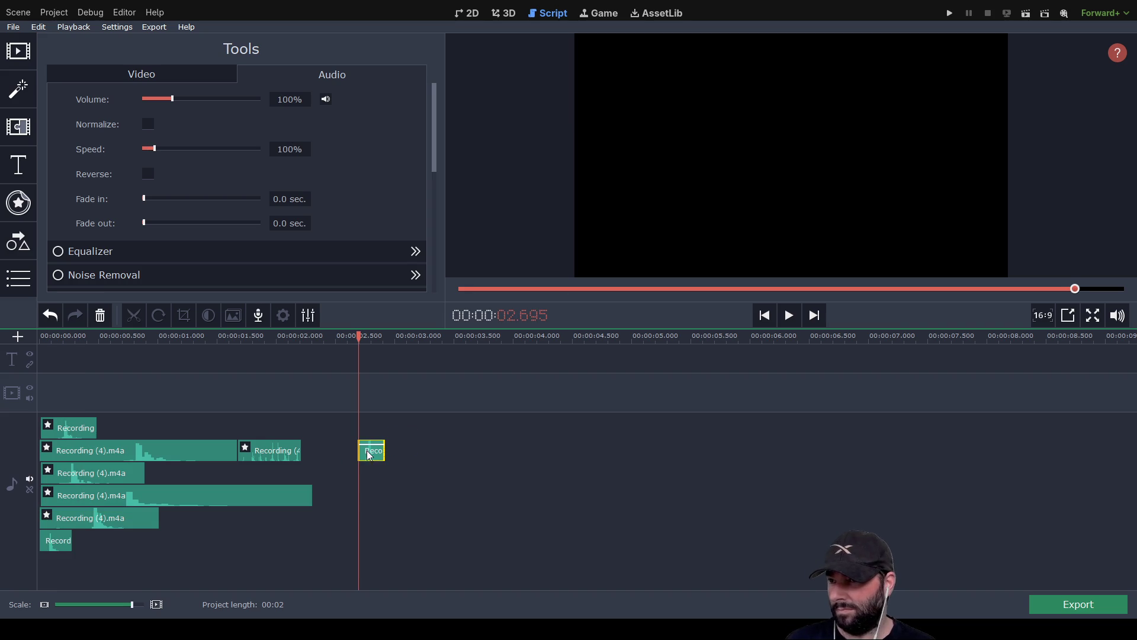
pyautogui.click(58, 544)
pyautogui.moveTo(57, 544); pyautogui.dragTo(415, 499)
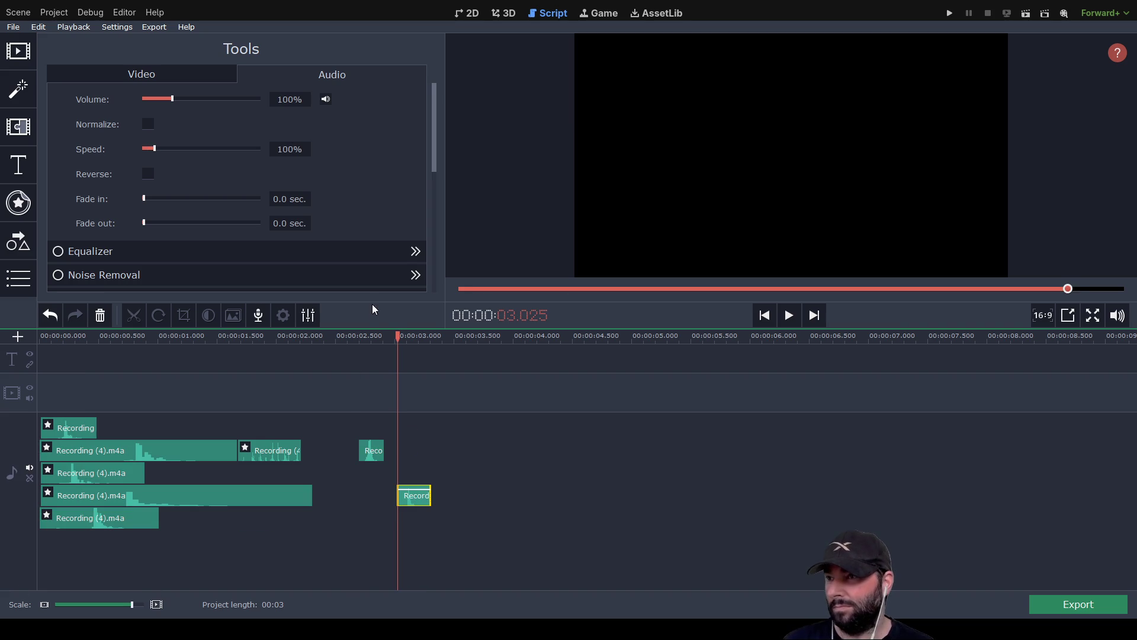
# Play the audio mix from the start a few times, then pause
pyautogui.click(782, 320)
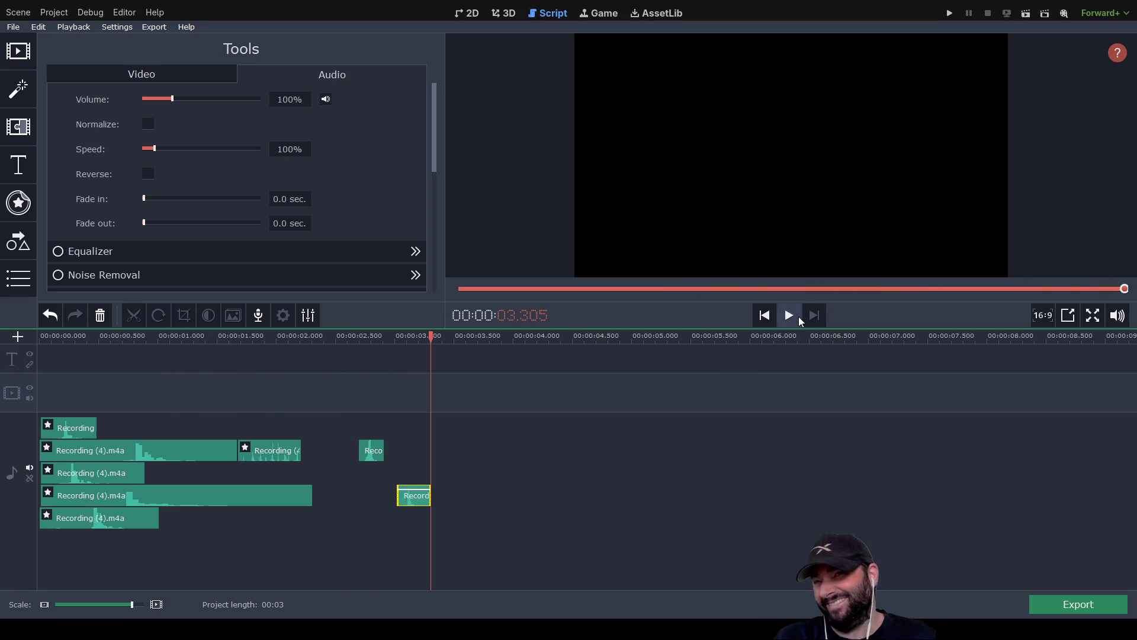
pyautogui.click(799, 316)
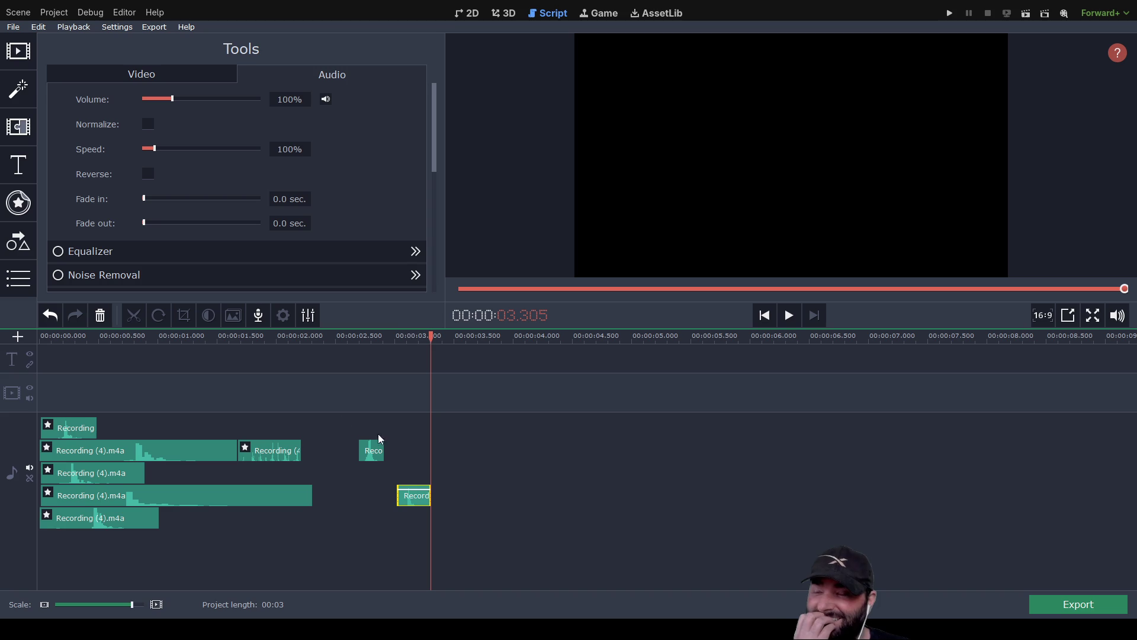
pyautogui.moveTo(430, 336); pyautogui.dragTo(39, 336)
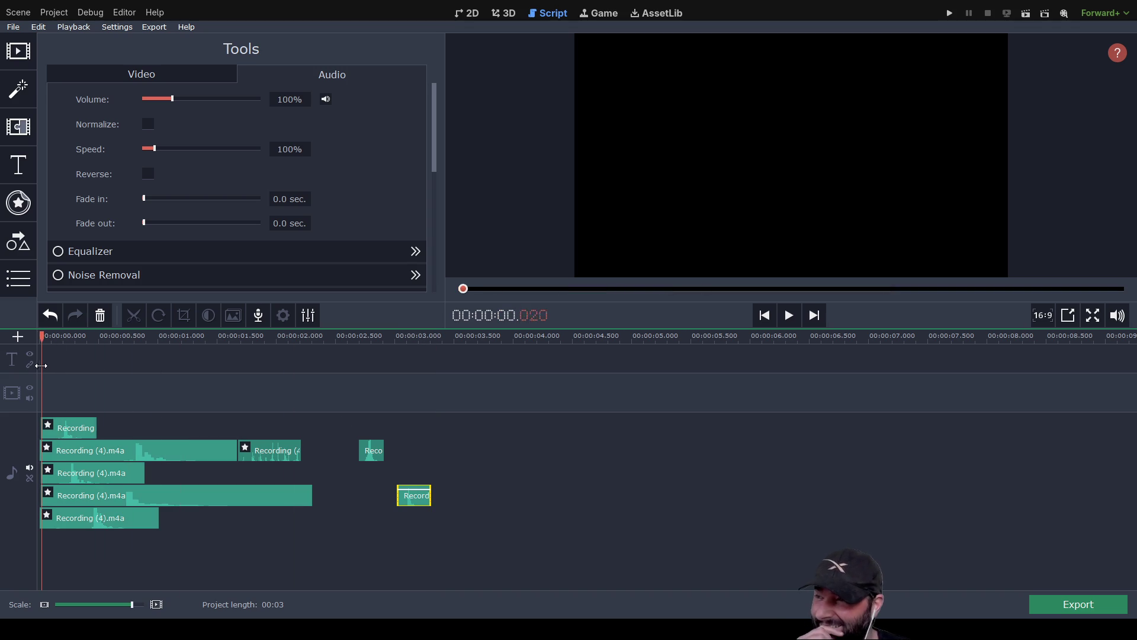
pyautogui.click(789, 318)
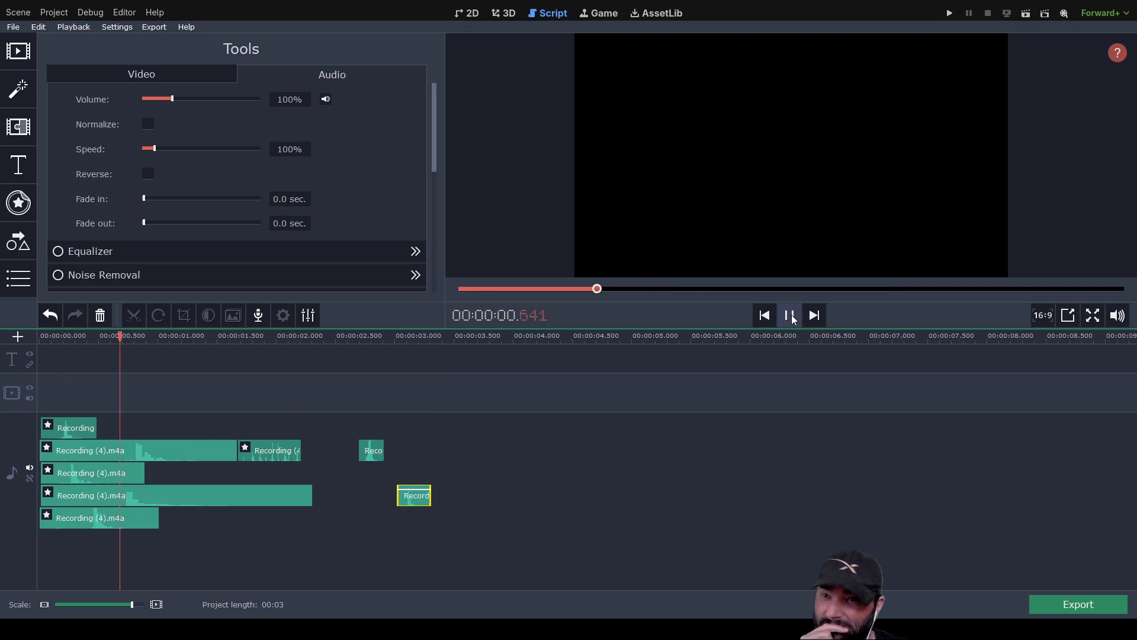
pyautogui.click(791, 316)
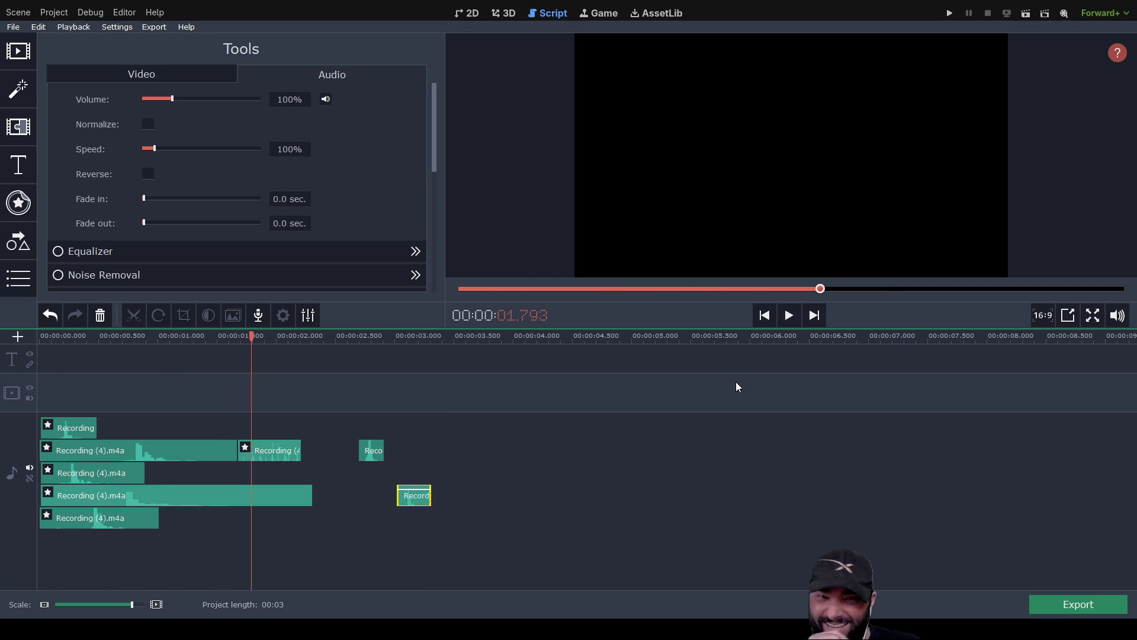
# Set the track-two clip to 300% speed, move it to track three, and put Reco at the top track start
pyautogui.click(279, 456)
pyautogui.moveTo(275, 453); pyautogui.dragTo(293, 452)
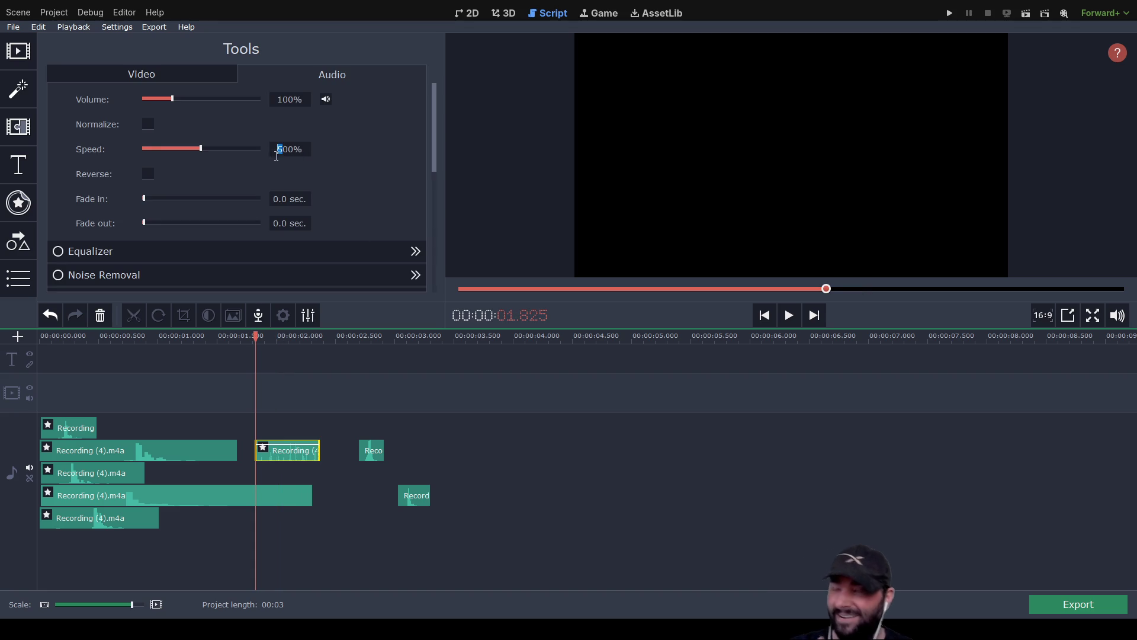
pyautogui.write('3')
pyautogui.click(445, 443)
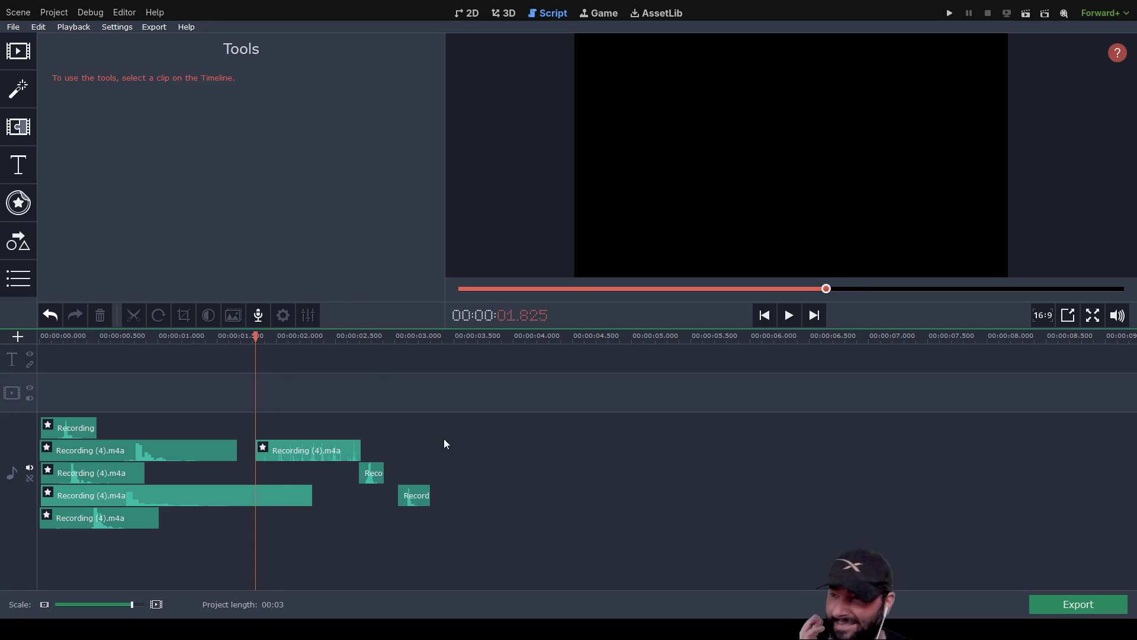
pyautogui.moveTo(318, 457); pyautogui.dragTo(219, 475)
pyautogui.moveTo(383, 472)
pyautogui.mouseDown()
pyautogui.moveTo(231, 426)
pyautogui.moveTo(50, 429)
pyautogui.moveTo(46, 409)
pyautogui.mouseUp()
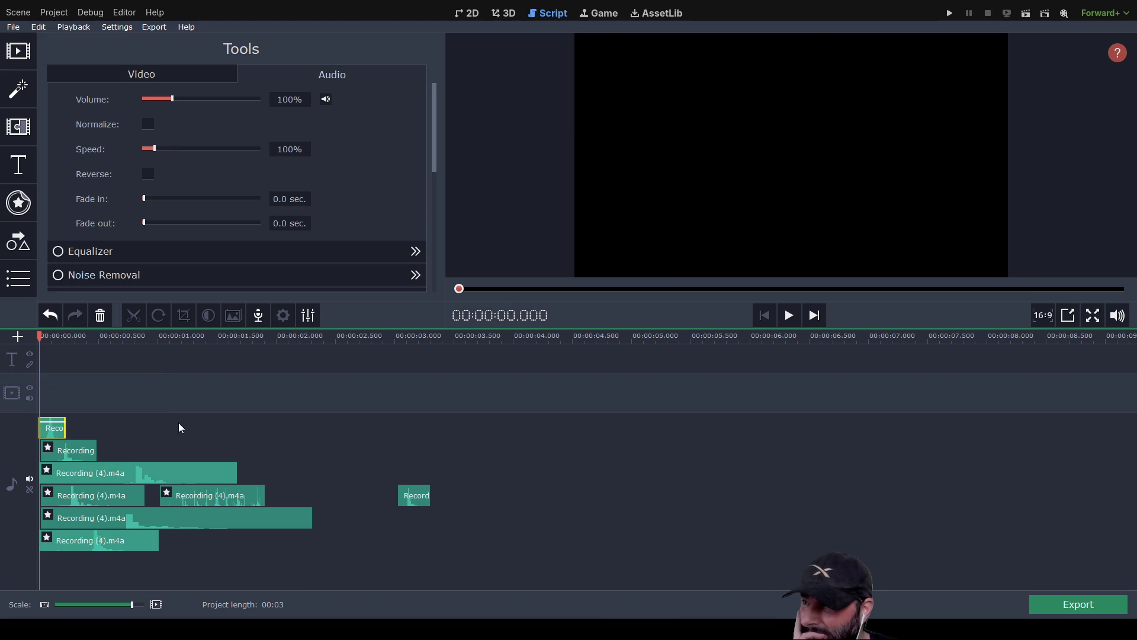
pyautogui.click(788, 318)
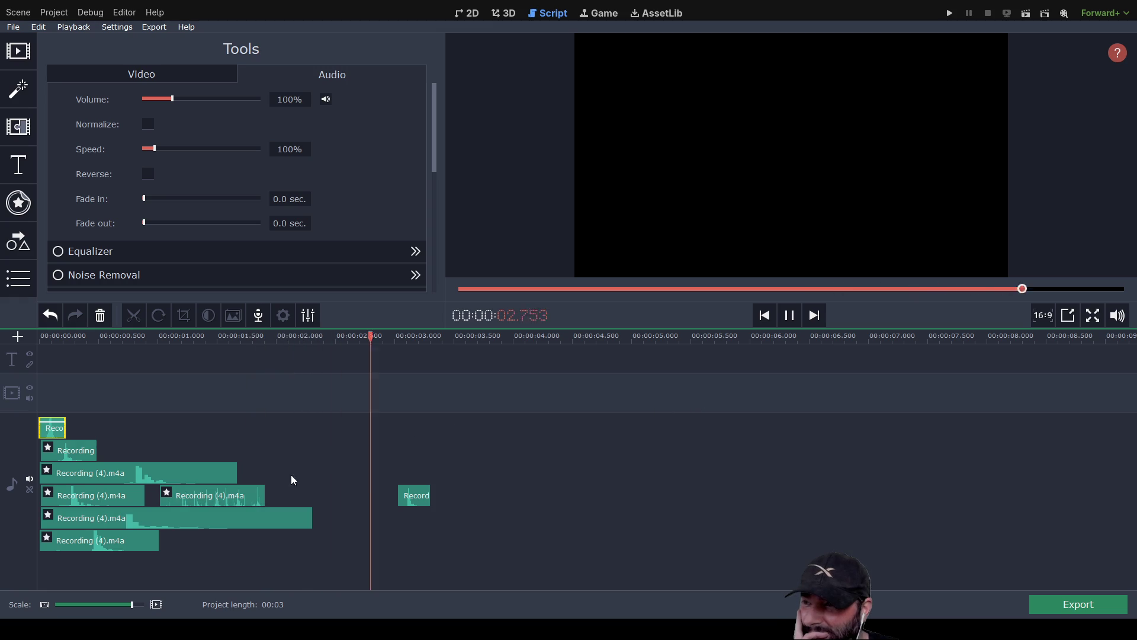
# Change the Recording (4).m4a clip to 200% speed, move it to the top track start, and play
pyautogui.moveTo(235, 498)
pyautogui.mouseDown()
pyautogui.moveTo(236, 456)
pyautogui.moveTo(172, 450)
pyautogui.mouseUp()
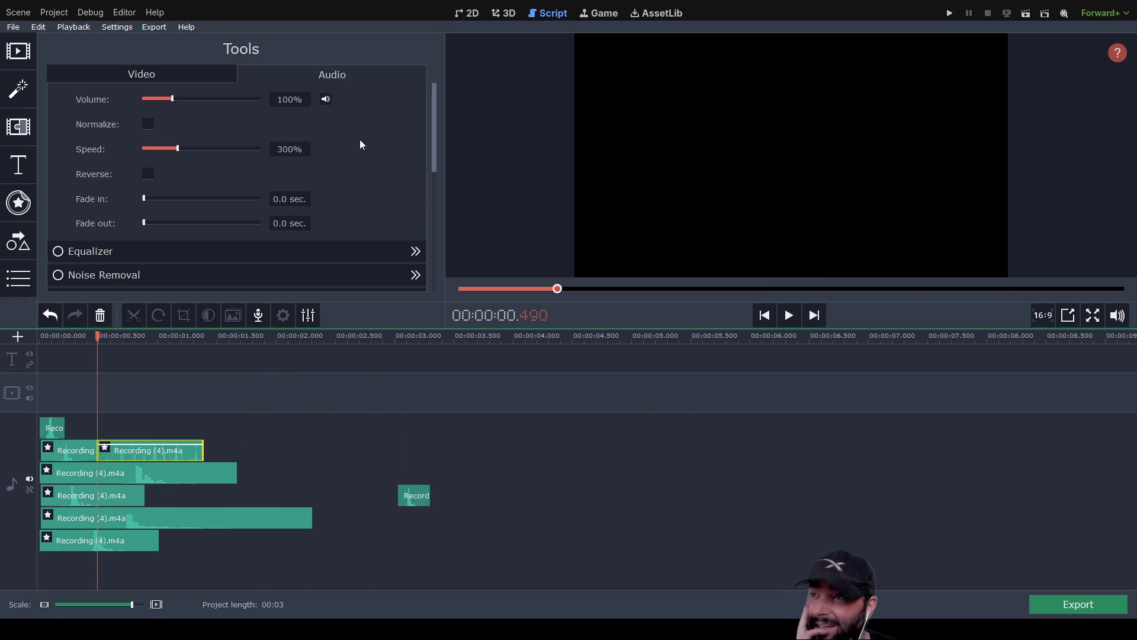
pyautogui.click(274, 150)
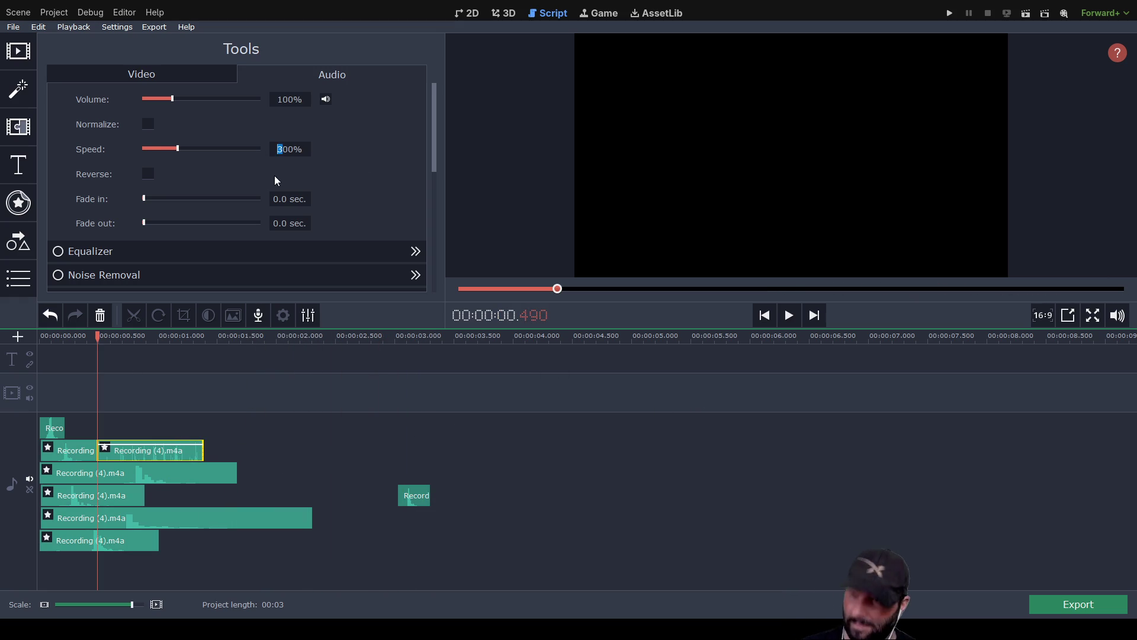
pyautogui.write('2')
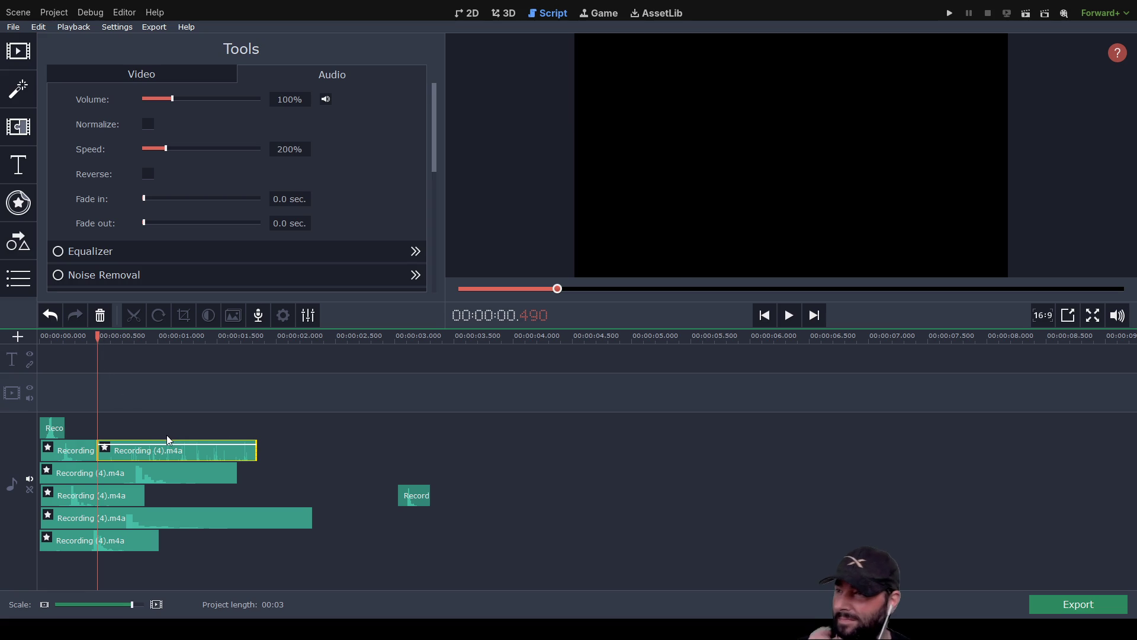
pyautogui.moveTo(169, 447)
pyautogui.mouseDown()
pyautogui.moveTo(109, 408)
pyautogui.moveTo(115, 430)
pyautogui.mouseUp()
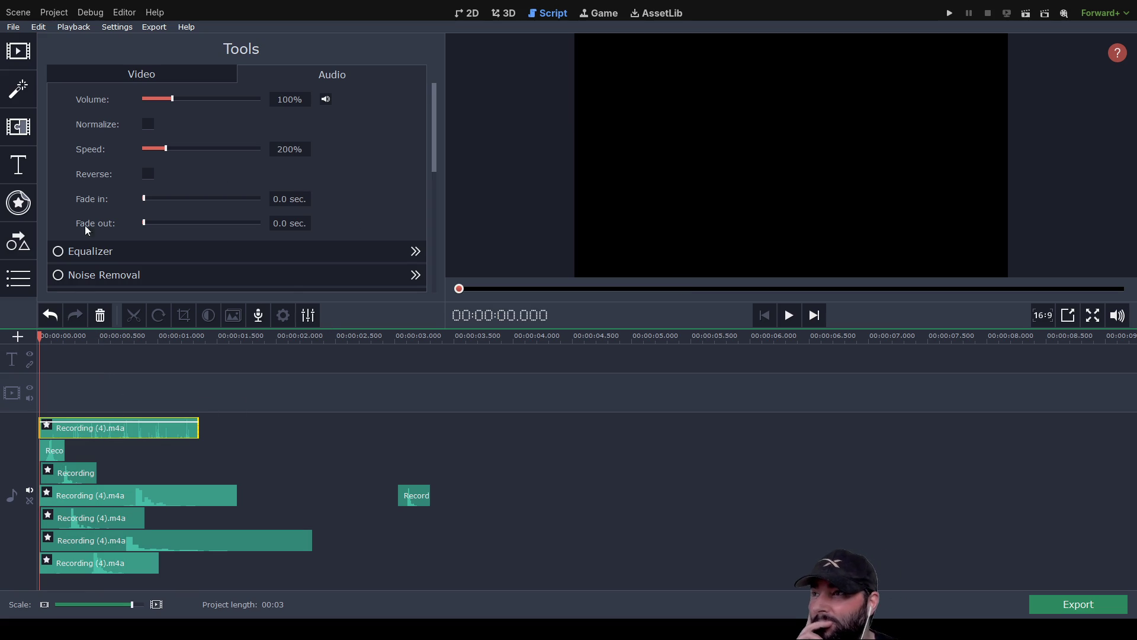
pyautogui.click(788, 317)
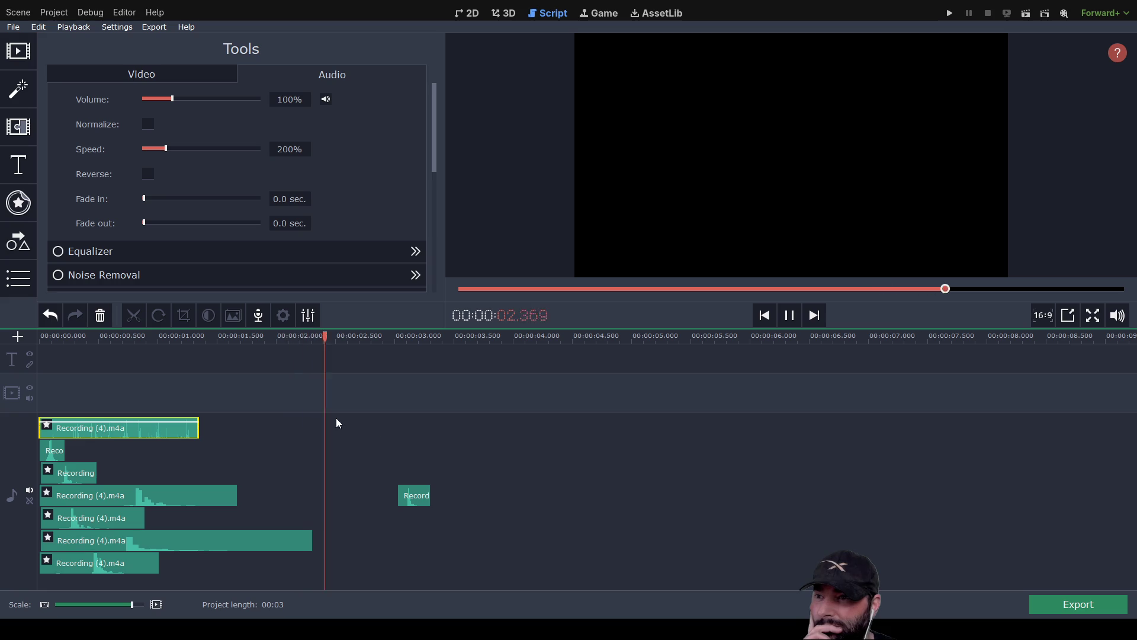
# Replay the mix, then move the short Record clip from track four beside Reco on track two
pyautogui.click(791, 315)
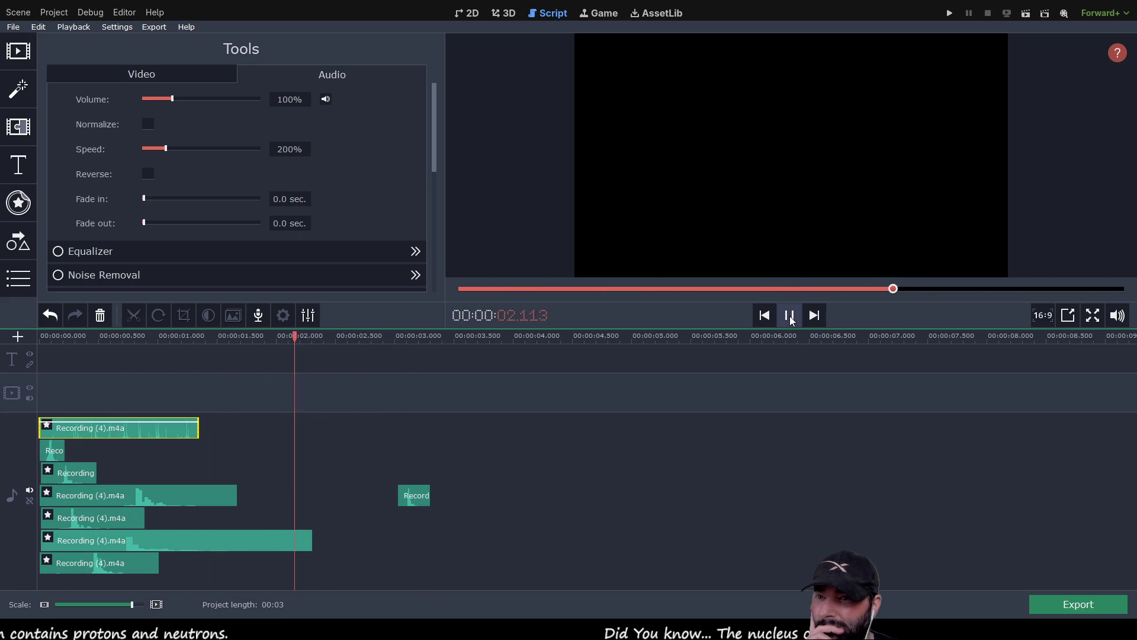
pyautogui.click(790, 315)
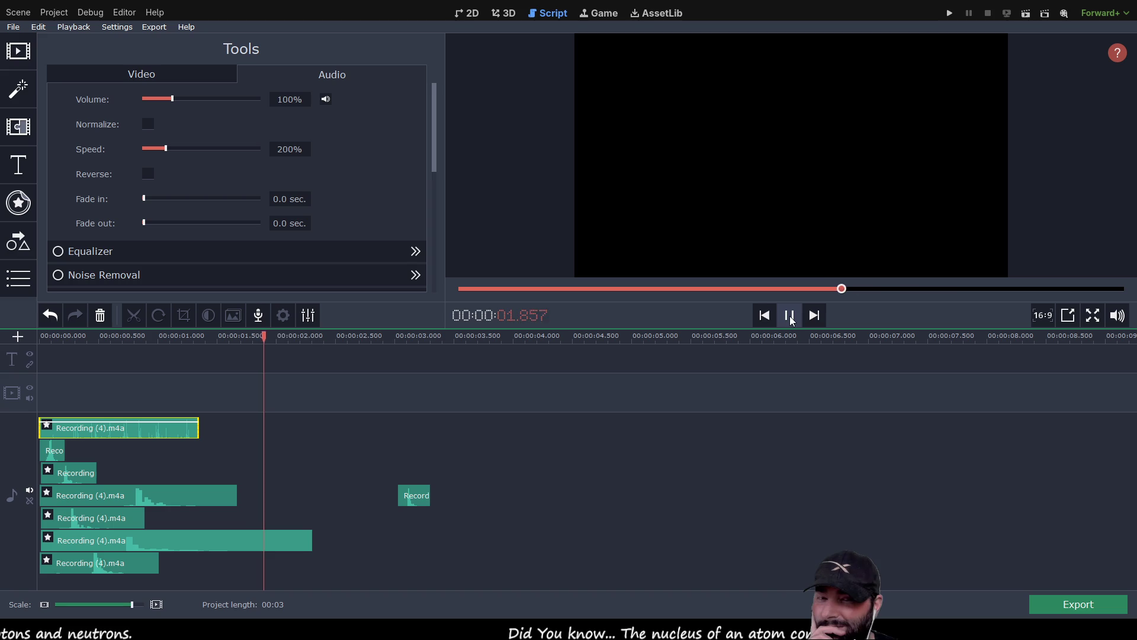
pyautogui.moveTo(417, 495); pyautogui.dragTo(84, 452)
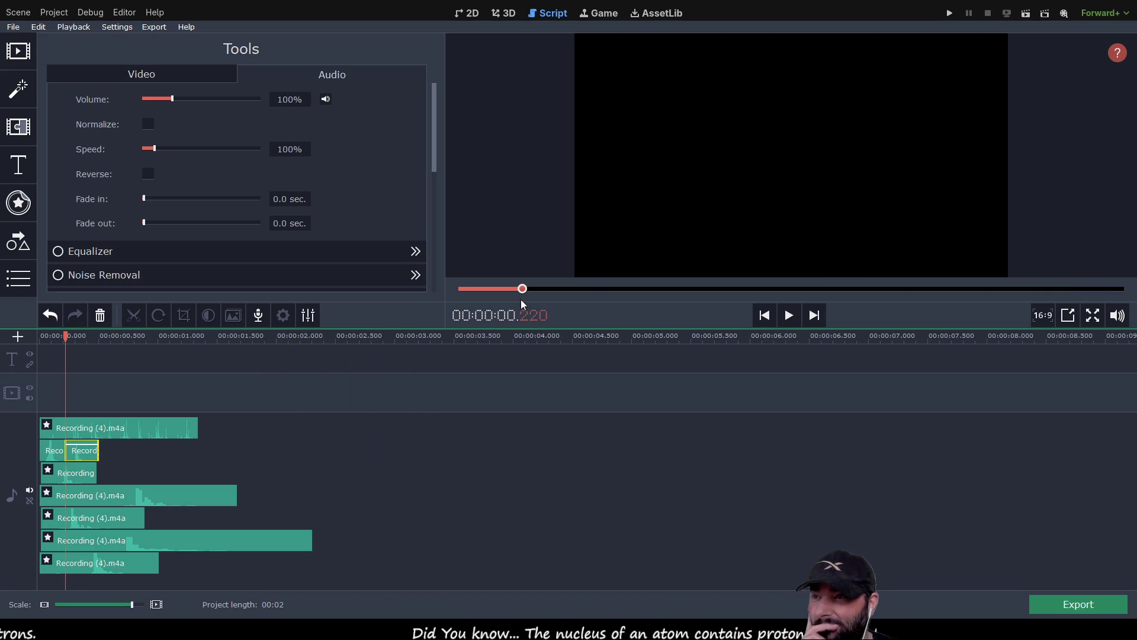
# Replay the two-second mix repeatedly to review it
pyautogui.click(791, 318)
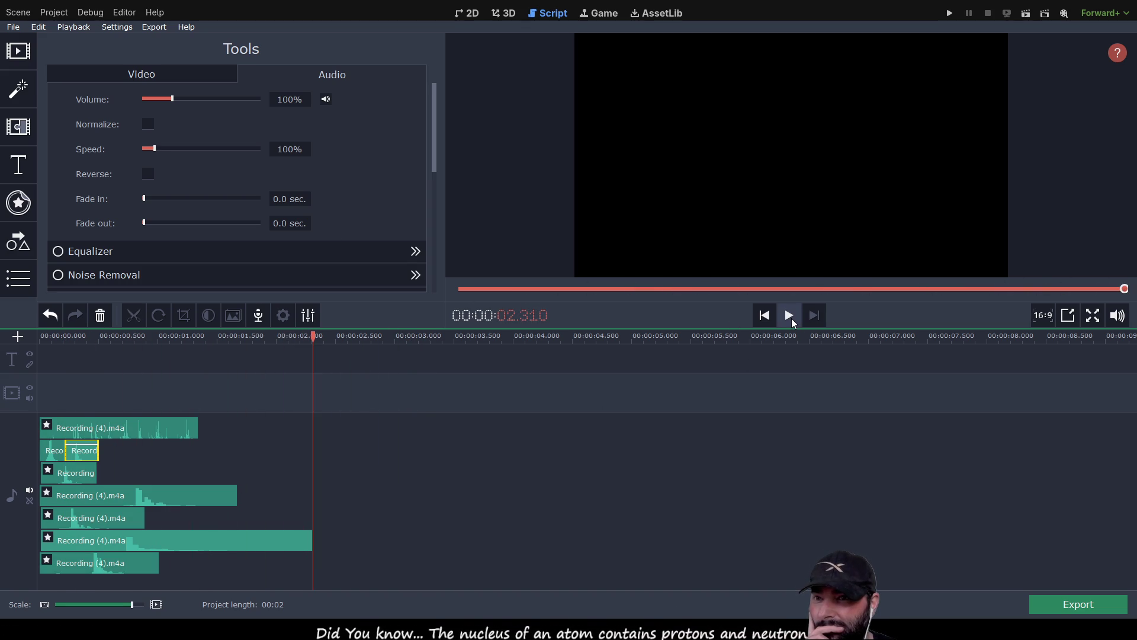
pyautogui.click(792, 318)
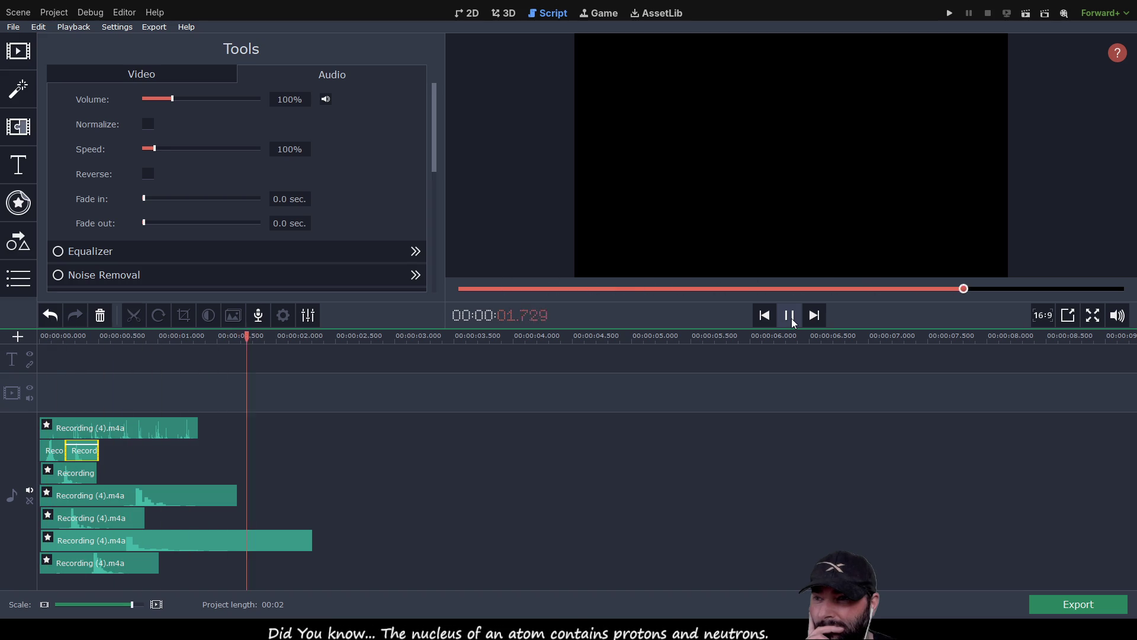
pyautogui.click(791, 318)
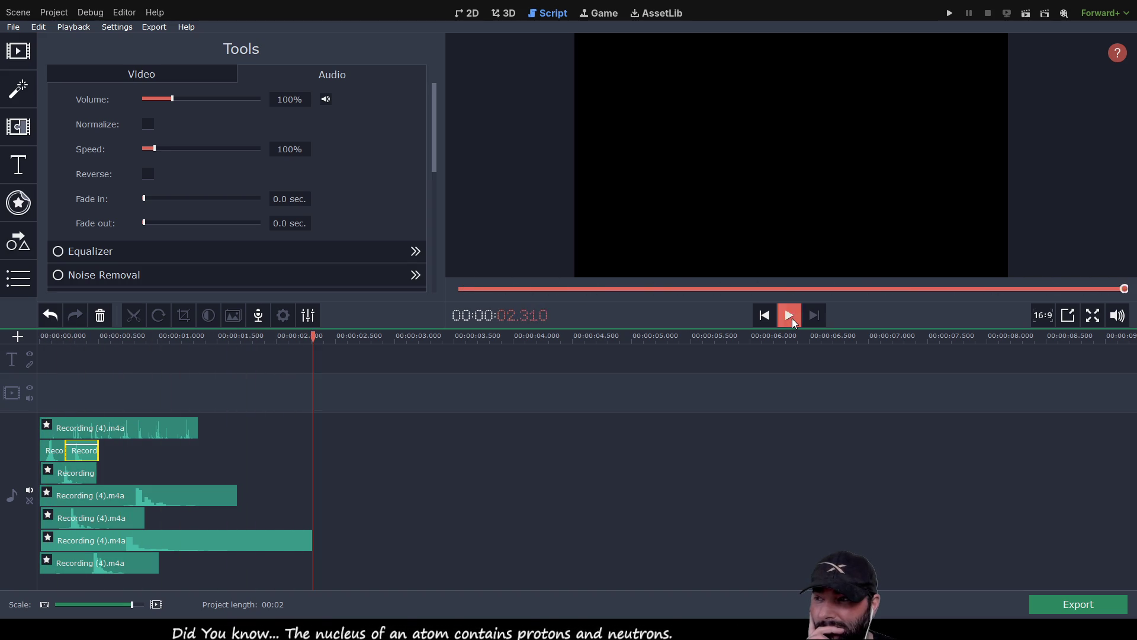
pyautogui.click(791, 318)
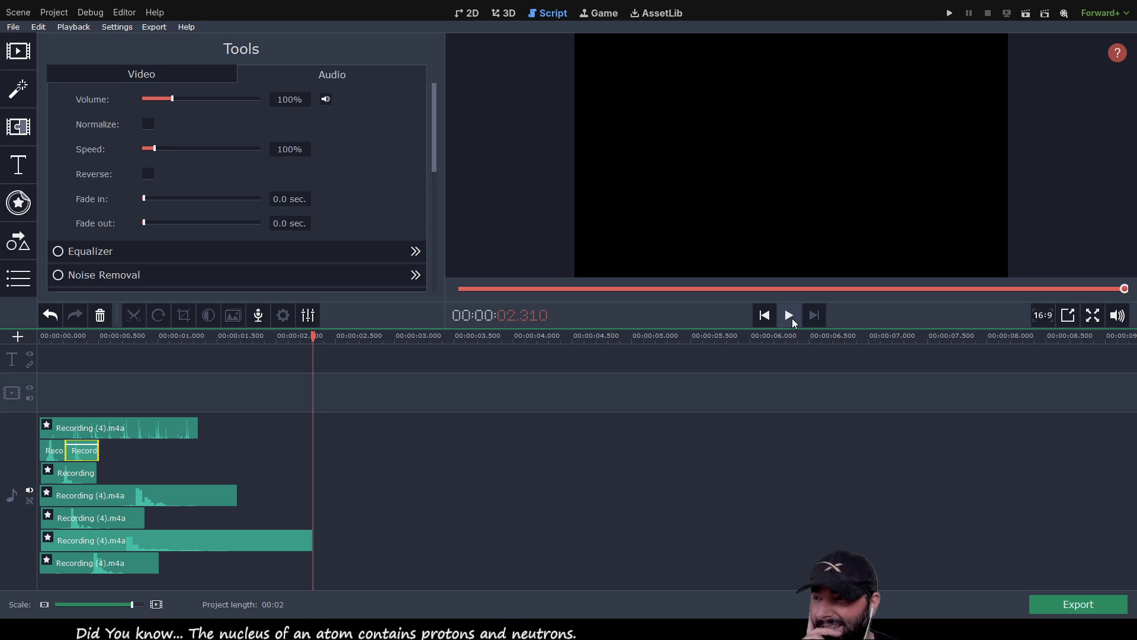
pyautogui.click(792, 318)
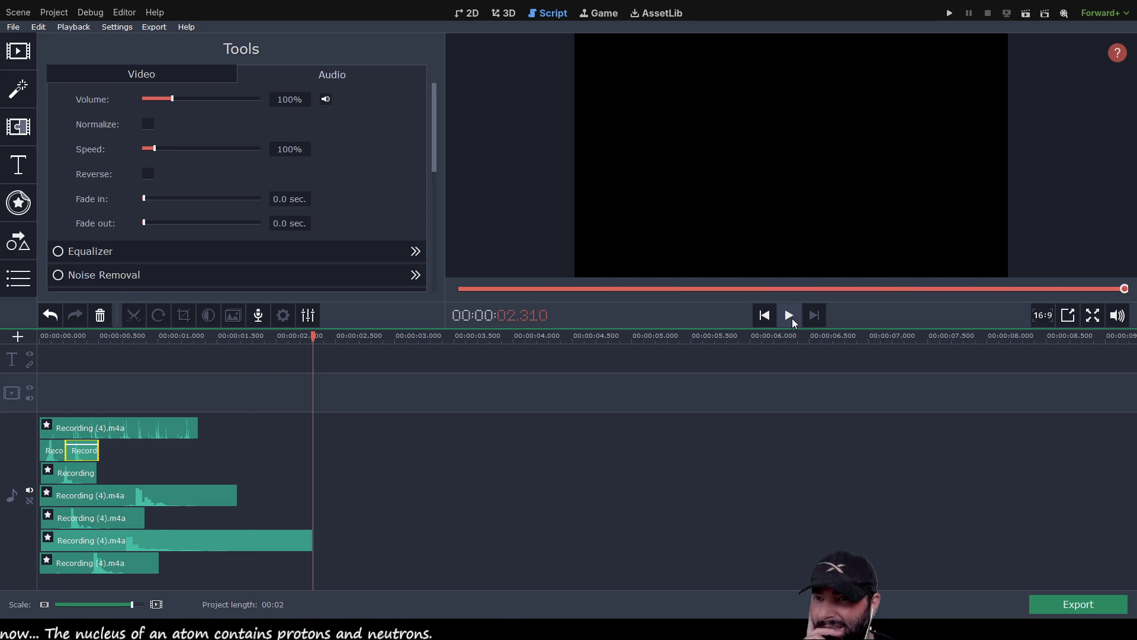
pyautogui.click(791, 318)
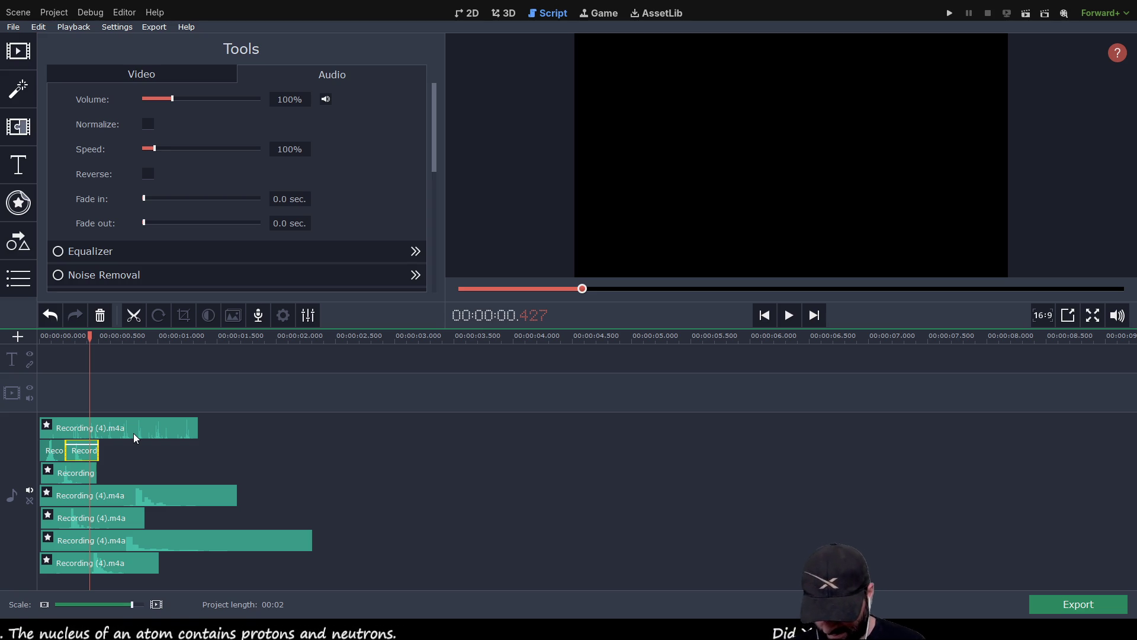
# Select and delete the six stacked Recording (4).m4a clips, then delete the last remaining clip
pyautogui.click(173, 421)
pyautogui.keyDown('ctrl'); pyautogui.click(69, 453); pyautogui.keyUp('ctrl')
pyautogui.keyDown('ctrl'); pyautogui.click(74, 477); pyautogui.keyUp('ctrl')
pyautogui.keyDown('ctrl'); pyautogui.click(86, 520); pyautogui.keyUp('ctrl')
pyautogui.keyDown('ctrl'); pyautogui.click(79, 567); pyautogui.keyUp('ctrl')
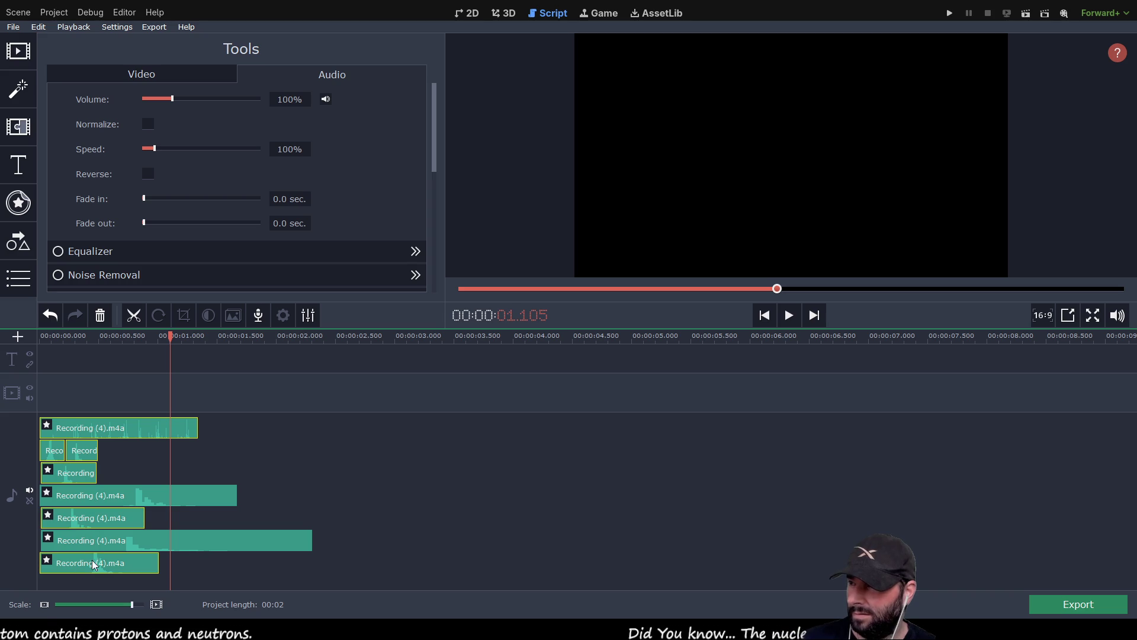
pyautogui.keyDown('ctrl'); pyautogui.click(108, 495); pyautogui.keyUp('ctrl')
pyautogui.press('Delete')
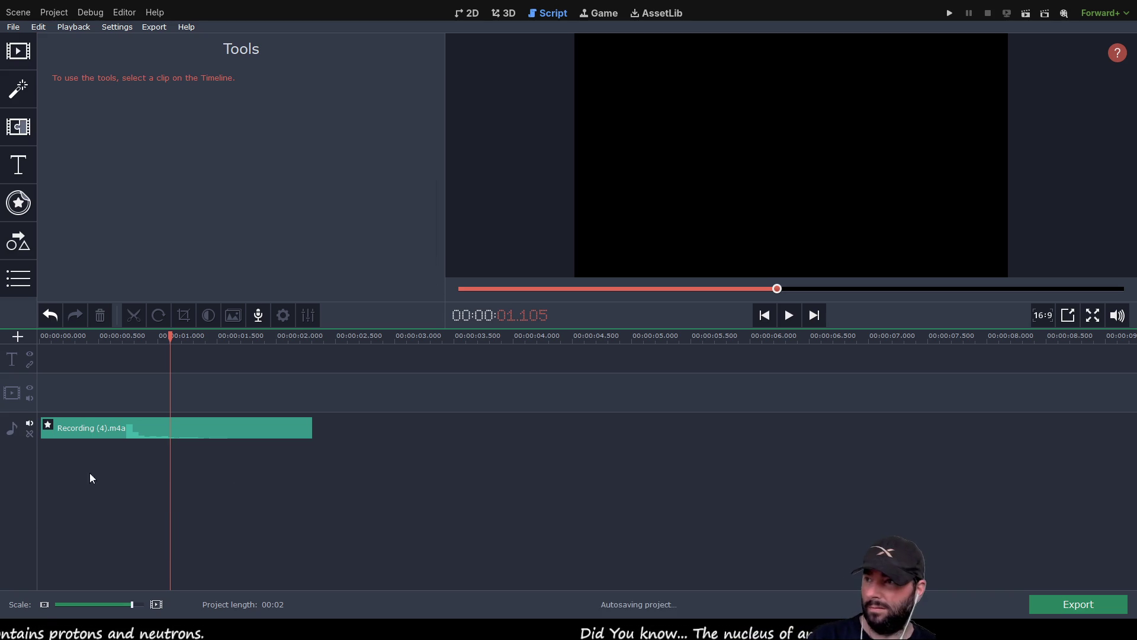
pyautogui.click(105, 431)
pyautogui.press('Delete')
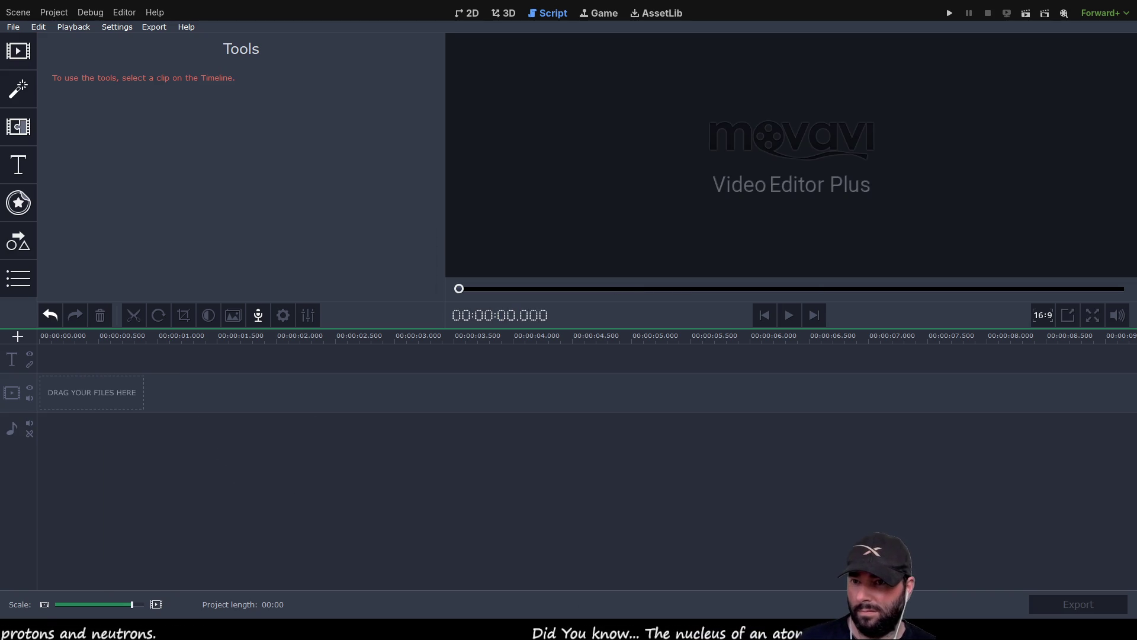